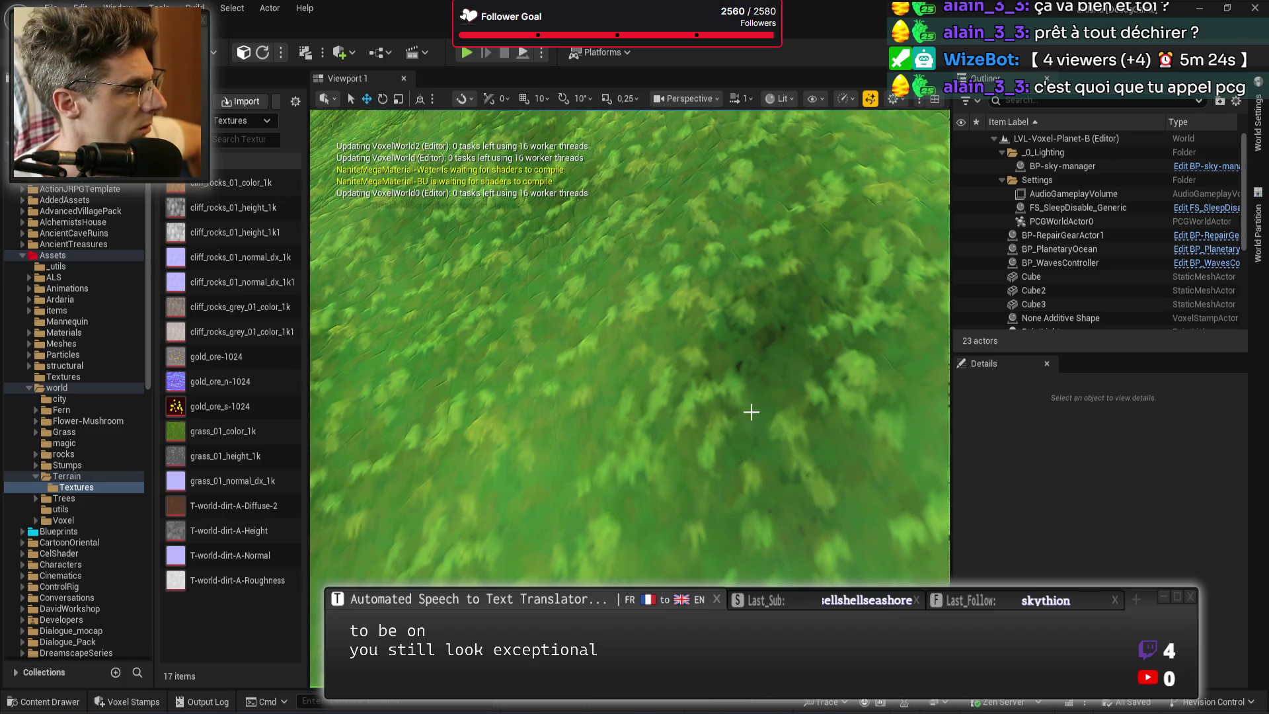
# Tilt the camera up to the horizon, start Play In Editor, and make the game view fullscreen.
pyautogui.moveTo(765, 343)
pyautogui.mouseDown()
pyautogui.moveTo(764, 231)
pyautogui.moveTo(734, 142)
pyautogui.mouseUp()
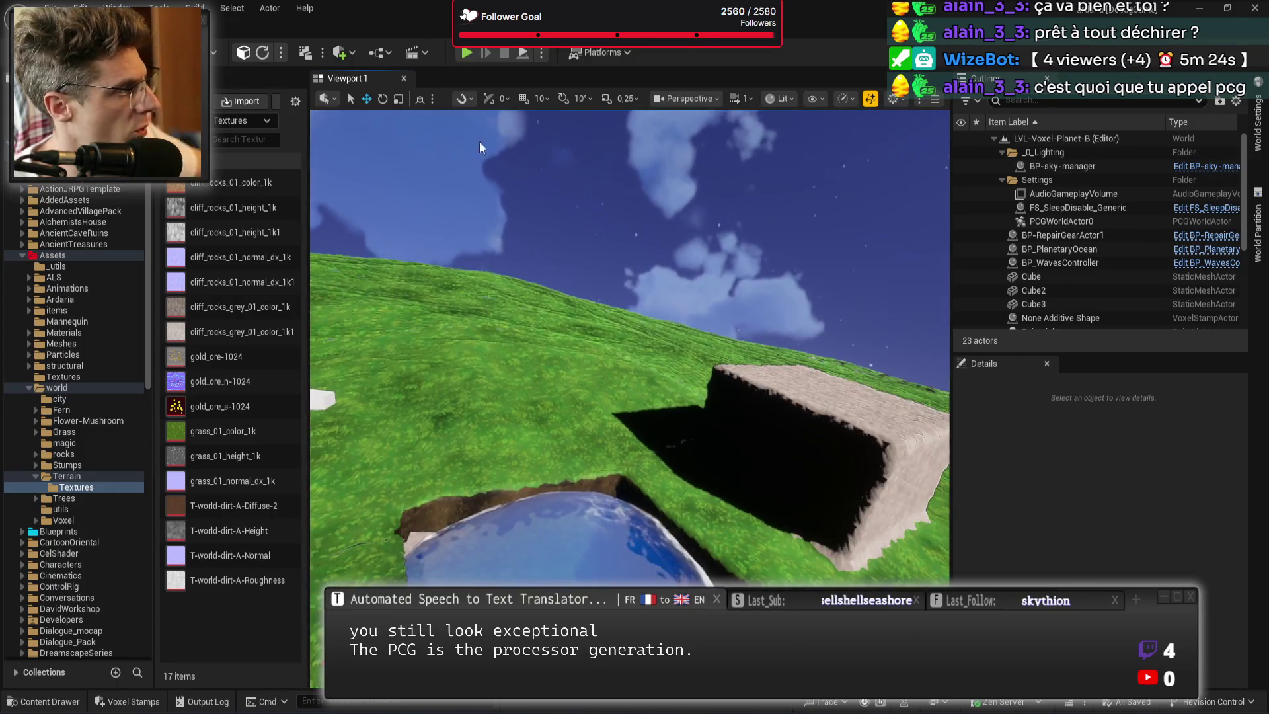
pyautogui.click(467, 55)
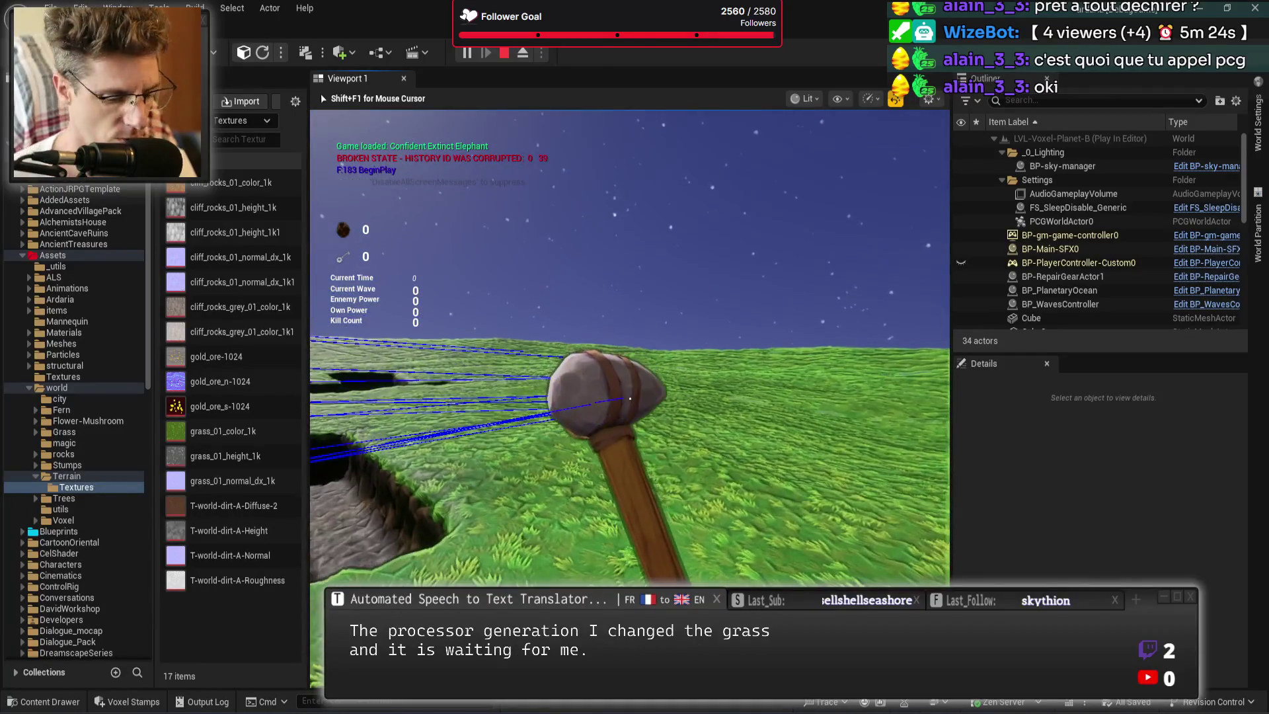
pyautogui.press('F11')
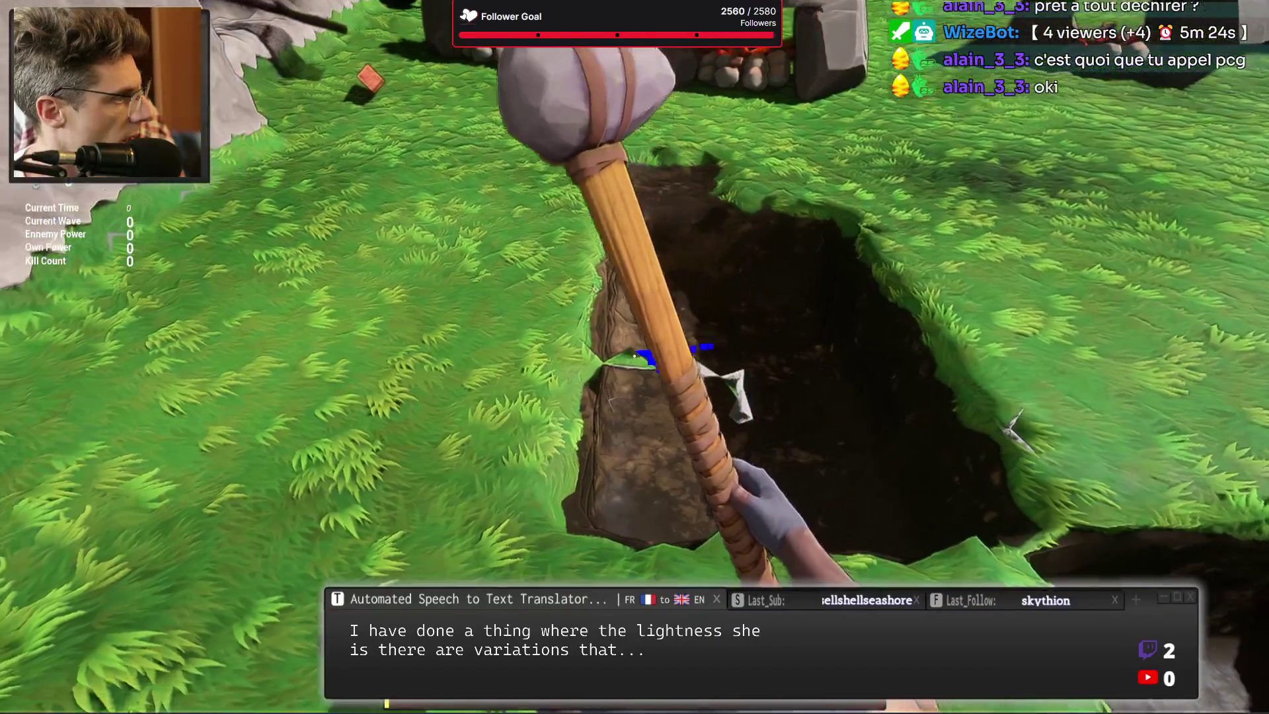
# Hammer the ground repeatedly to carve a long trench down to the grey stone.
pyautogui.click(634, 356)
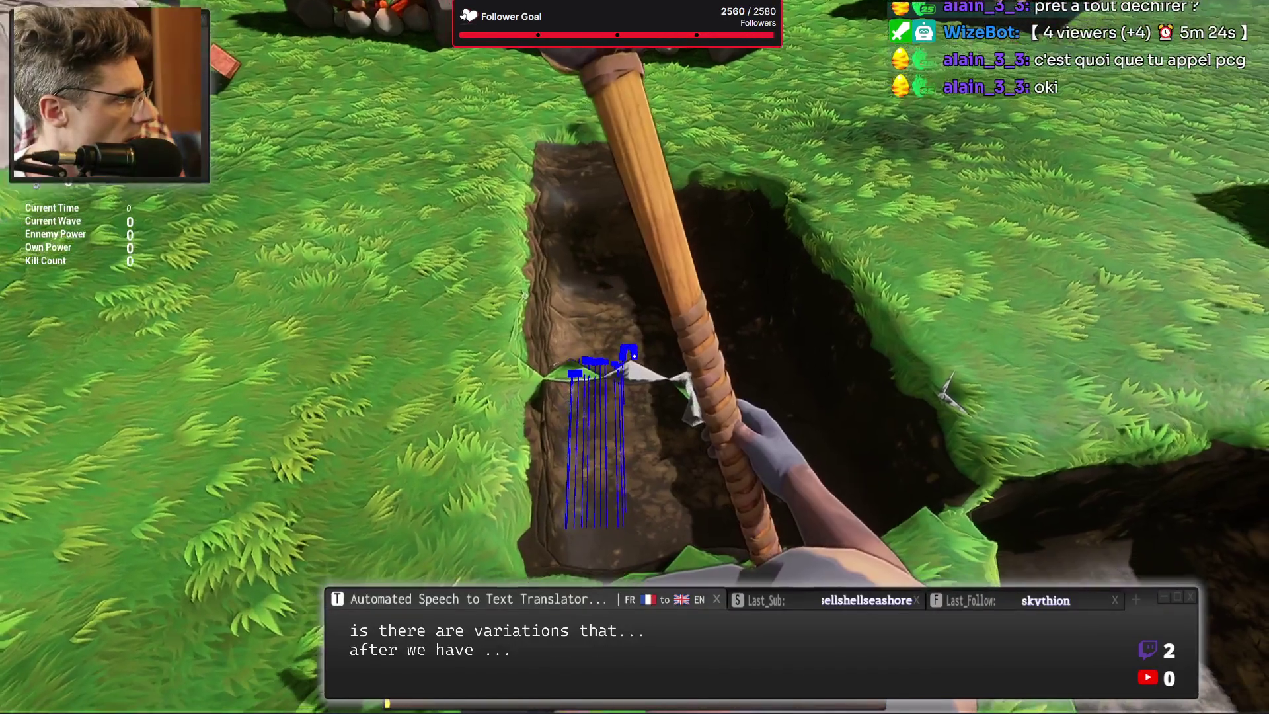
pyautogui.click(634, 356)
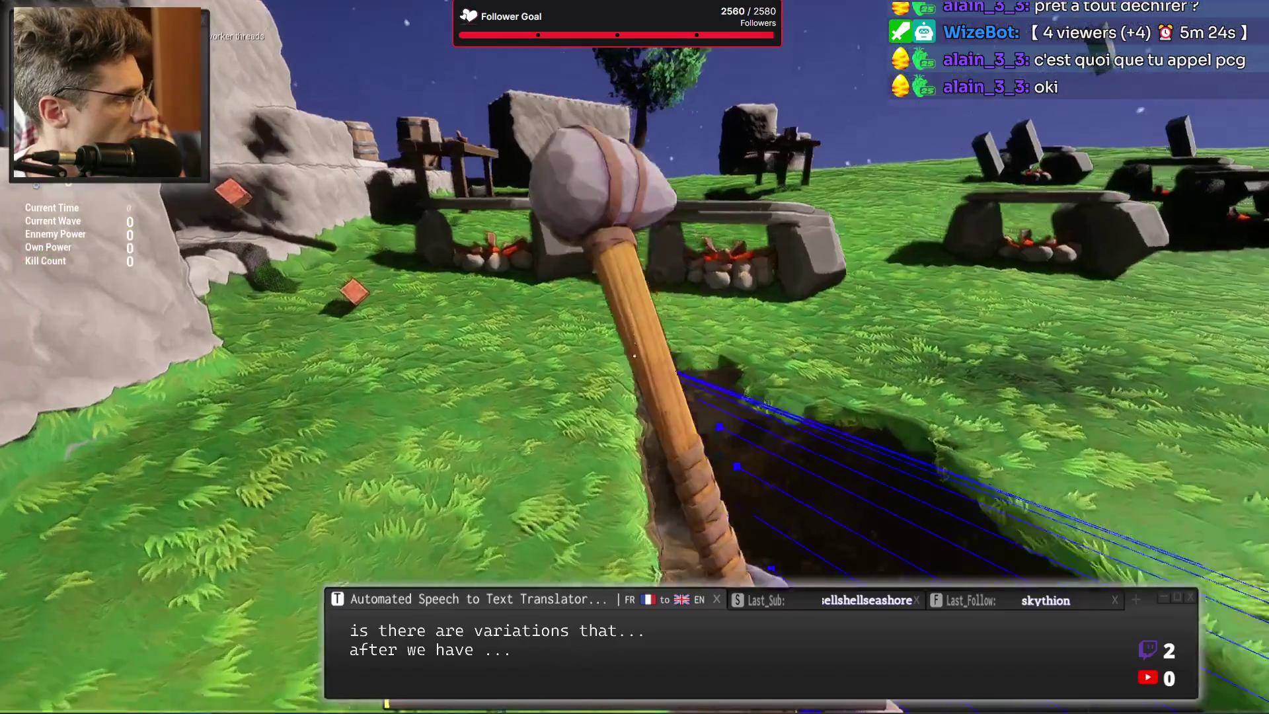
pyautogui.click(634, 355)
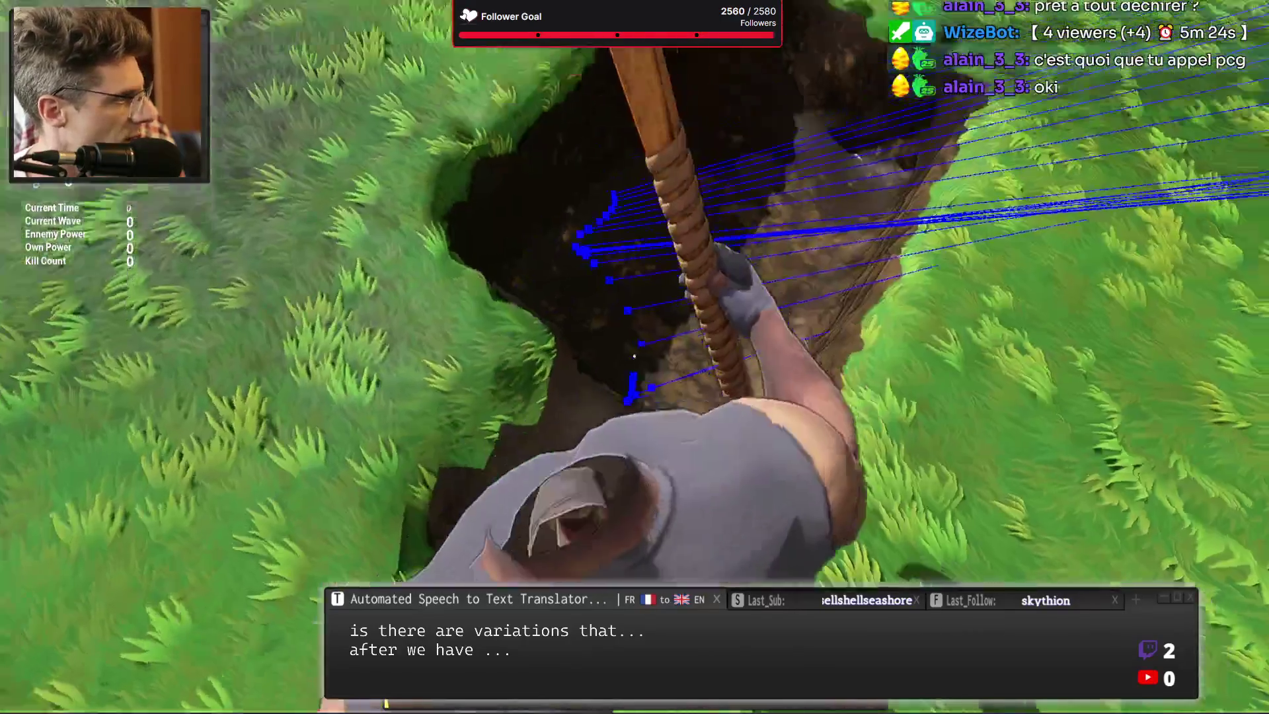
pyautogui.click(634, 355)
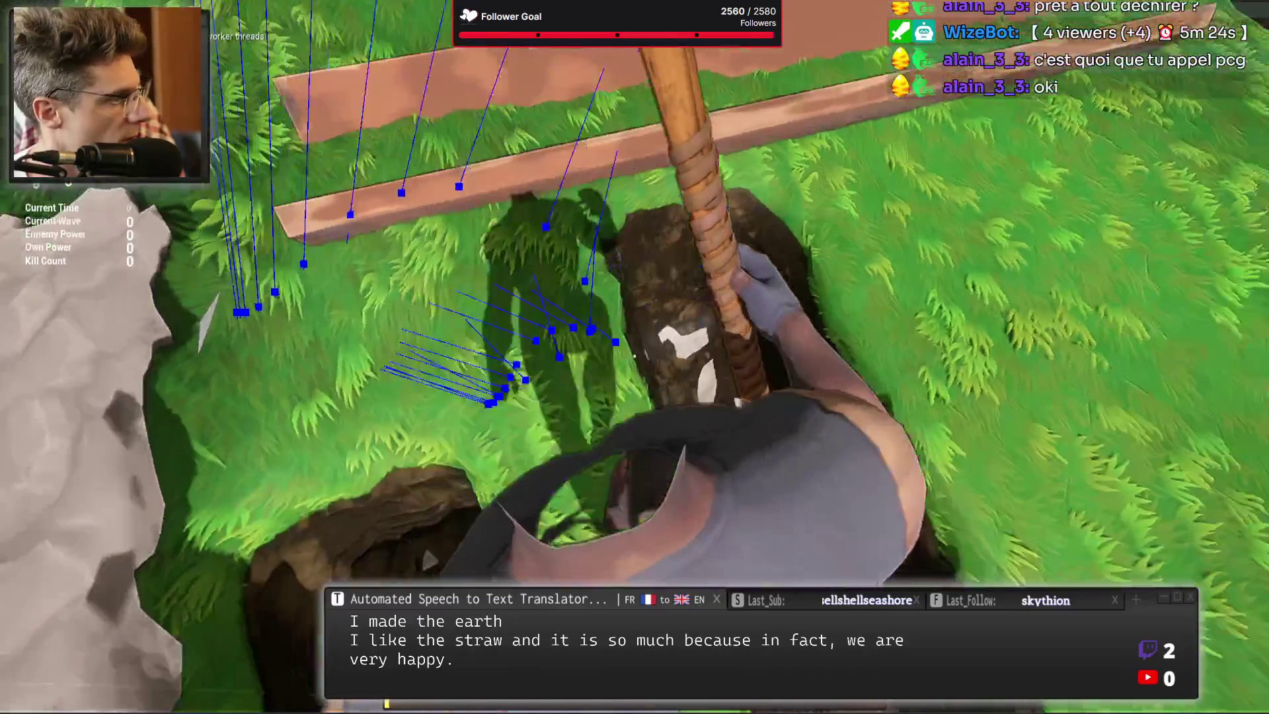
pyautogui.click(635, 355)
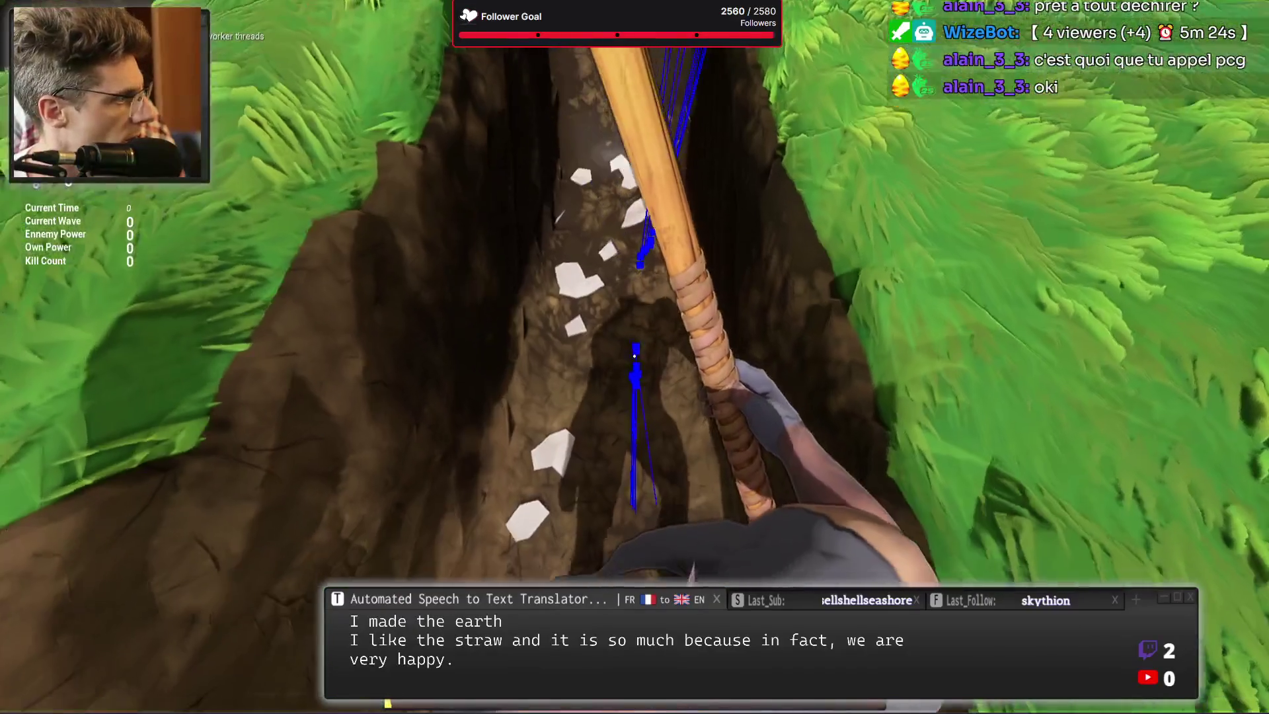
pyautogui.click(634, 356)
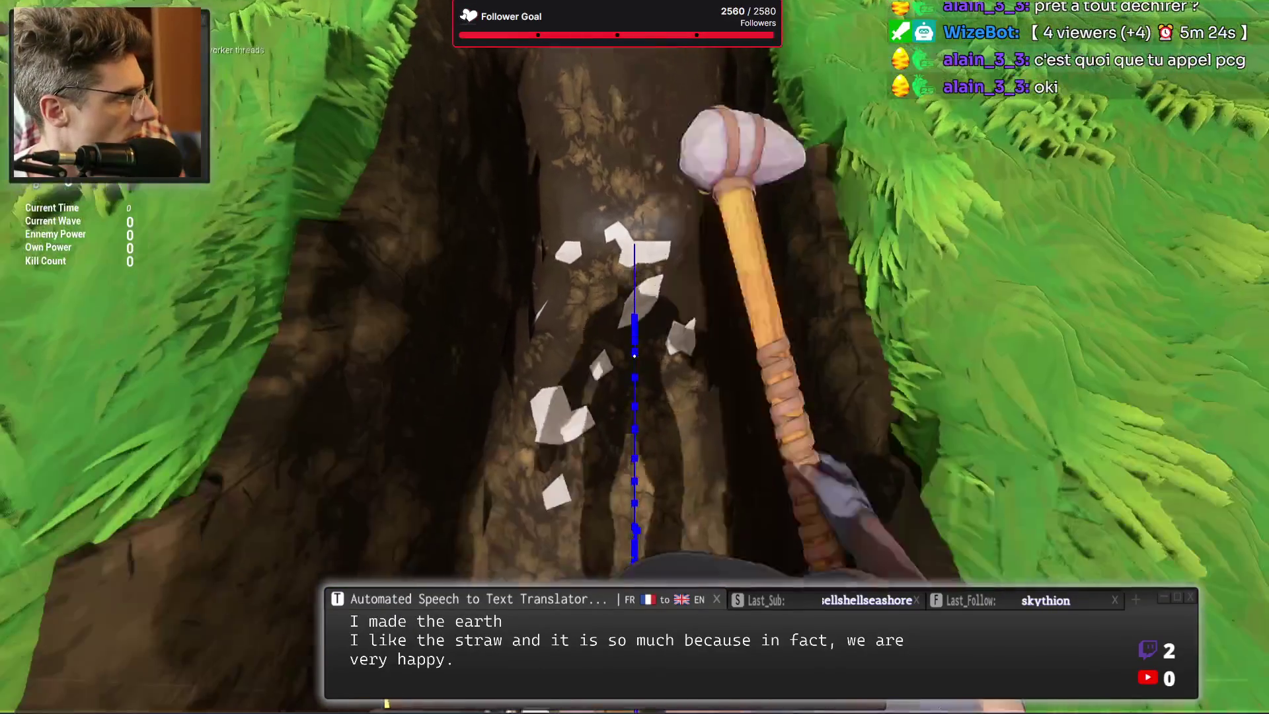
pyautogui.click(634, 356)
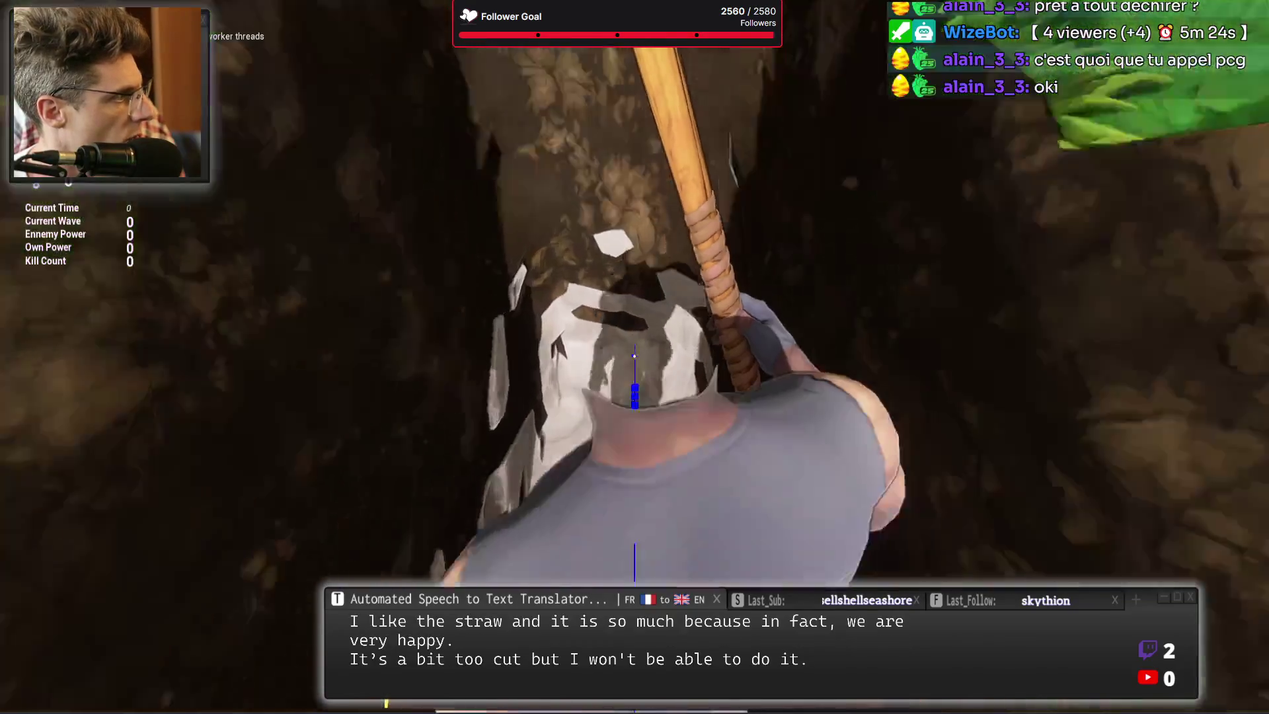
pyautogui.click(634, 356)
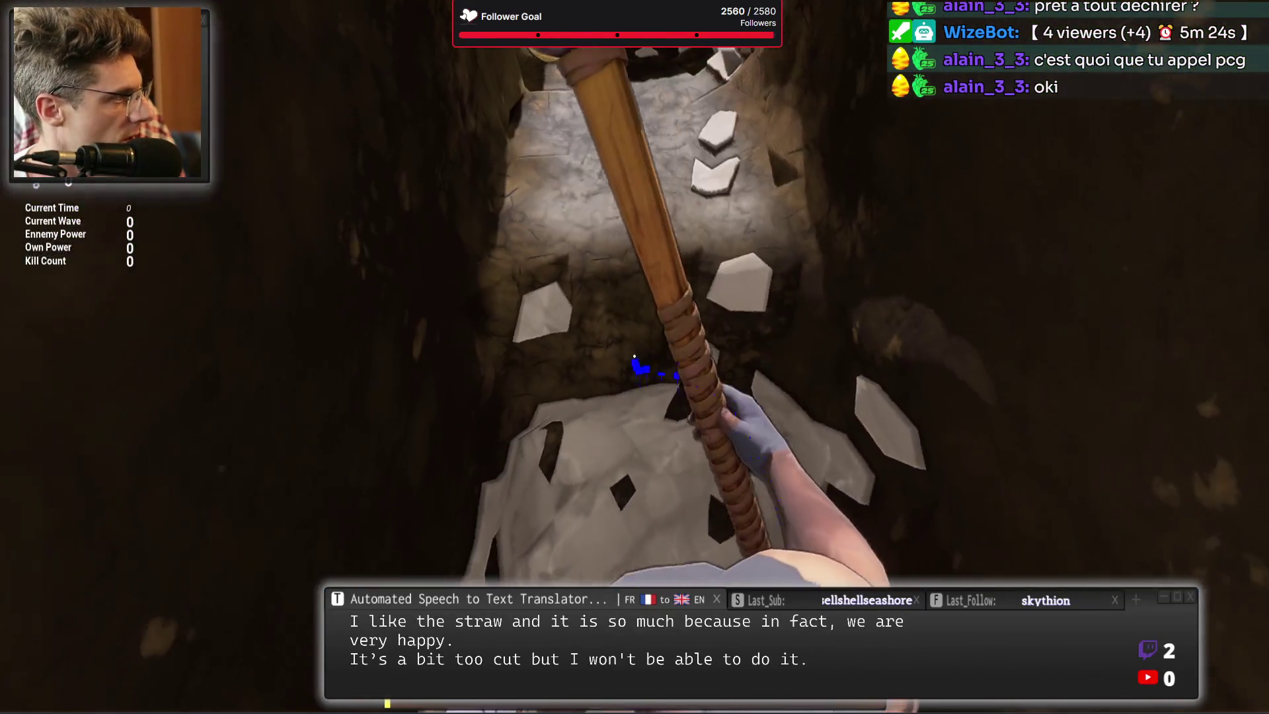
pyautogui.click(635, 355)
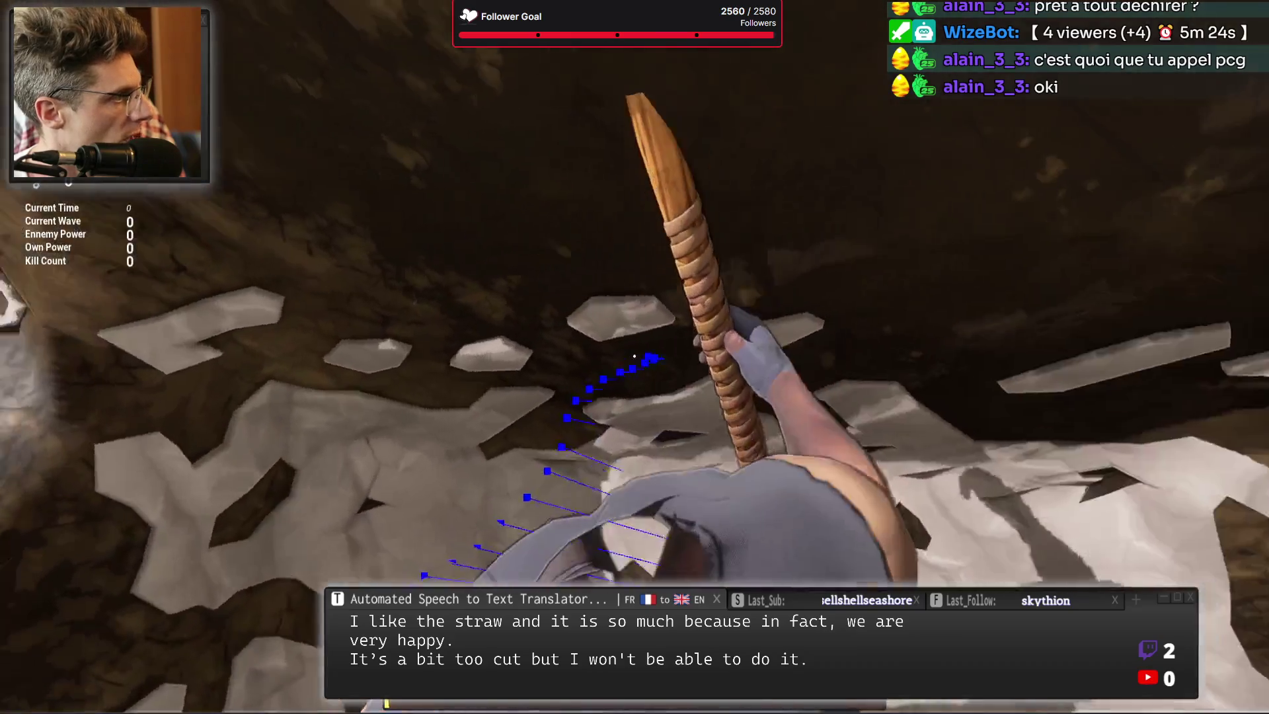
pyautogui.click(635, 355)
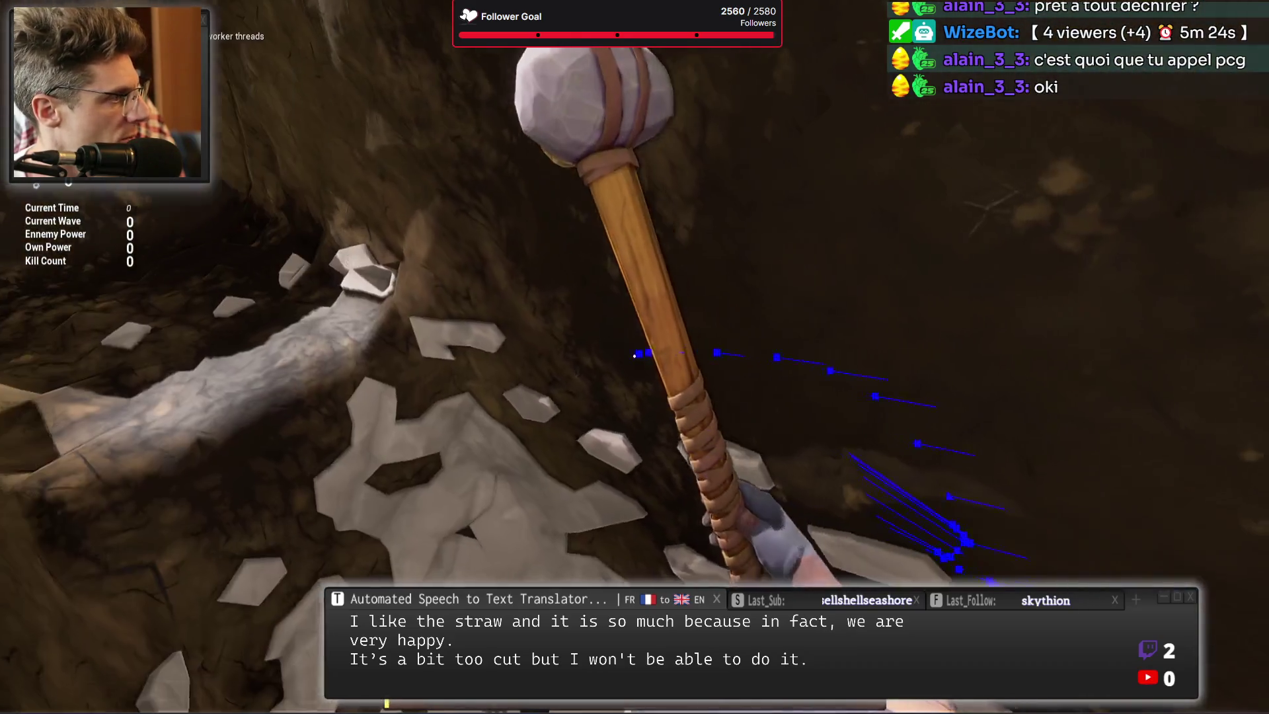
pyautogui.click(635, 356)
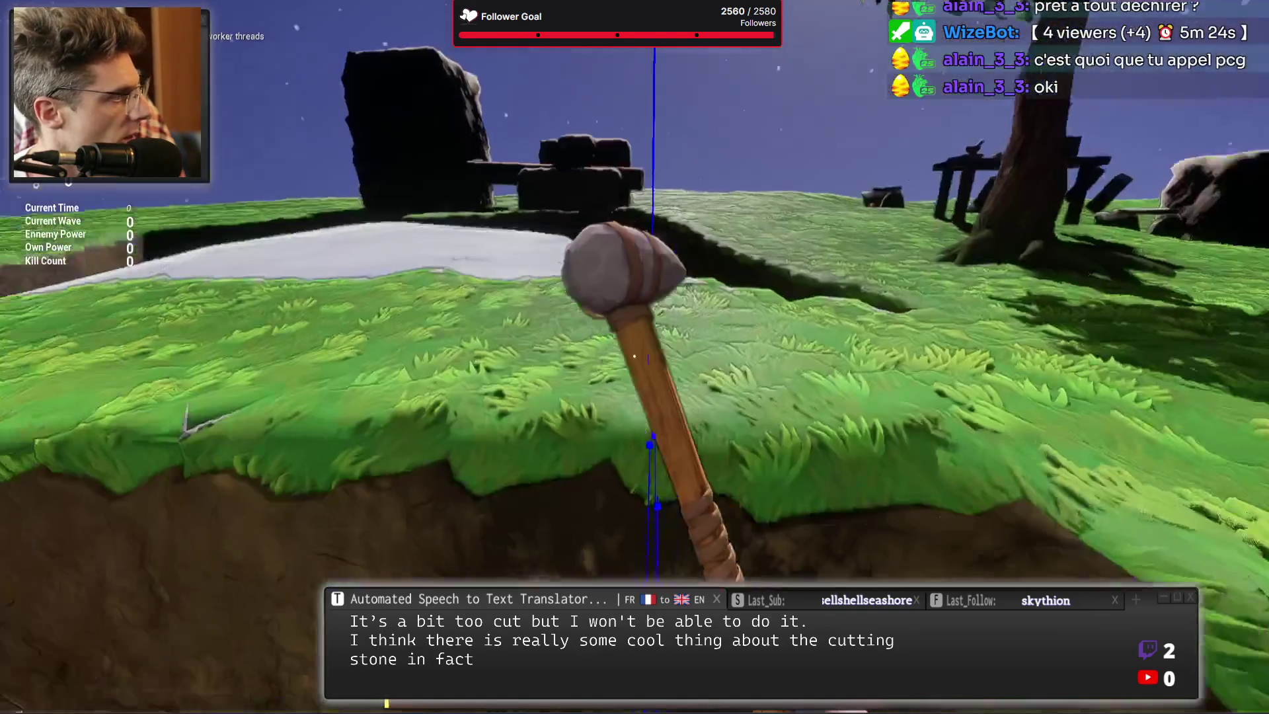
pyautogui.click(634, 356)
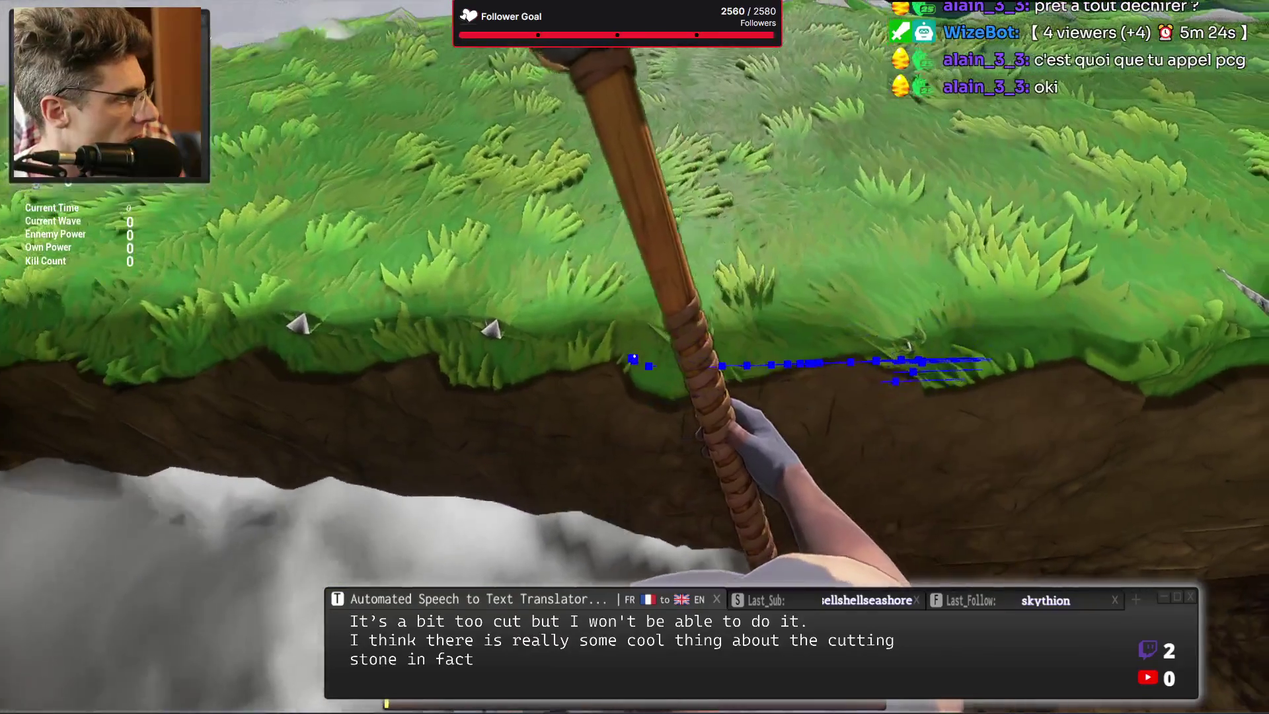
pyautogui.click(634, 355)
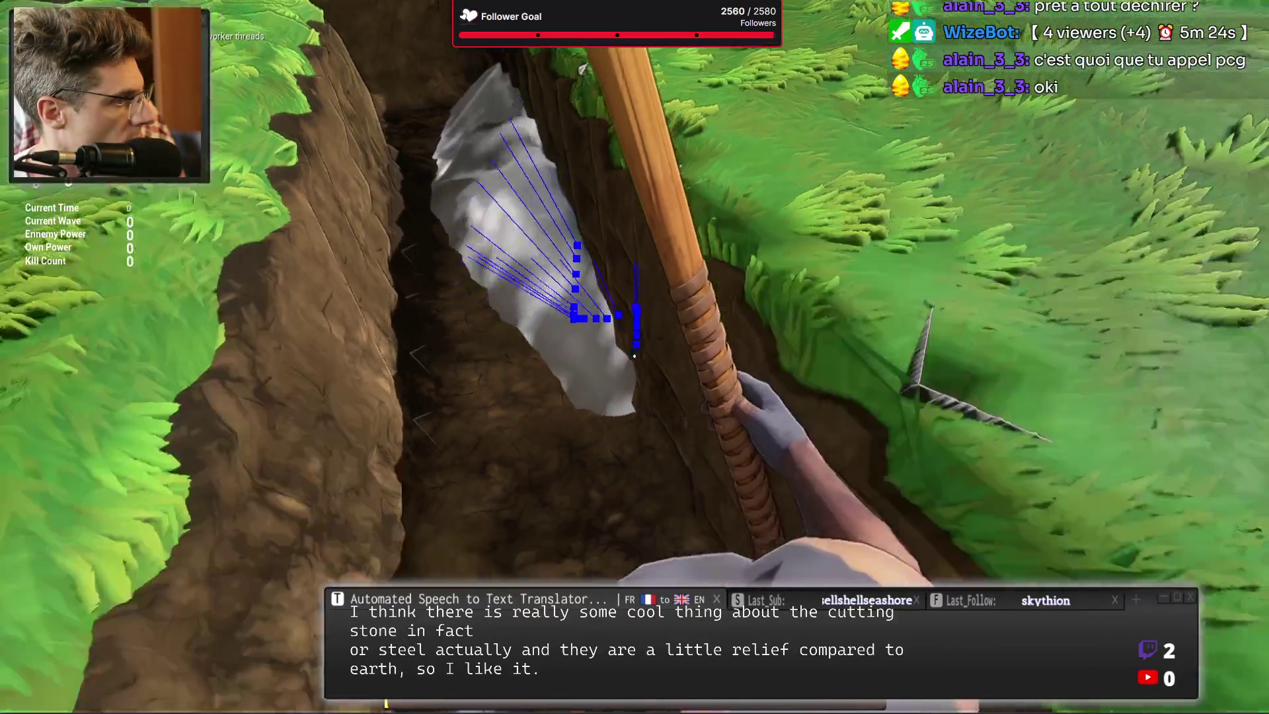
pyautogui.click(634, 355)
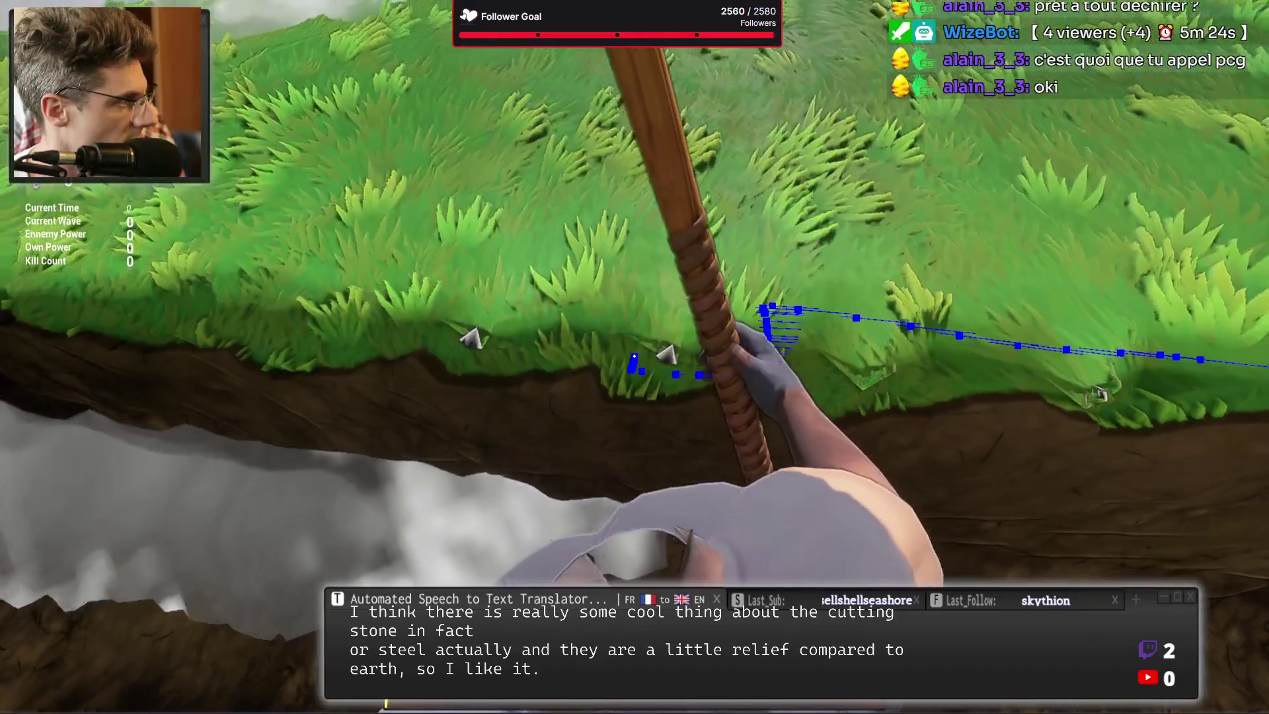
pyautogui.click(634, 357)
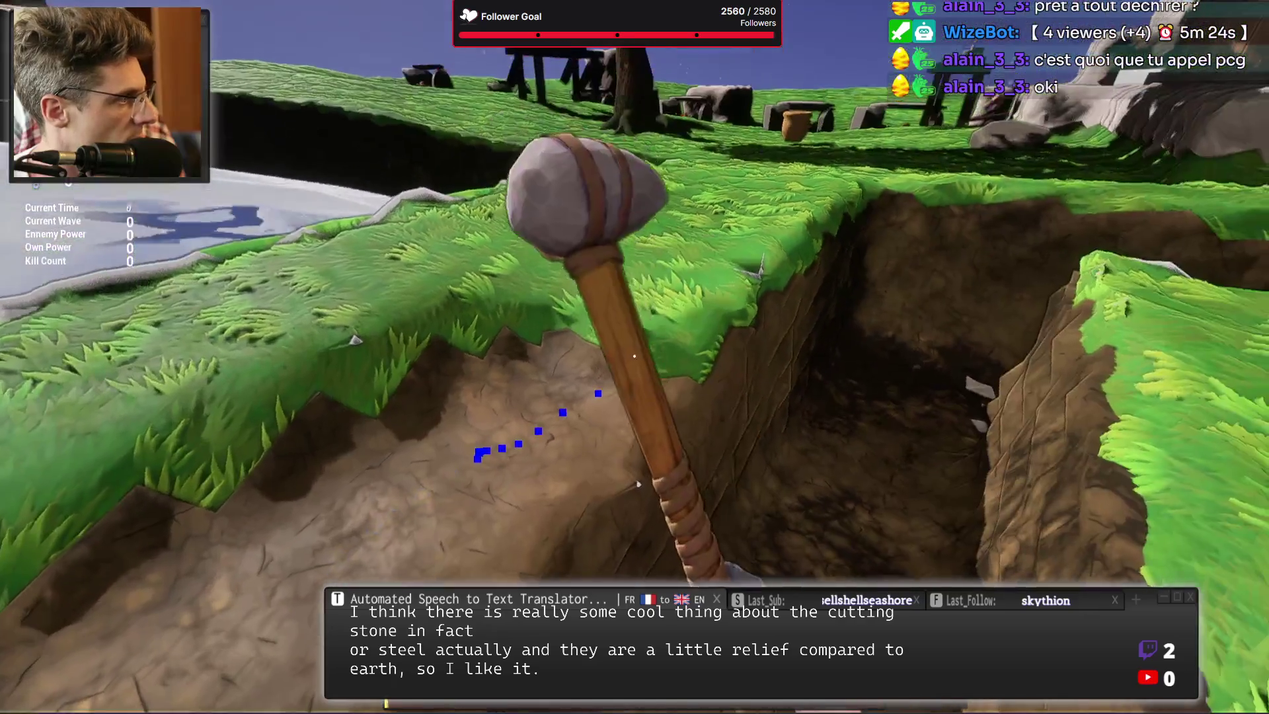
pyautogui.click(635, 357)
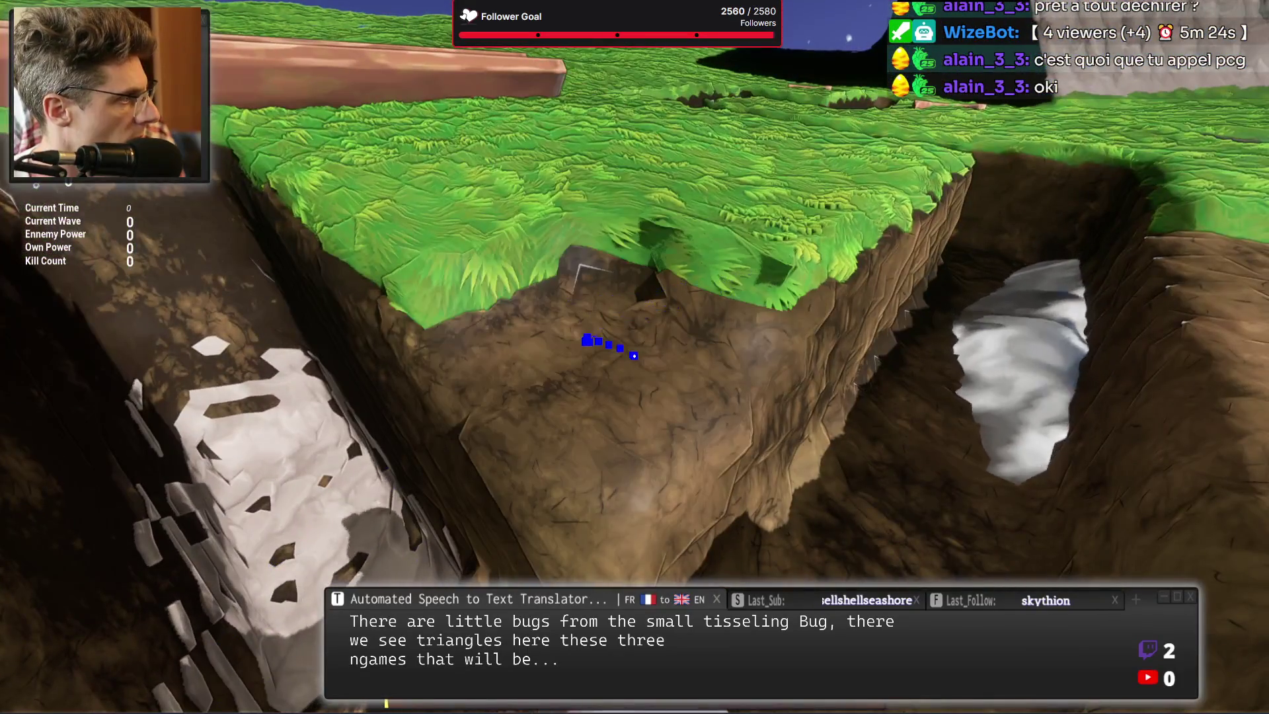
# Swing the hammer at the dirt ledge, then turn toward the campfire and barrel.
pyautogui.click(634, 356)
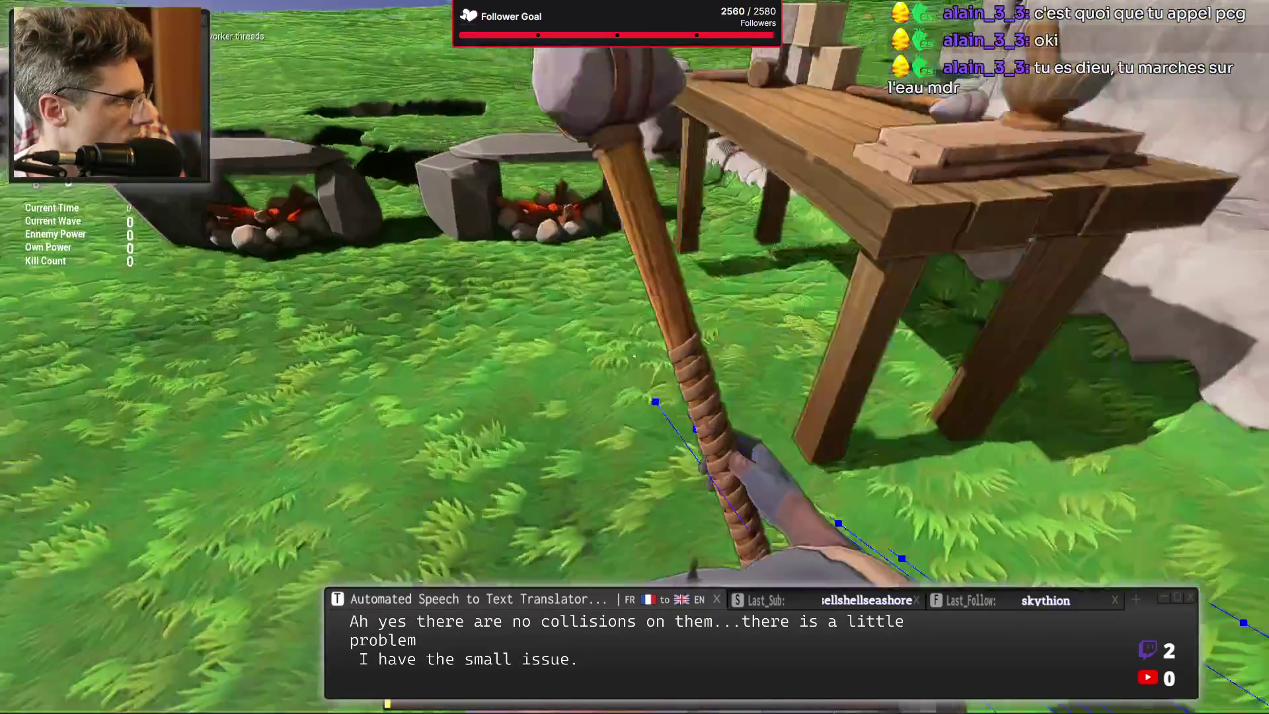
pyautogui.moveTo(634, 357); pyautogui.dragTo(462, 396)
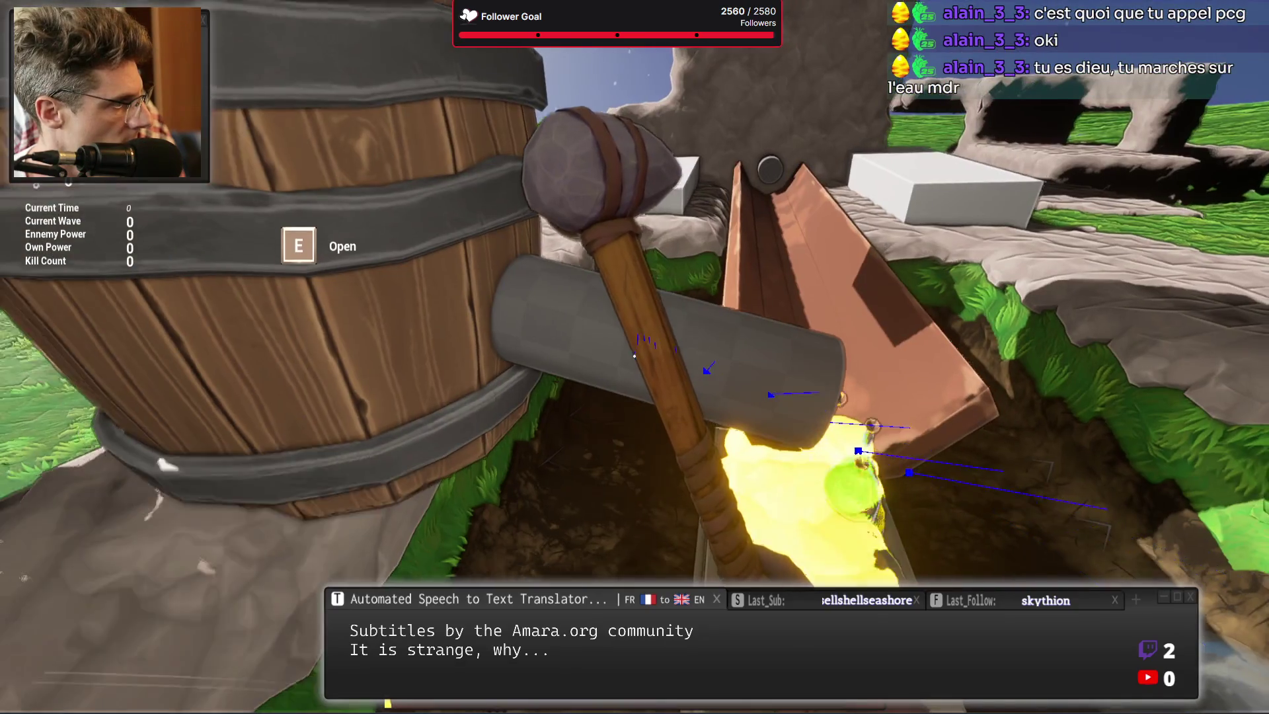
# Walk backward away from the barrel to face the stone ruins on the field.
pyautogui.press('s')
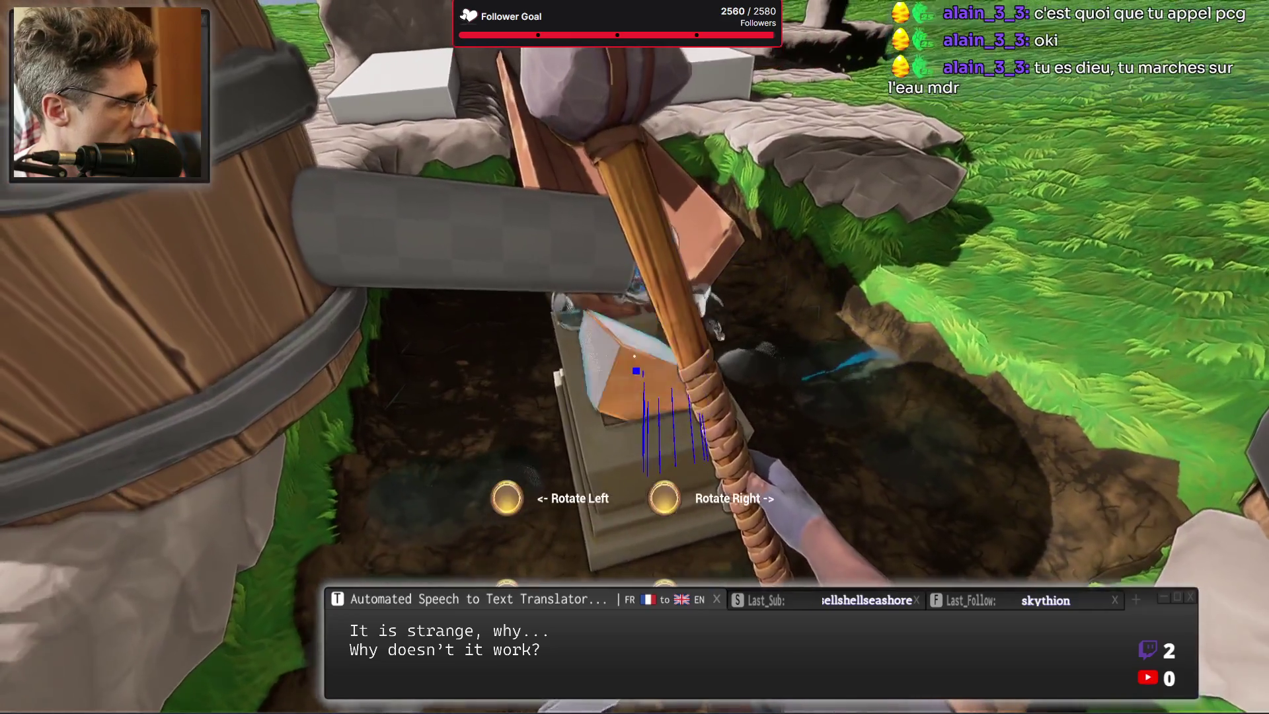
pyautogui.moveTo(634, 356)
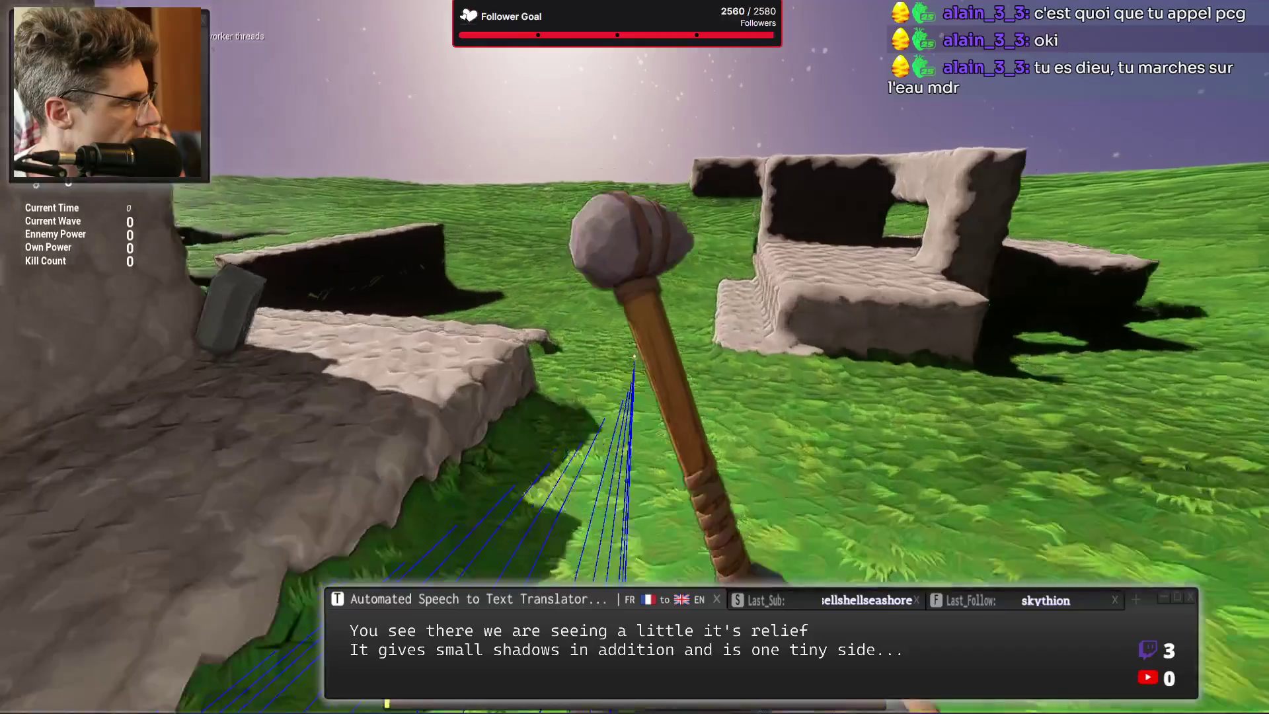
# Walk across the grass and climb onto the jagged grey rock slab.
pyautogui.press('w')
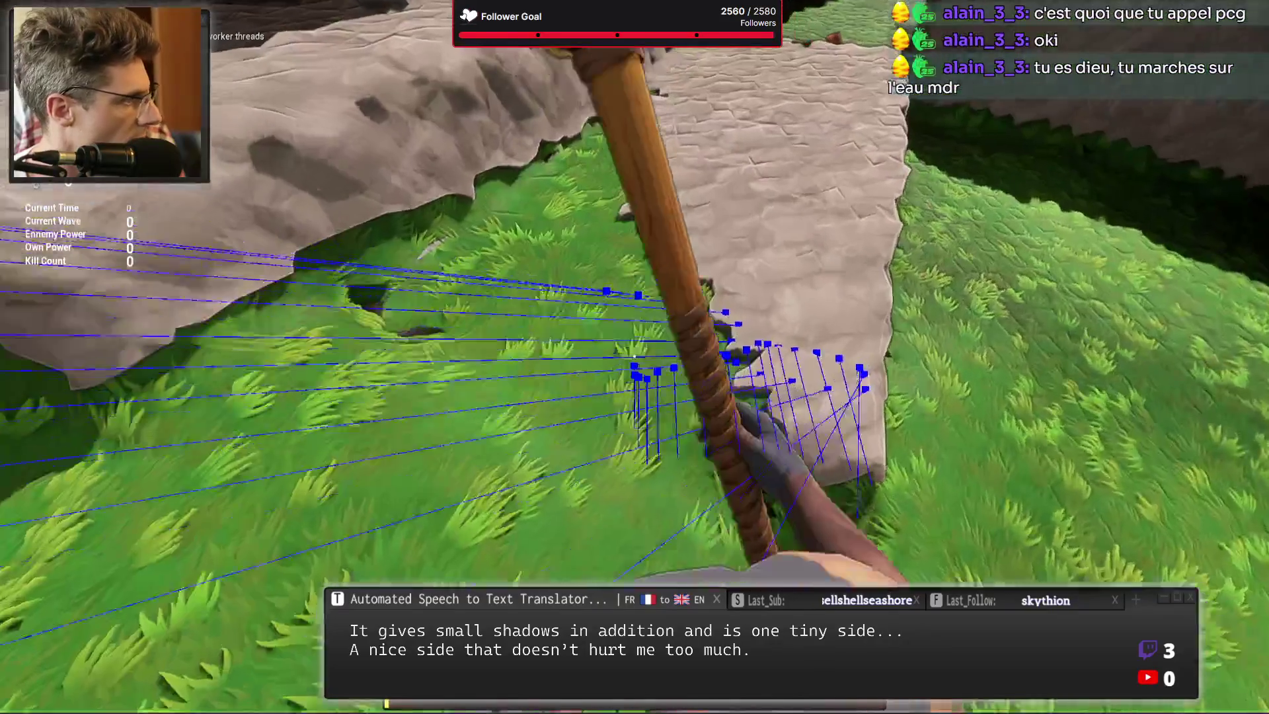
pyautogui.press('w')
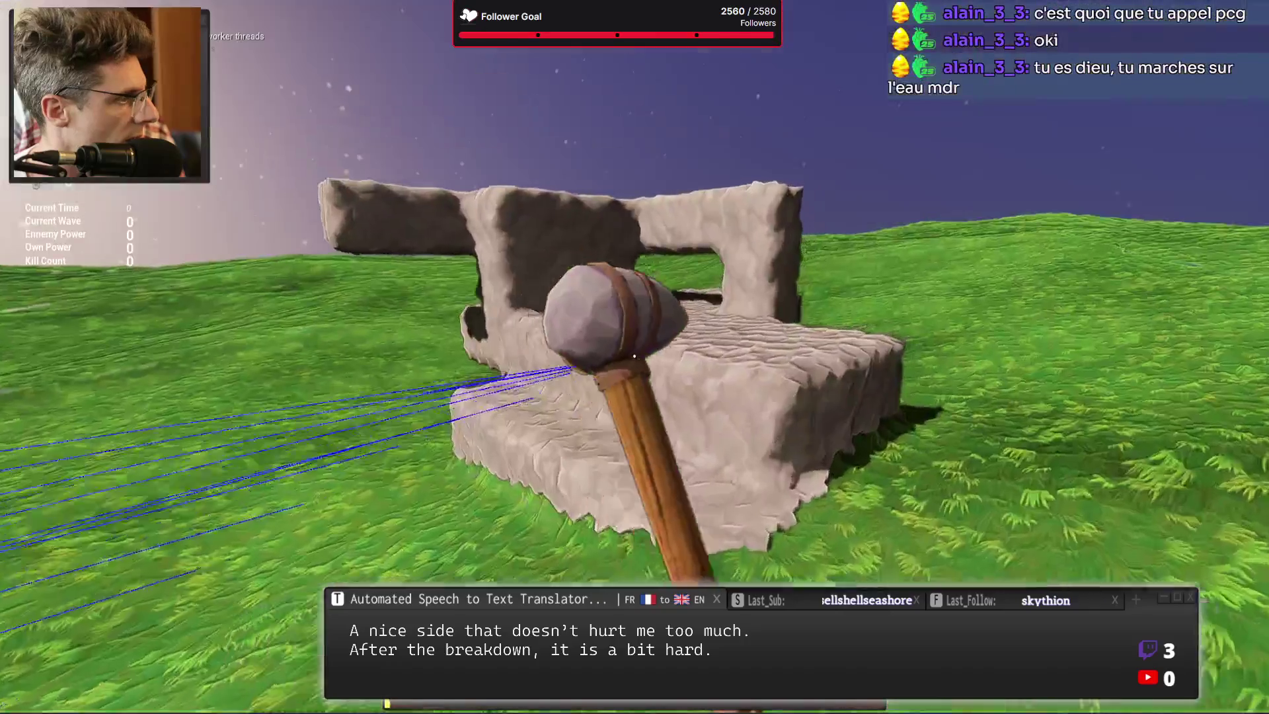
pyautogui.press('w')
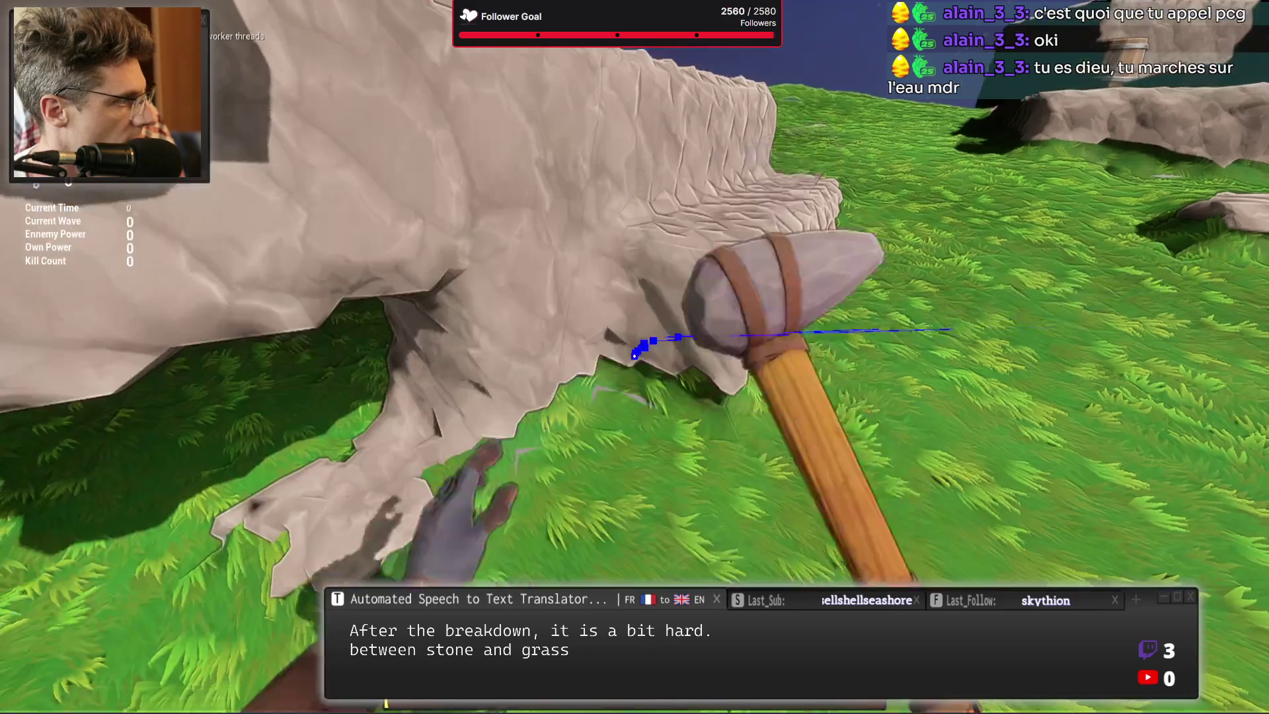
pyautogui.press('1')
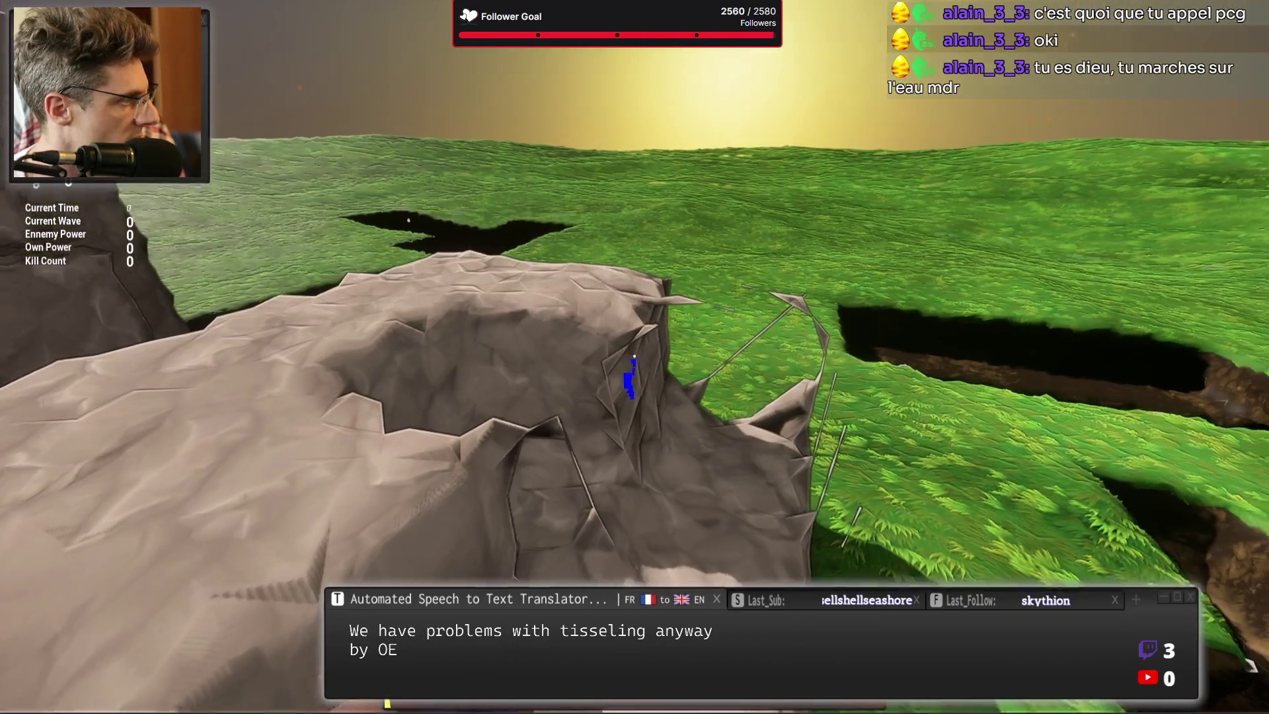
# Hammer the rock face and dig a crater beside the stone pile.
pyautogui.click(634, 357)
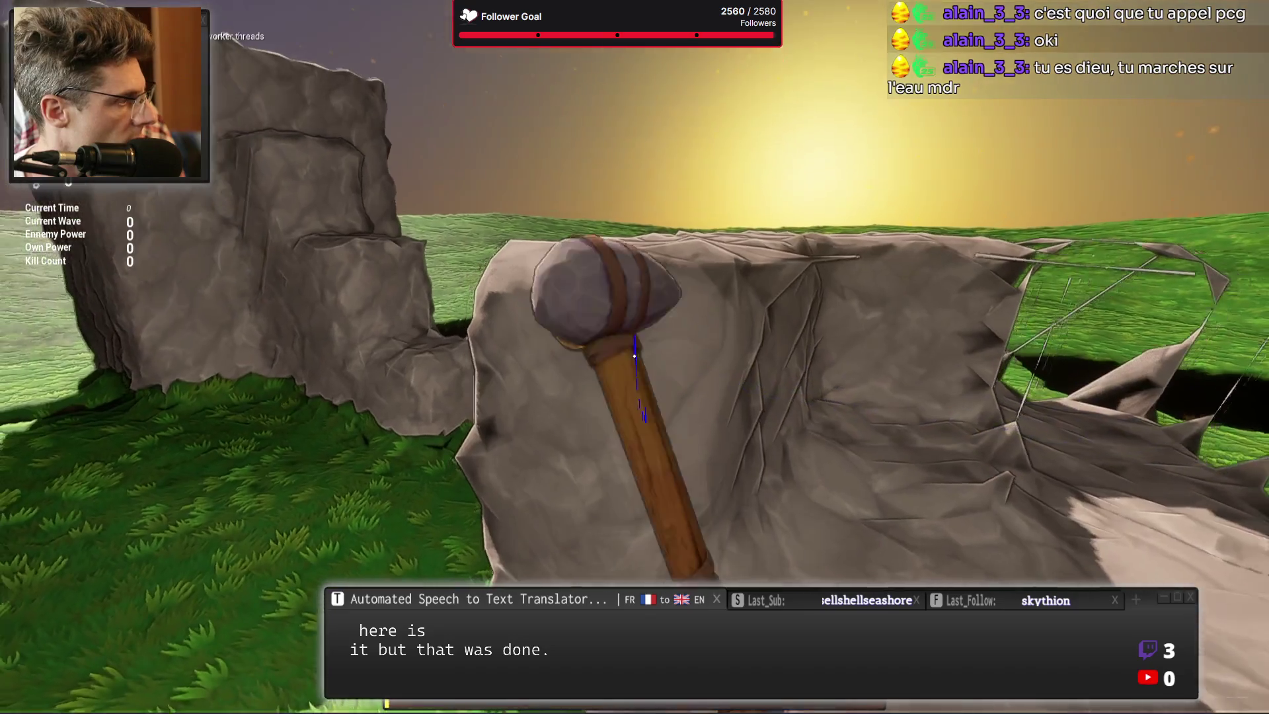
pyautogui.click(634, 357)
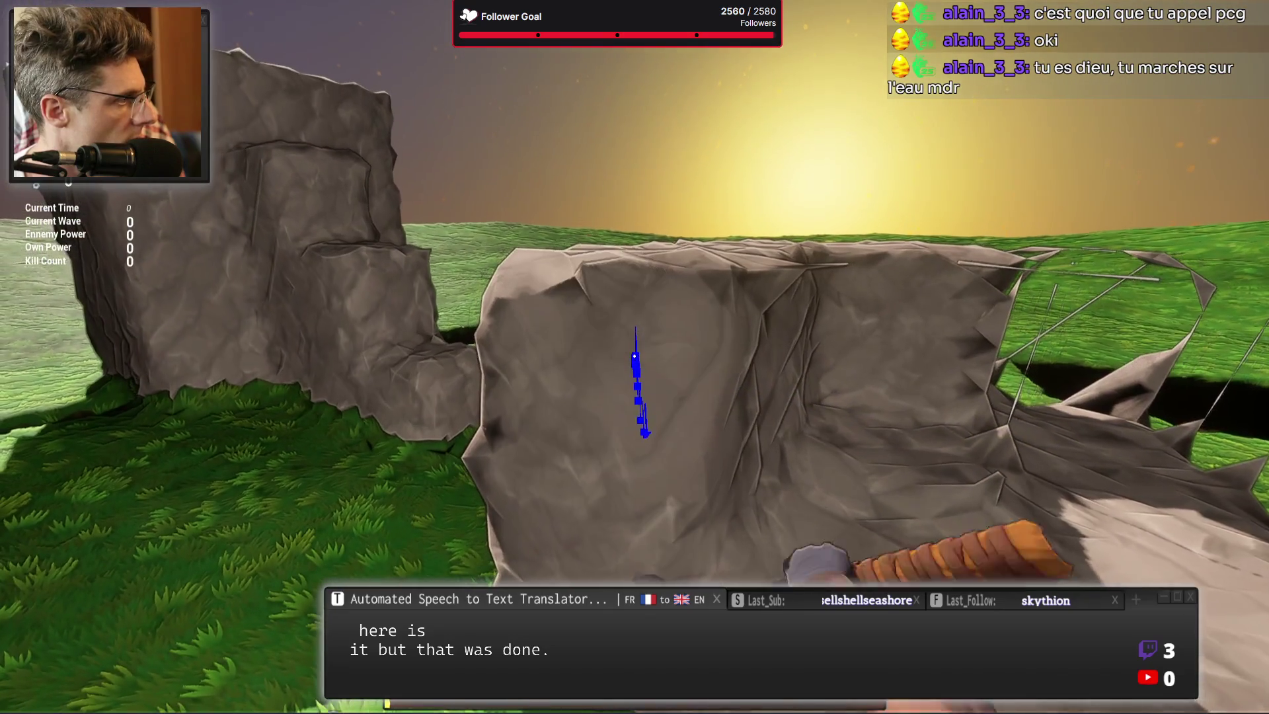
pyautogui.click(635, 357)
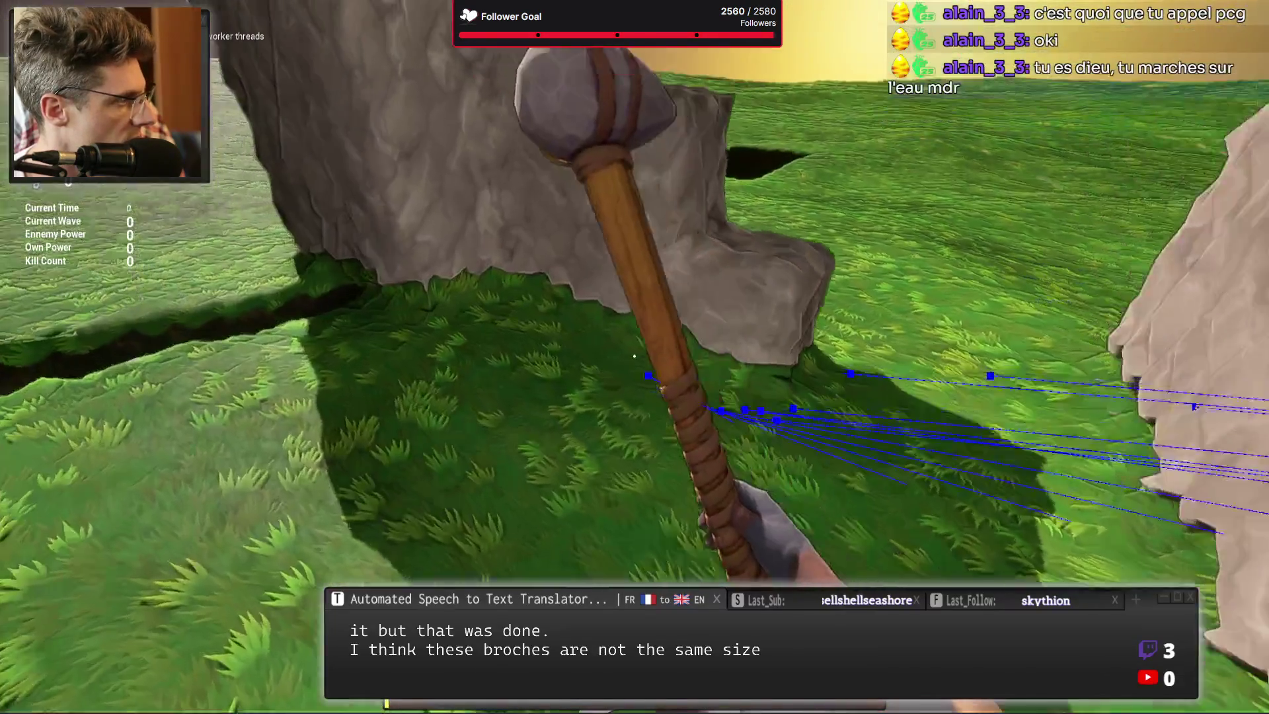
pyautogui.click(634, 356)
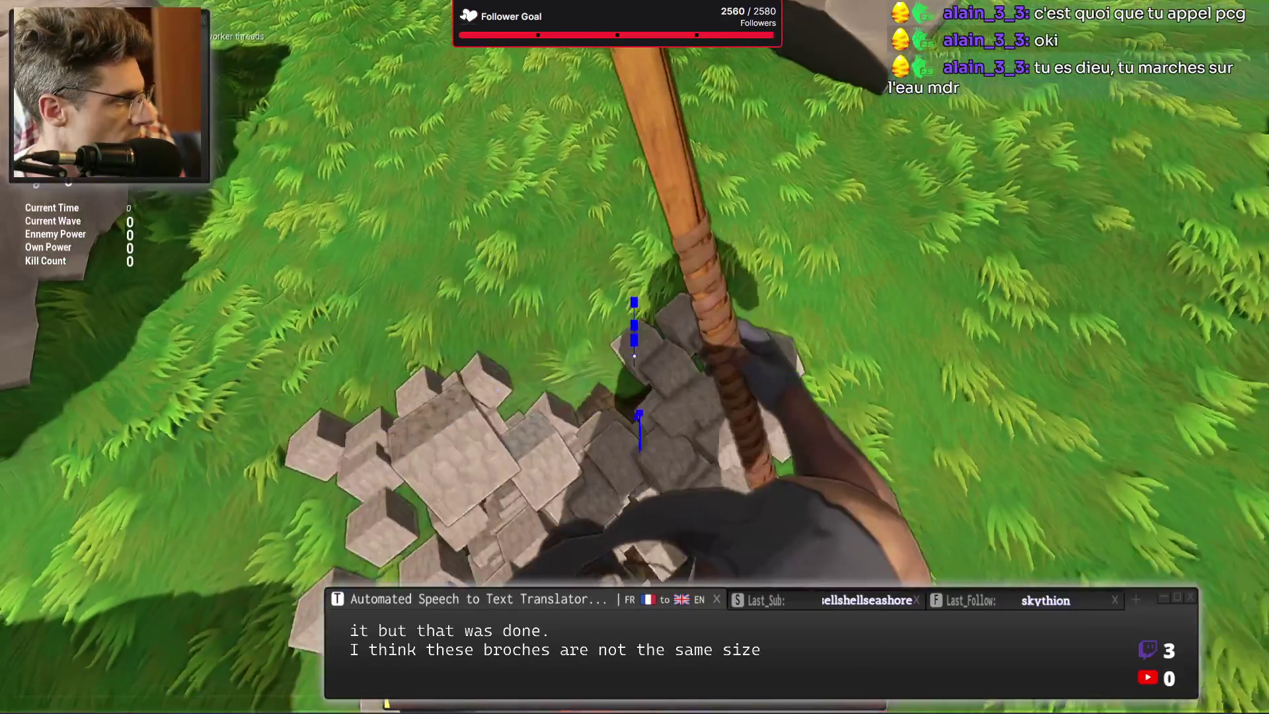
pyautogui.click(635, 357)
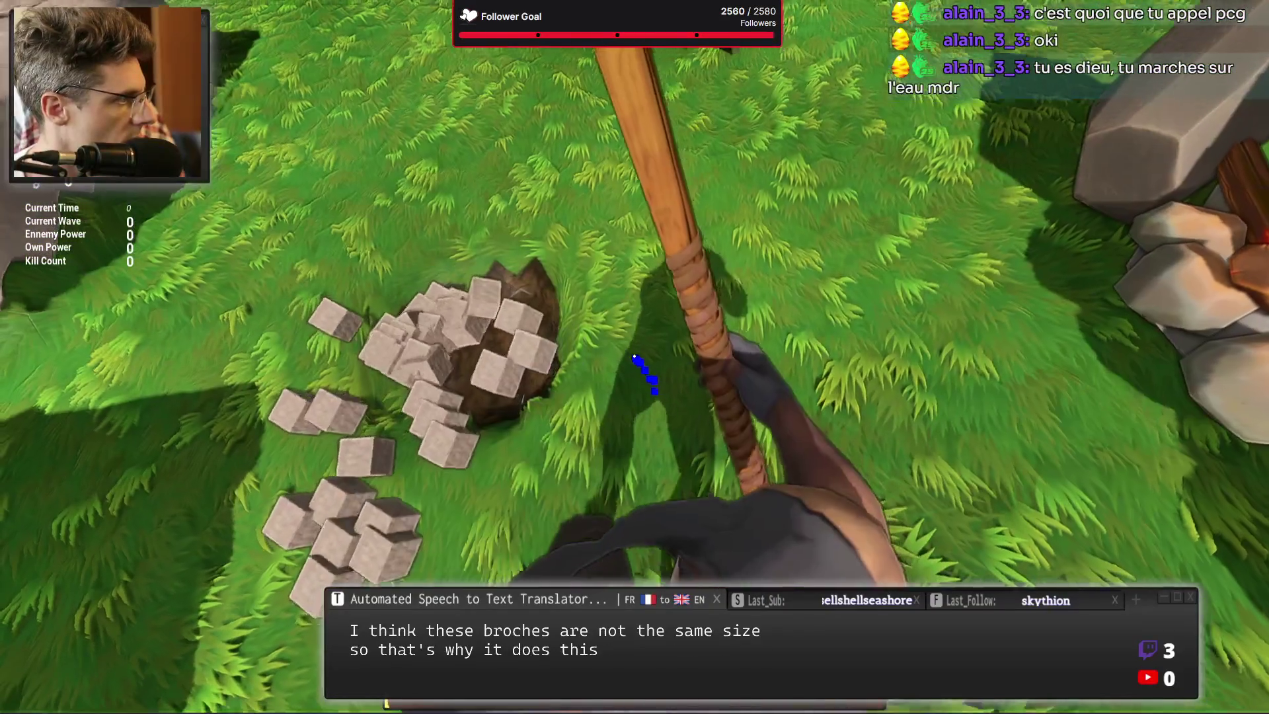
pyautogui.click(635, 357)
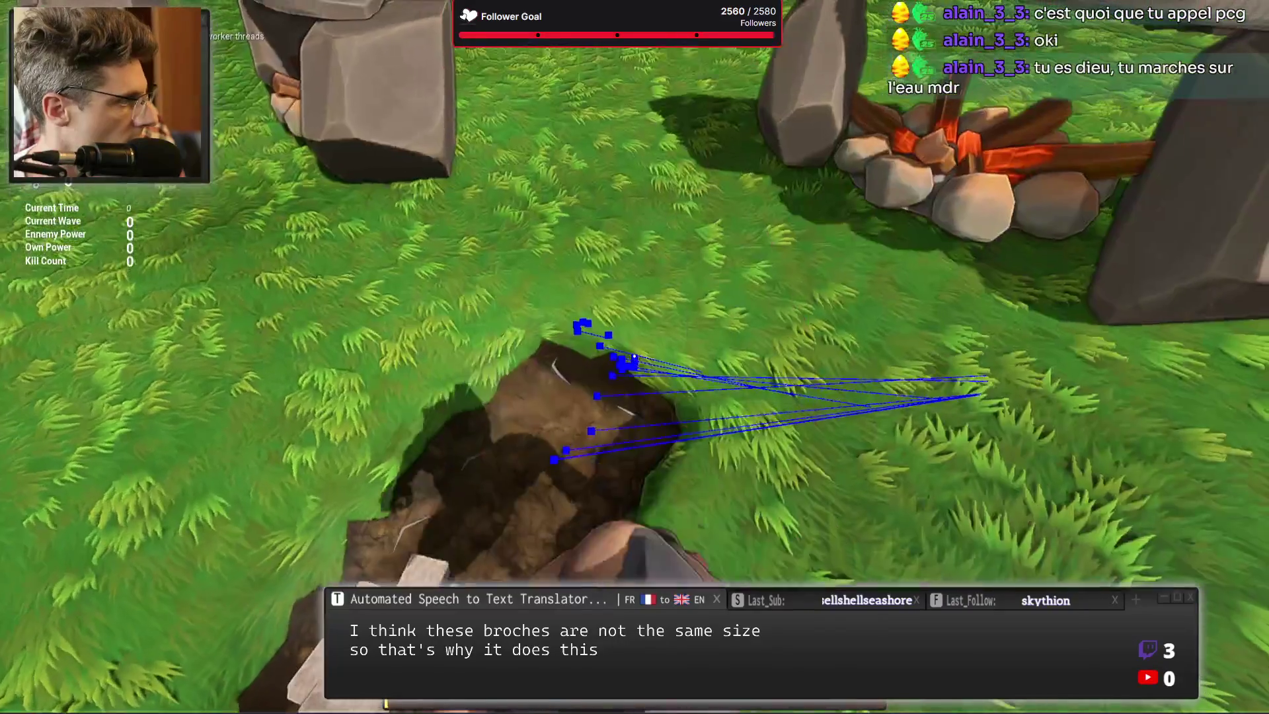
pyautogui.click(634, 357)
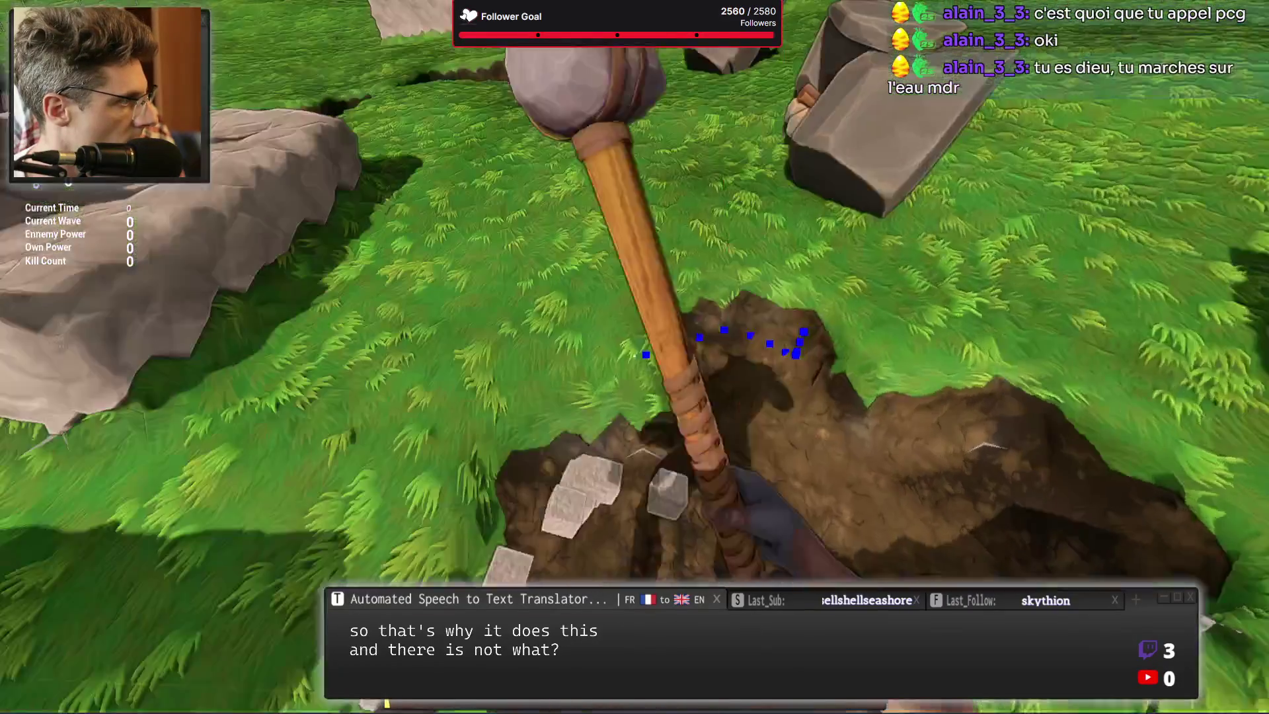
pyautogui.click(634, 357)
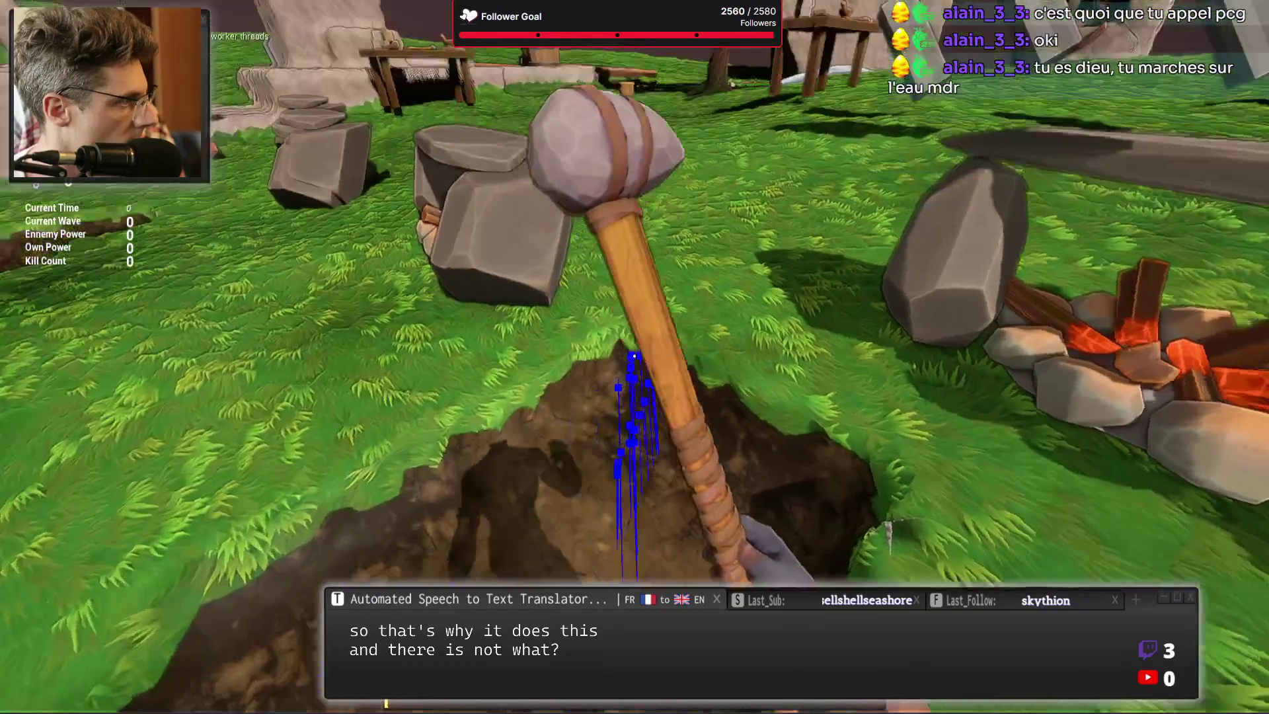
pyautogui.click(634, 356)
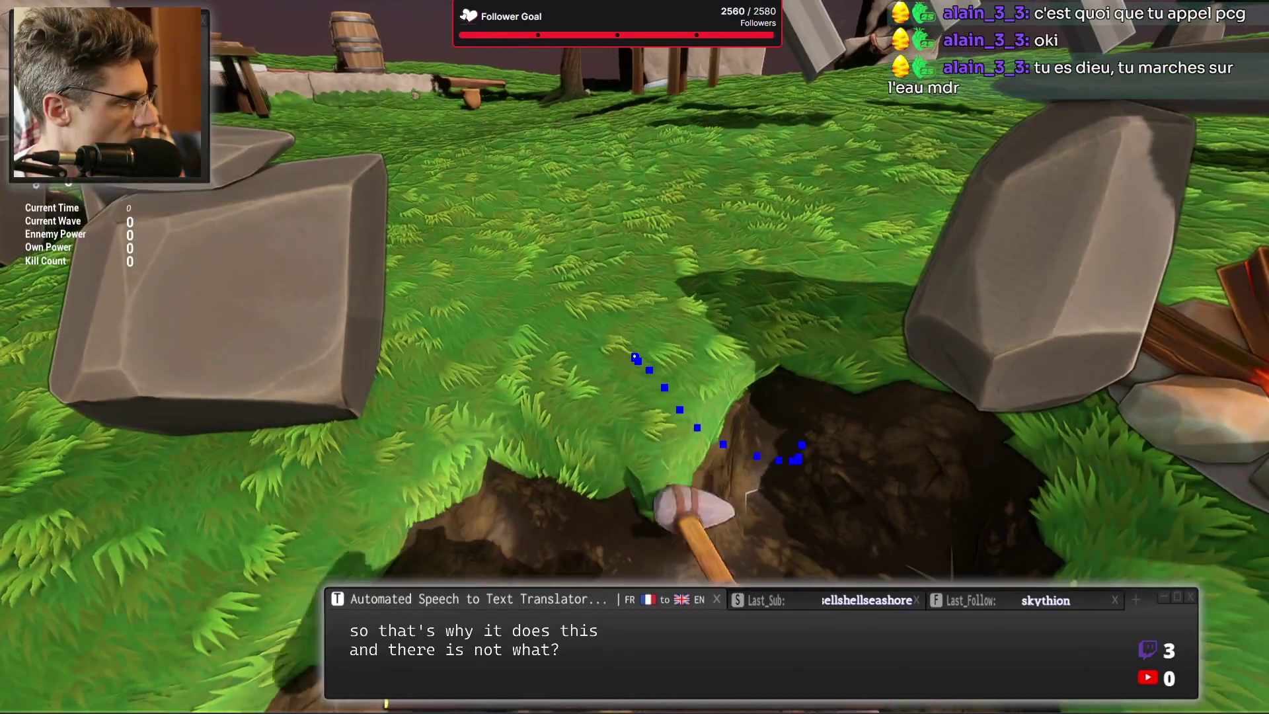
pyautogui.click(634, 357)
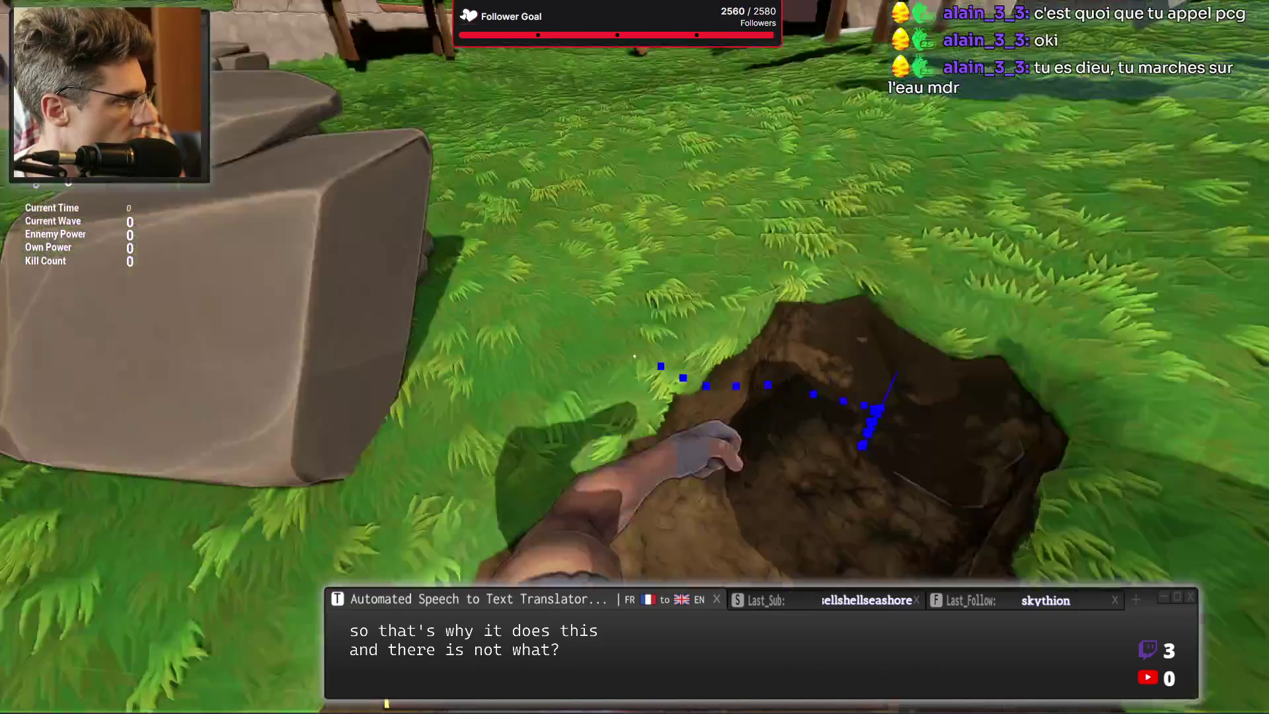
# Widen and deepen the crater, then stop the play session and restore the editor layout.
pyautogui.click(634, 357)
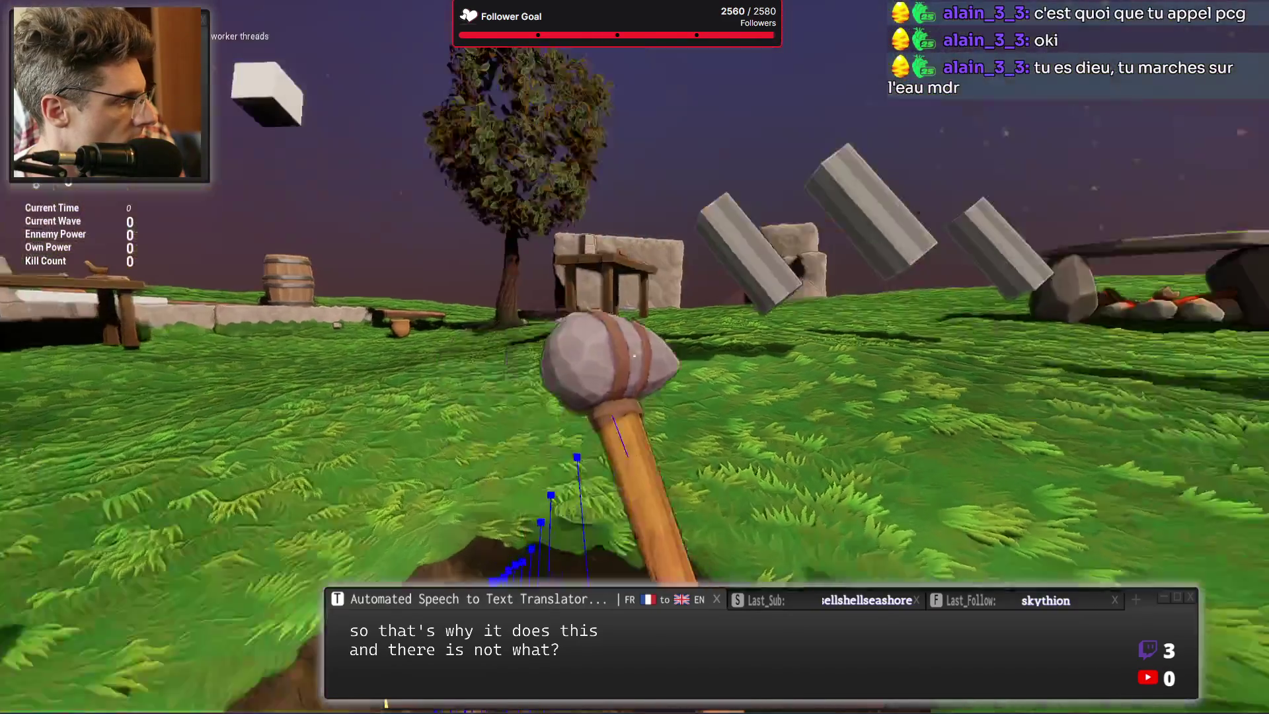
pyautogui.click(635, 357)
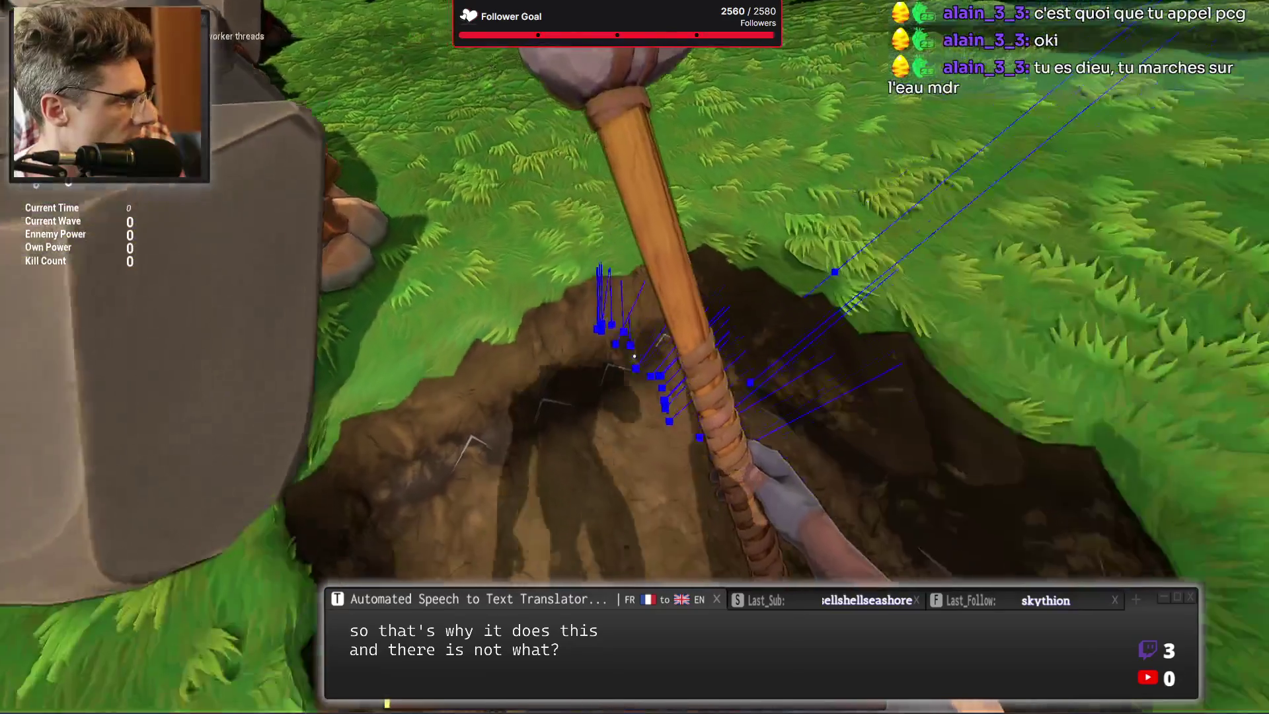
pyautogui.click(634, 357)
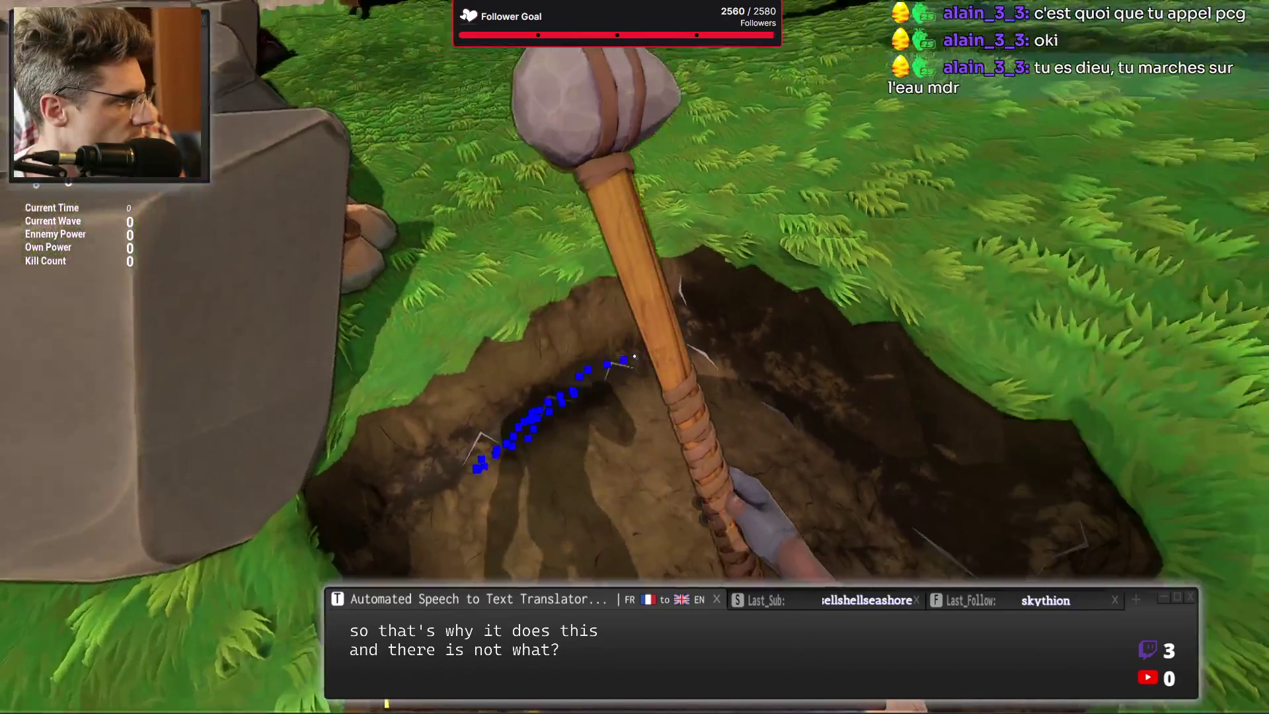
pyautogui.click(634, 357)
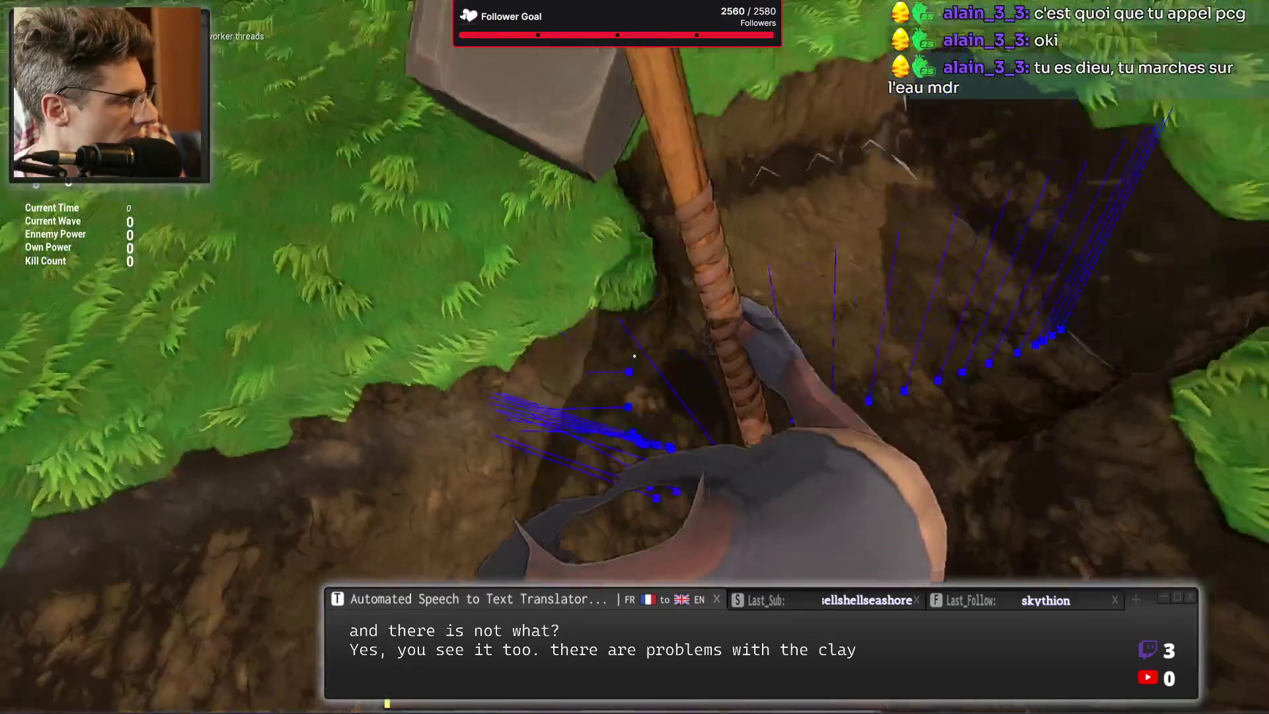
pyautogui.click(634, 356)
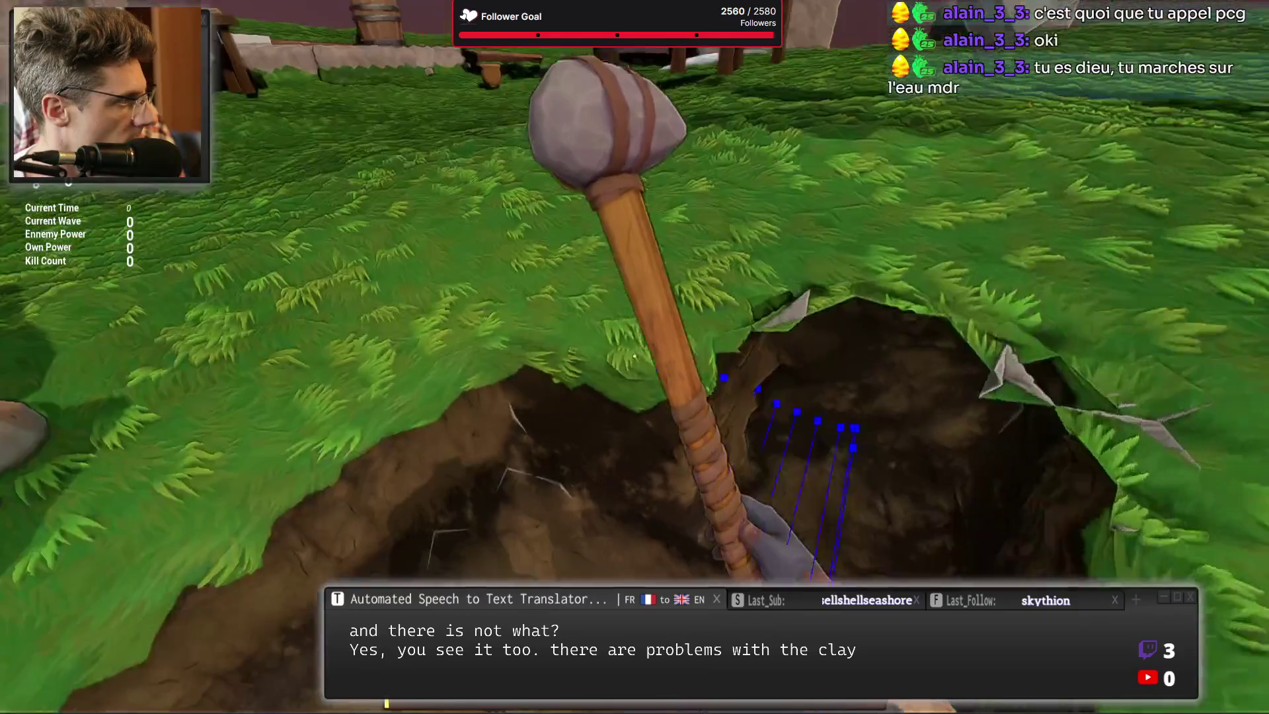
pyautogui.click(635, 357)
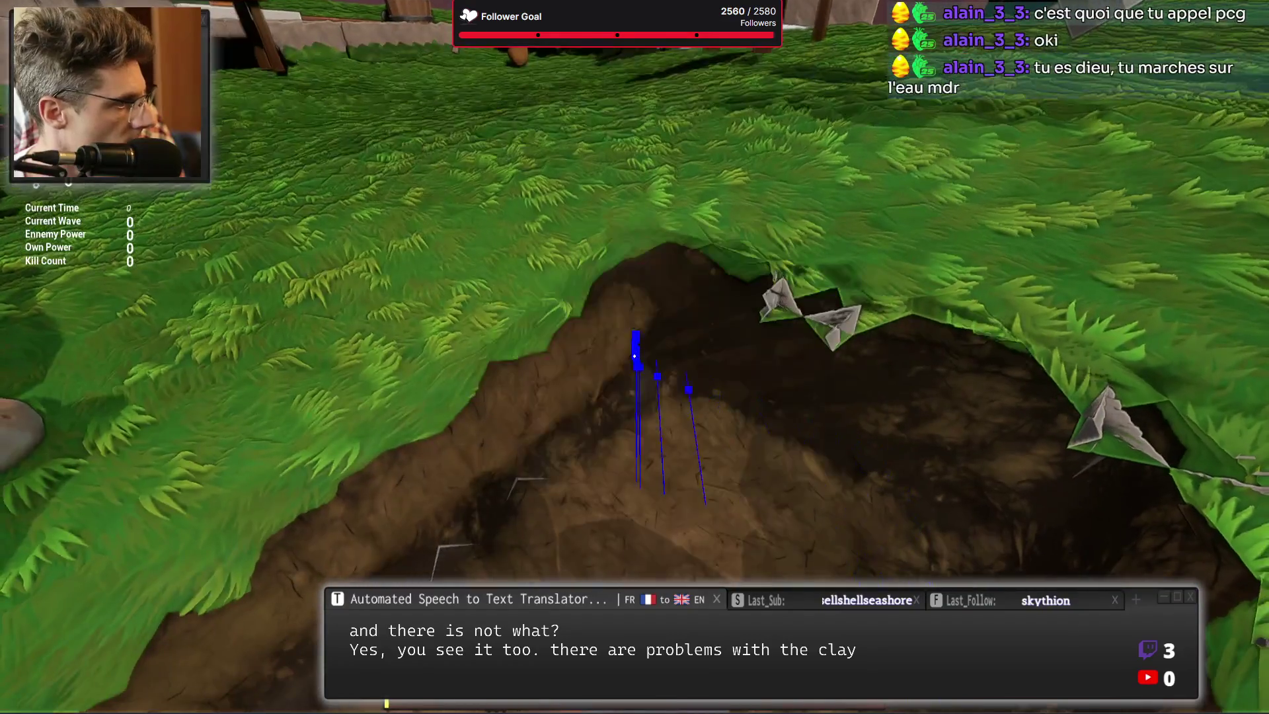
pyautogui.click(634, 357)
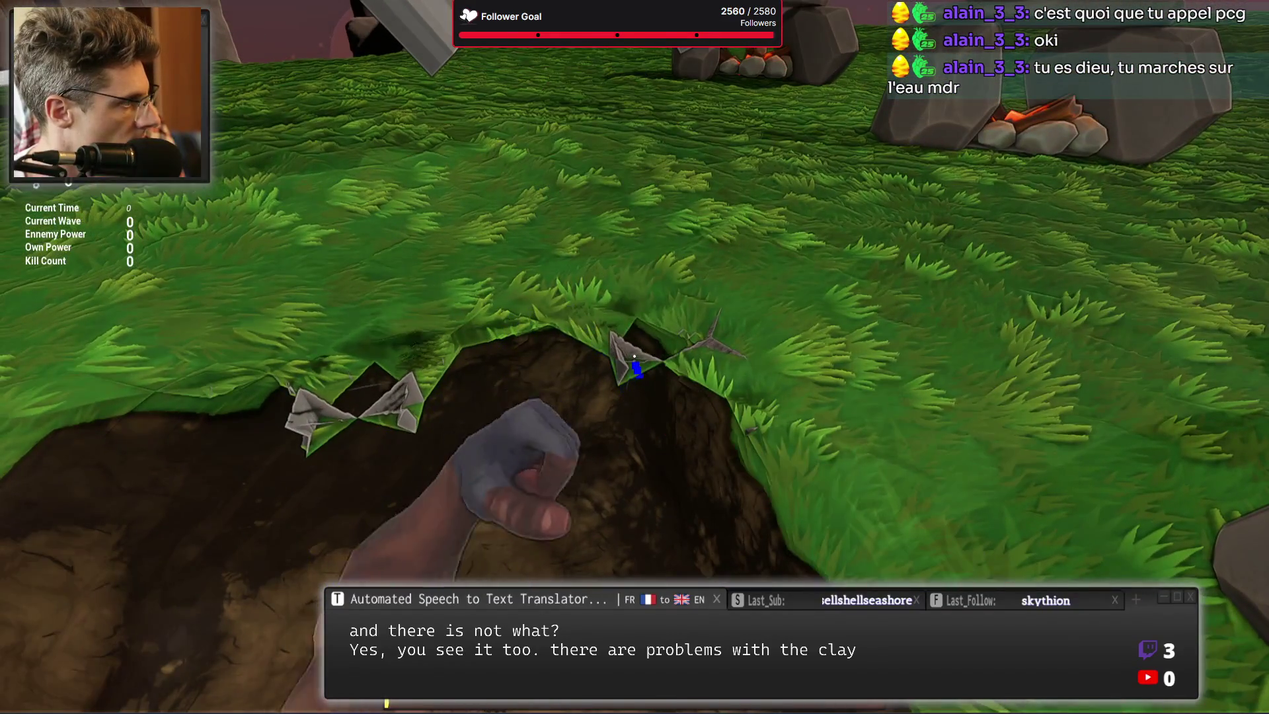
pyautogui.click(635, 357)
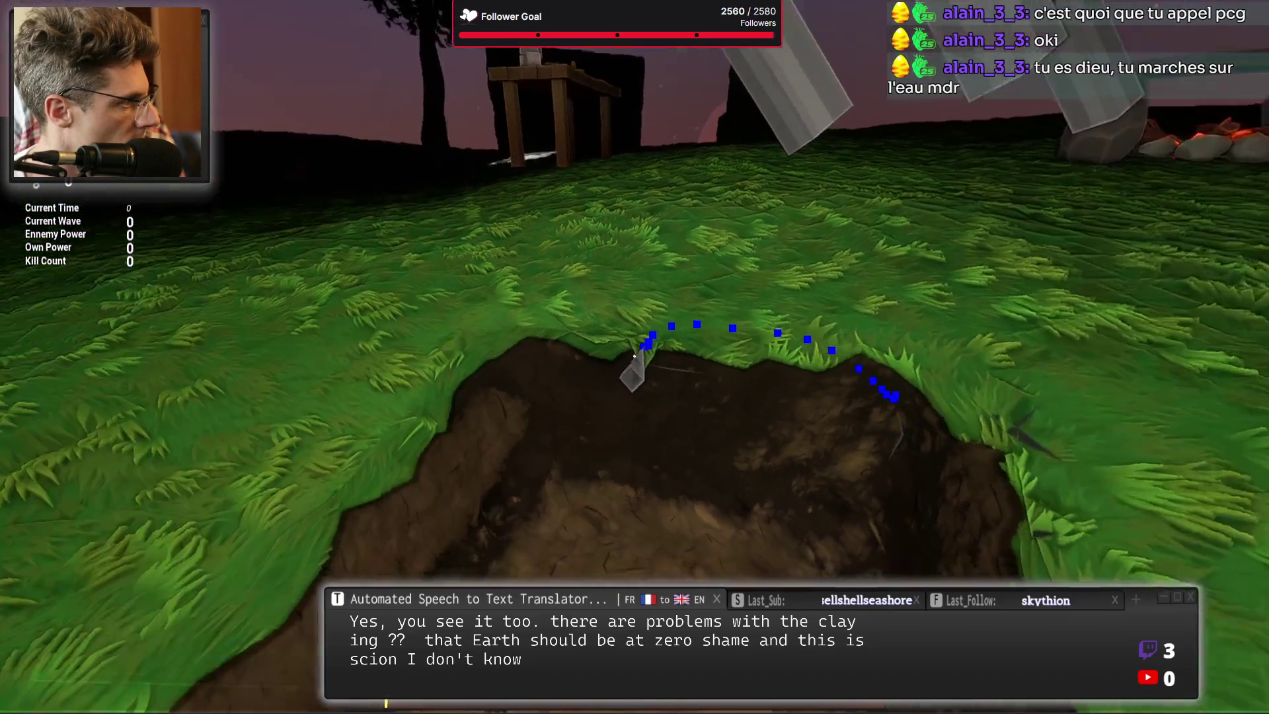
pyautogui.click(634, 357)
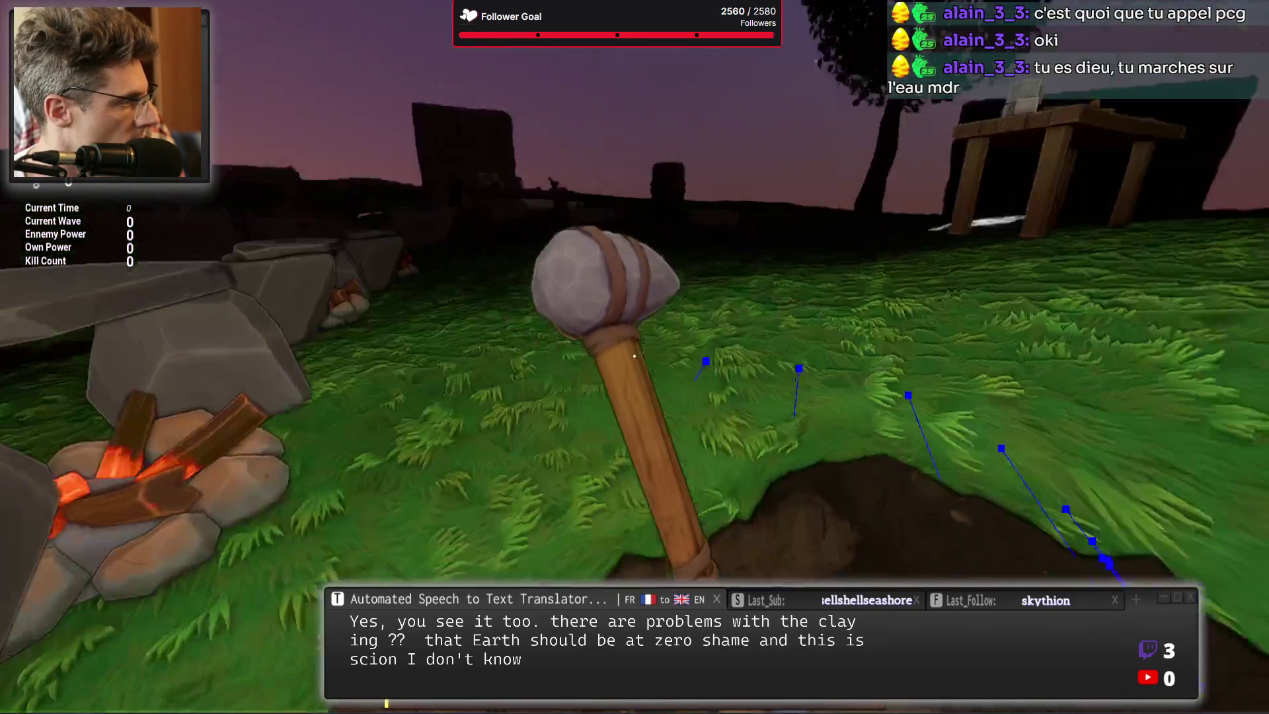
pyautogui.press('Escape')
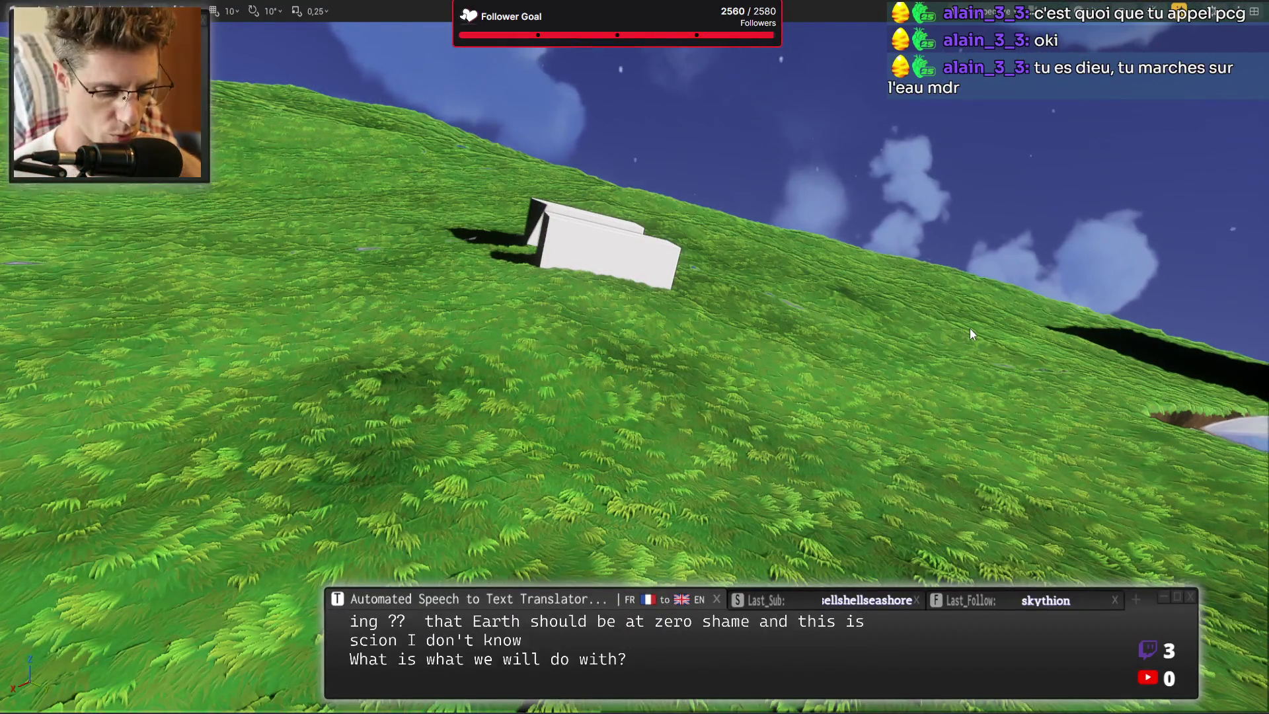
pyautogui.press('F11')
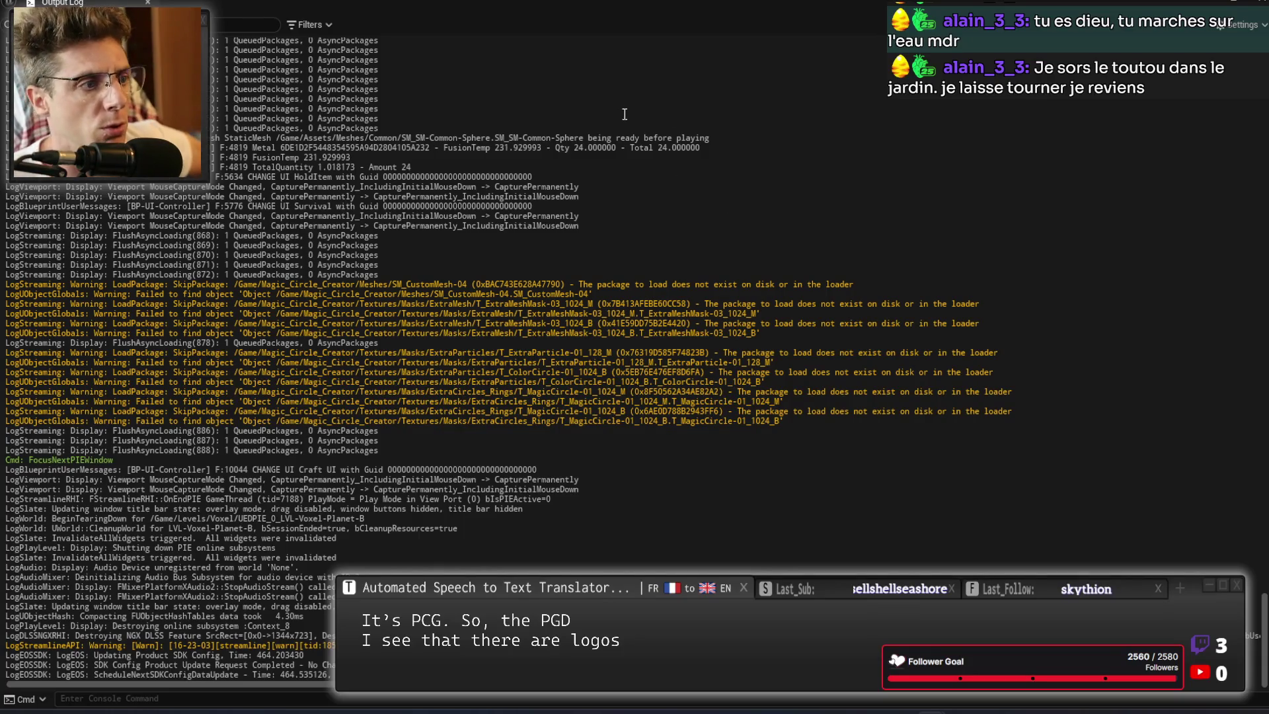
# Review the PCG SURFACE SAMPLER and EDIT METALS Skipped errors in the Output Log, then return to the Blueprint.
pyautogui.scroll(2, 679, 510)
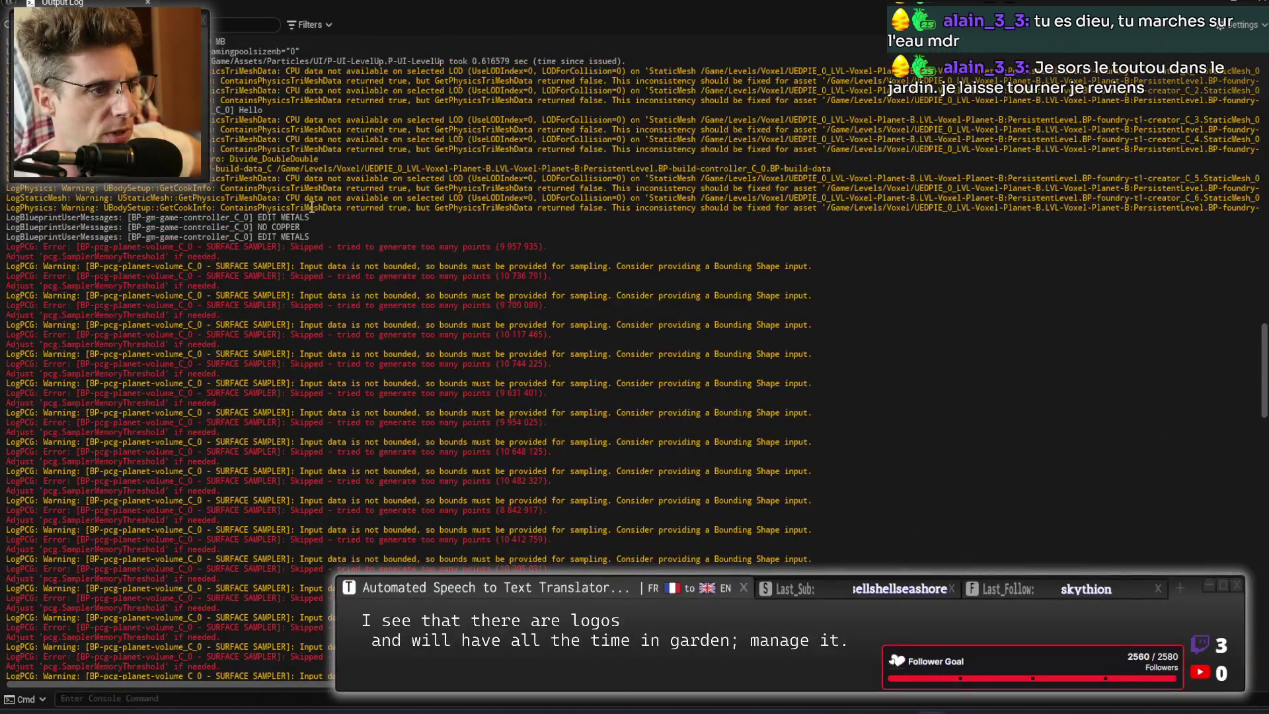
pyautogui.moveTo(216, 246); pyautogui.dragTo(439, 243)
pyautogui.click(453, 244)
pyautogui.scroll(9, 389, 446)
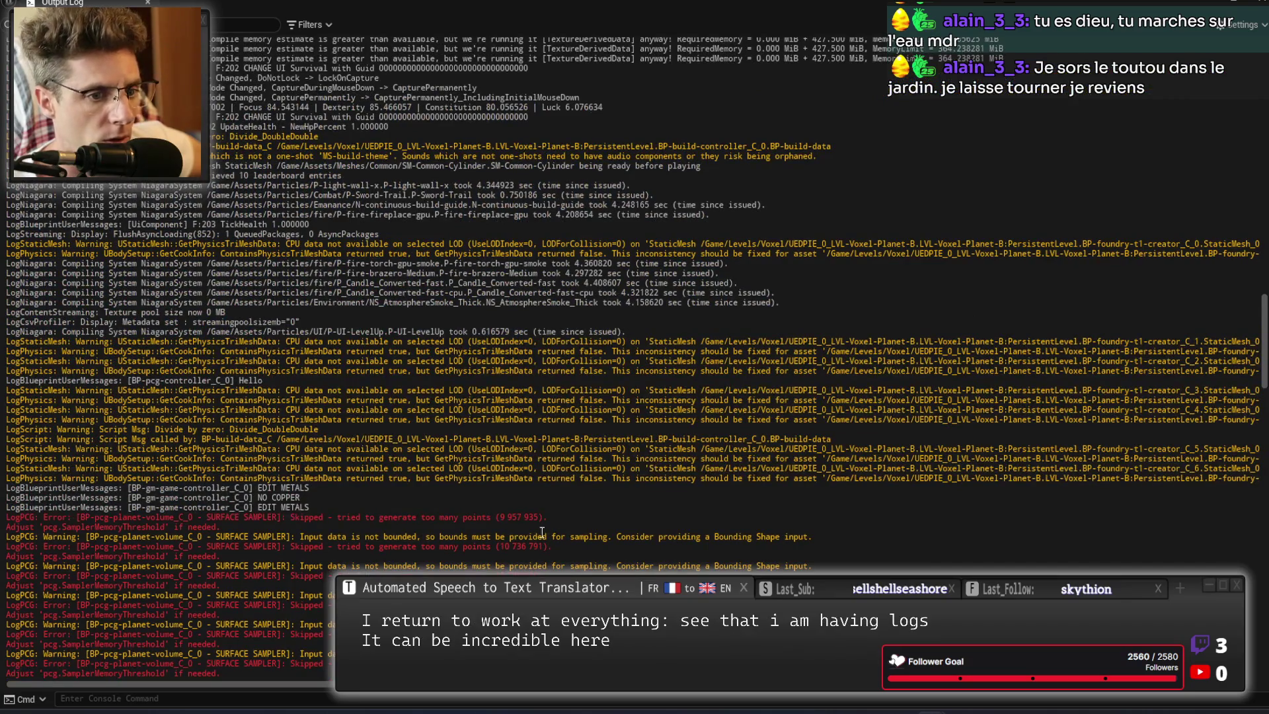
pyautogui.scroll(-4, 542, 532)
pyautogui.scroll(-8, 434, 532)
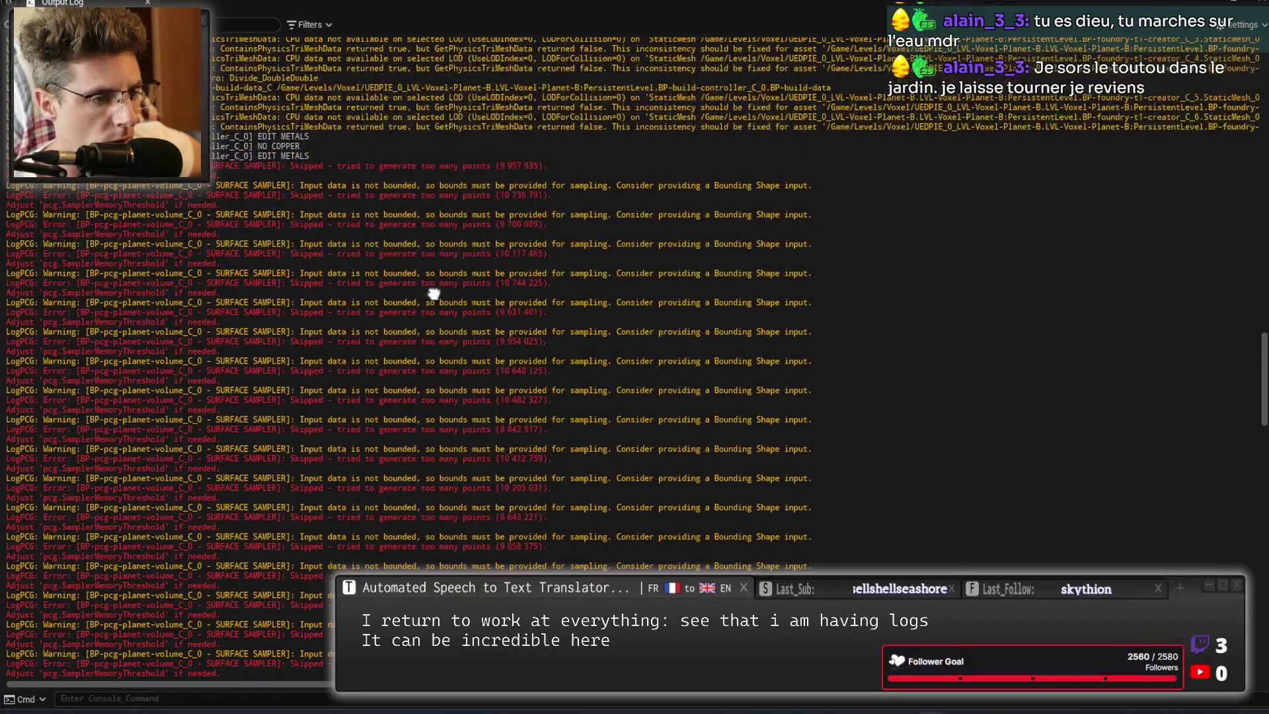
pyautogui.press('F11')
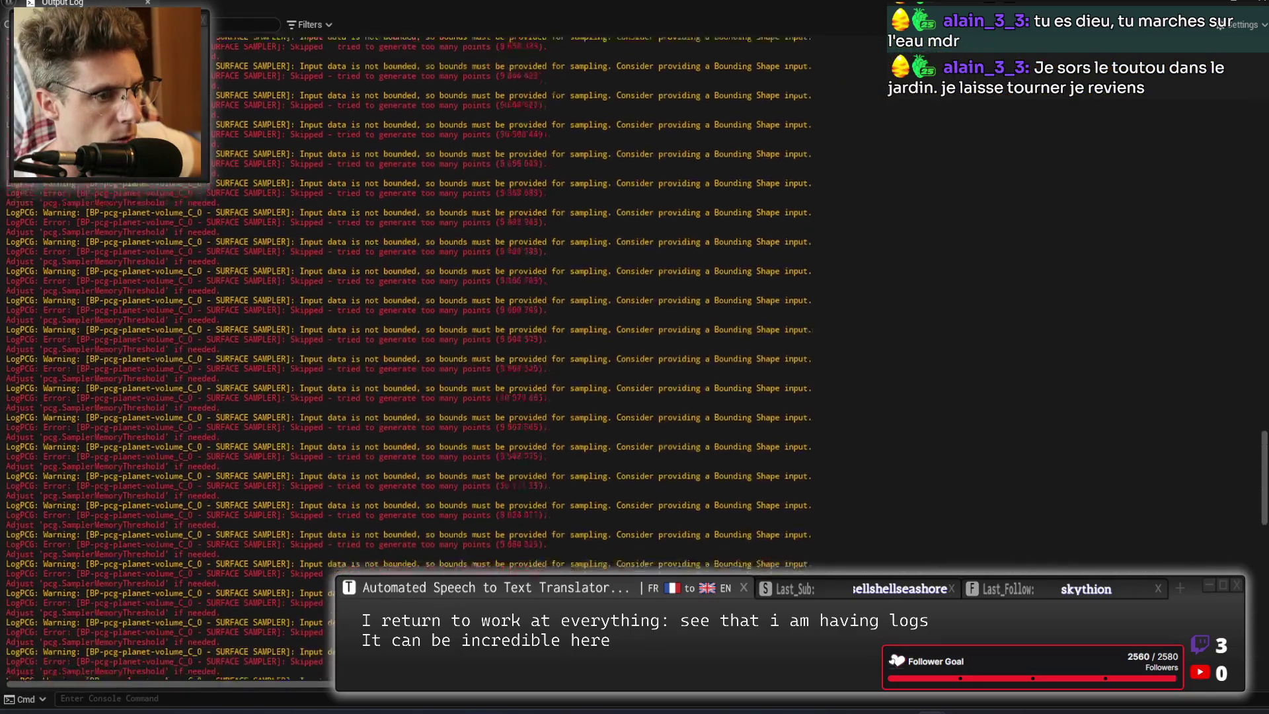
pyautogui.scroll(10, 413, 400)
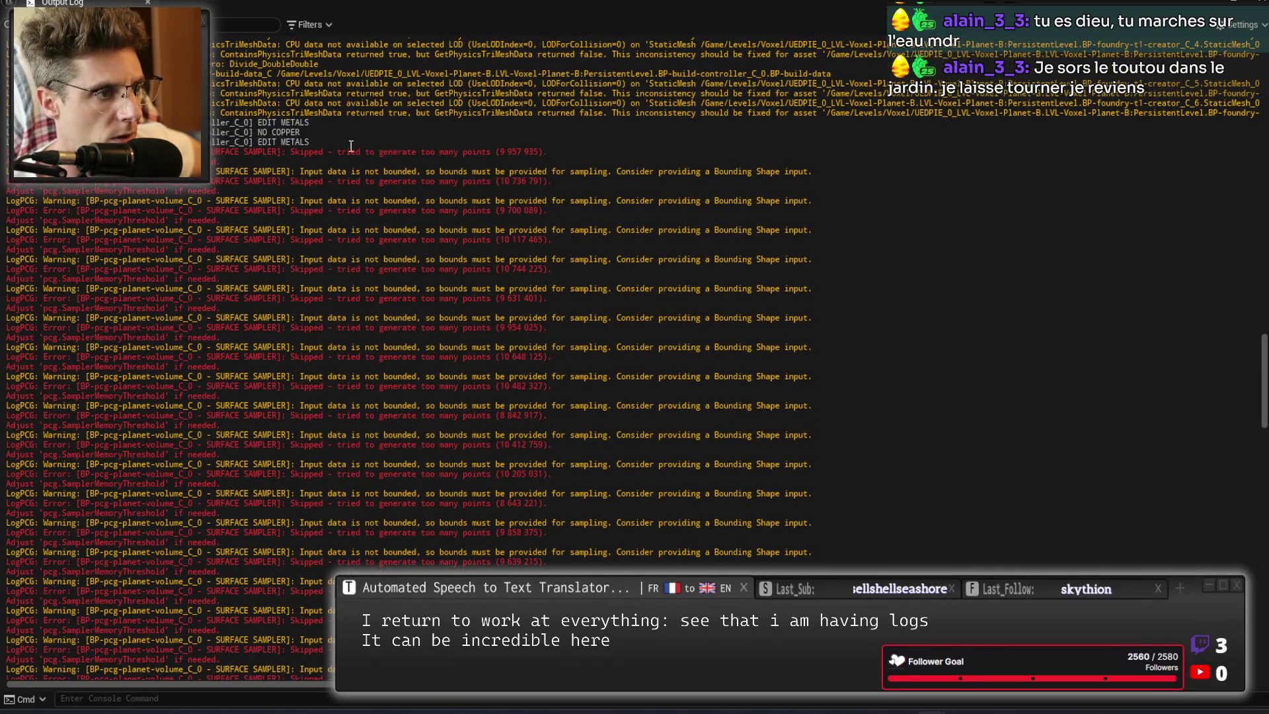
pyautogui.moveTo(345, 146); pyautogui.dragTo(406, 160)
pyautogui.click(407, 160)
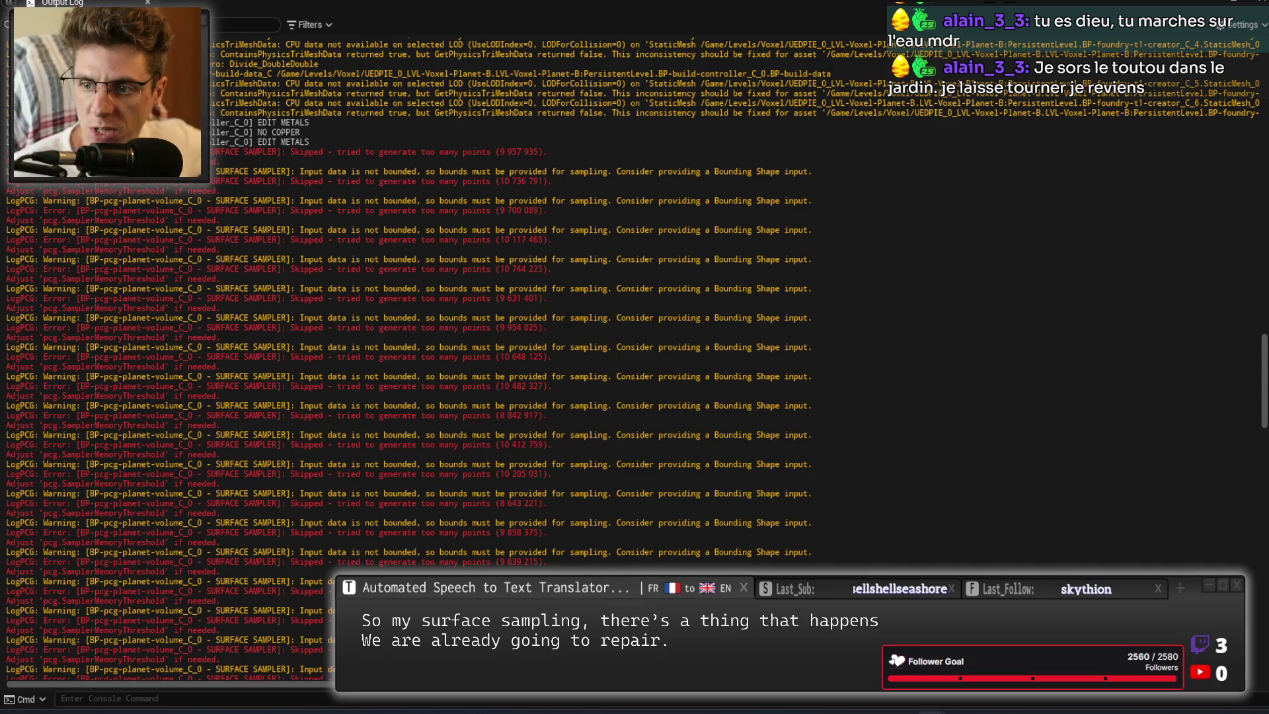
pyautogui.hotkey('alt', 'Tab')
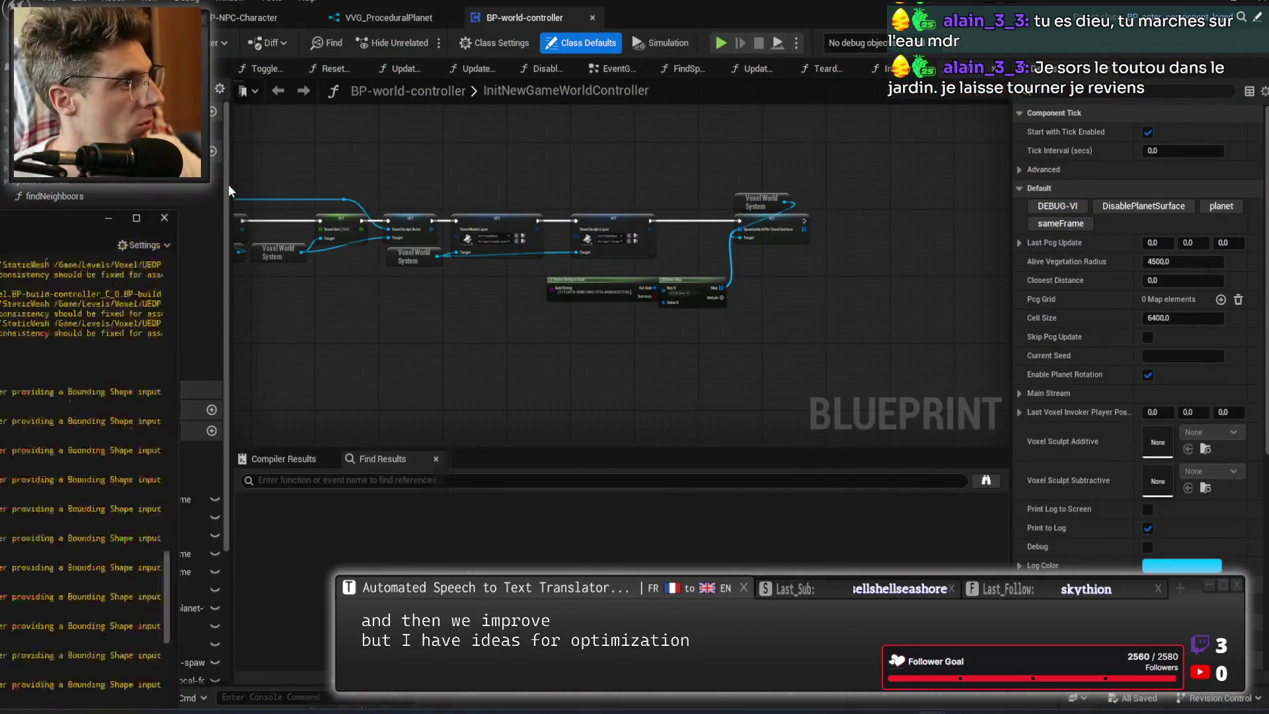
# Close the VVG_ProceduralPlanet editor and inspect the InitWorldControllerFn function graph.
pyautogui.click(454, 17)
pyautogui.scroll(5, 775, 275)
pyautogui.scroll(-6, 696, 324)
pyautogui.scroll(2, 920, 118)
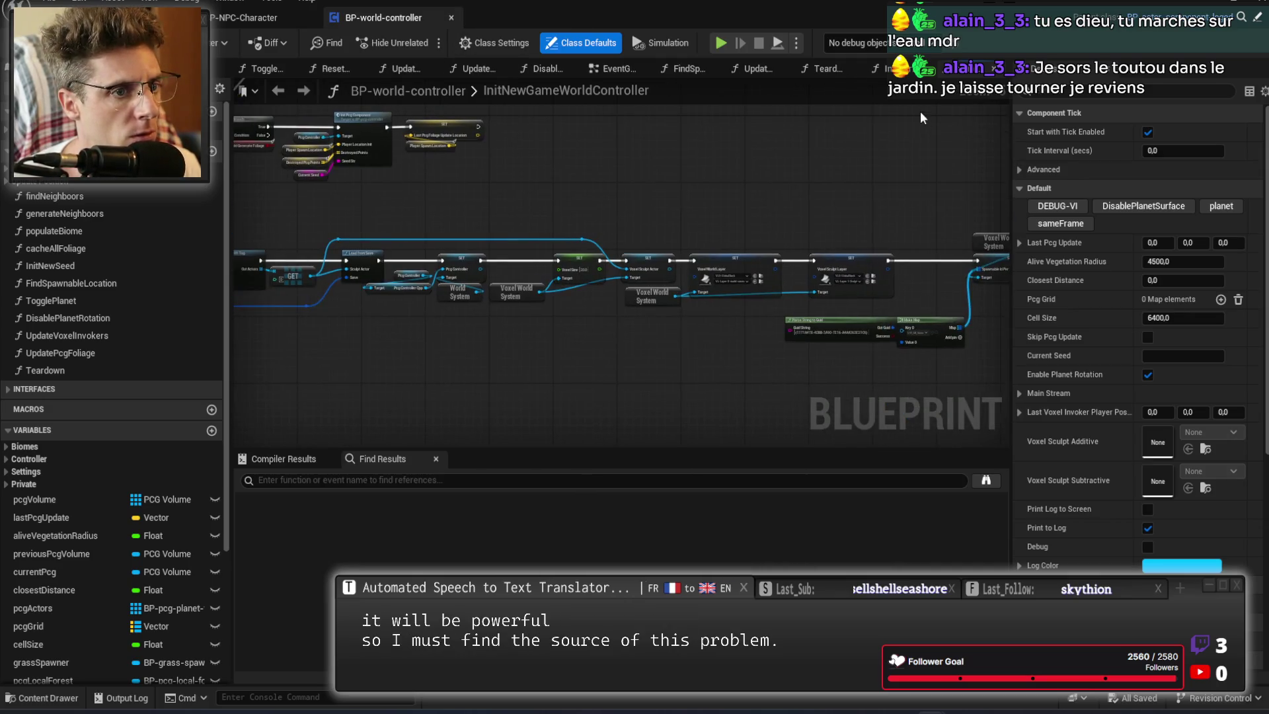
pyautogui.click(882, 68)
pyautogui.scroll(4, 411, 340)
pyautogui.scroll(-4, 410, 340)
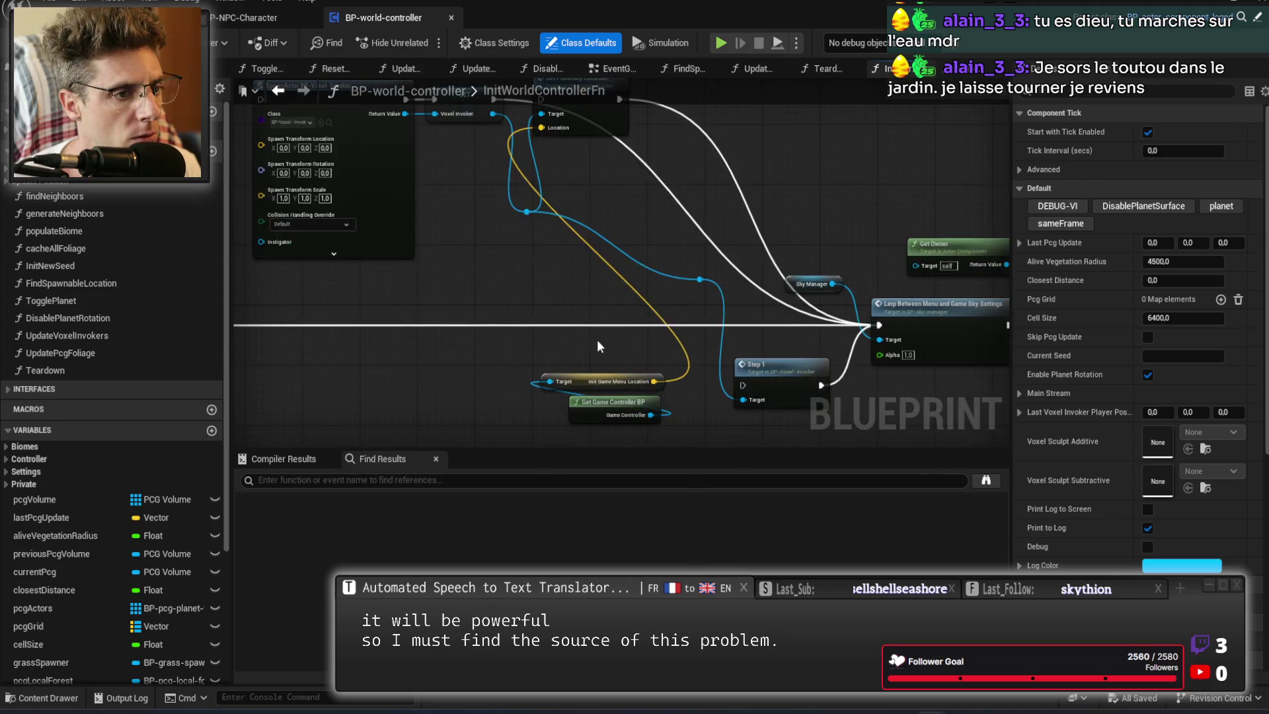
pyautogui.scroll(3, 465, 335)
pyautogui.scroll(-4, 611, 370)
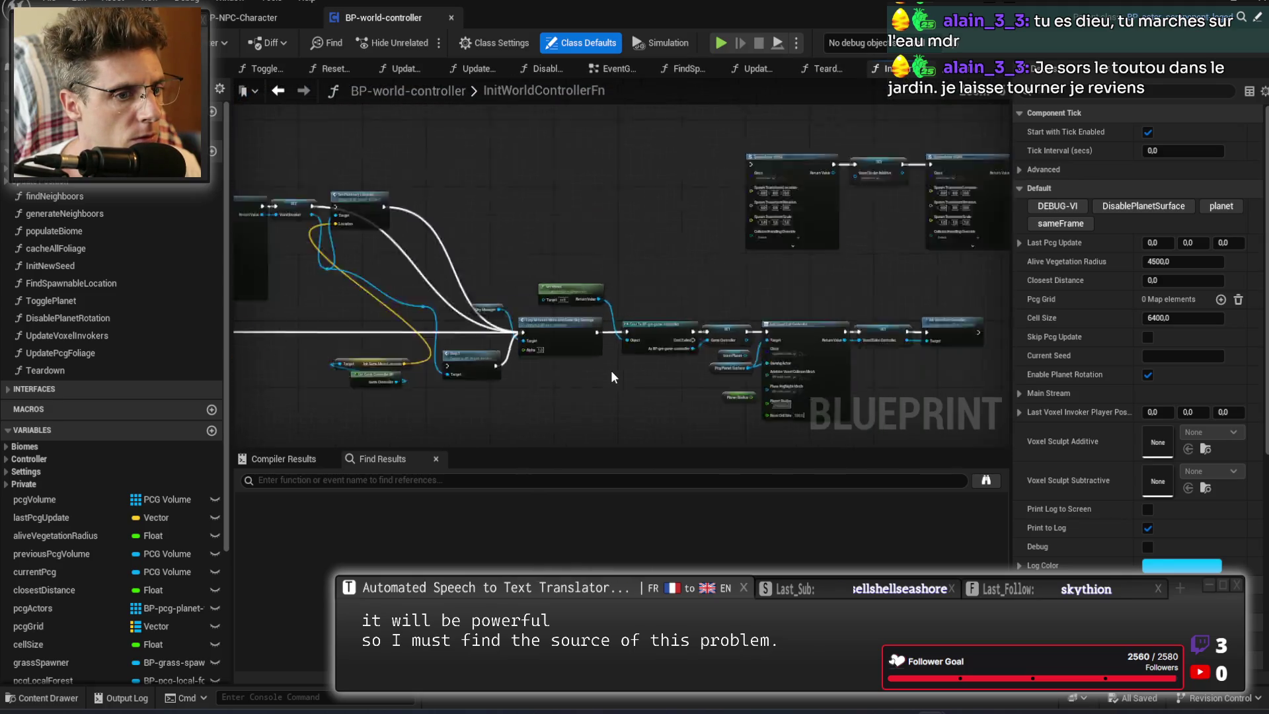
pyautogui.scroll(5, 878, 363)
pyautogui.scroll(-2, 654, 368)
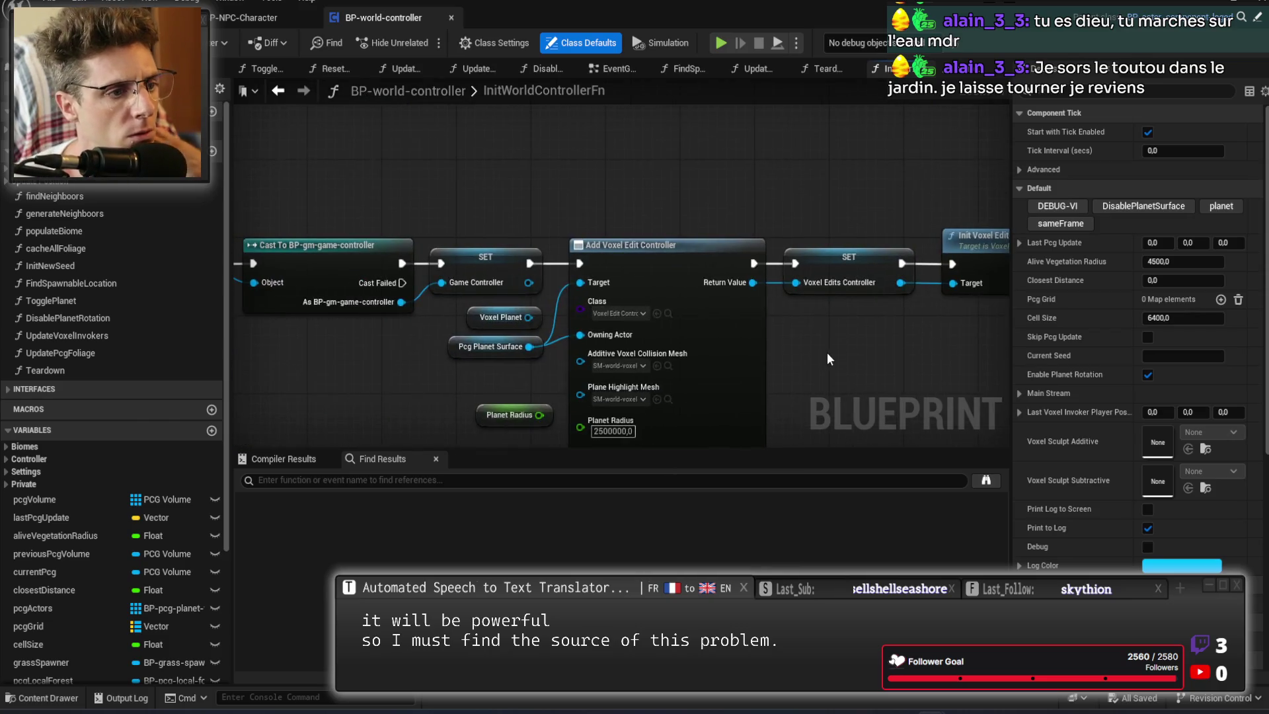
pyautogui.scroll(2, 827, 351)
pyautogui.scroll(-3, 592, 317)
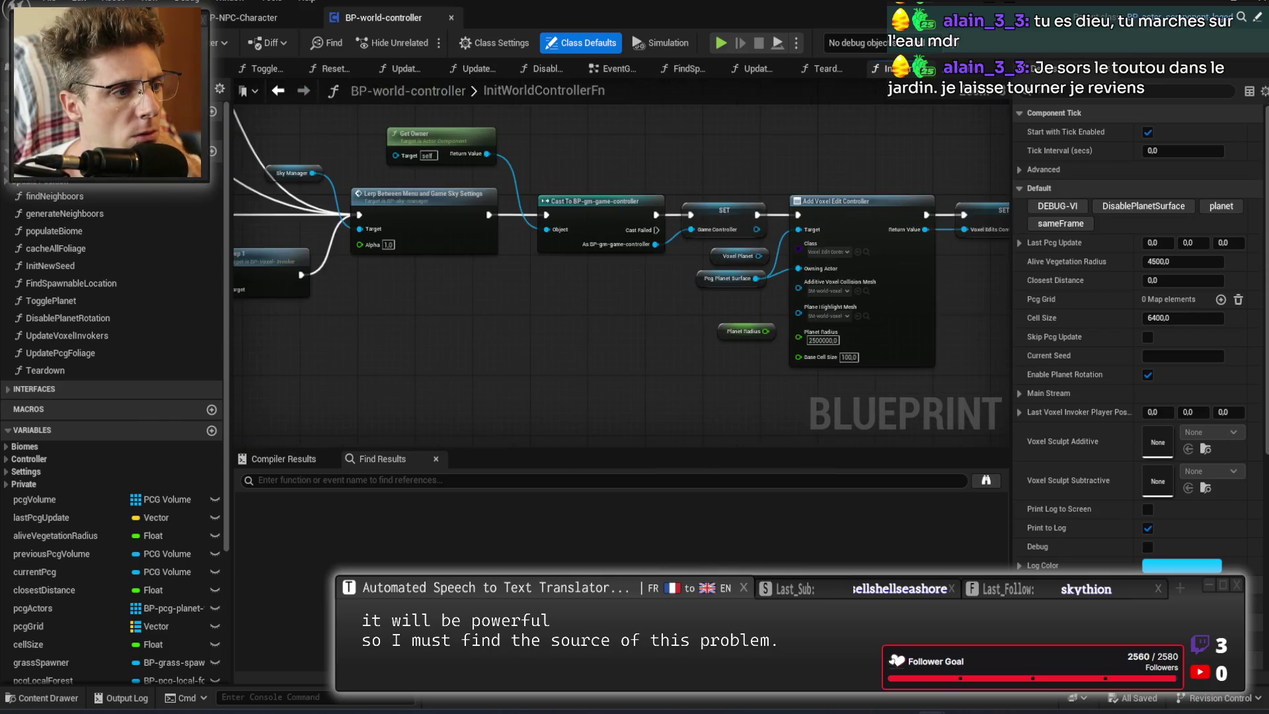
pyautogui.scroll(3, 659, 338)
pyautogui.scroll(-3, 660, 338)
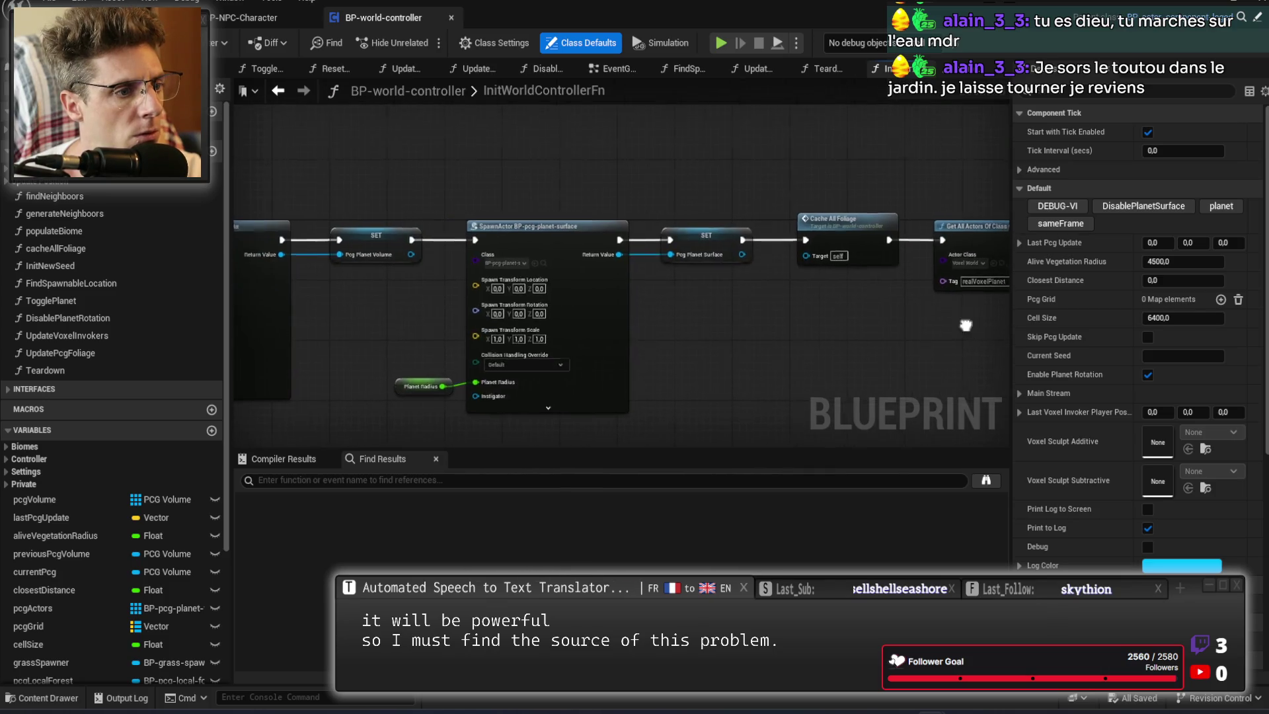
pyautogui.scroll(3, 723, 320)
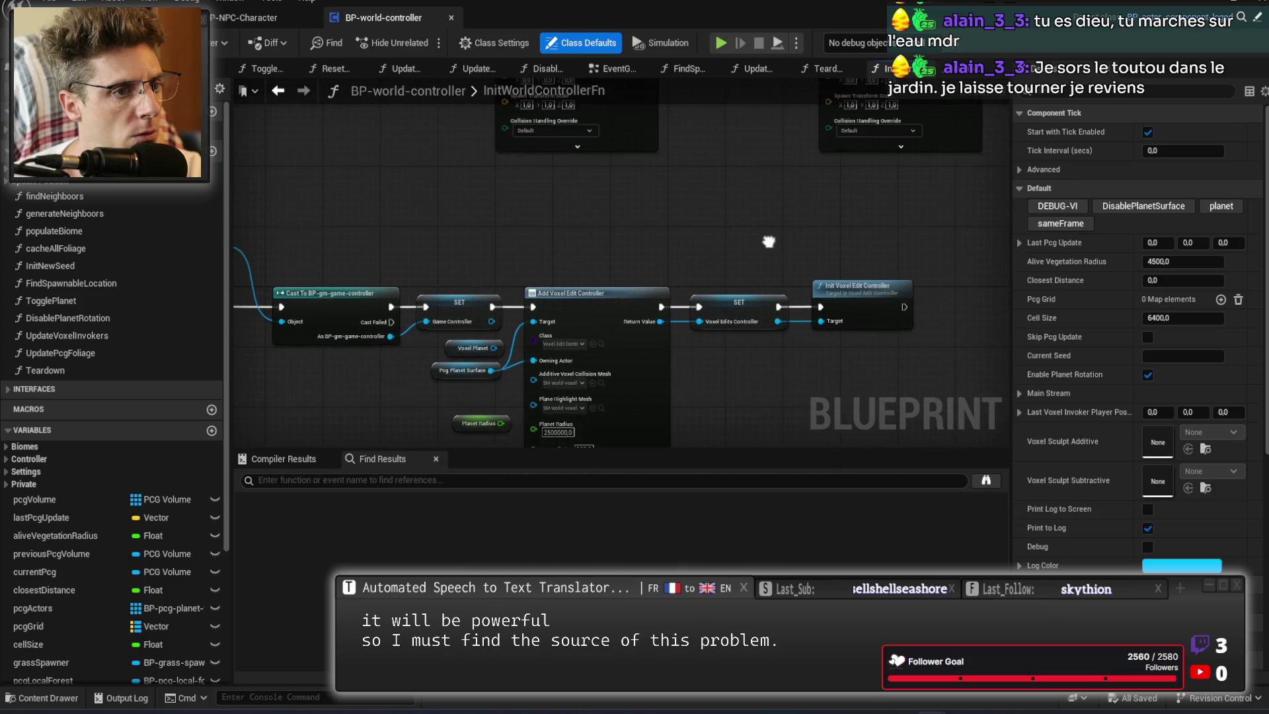
# View the Teardown graph, close its tab, and open InitNewGameWorldController.
pyautogui.click(824, 68)
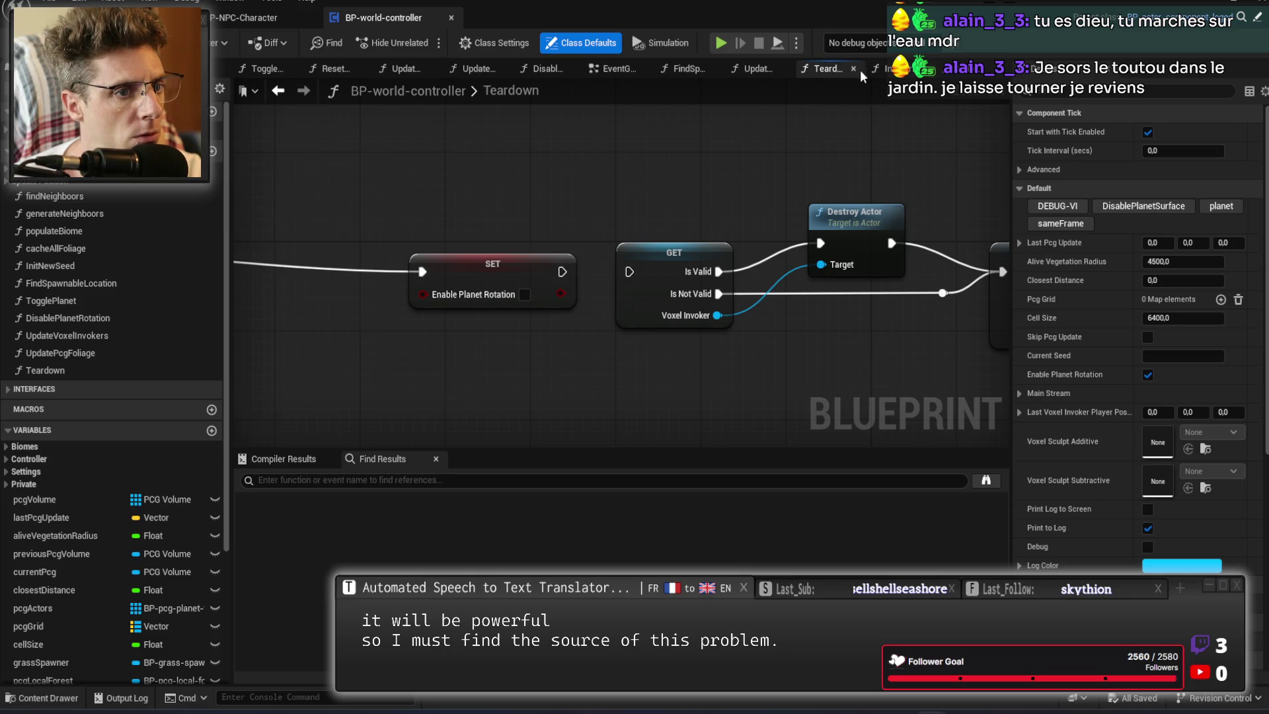
pyautogui.click(854, 68)
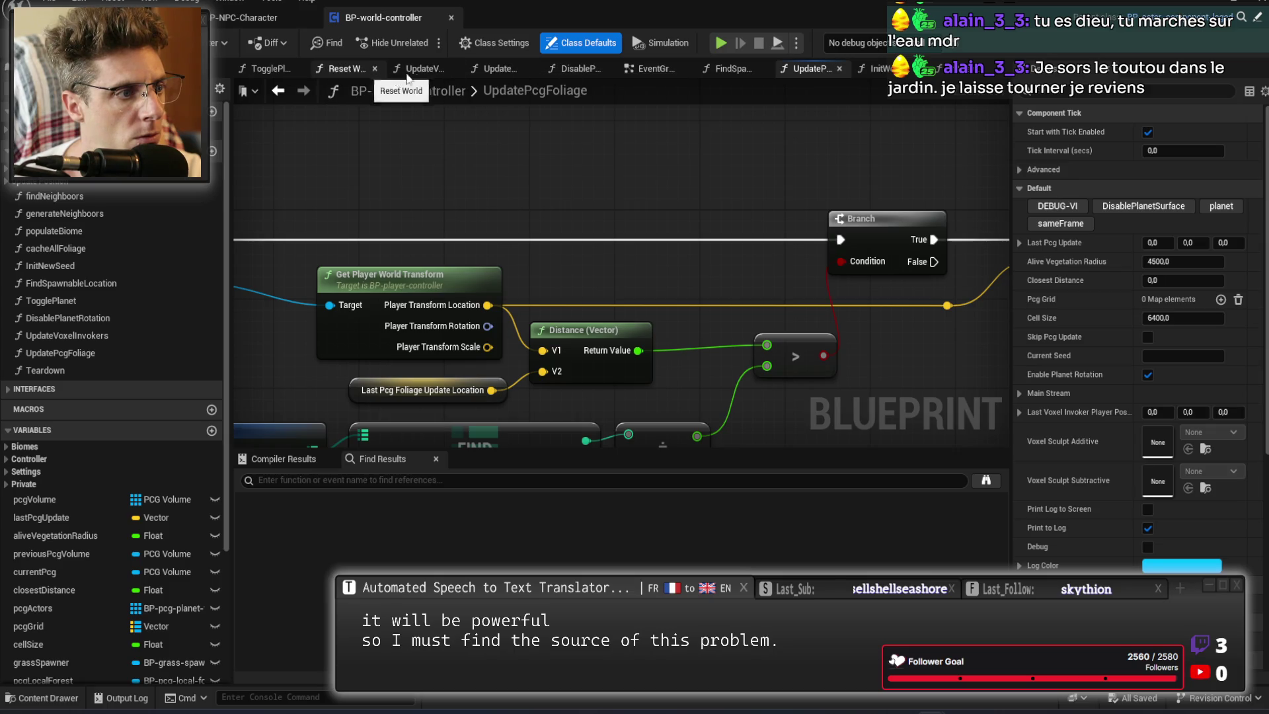
pyautogui.click(964, 74)
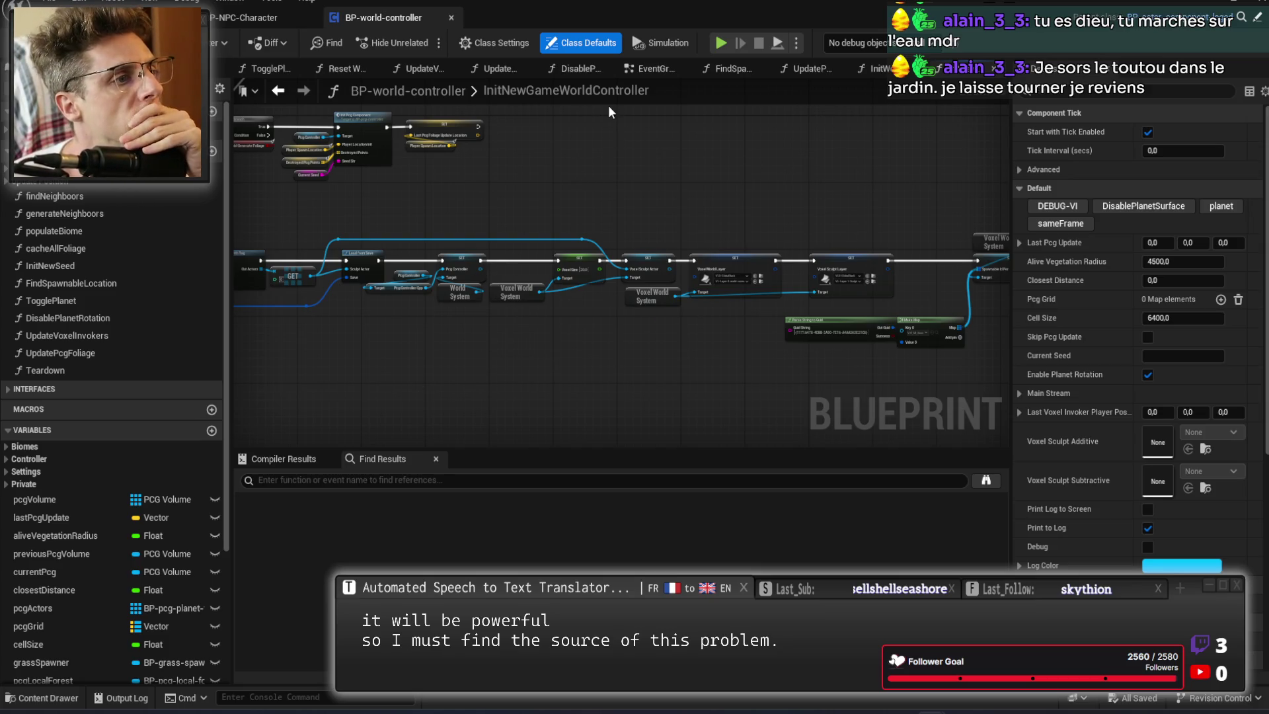
# Go back to InitWorldControllerFn and pan to reveal the second SET node.
pyautogui.click(876, 68)
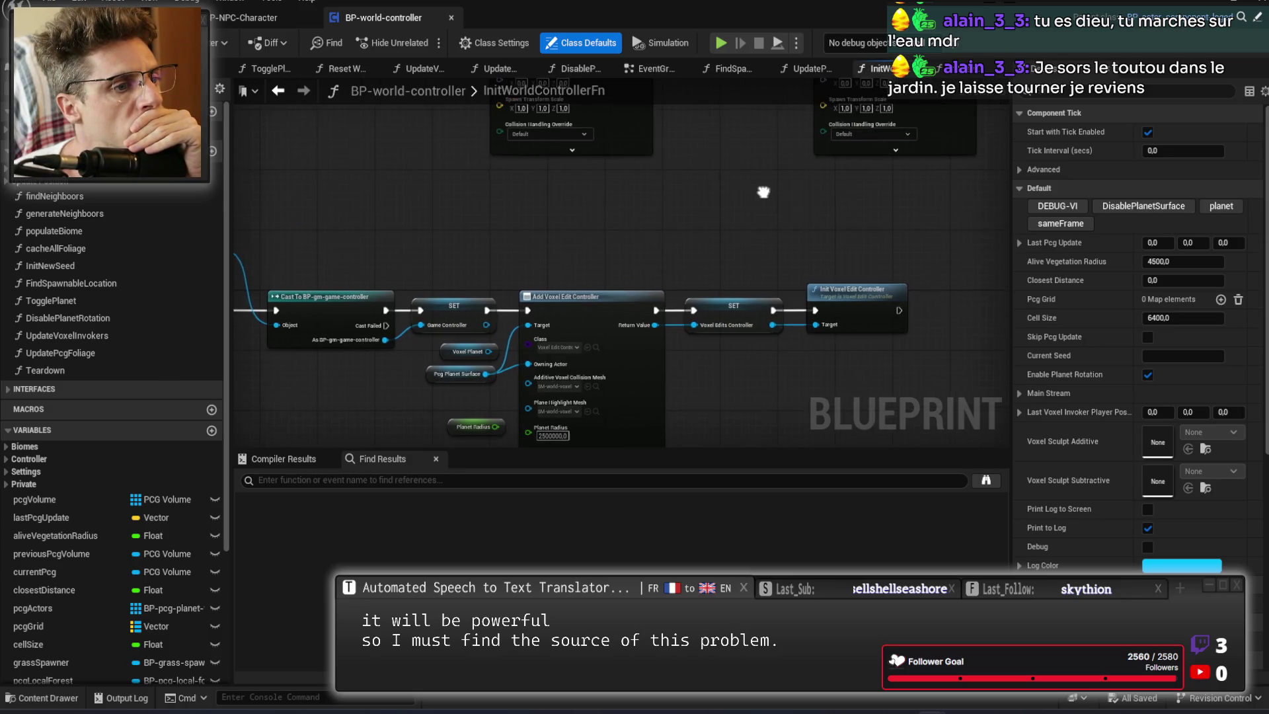
pyautogui.scroll(3, 723, 422)
pyautogui.moveTo(722, 423)
pyautogui.mouseDown()
pyautogui.moveTo(633, 396)
pyautogui.moveTo(507, 384)
pyautogui.mouseUp()
# Delete both SpawnActor nodes and their SET nodes; cancel deleting the still-used VoxelSculptSubtractive variable.
pyautogui.moveTo(352, 172); pyautogui.dragTo(897, 272)
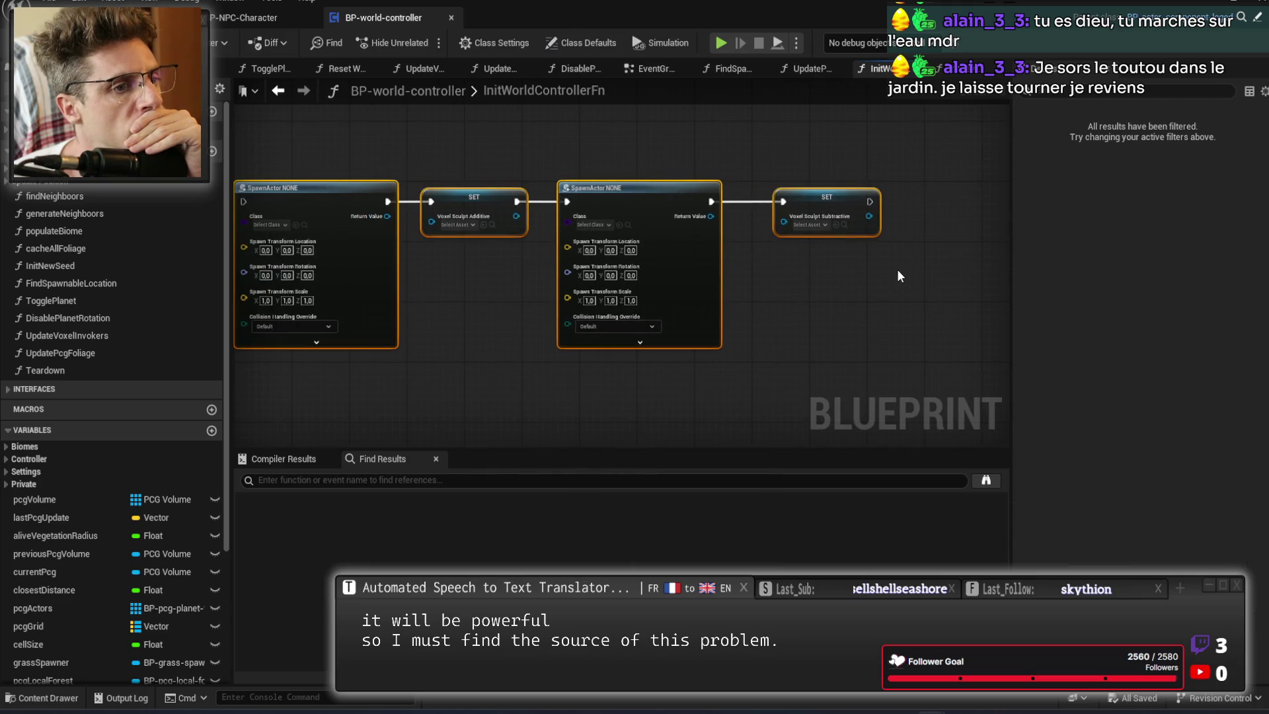
pyautogui.press('Delete')
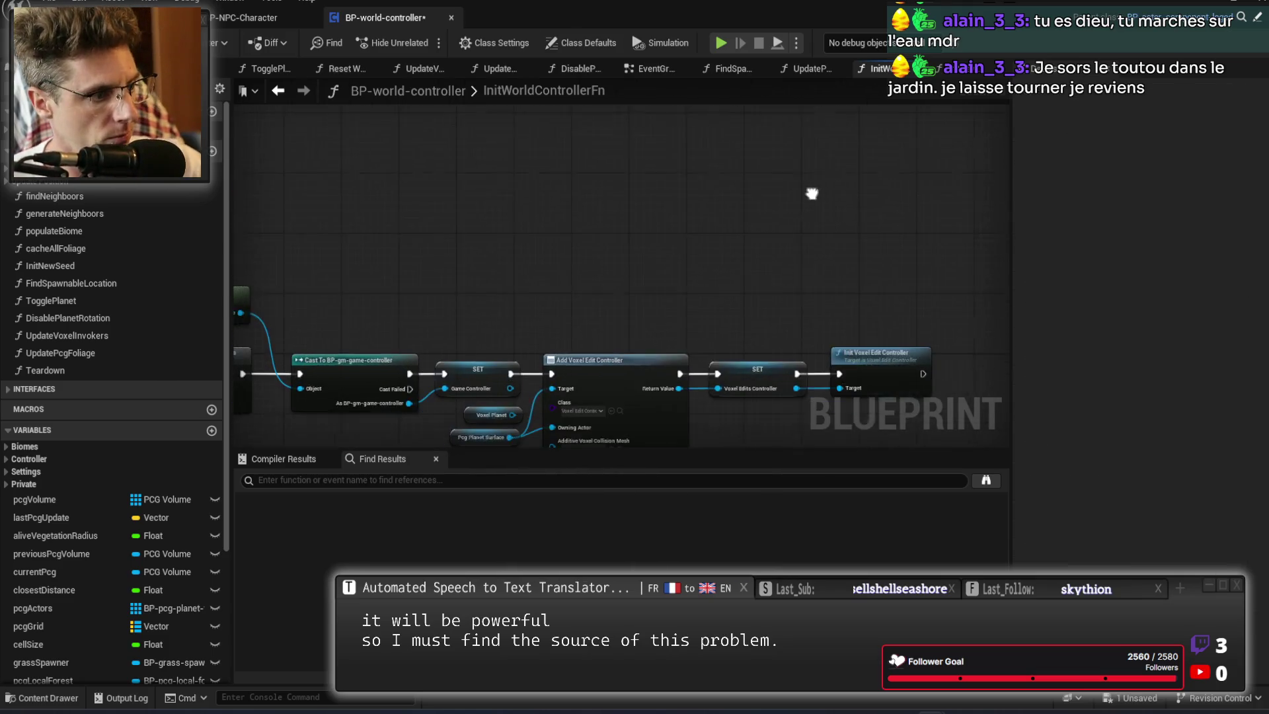
pyautogui.scroll(-2, 89, 604)
pyautogui.scroll(-4, 90, 604)
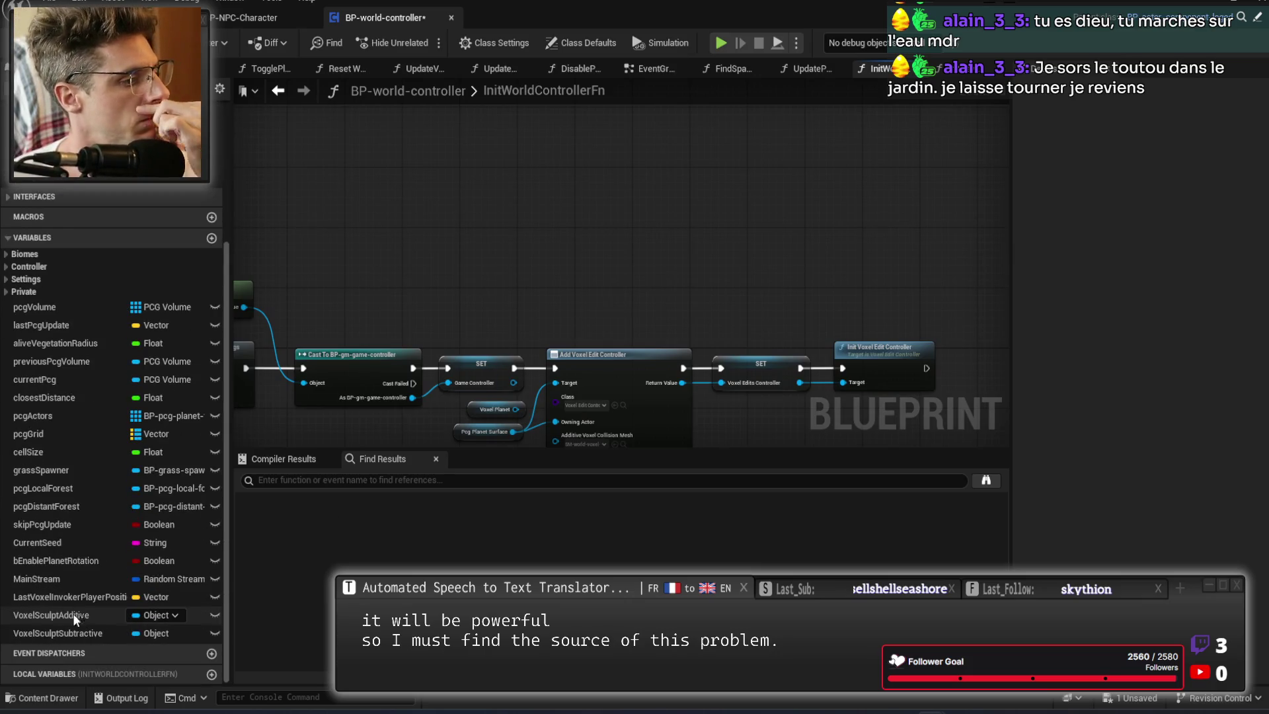
pyautogui.rightClick(63, 633)
pyautogui.click(98, 623)
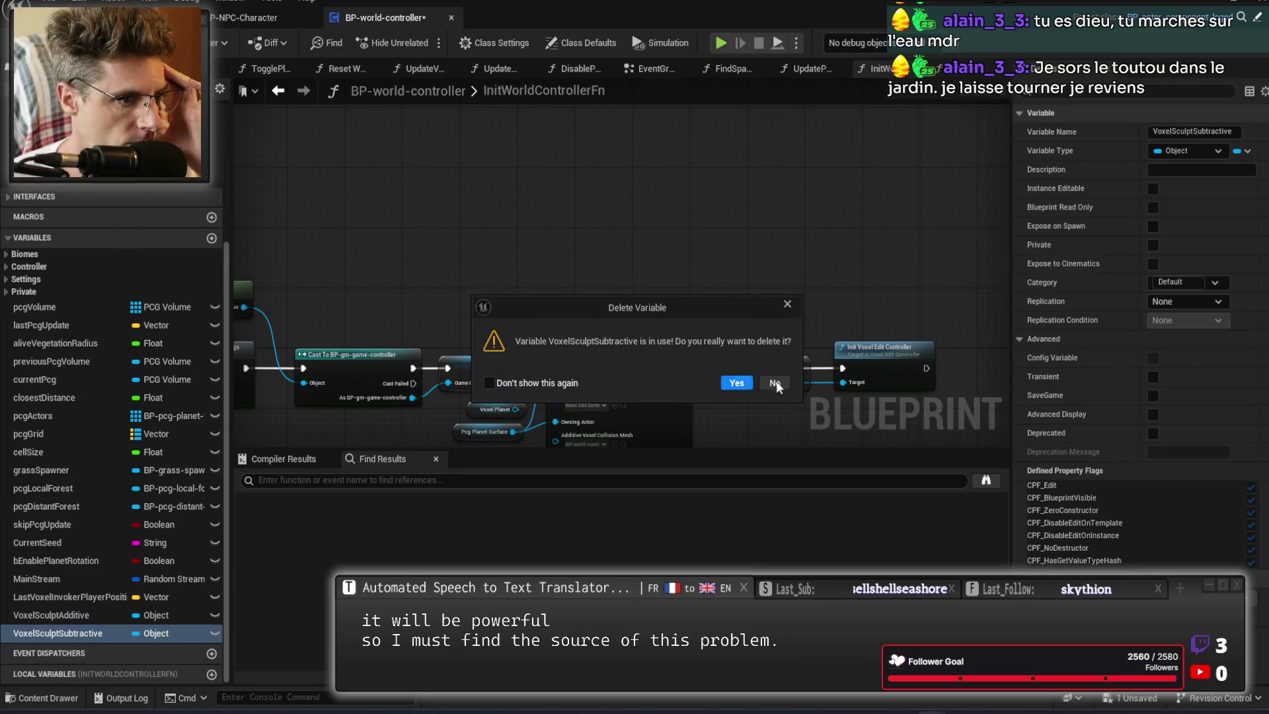
pyautogui.click(773, 383)
# Find references to VoxelSculptSubtractive and jump to its use in the Teardown graph.
pyautogui.rightClick(67, 633)
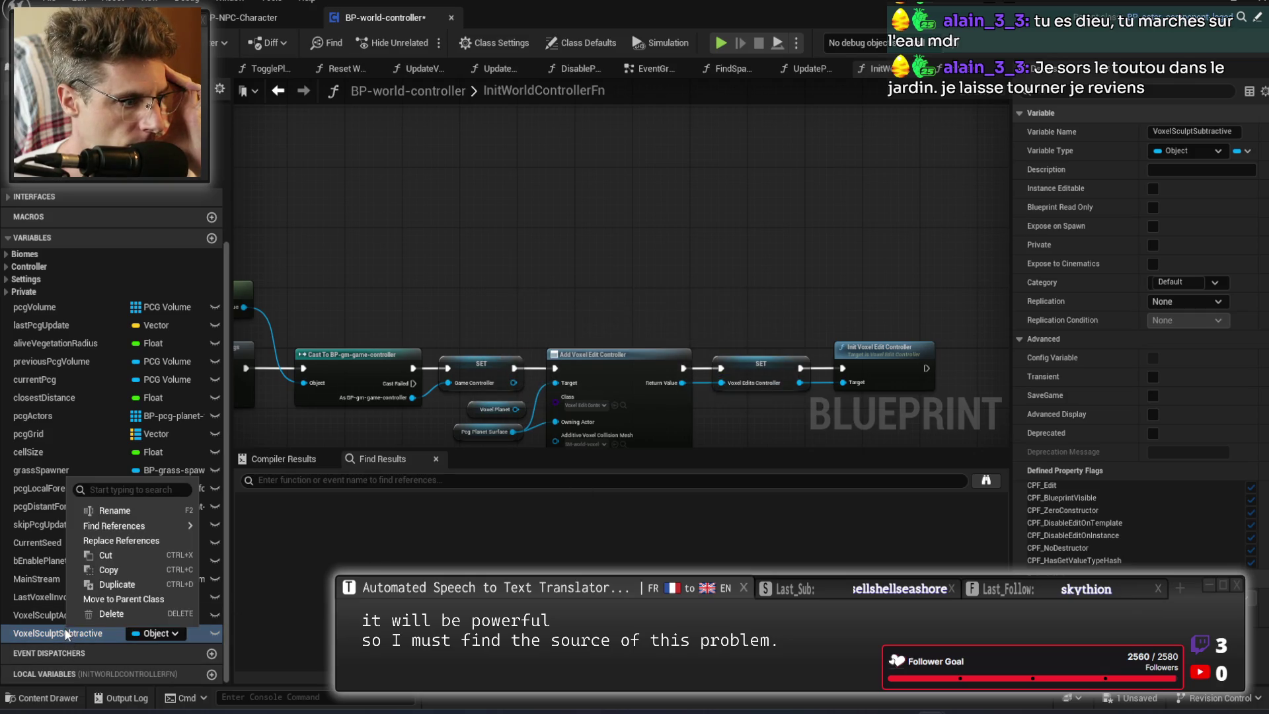
pyautogui.moveTo(165, 525)
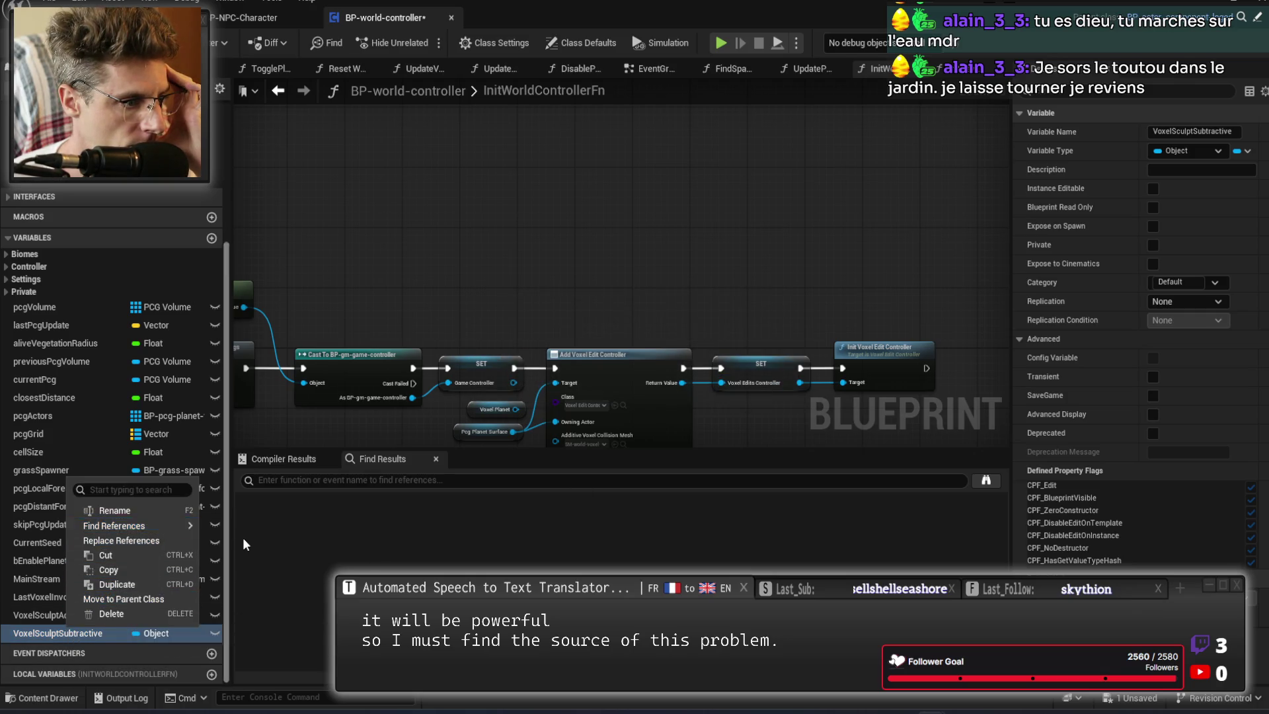
pyautogui.click(243, 537)
pyautogui.rightClick(62, 636)
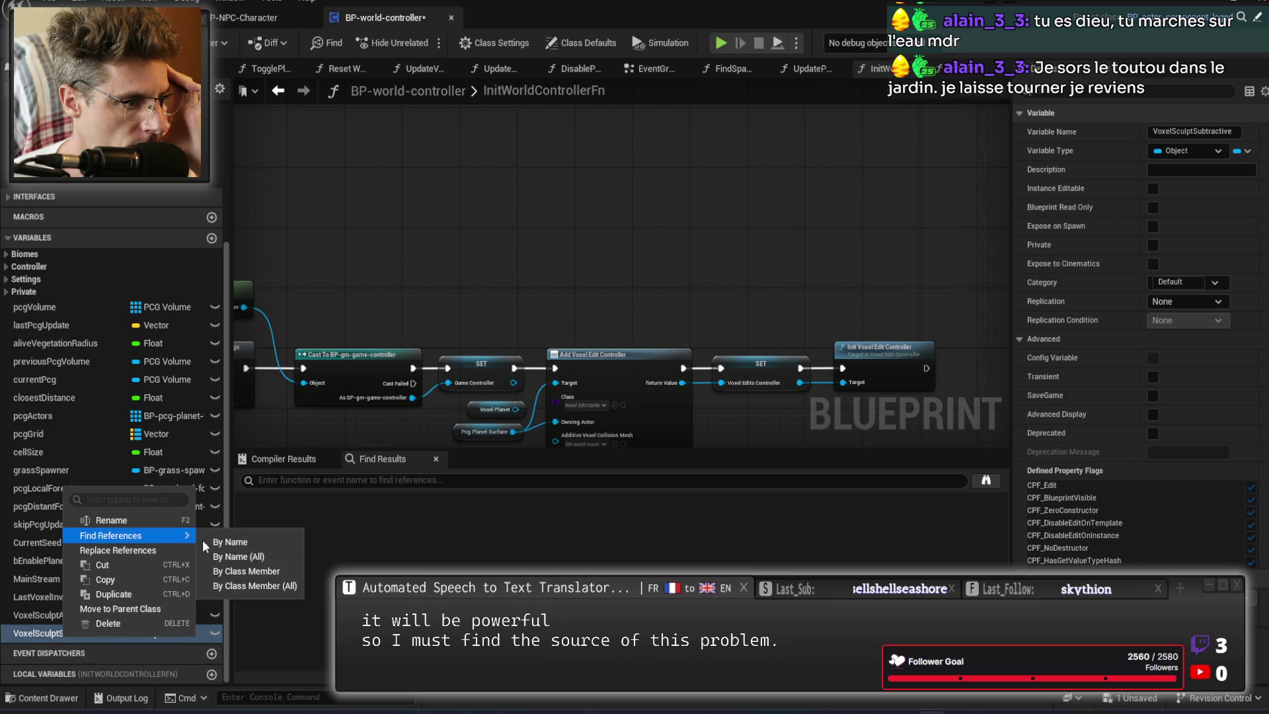
pyautogui.click(220, 541)
pyautogui.doubleClick(375, 544)
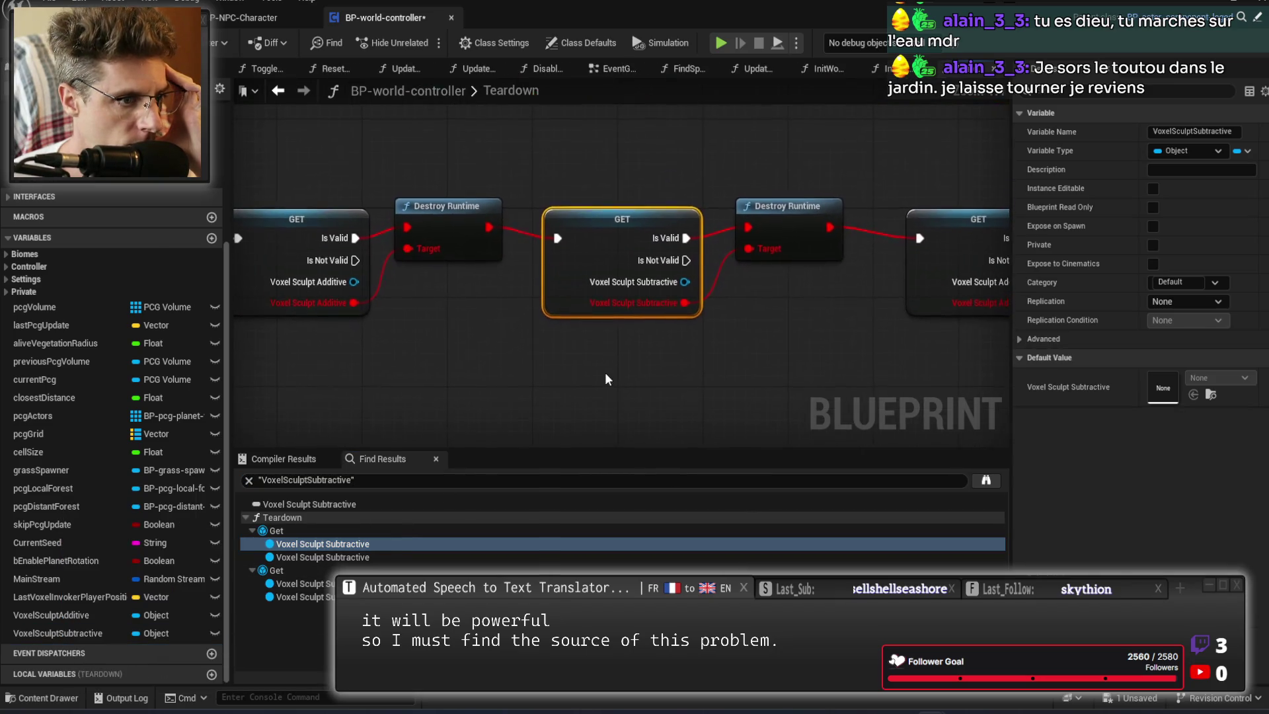
pyautogui.moveTo(390, 212)
pyautogui.mouseDown()
pyautogui.moveTo(739, 192)
pyautogui.moveTo(517, 185)
pyautogui.mouseUp()
# Delete all the voxel sculpt GET and Destroy node pairs plus the reroute node in Teardown.
pyautogui.moveTo(368, 192)
pyautogui.mouseDown()
pyautogui.moveTo(830, 329)
pyautogui.moveTo(661, 309)
pyautogui.mouseUp()
pyautogui.press('Delete')
pyautogui.moveTo(708, 212)
pyautogui.mouseDown()
pyautogui.moveTo(884, 330)
pyautogui.moveTo(545, 347)
pyautogui.mouseUp()
pyautogui.press('Delete')
pyautogui.moveTo(646, 173)
pyautogui.mouseDown()
pyautogui.moveTo(849, 331)
pyautogui.moveTo(477, 369)
pyautogui.mouseUp()
pyautogui.press('Delete')
pyautogui.moveTo(475, 176); pyautogui.dragTo(649, 316)
pyautogui.press('Delete')
pyautogui.moveTo(322, 310)
pyautogui.mouseDown()
pyautogui.moveTo(651, 246)
pyautogui.moveTo(757, 296)
pyautogui.mouseUp()
pyautogui.moveTo(552, 150); pyautogui.dragTo(778, 296)
pyautogui.moveTo(855, 176)
pyautogui.mouseDown()
pyautogui.moveTo(813, 240)
pyautogui.moveTo(579, 344)
pyautogui.mouseUp()
pyautogui.press('Delete')
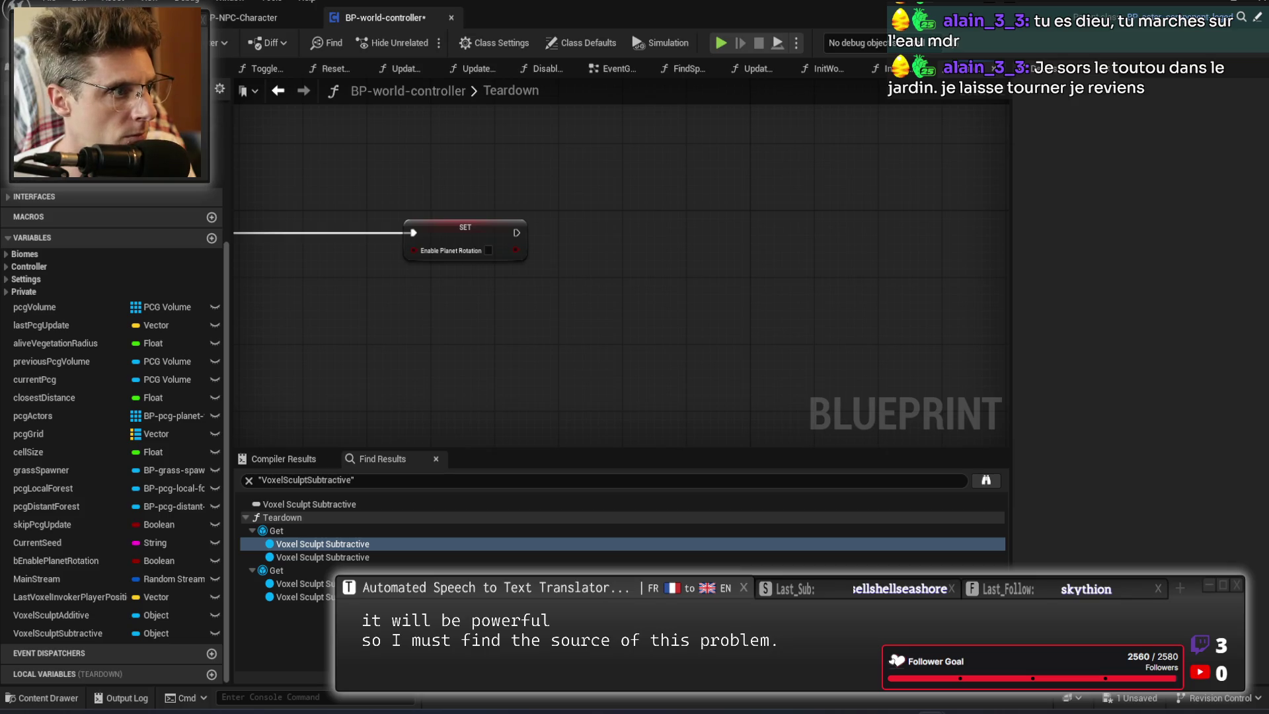
# Delete the VoxelSculptAdditive and VoxelSculptSubtractive variables and save BP-world-controller.
pyautogui.rightClick(43, 618)
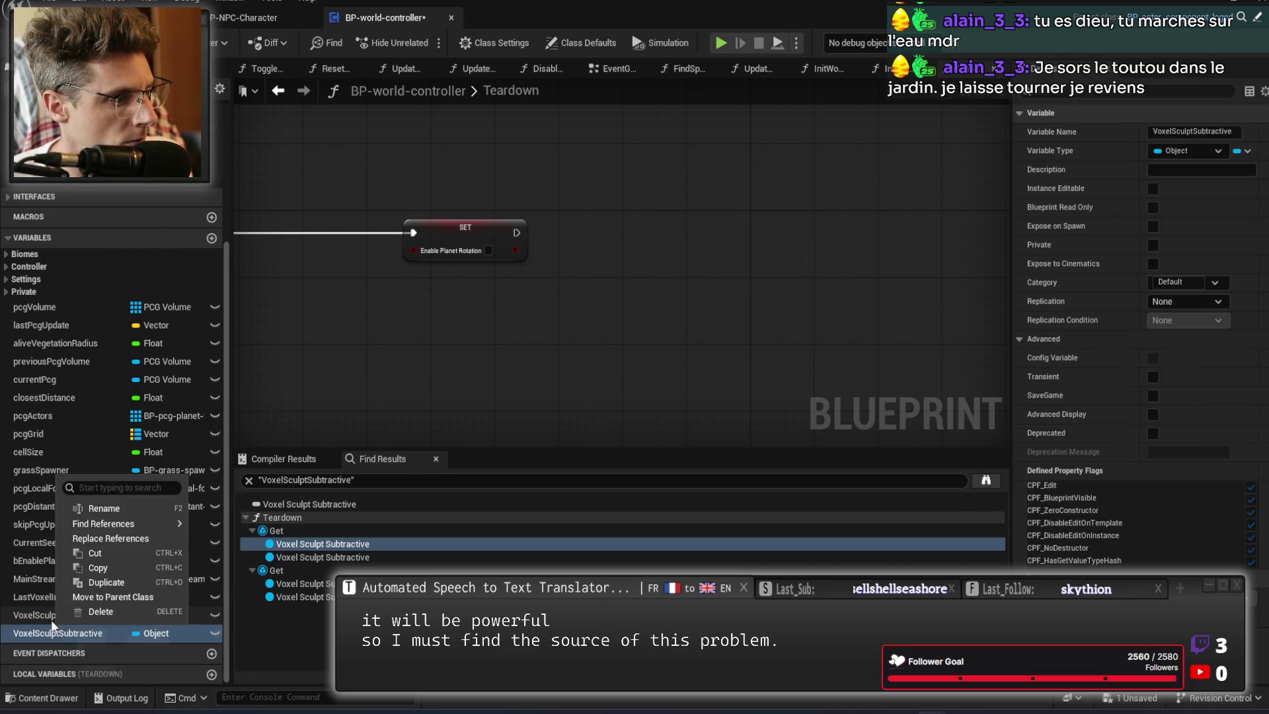
pyautogui.click(85, 607)
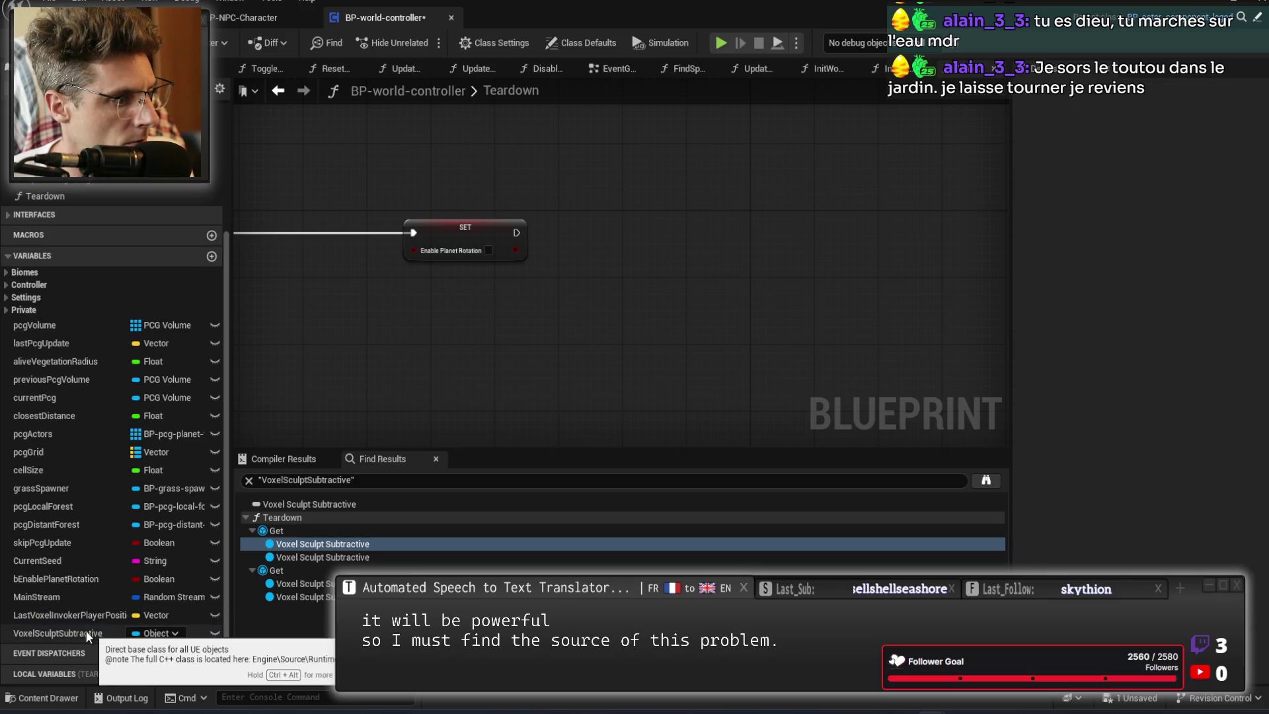
pyautogui.rightClick(86, 630)
pyautogui.press('Escape')
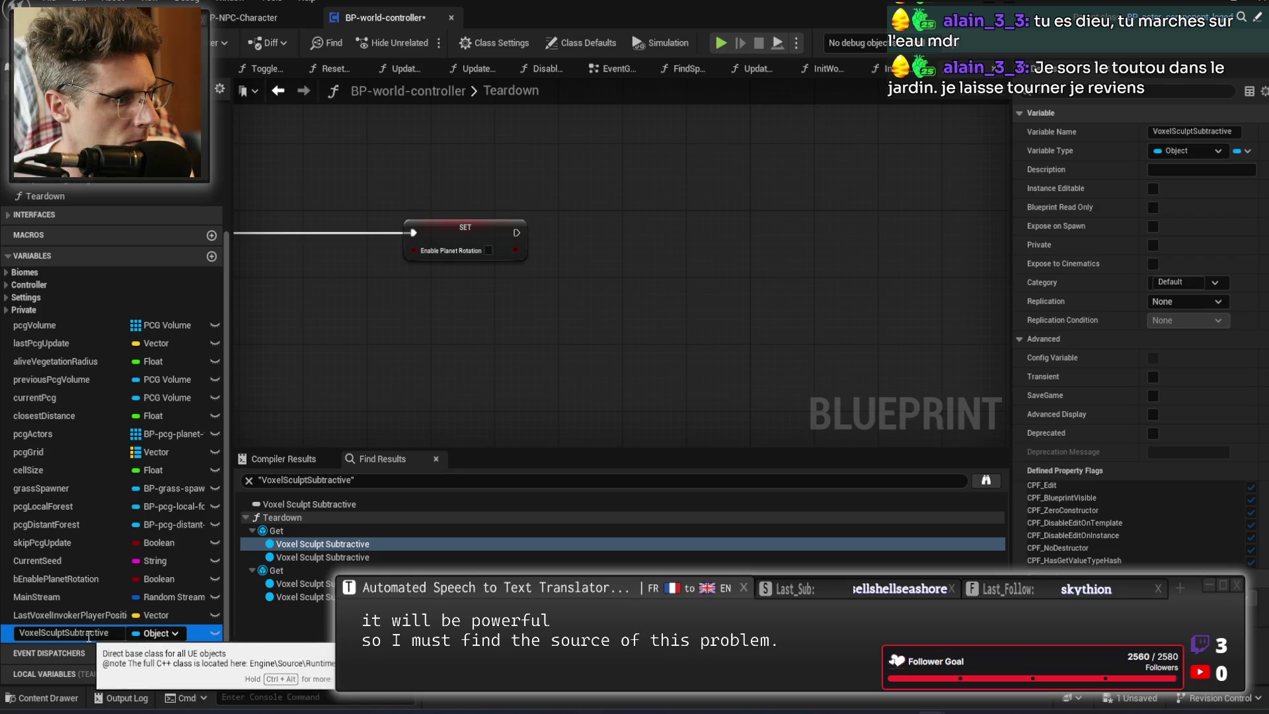
pyautogui.click(66, 615)
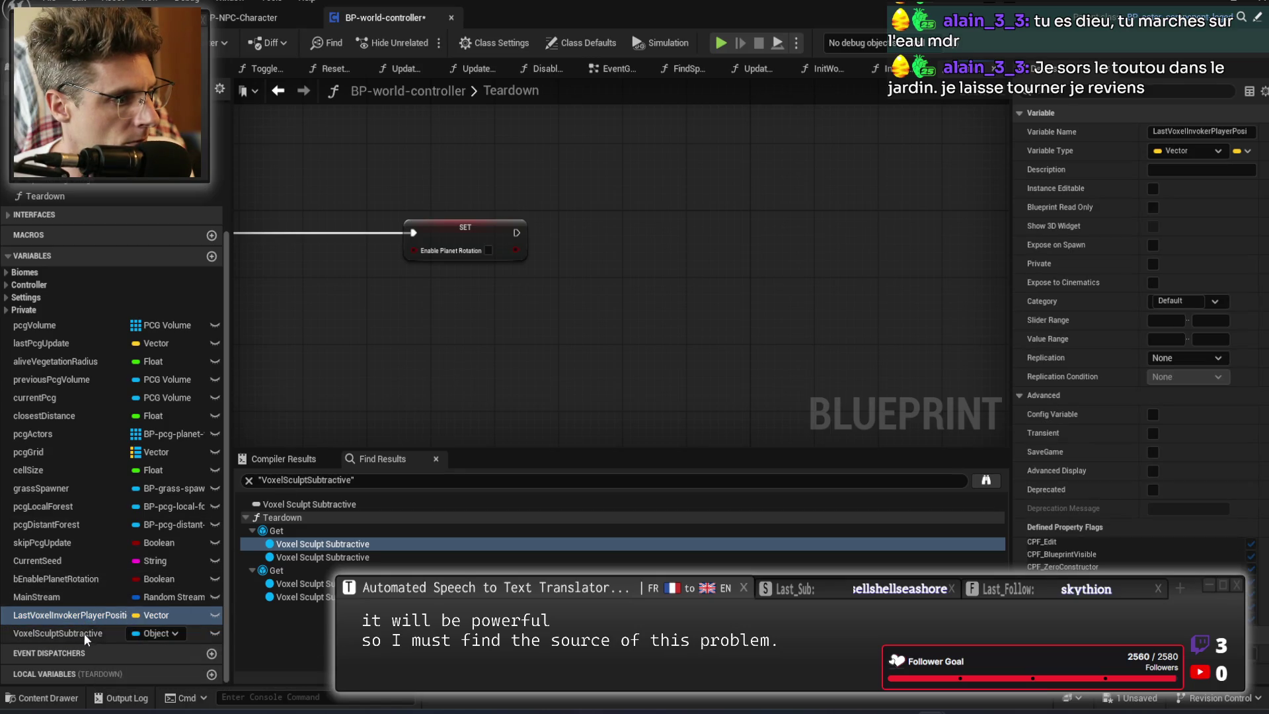
pyautogui.rightClick(83, 633)
pyautogui.click(105, 624)
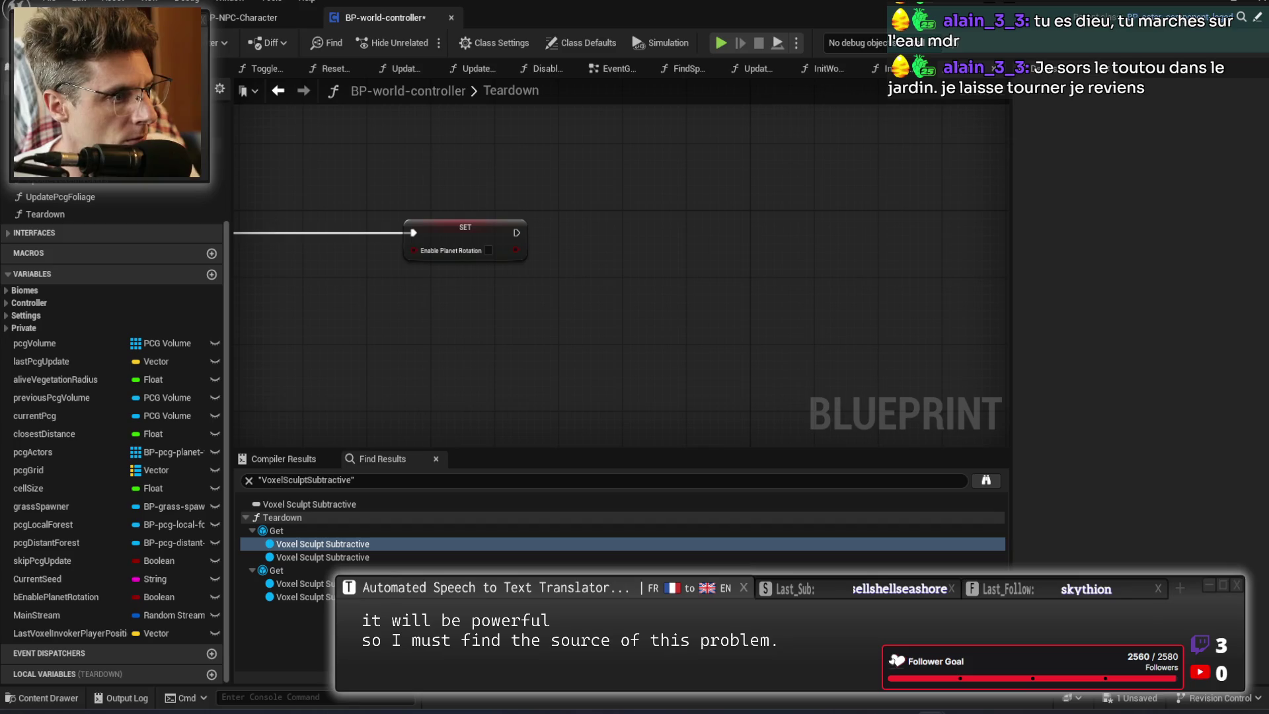
pyautogui.scroll(5, 125, 267)
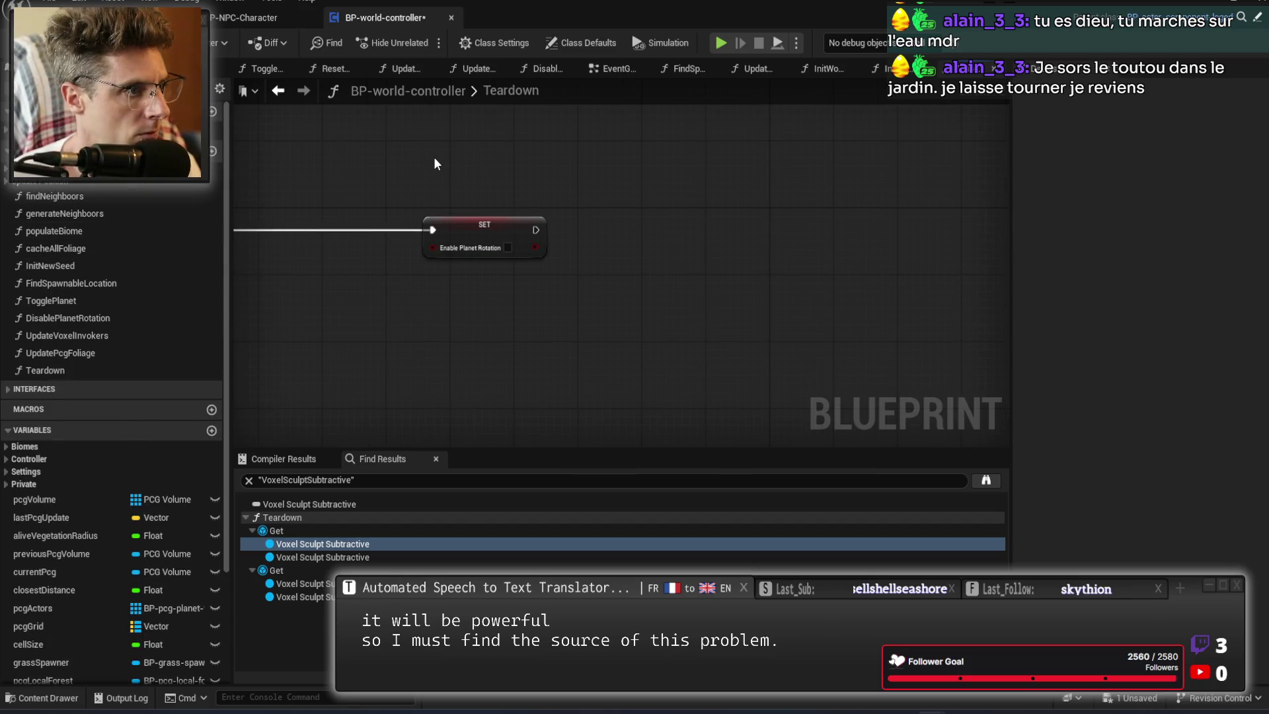
pyautogui.hotkey('ctrl', 's')
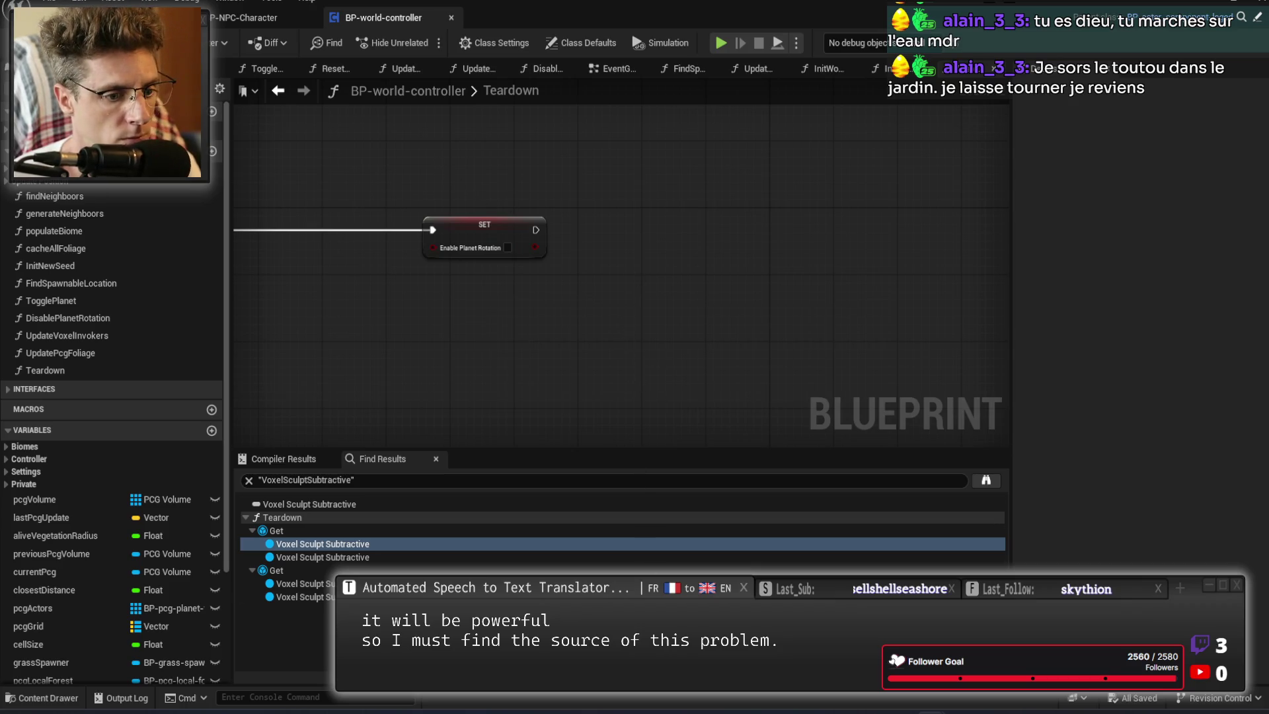
# Open BP-world-controller's EventGraph and look over the Init New Seed and Event Tick rotation rows.
pyautogui.click(606, 68)
pyautogui.scroll(-5, 564, 311)
pyautogui.scroll(4, 558, 349)
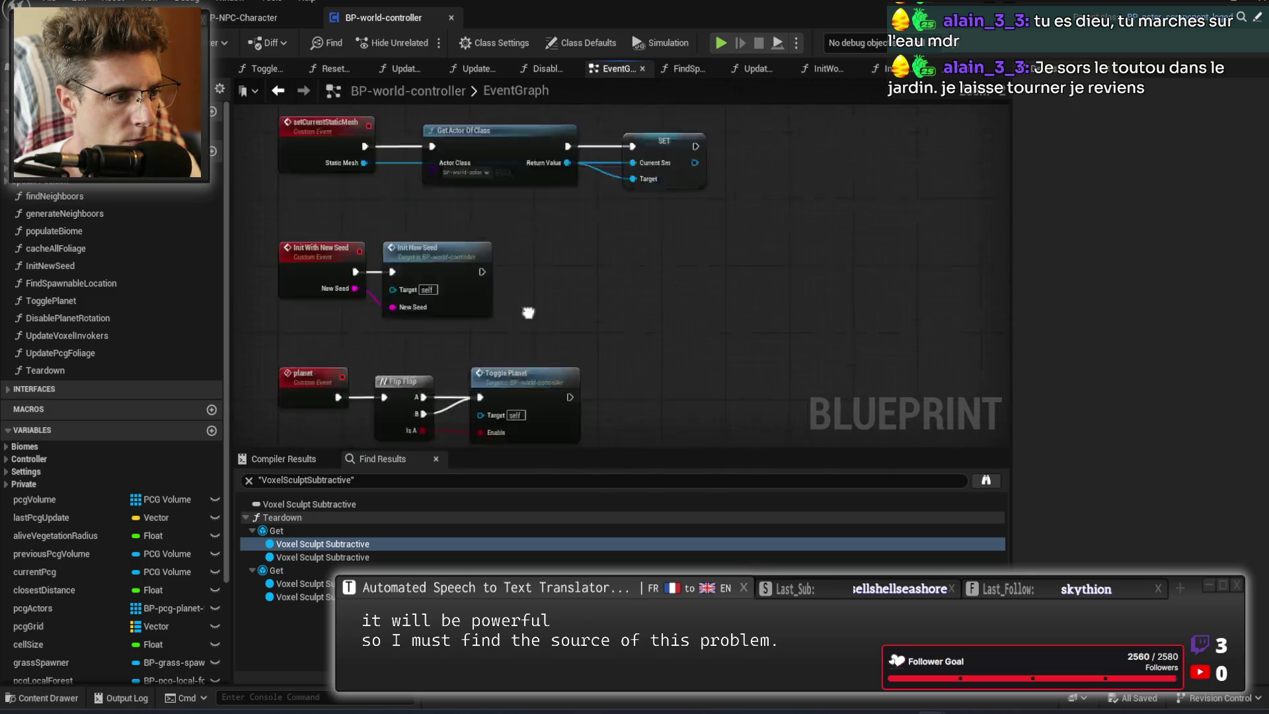
pyautogui.scroll(3, 427, 233)
pyautogui.moveTo(491, 295)
pyautogui.mouseDown()
pyautogui.moveTo(462, 213)
pyautogui.moveTo(448, 40)
pyautogui.mouseUp()
pyautogui.moveTo(411, 193)
pyautogui.mouseDown()
pyautogui.moveTo(581, 198)
pyautogui.moveTo(530, 478)
pyautogui.moveTo(395, 327)
pyautogui.mouseUp()
pyautogui.scroll(-2, 395, 328)
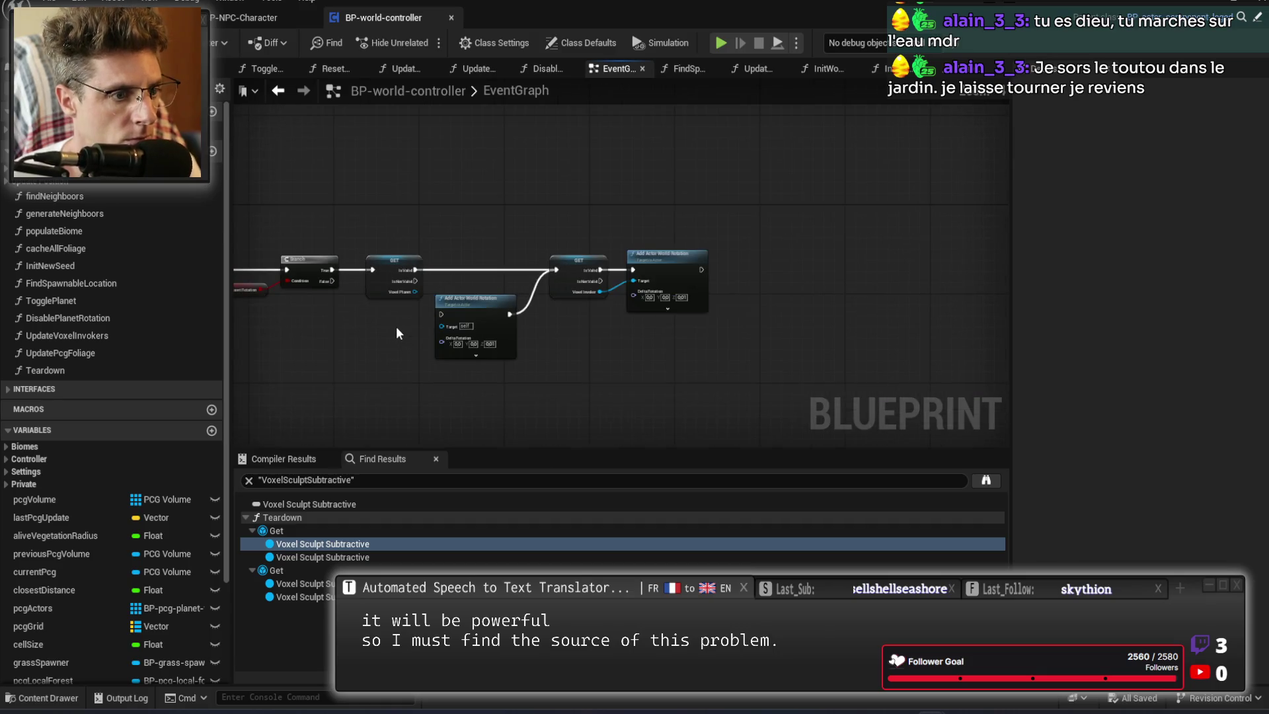
pyautogui.scroll(-5, 699, 207)
pyautogui.moveTo(559, 187); pyautogui.dragTo(555, 353)
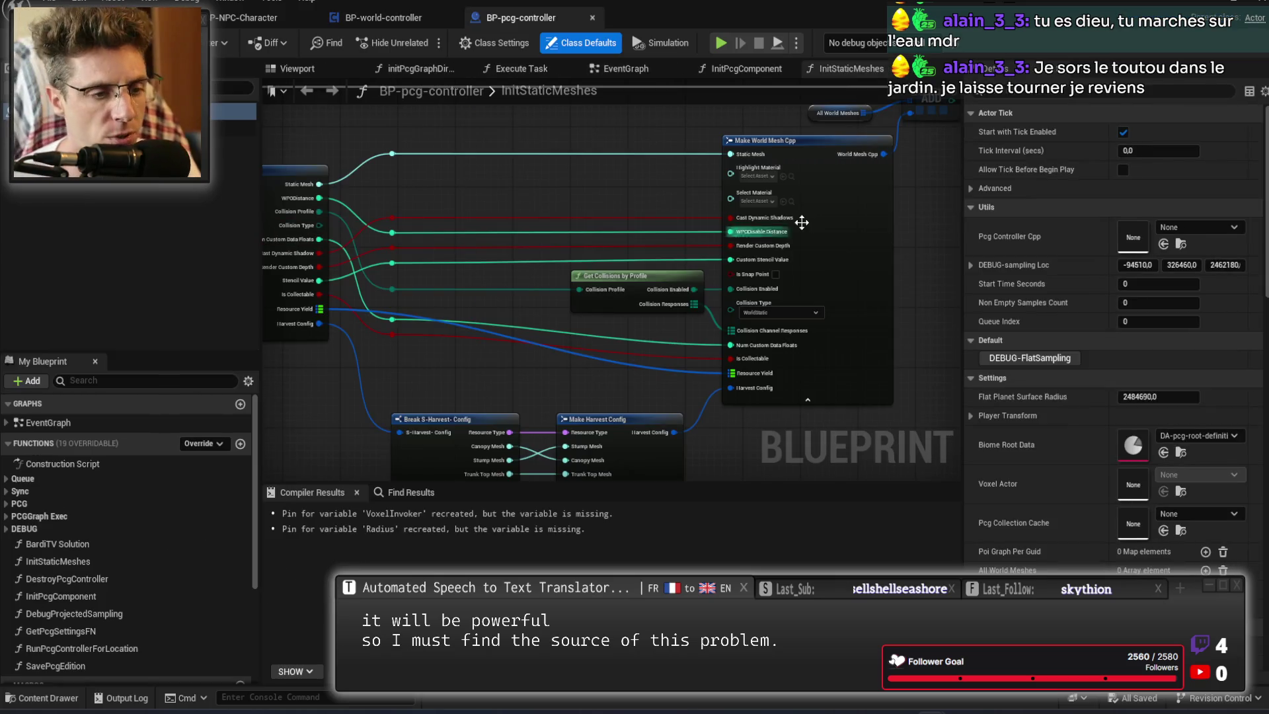
# Inspect the For Each Loop and row lookup nodes, then the samplerVolume component's settings.
pyautogui.scroll(-6, 550, 246)
pyautogui.scroll(5, 550, 245)
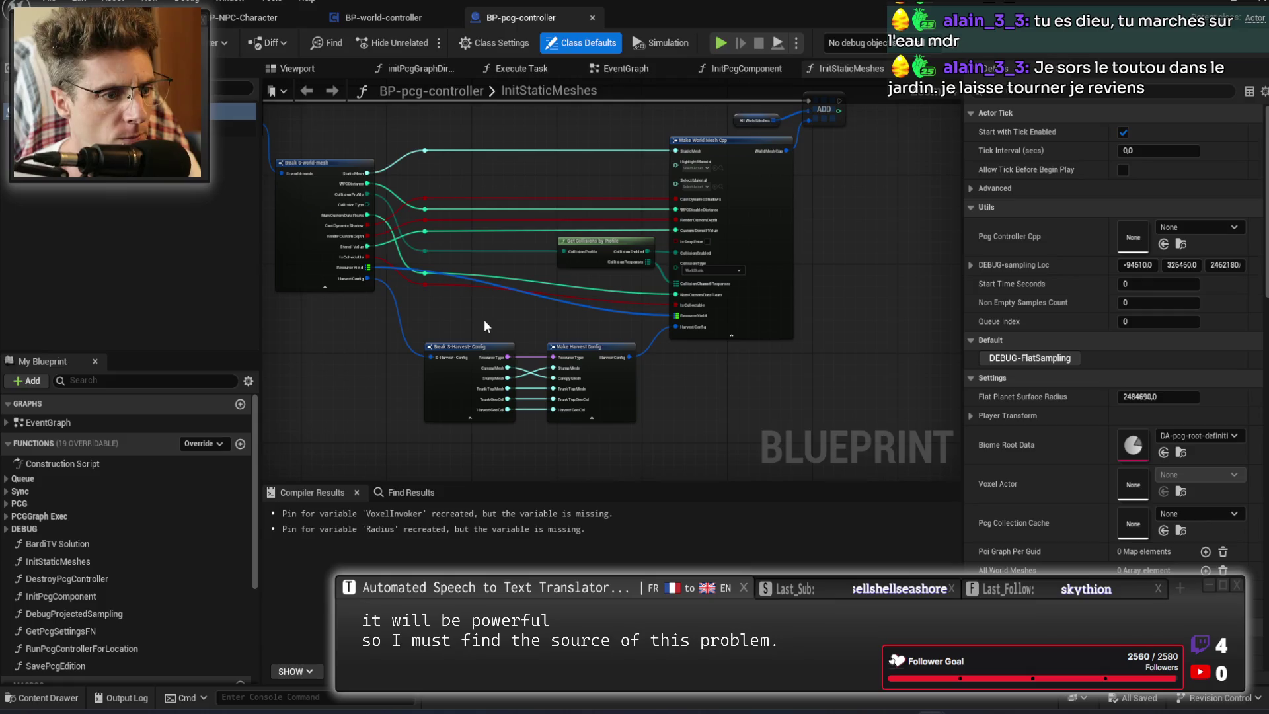
pyautogui.moveTo(446, 316); pyautogui.dragTo(688, 382)
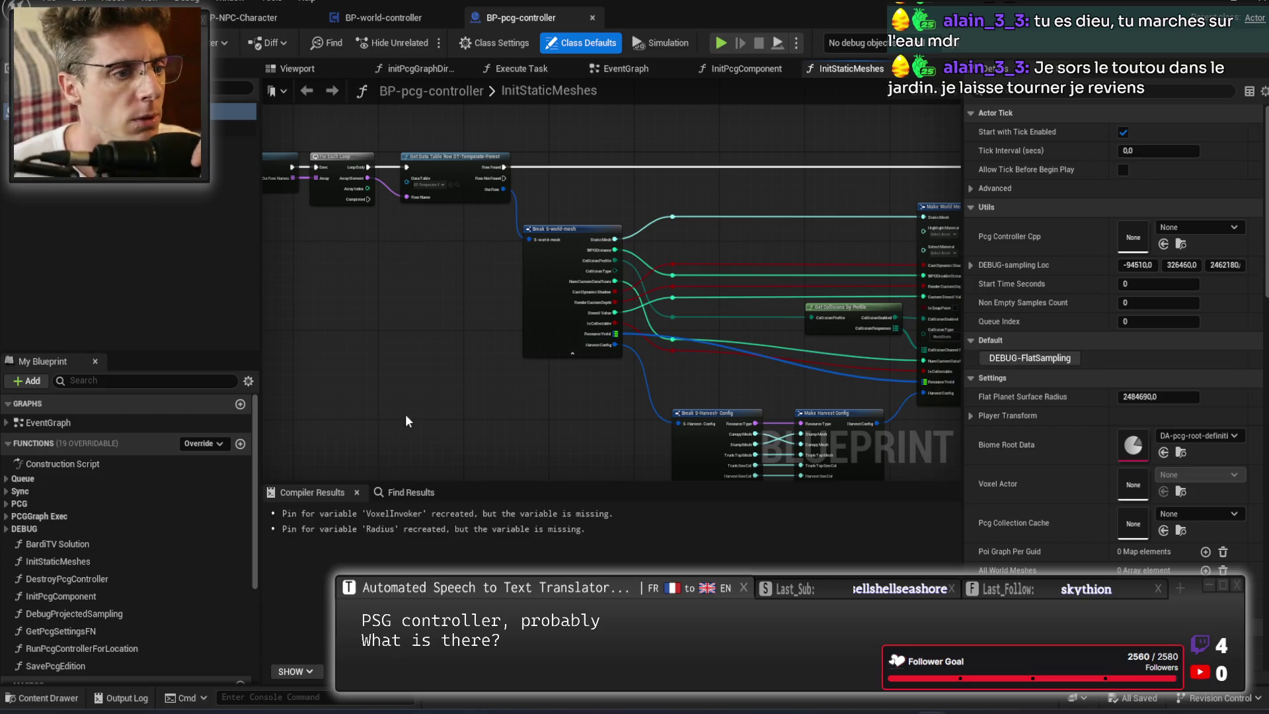
pyautogui.scroll(-5, 741, 362)
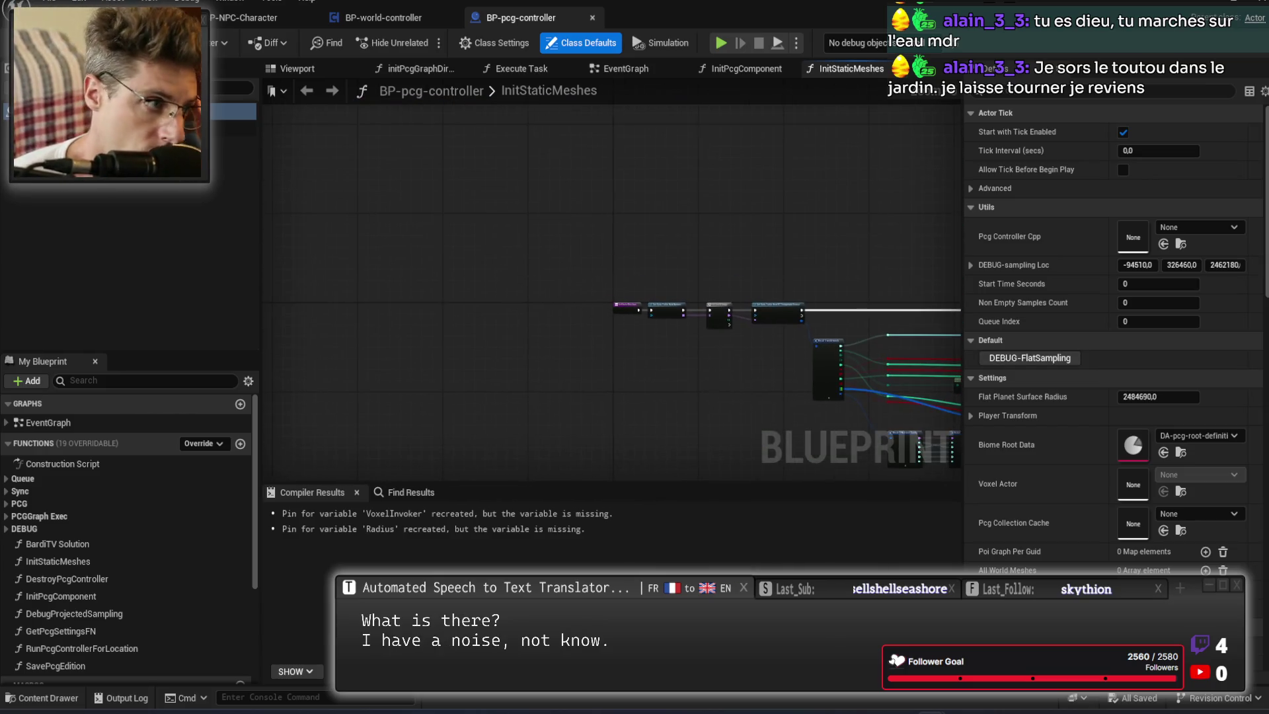
pyautogui.click(233, 144)
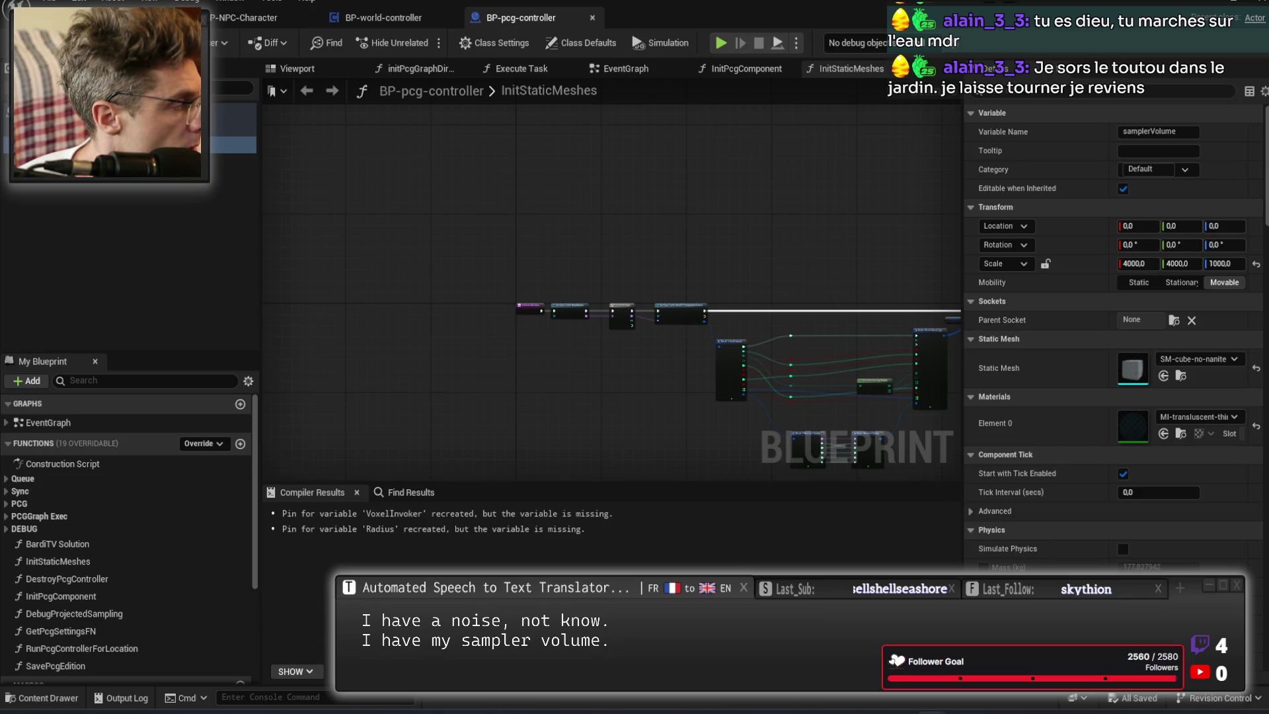
# Briefly simulate the Blueprint, stop it, and end up on BP-world-controller.
pyautogui.hotkey('alt', 's')
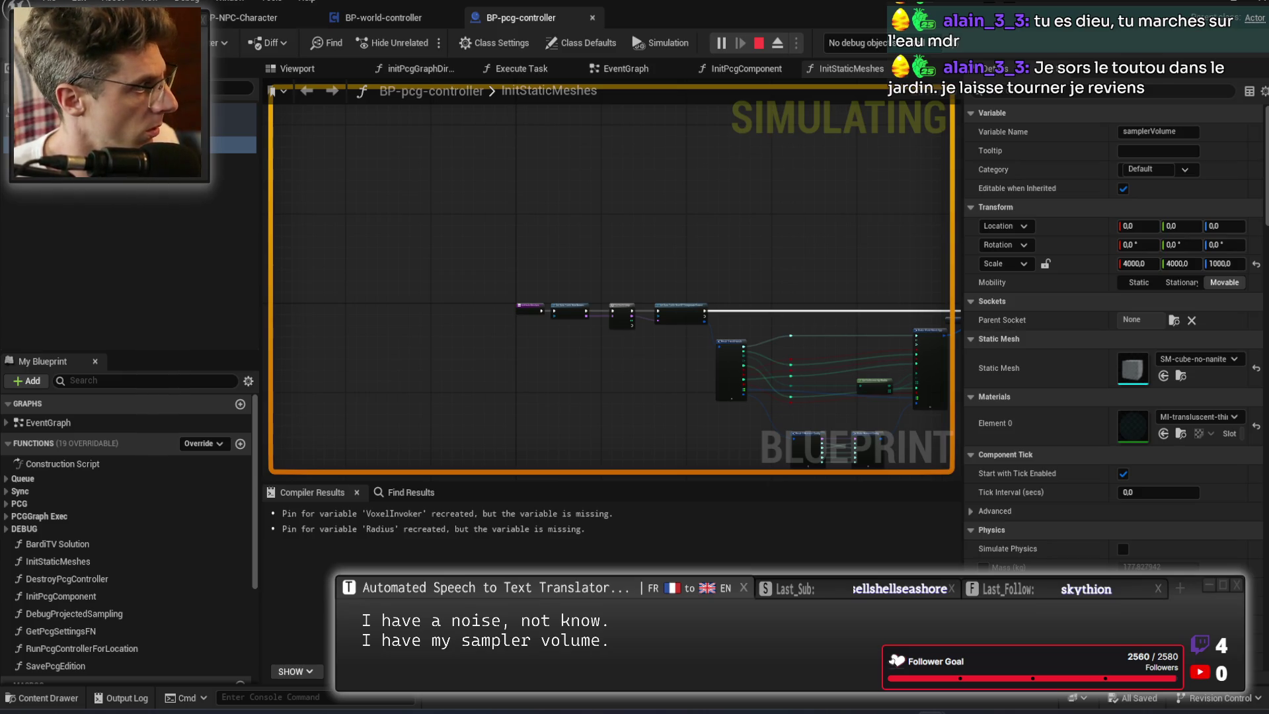
pyautogui.press('Escape')
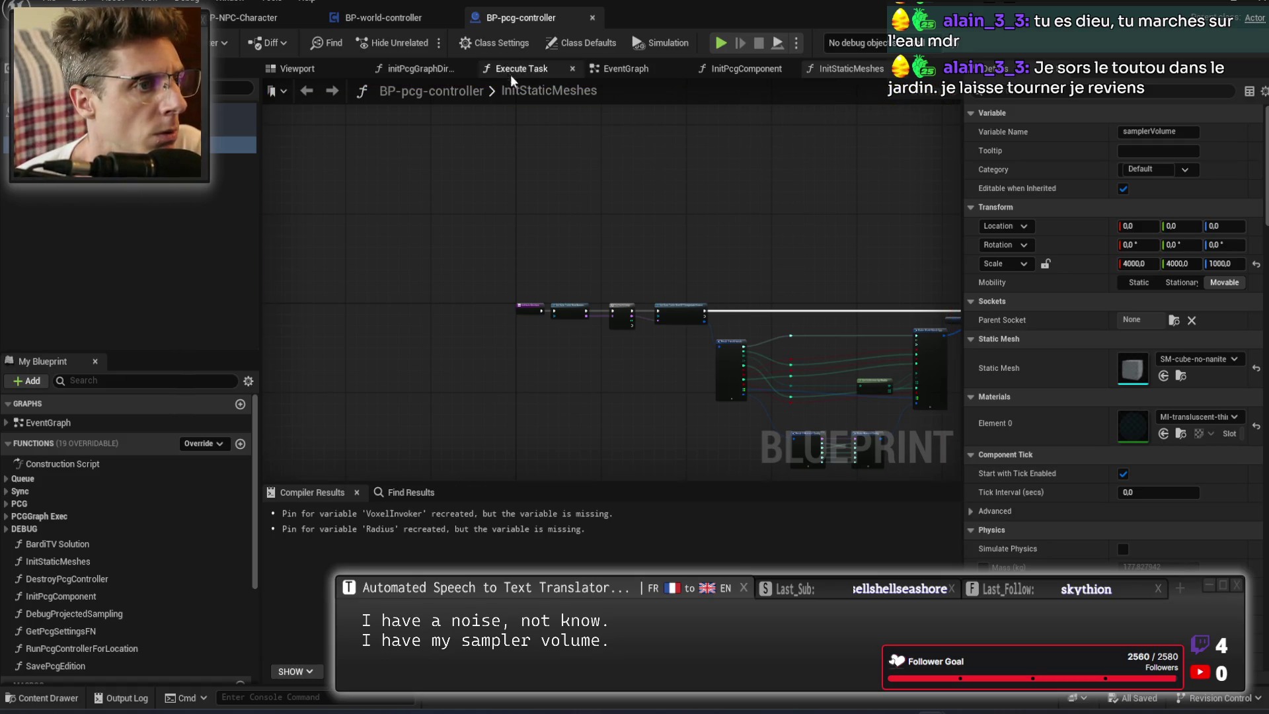
pyautogui.click(411, 27)
pyautogui.click(513, 25)
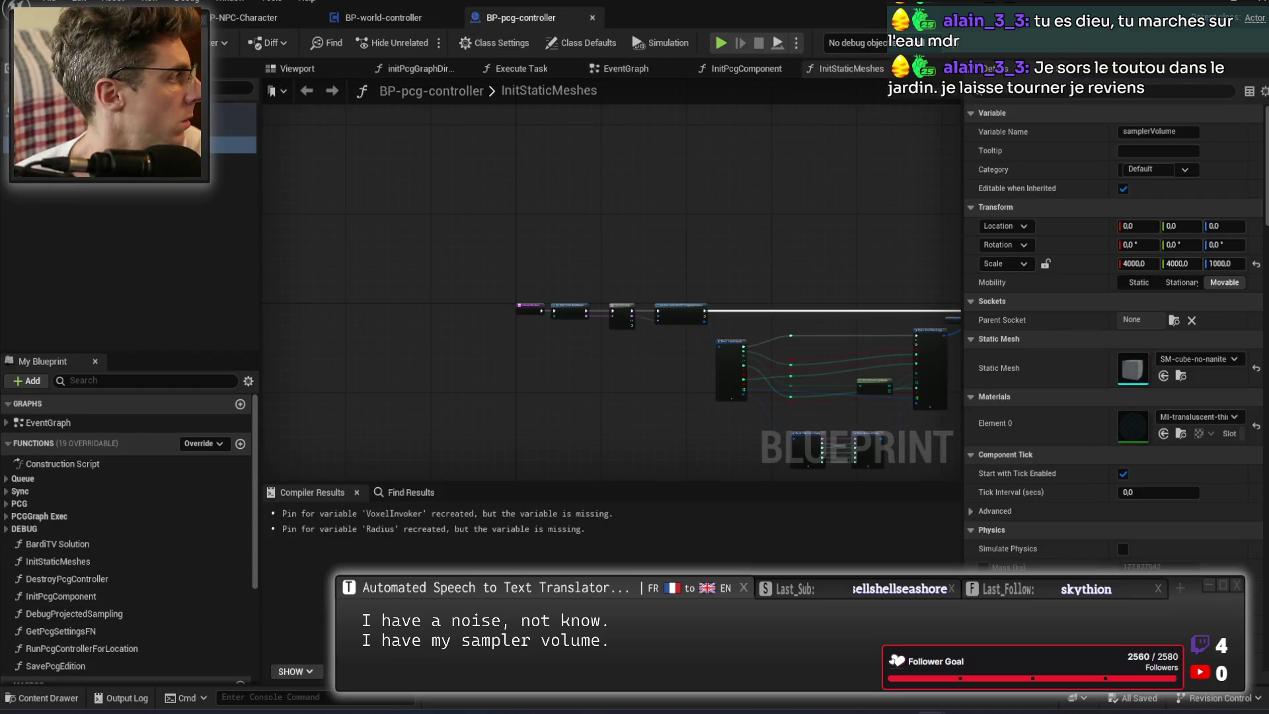
pyautogui.click(390, 18)
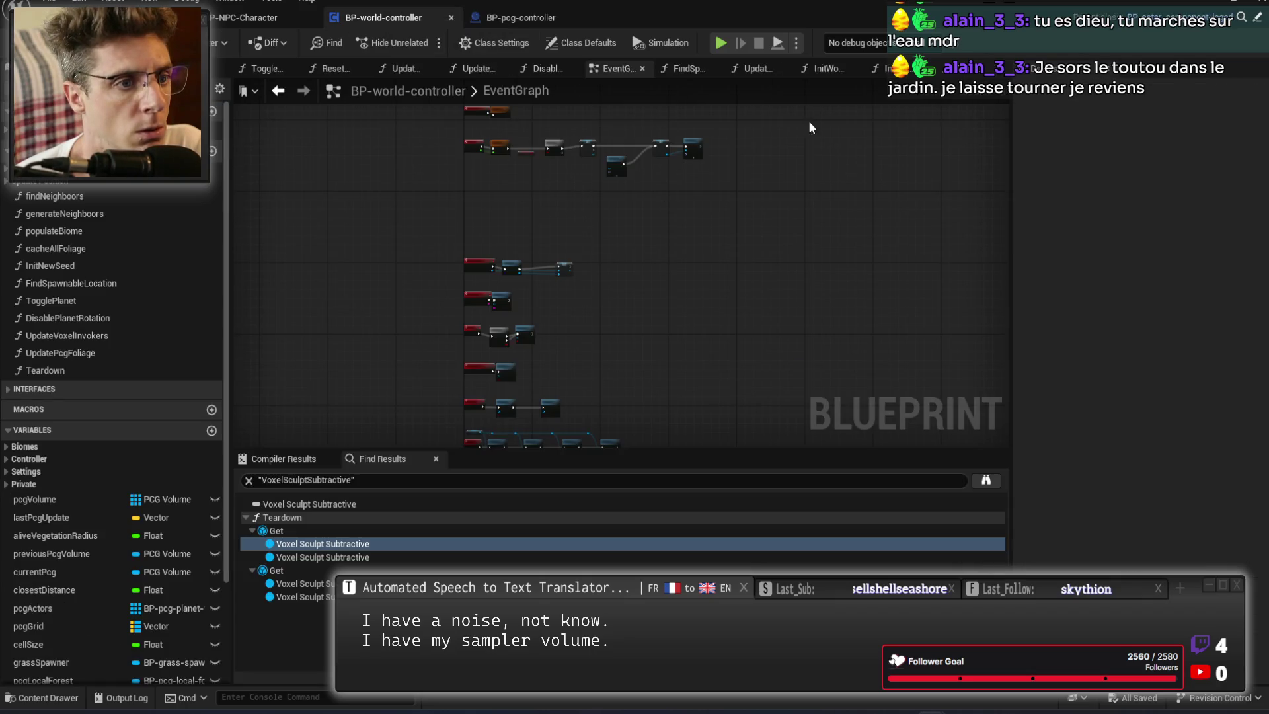
# Open the InitNewGameWorldController function and look over its long row of SET nodes.
pyautogui.click(824, 69)
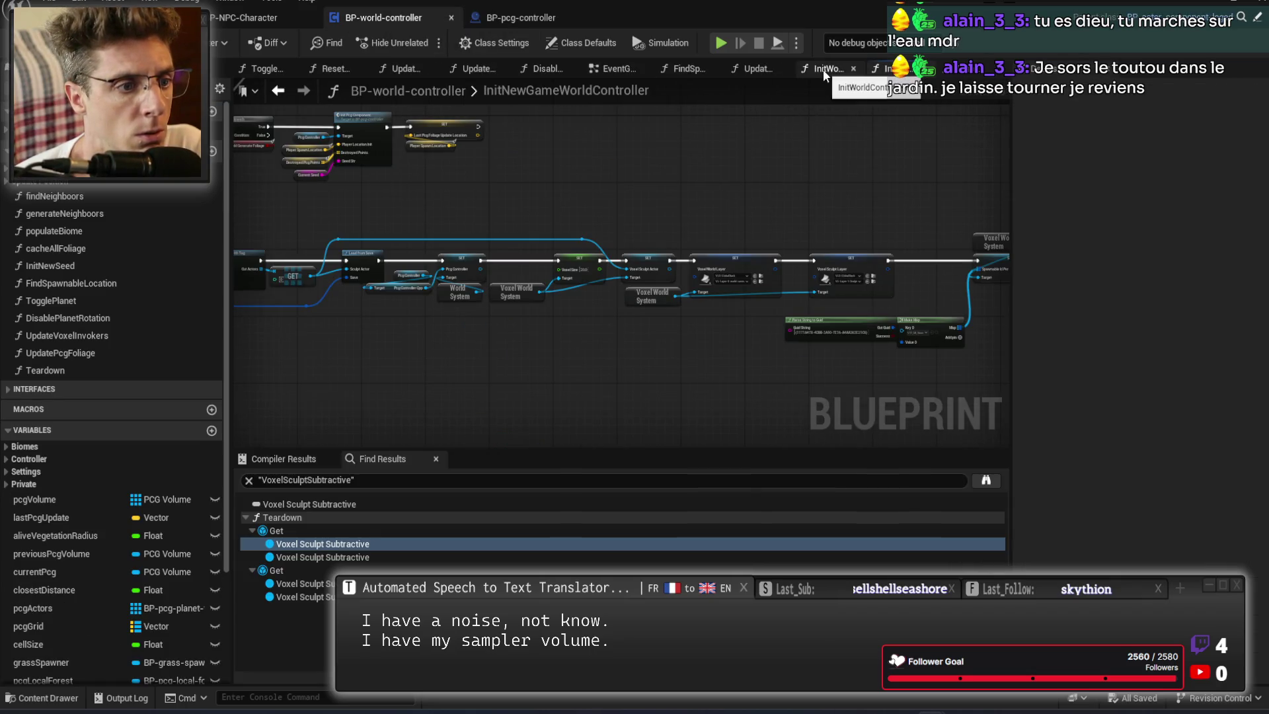
pyautogui.moveTo(562, 177); pyautogui.dragTo(1057, 355)
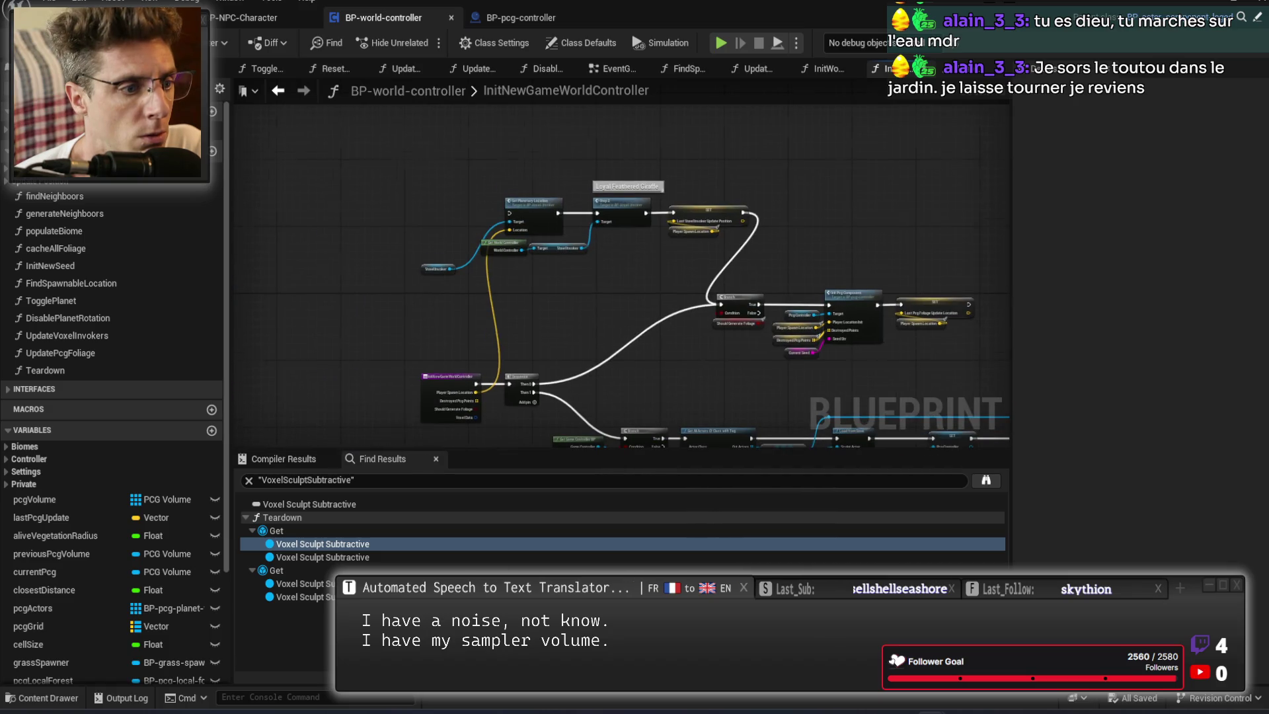
pyautogui.moveTo(974, 399); pyautogui.dragTo(644, 267)
pyautogui.moveTo(769, 369); pyautogui.dragTo(424, 385)
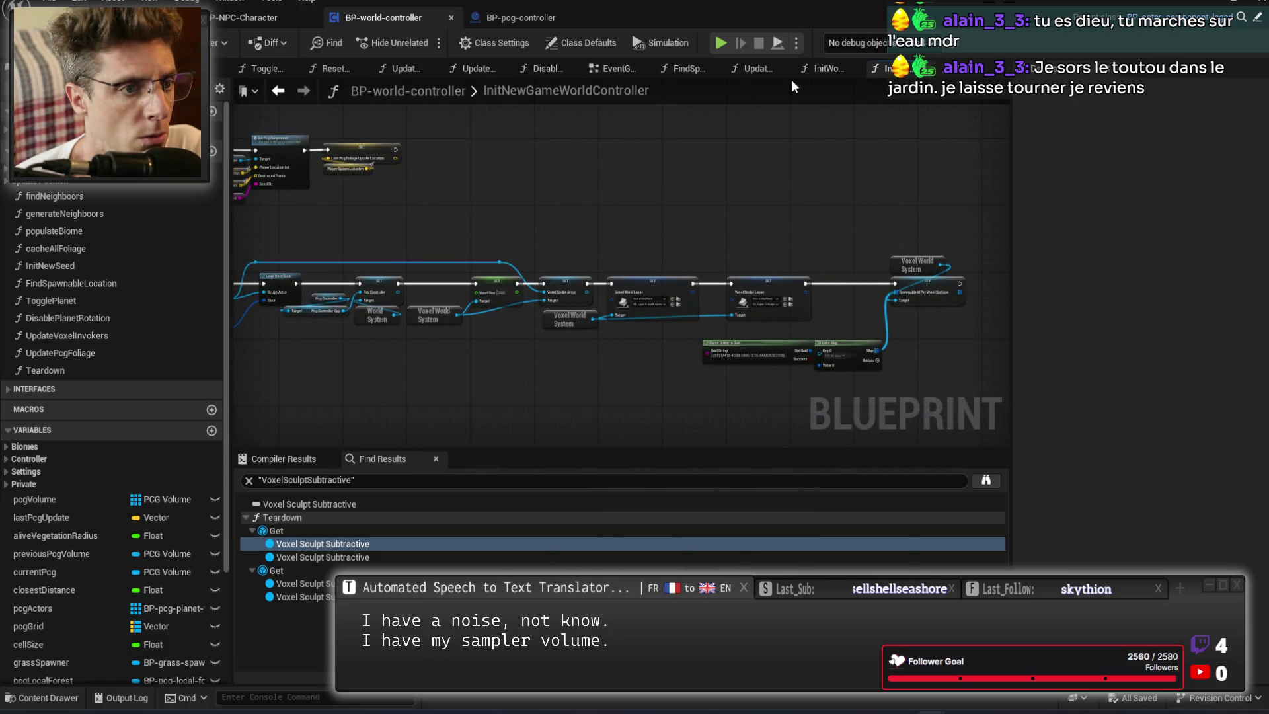
# Go back to StartDungeonGame and reopen the Init New Game World Controller function.
pyautogui.hotkey('alt', 'Left')
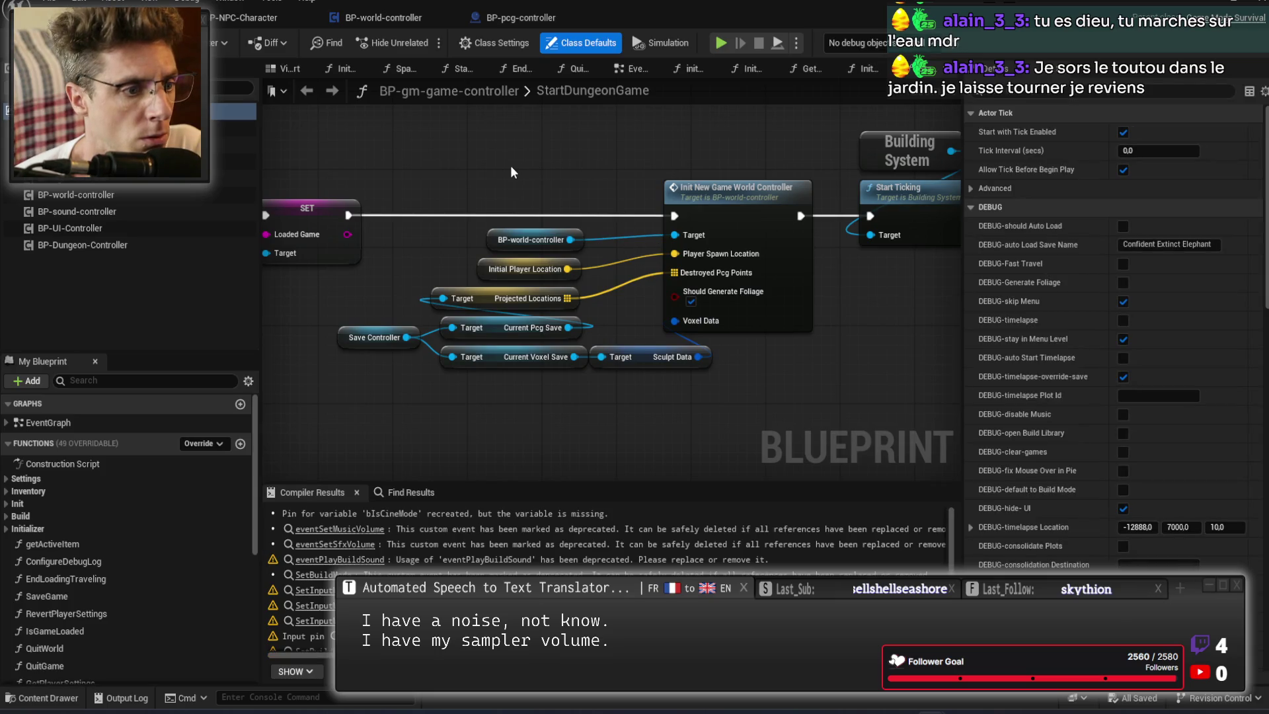
pyautogui.scroll(-2, 640, 192)
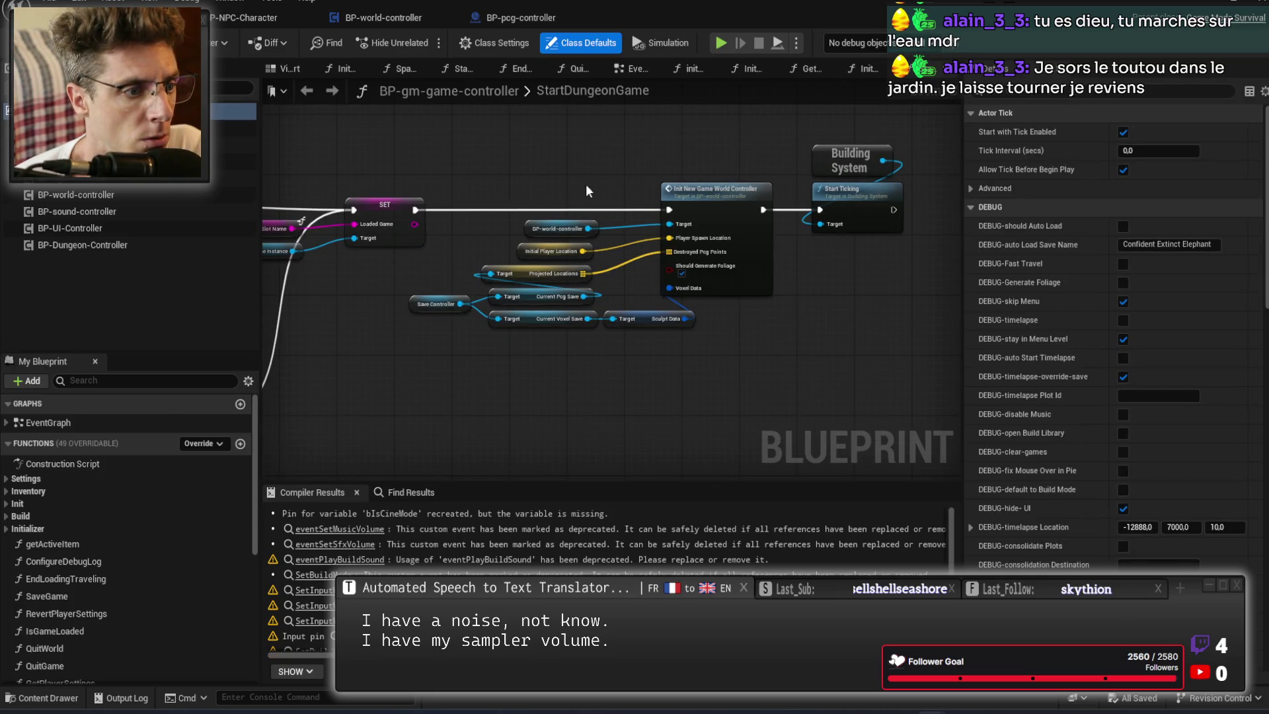
pyautogui.doubleClick(716, 198)
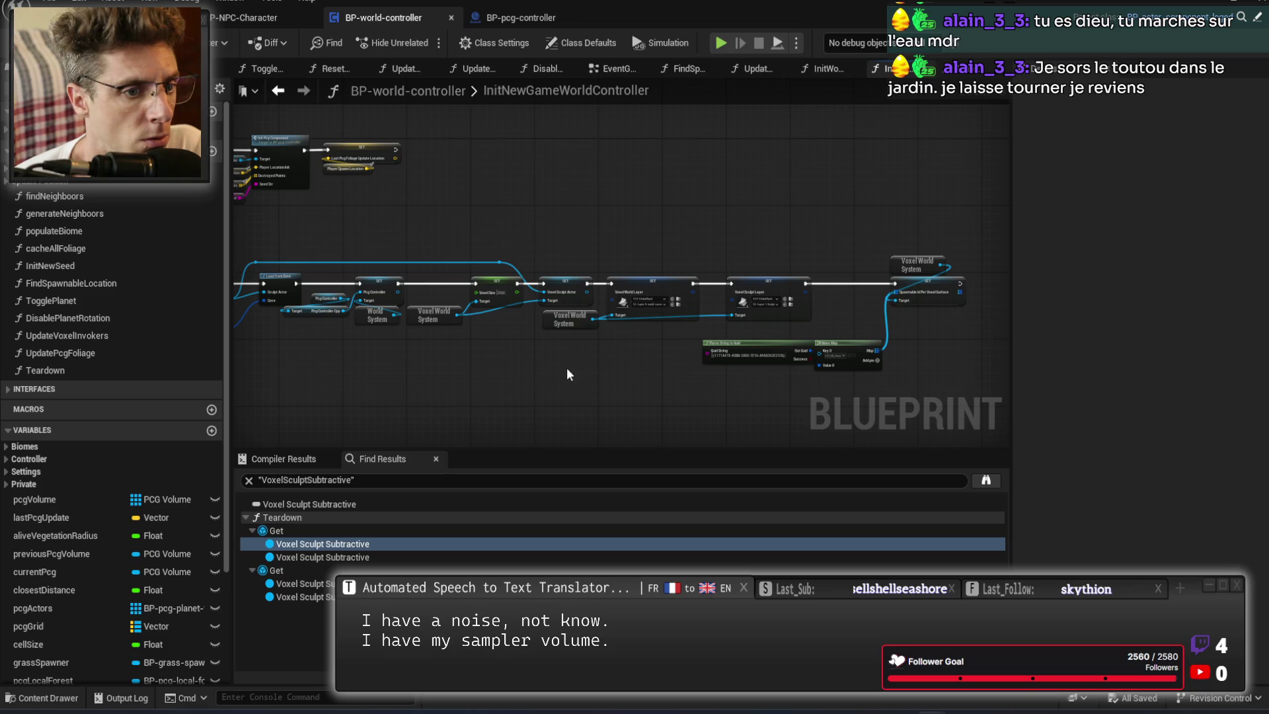
pyautogui.scroll(2, 722, 363)
pyautogui.scroll(3, 633, 292)
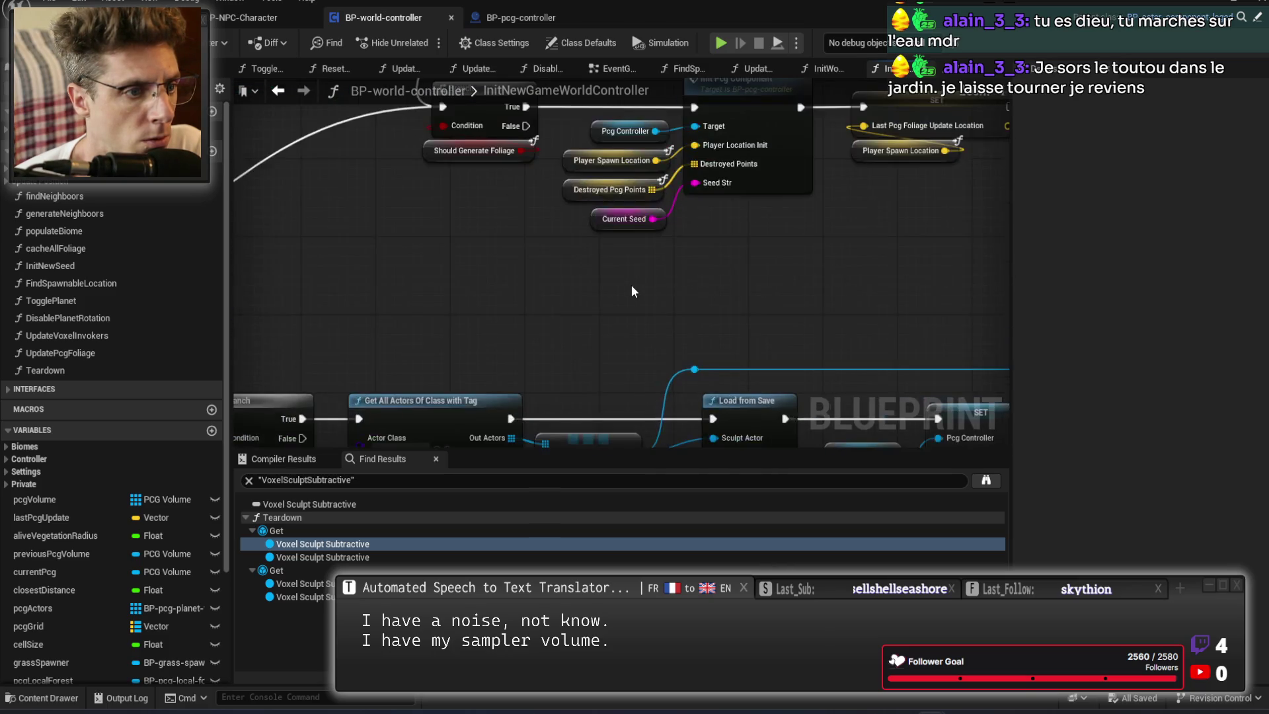
pyautogui.scroll(-2, 632, 292)
pyautogui.scroll(2, 716, 203)
# Open InitPcgComponent and centre its entry, graph directory and collection holder nodes.
pyautogui.doubleClick(721, 146)
pyautogui.moveTo(721, 258)
pyautogui.mouseDown()
pyautogui.moveTo(575, 354)
pyautogui.moveTo(907, 354)
pyautogui.moveTo(767, 377)
pyautogui.moveTo(937, 394)
pyautogui.mouseUp()
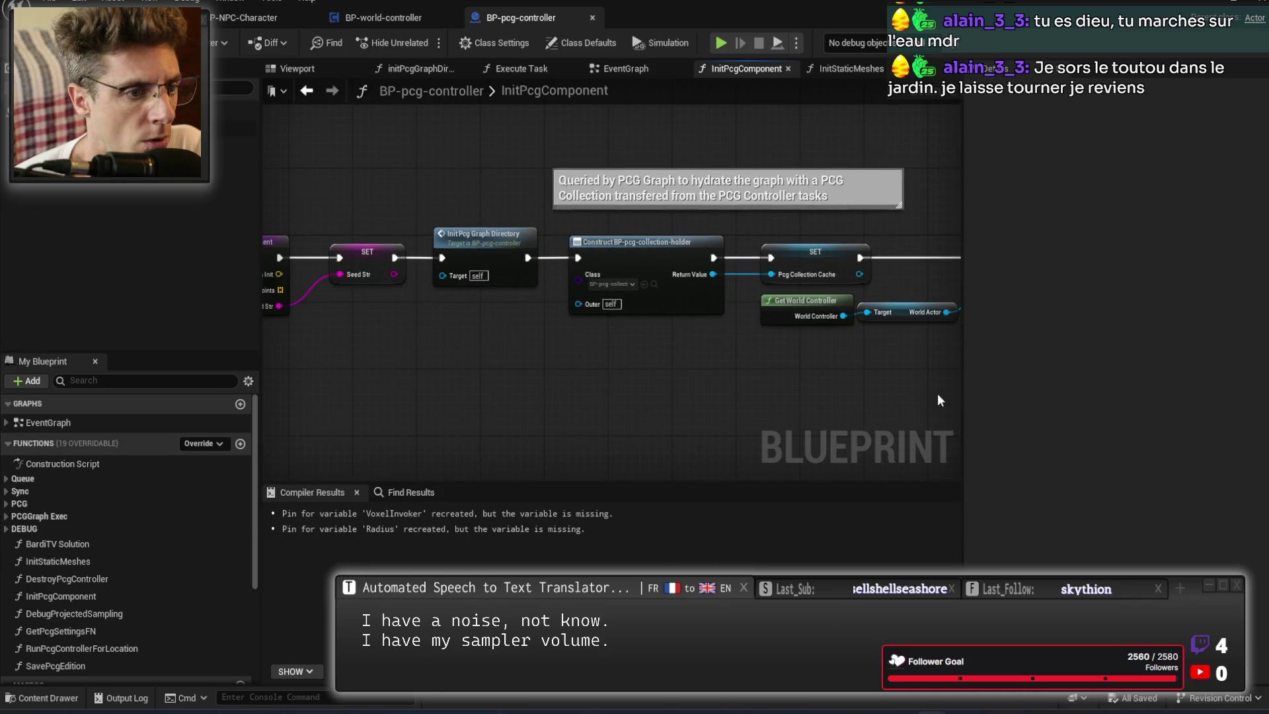
pyautogui.moveTo(644, 344)
pyautogui.mouseDown()
pyautogui.moveTo(594, 342)
pyautogui.moveTo(782, 384)
pyautogui.mouseUp()
pyautogui.moveTo(593, 379); pyautogui.dragTo(578, 372)
pyautogui.scroll(2, 577, 371)
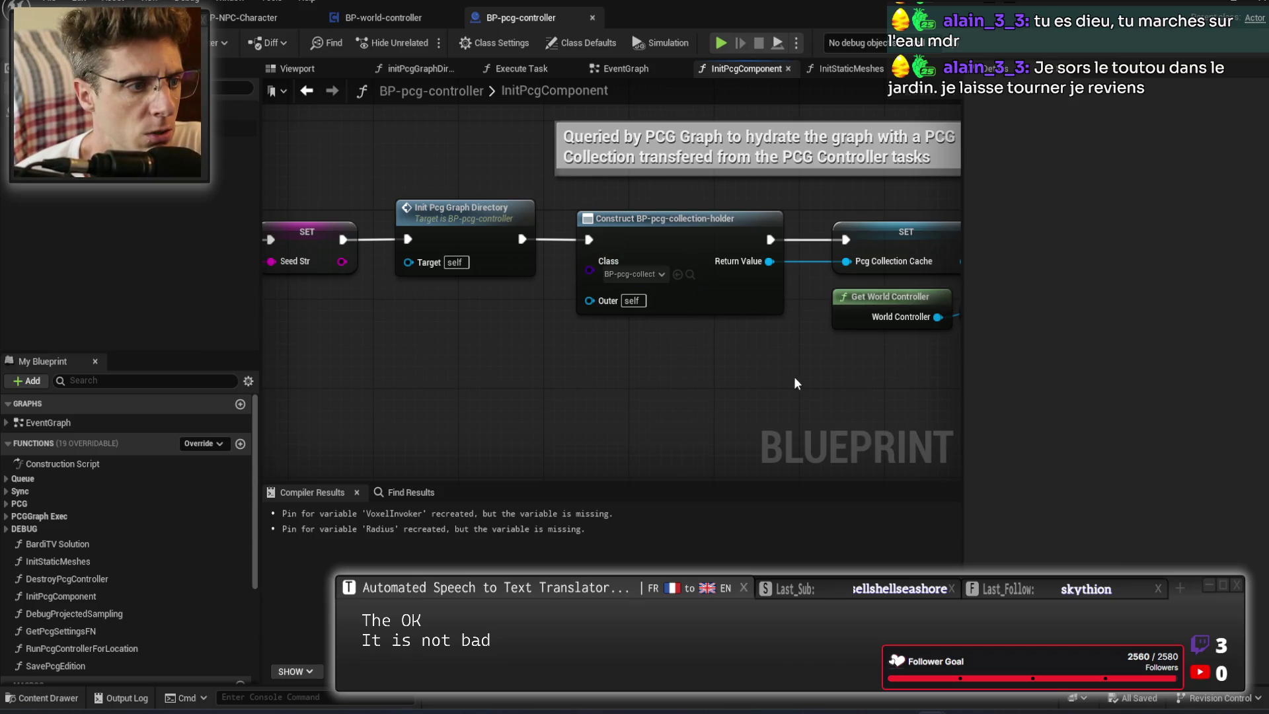
# Open initPcgGraphDirectory and inspect the Make S-grid-graph-by-size and Break Poi Element pin options.
pyautogui.moveTo(450, 213)
pyautogui.mouseDown()
pyautogui.moveTo(601, 373)
pyautogui.moveTo(703, 386)
pyautogui.moveTo(613, 393)
pyautogui.mouseUp()
pyautogui.moveTo(451, 386)
pyautogui.mouseDown()
pyautogui.moveTo(575, 319)
pyautogui.moveTo(795, 370)
pyautogui.moveTo(657, 371)
pyautogui.moveTo(546, 236)
pyautogui.mouseUp()
pyautogui.doubleClick(594, 218)
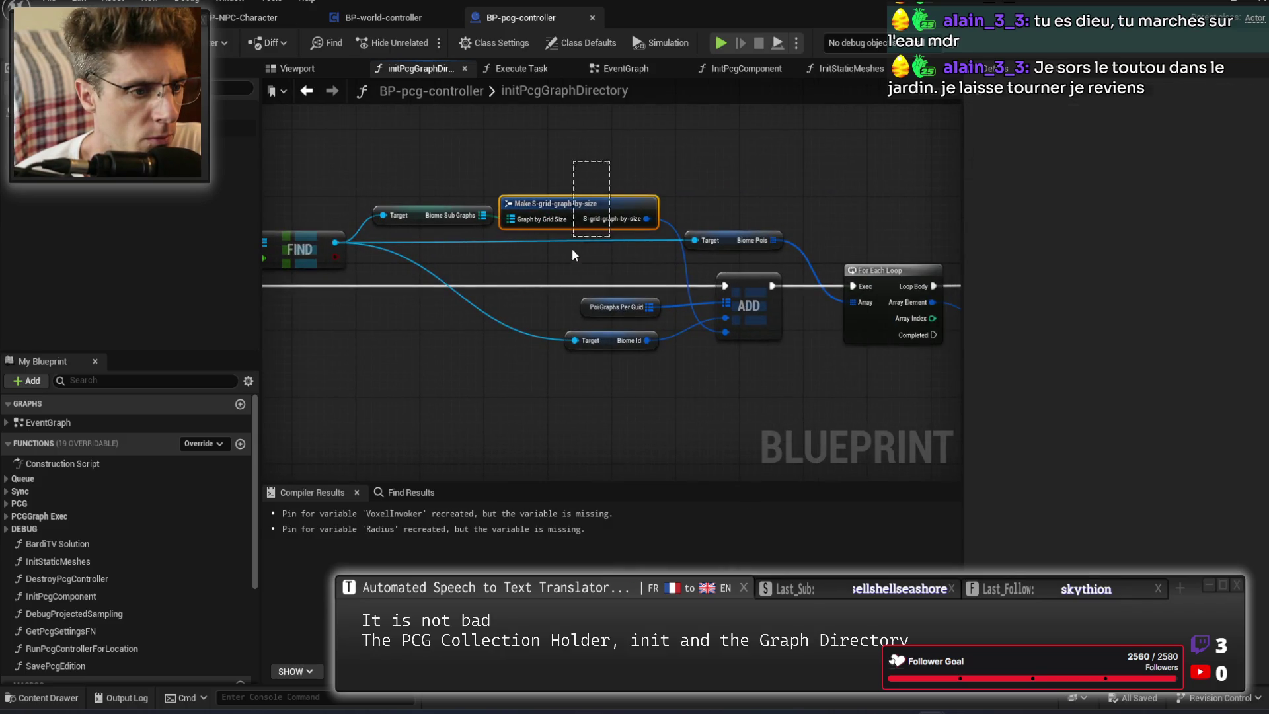
pyautogui.click(621, 211)
pyautogui.moveTo(611, 279); pyautogui.dragTo(482, 408)
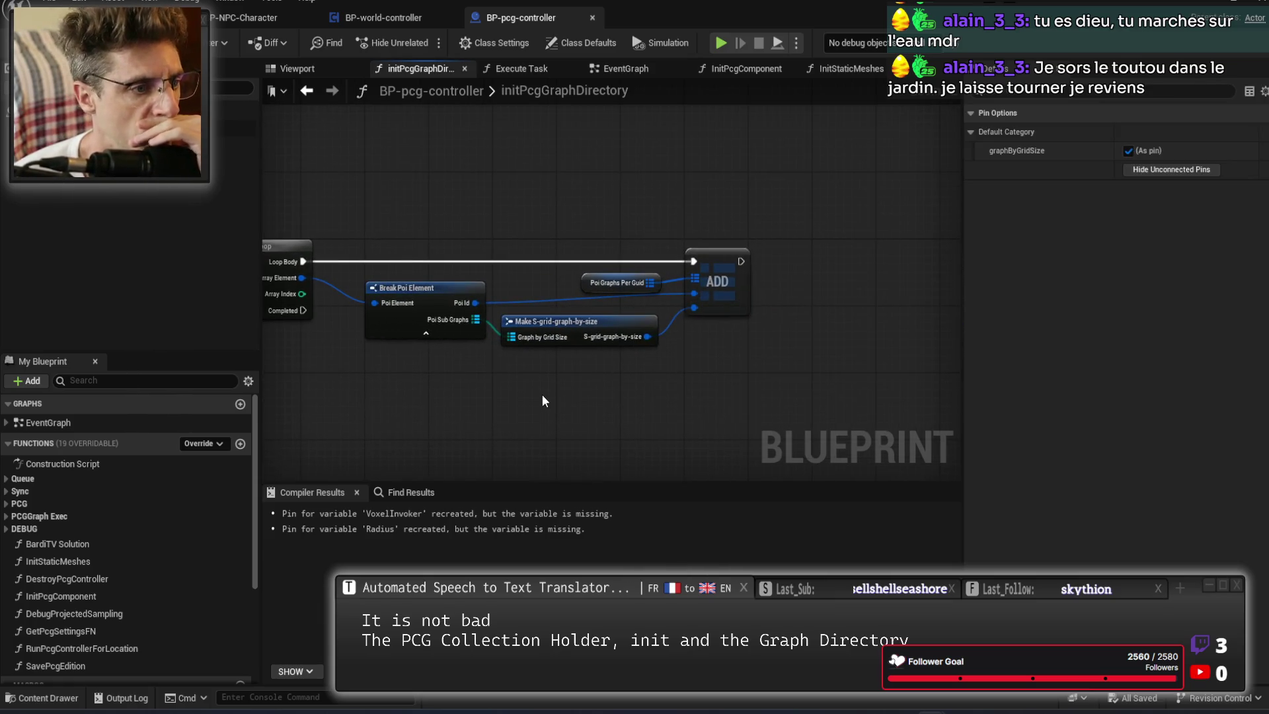
pyautogui.click(469, 406)
pyautogui.moveTo(411, 298); pyautogui.dragTo(565, 280)
pyautogui.click(565, 280)
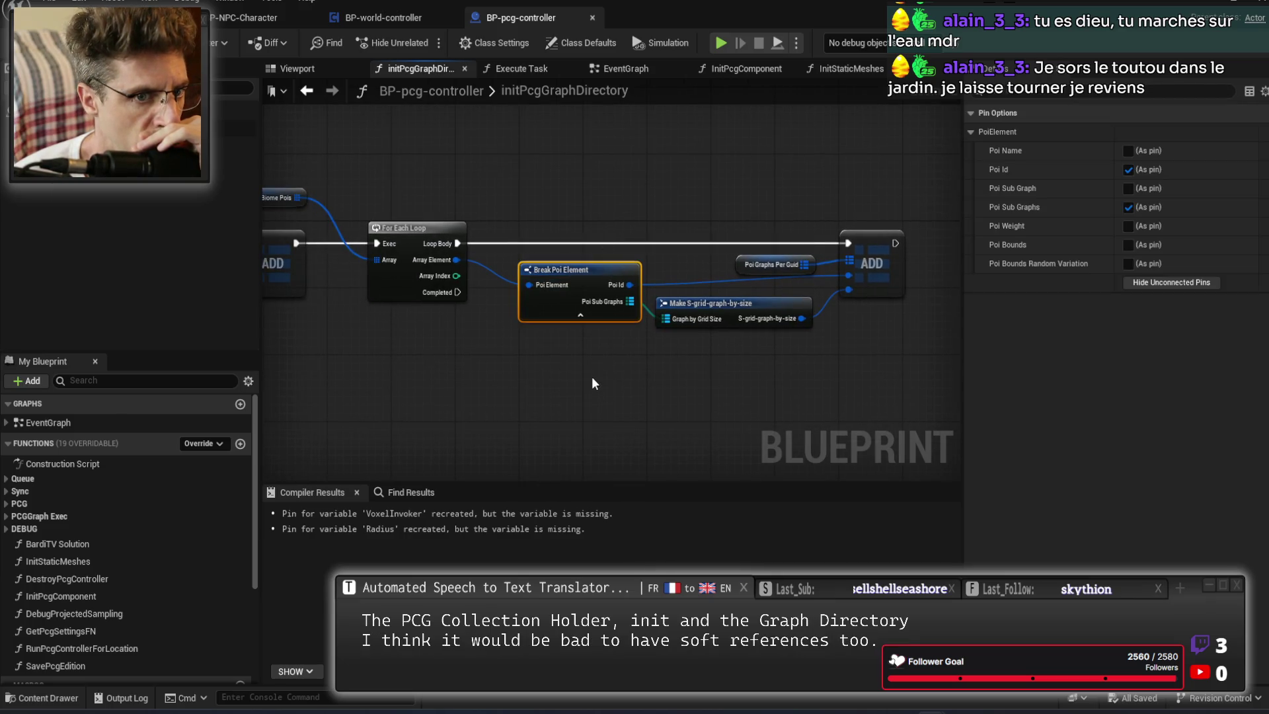
pyautogui.click(593, 382)
# Return to InitPcgComponent and pan along its chain to Construct Pcg Controller.
pyautogui.hotkey('alt', 'Left')
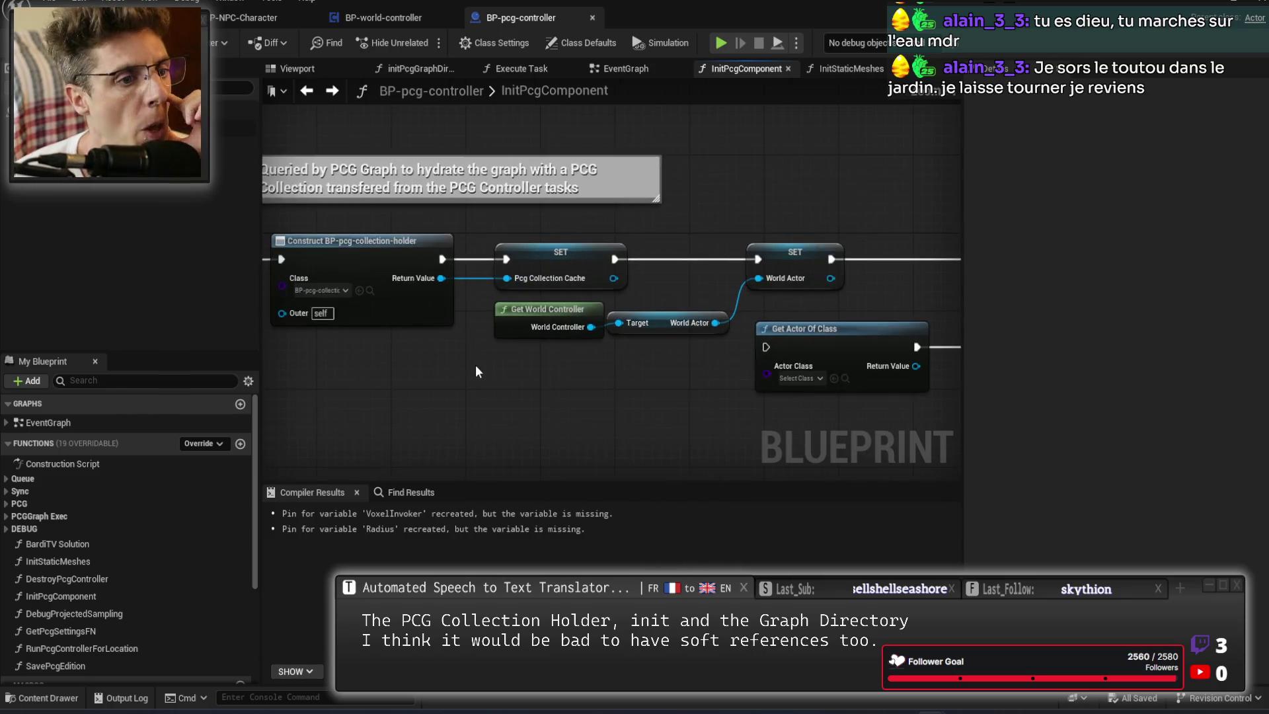
pyautogui.moveTo(674, 396); pyautogui.dragTo(264, 393)
pyautogui.moveTo(766, 387); pyautogui.dragTo(629, 383)
pyautogui.moveTo(707, 348)
pyautogui.mouseDown()
pyautogui.moveTo(577, 345)
pyautogui.moveTo(677, 360)
pyautogui.moveTo(818, 354)
pyautogui.mouseUp()
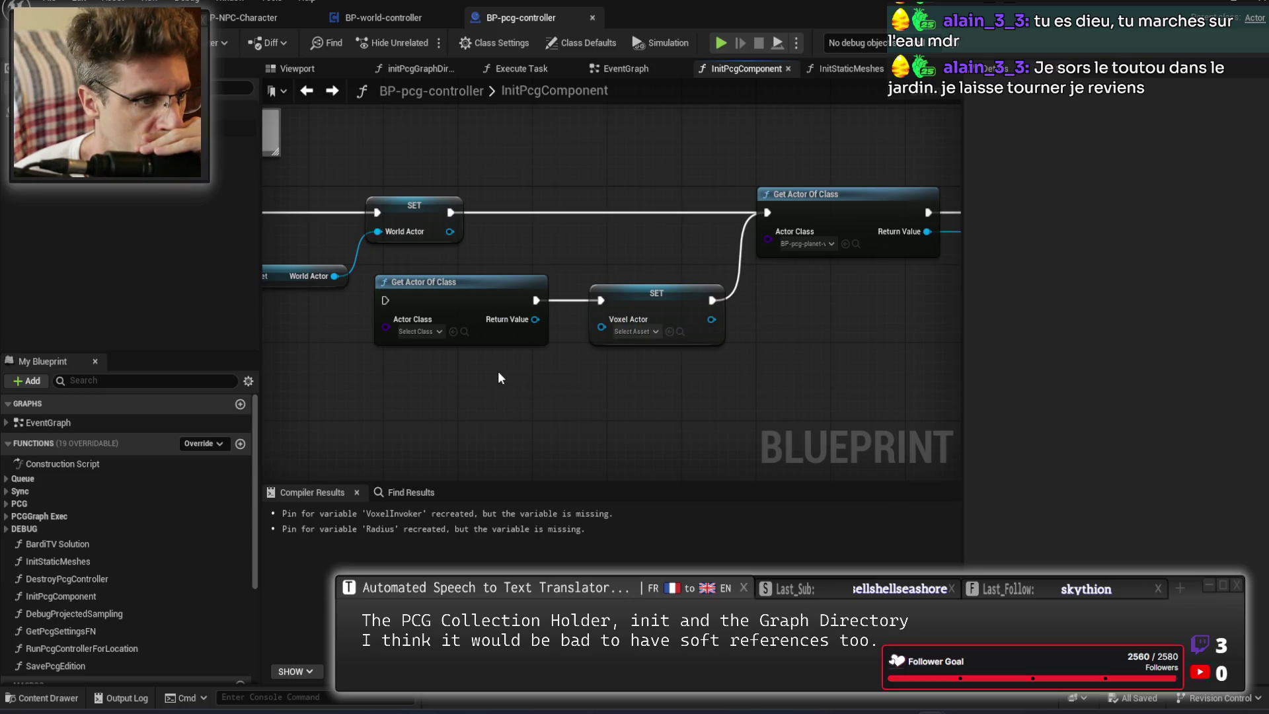
pyautogui.moveTo(803, 355); pyautogui.dragTo(465, 368)
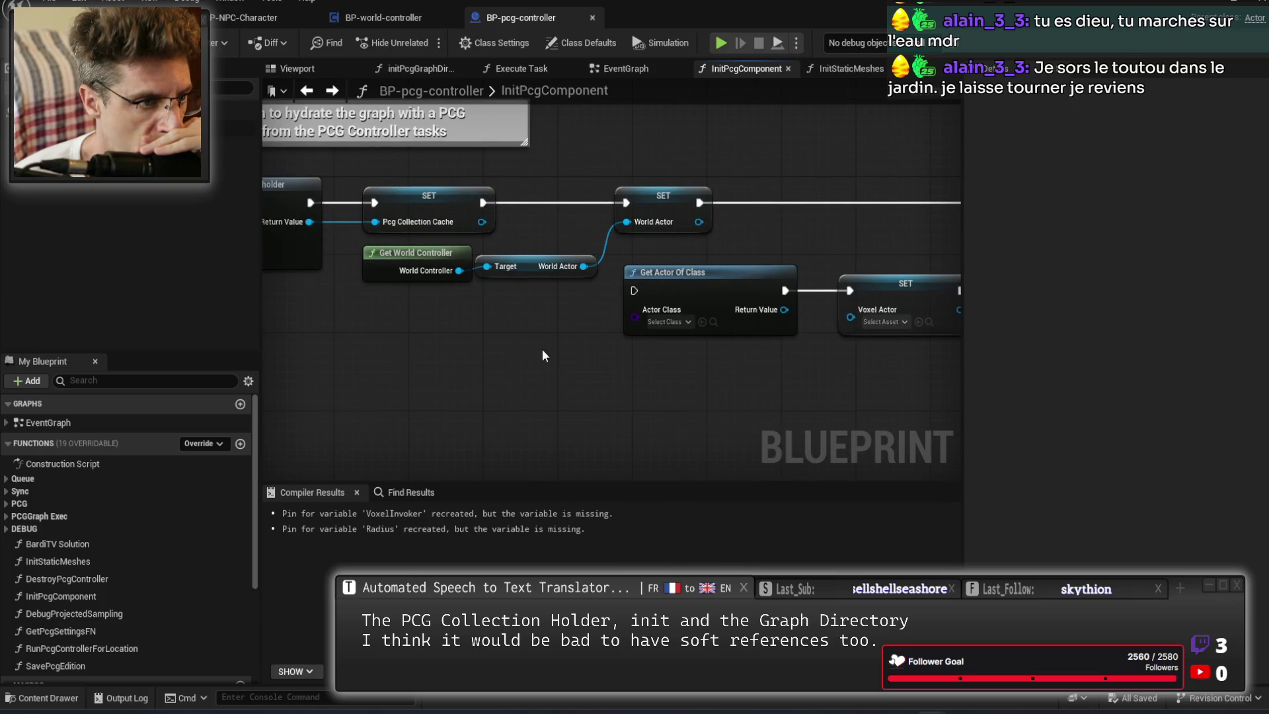
pyautogui.moveTo(778, 375)
pyautogui.mouseDown()
pyautogui.moveTo(477, 370)
pyautogui.moveTo(616, 360)
pyautogui.mouseUp()
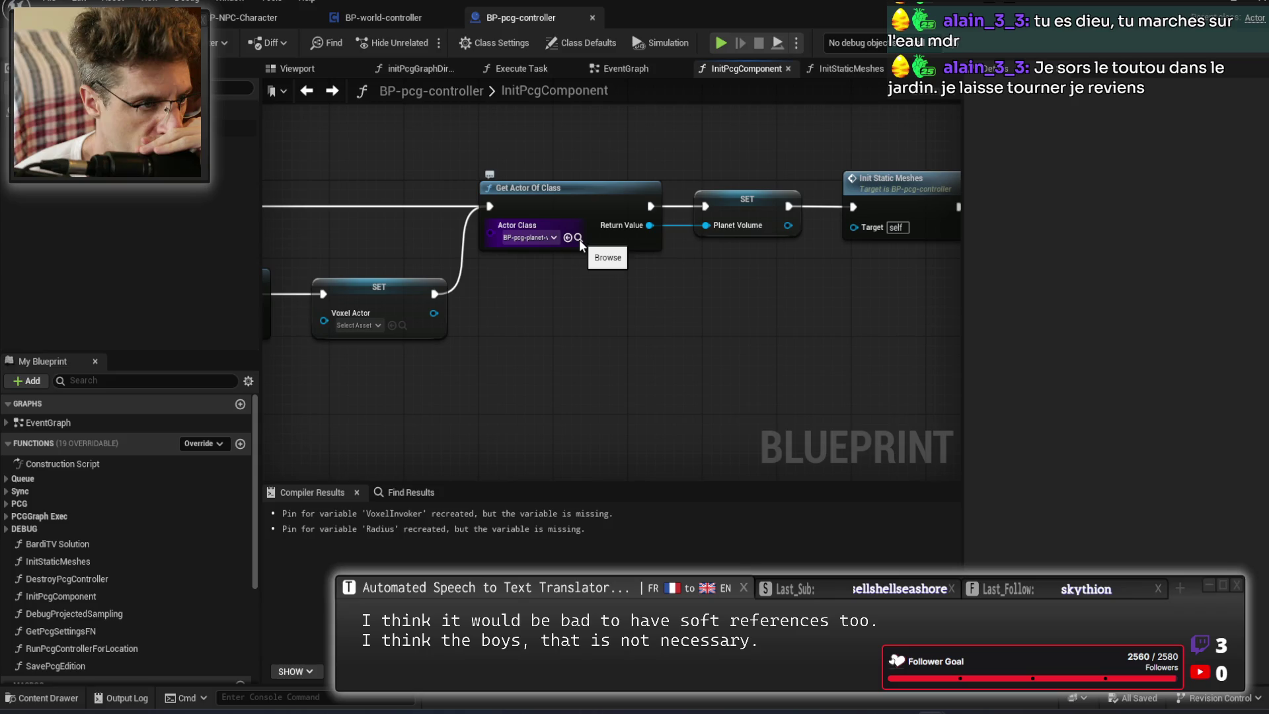
pyautogui.moveTo(827, 320); pyautogui.dragTo(517, 344)
# Open Init Static Meshes, look across its nodes, and go back to InitPcgComponent.
pyautogui.doubleClick(501, 267)
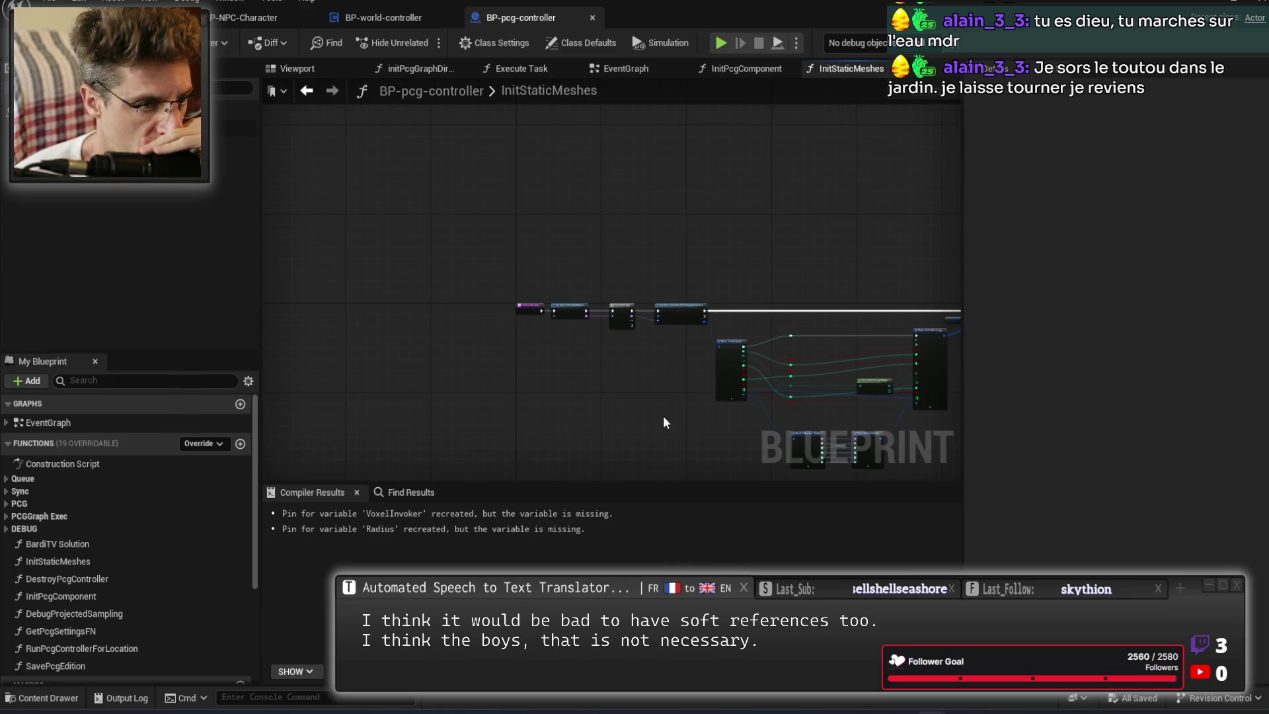
pyautogui.scroll(5, 568, 322)
pyautogui.moveTo(561, 307)
pyautogui.mouseDown()
pyautogui.moveTo(812, 221)
pyautogui.moveTo(772, 244)
pyautogui.moveTo(429, 129)
pyautogui.moveTo(423, 99)
pyautogui.mouseUp()
pyautogui.scroll(-3, 557, 339)
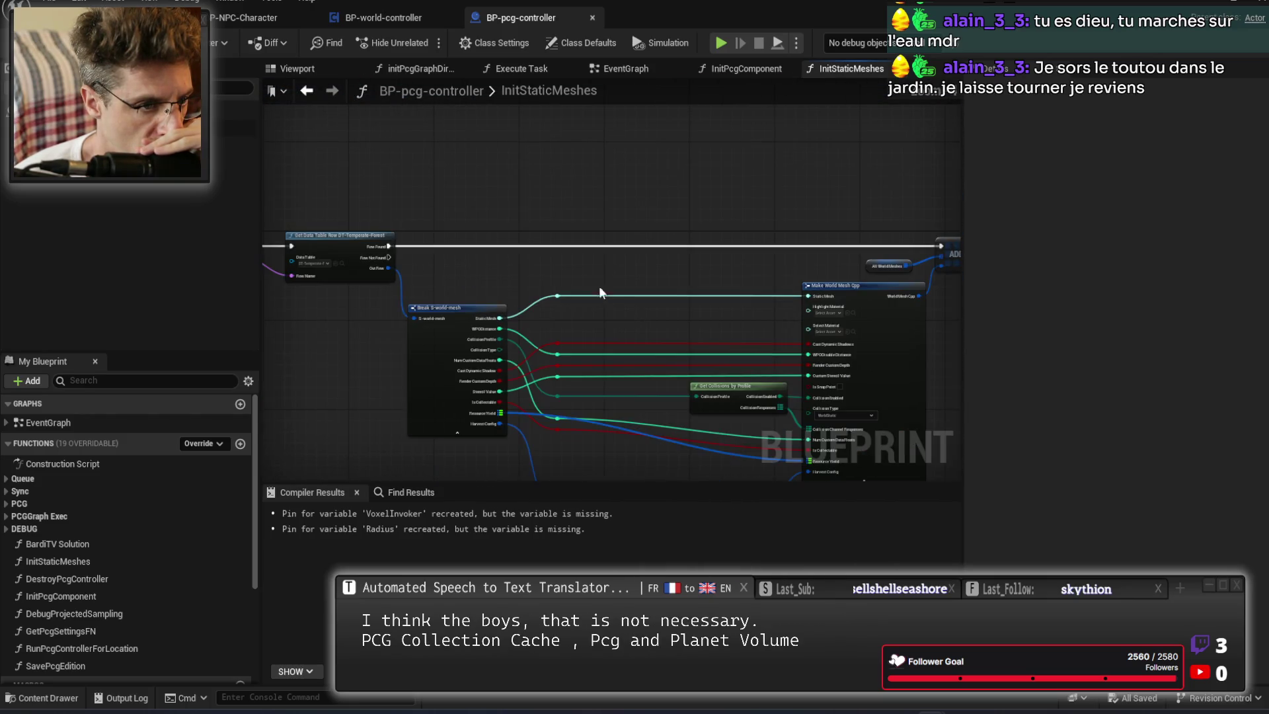
pyautogui.hotkey('alt', 'Left')
# Look over the Construct Pcg Controller and Init Controller inputs, including Biome Root Data and Destroyed Points.
pyautogui.scroll(1, 742, 374)
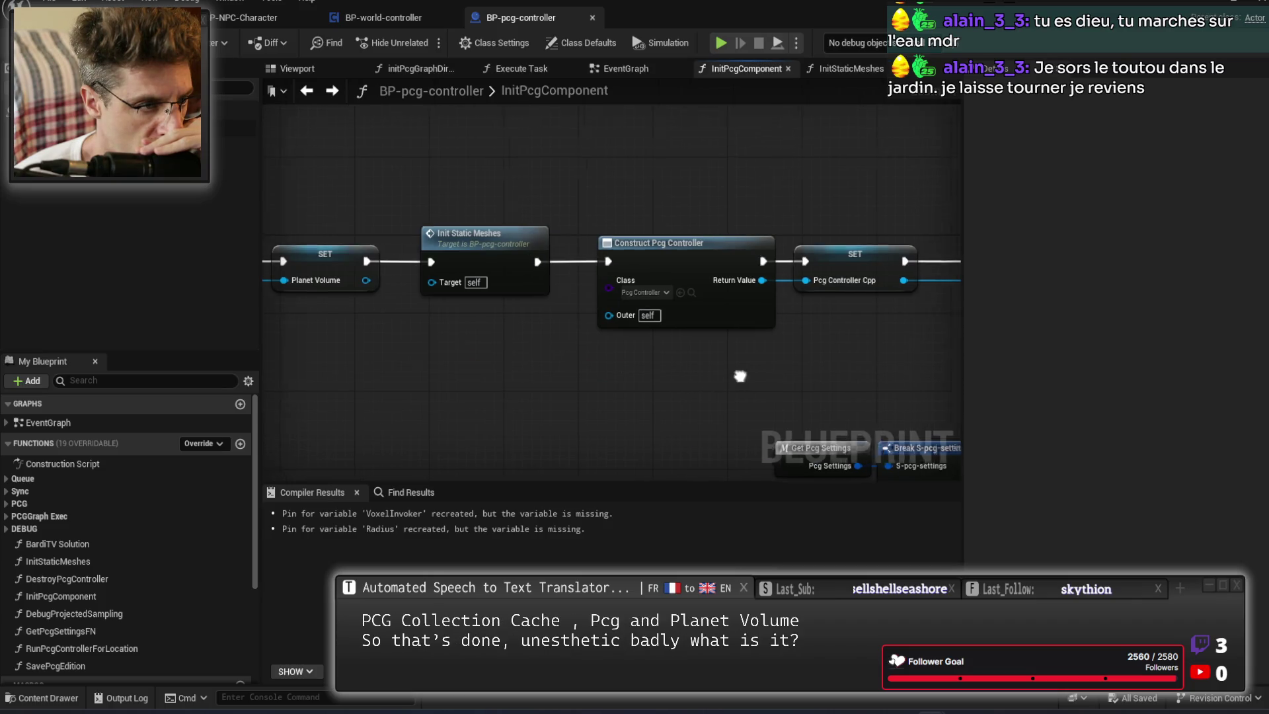
pyautogui.moveTo(742, 374); pyautogui.dragTo(538, 363)
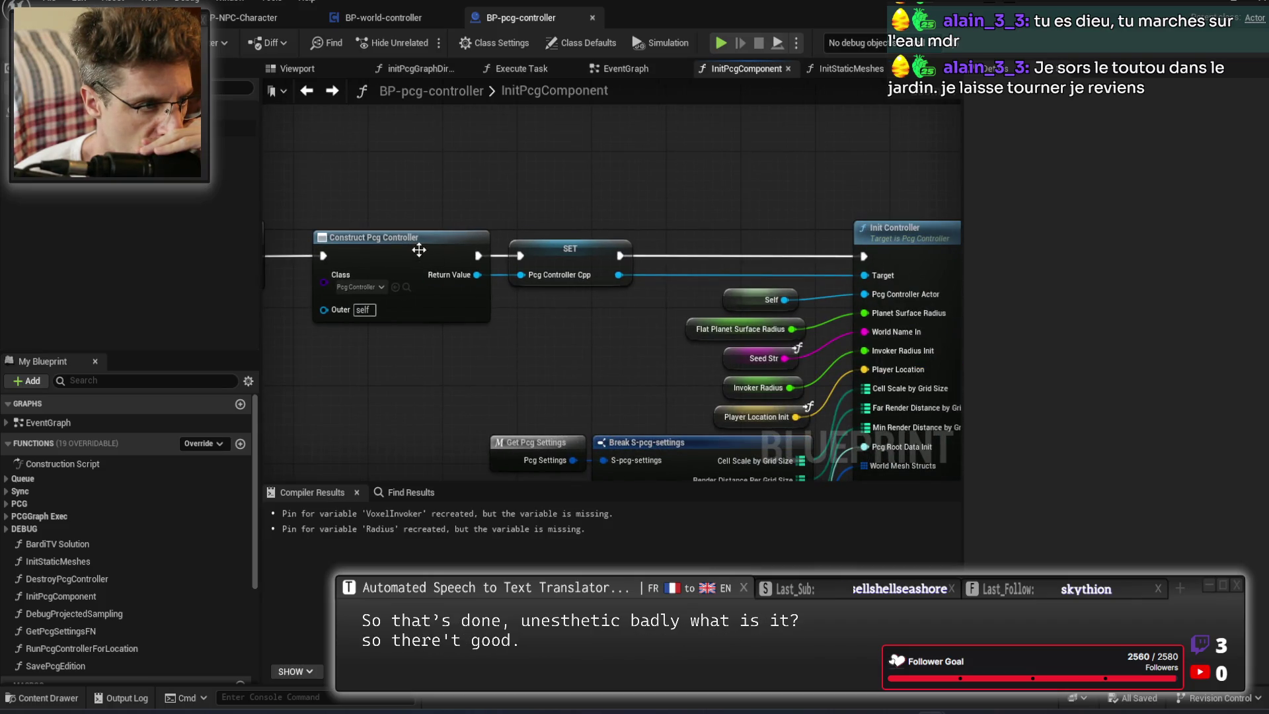
pyautogui.moveTo(463, 276); pyautogui.dragTo(434, 276)
pyautogui.moveTo(570, 343); pyautogui.dragTo(378, 277)
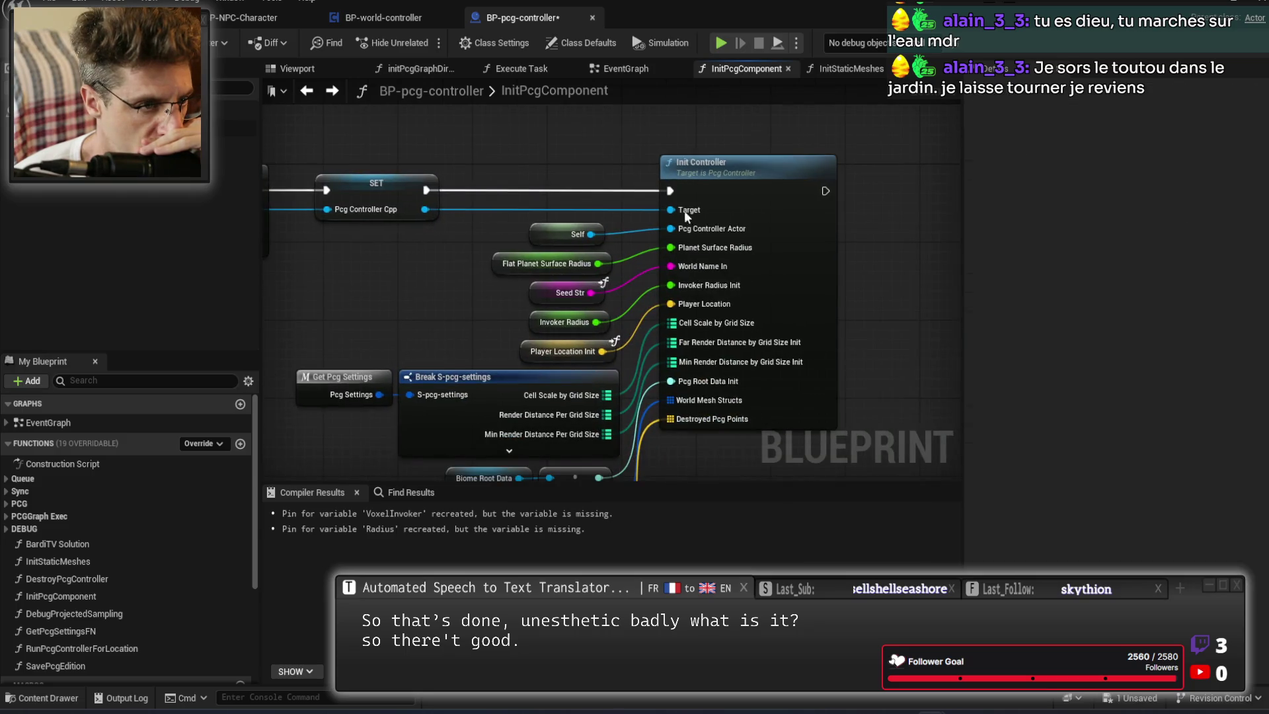
pyautogui.moveTo(450, 338)
pyautogui.mouseDown()
pyautogui.moveTo(523, 153)
pyautogui.moveTo(529, 317)
pyautogui.moveTo(476, 257)
pyautogui.mouseUp()
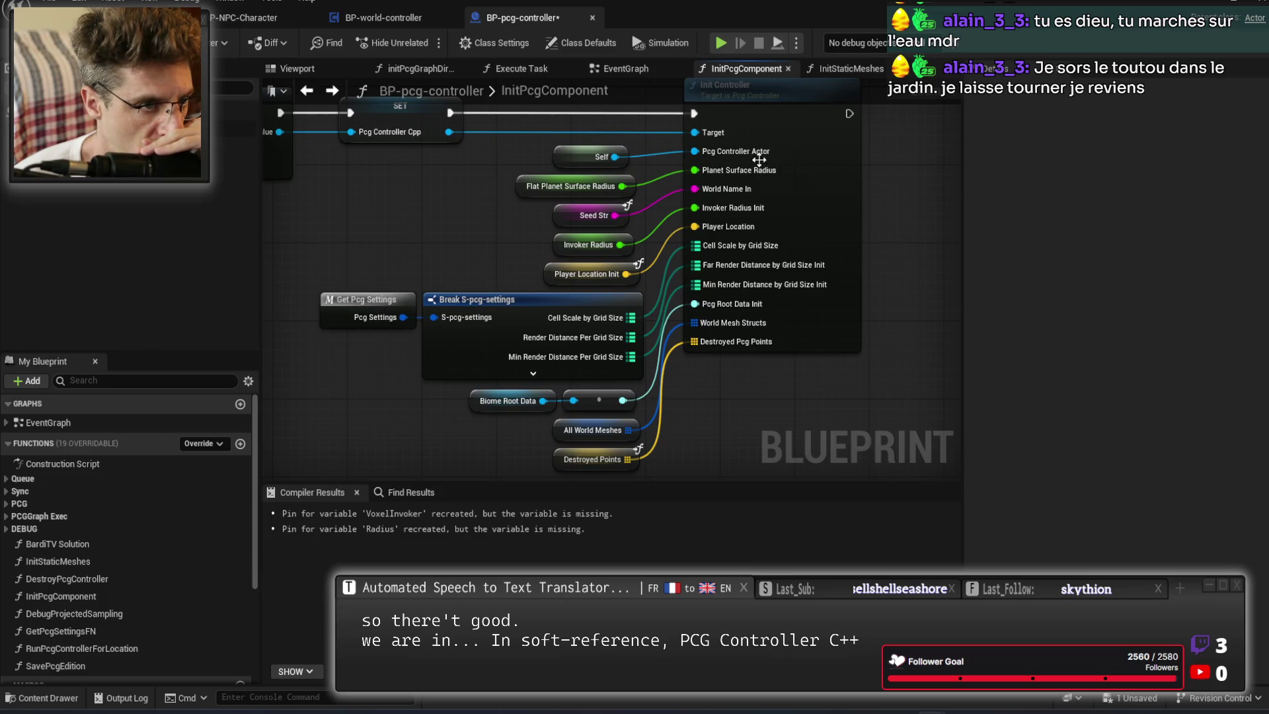
pyautogui.moveTo(472, 198); pyautogui.dragTo(452, 251)
# Navigate back into InitNewGameWorldController and open the Pcg Controller node's context menu.
pyautogui.hotkey('ctrl', 'Tab')
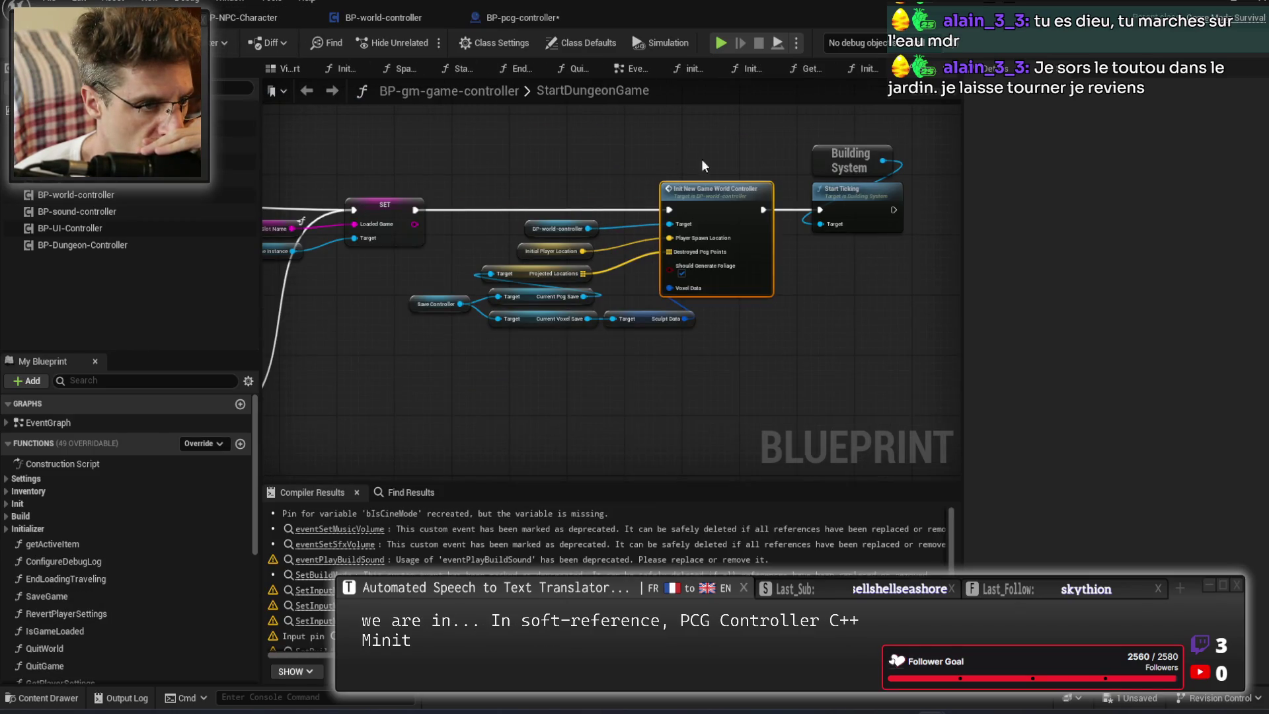
pyautogui.doubleClick(727, 189)
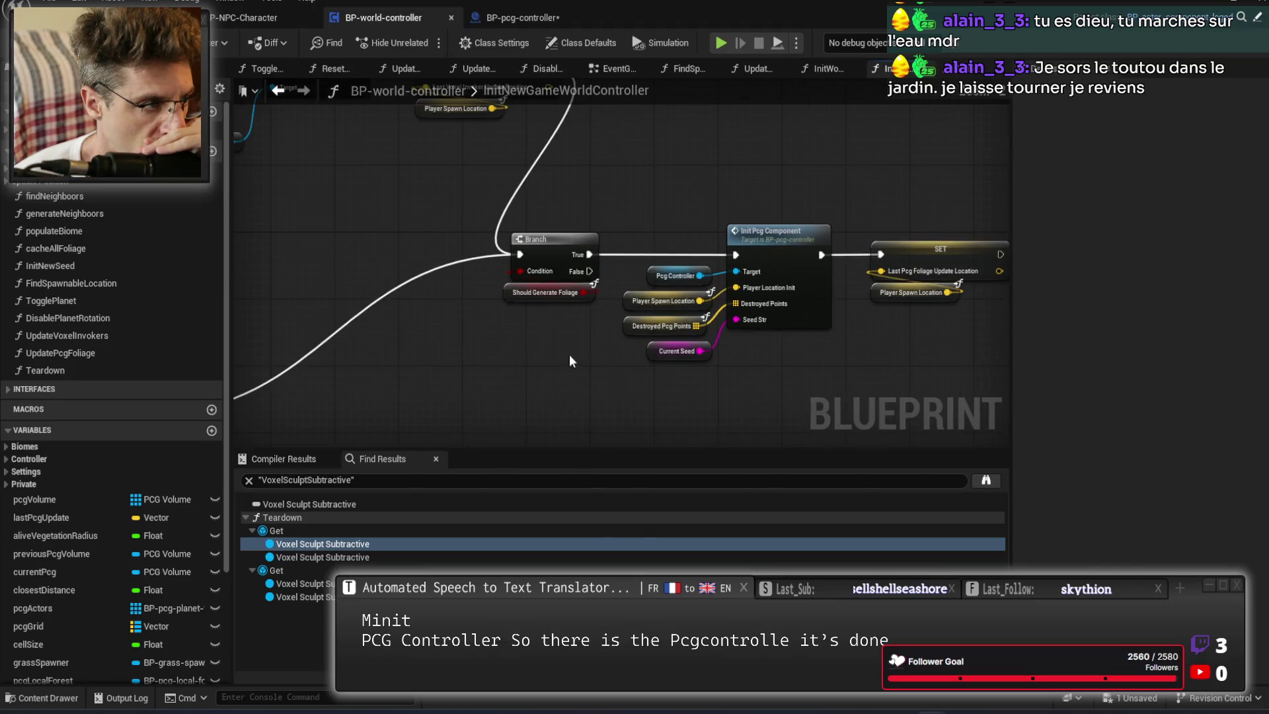
pyautogui.press('Home')
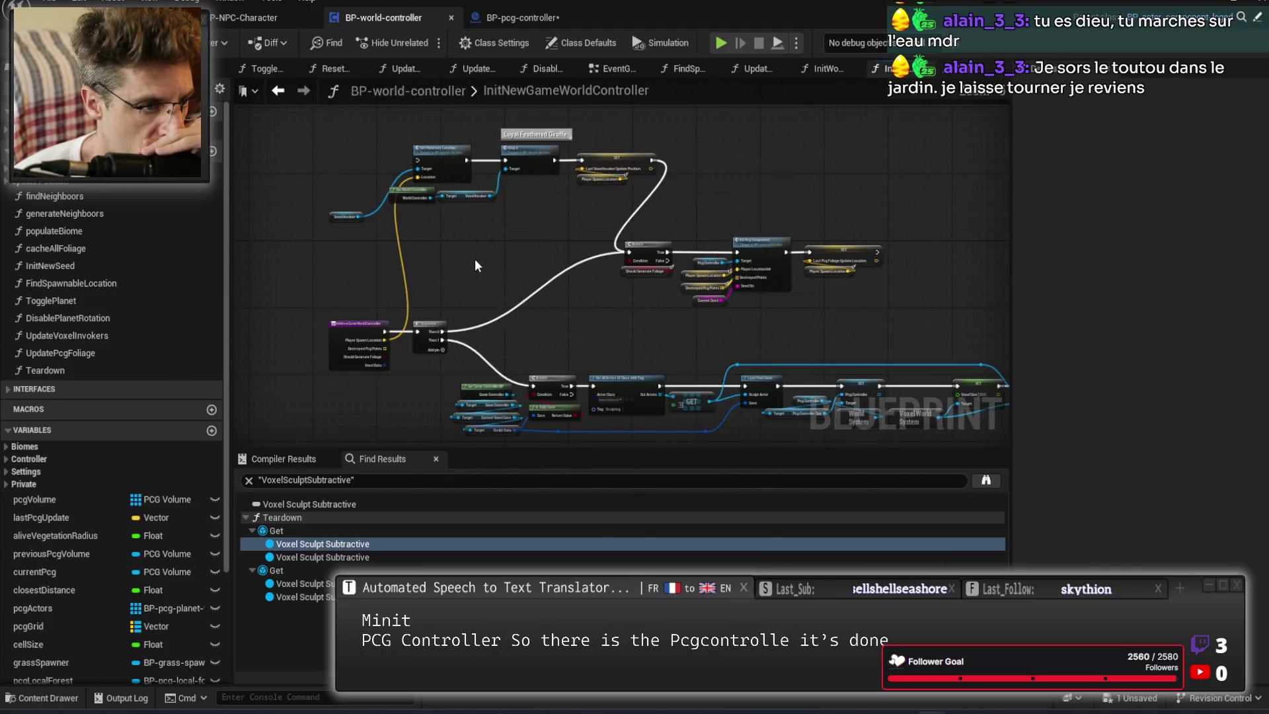
pyautogui.scroll(5, 632, 338)
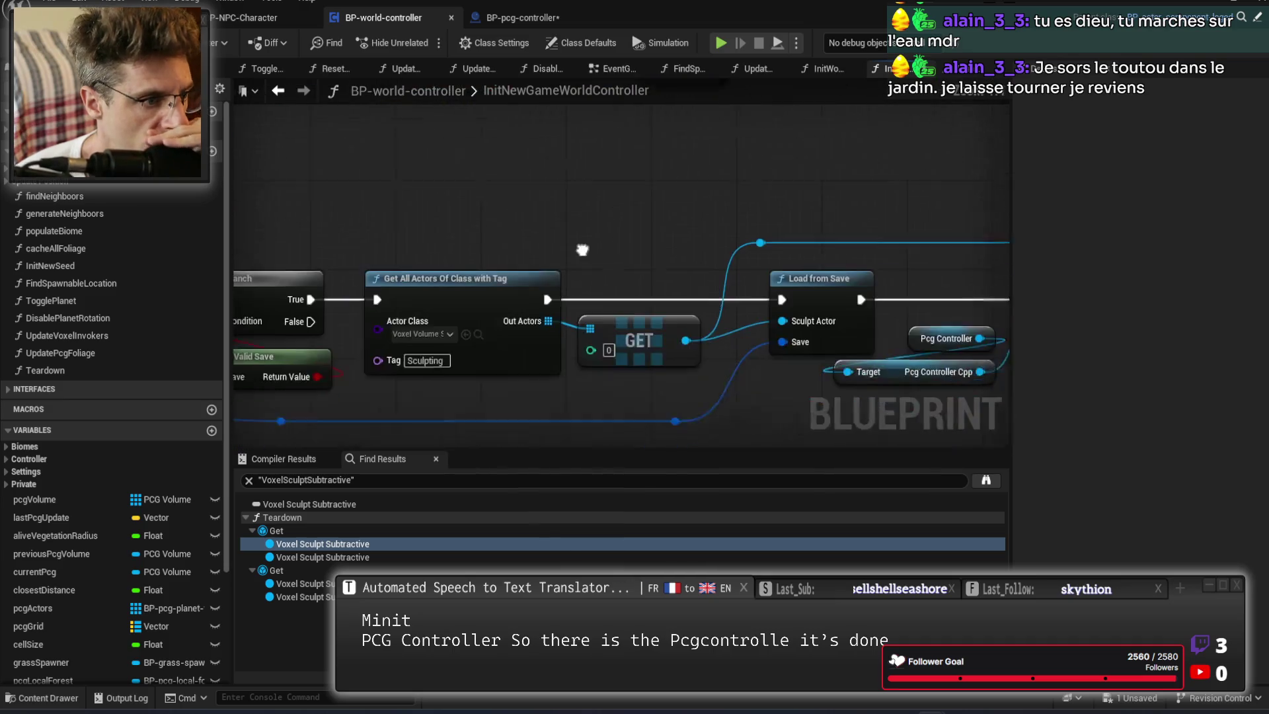
pyautogui.moveTo(618, 183); pyautogui.dragTo(654, 340)
pyautogui.doubleClick(660, 143)
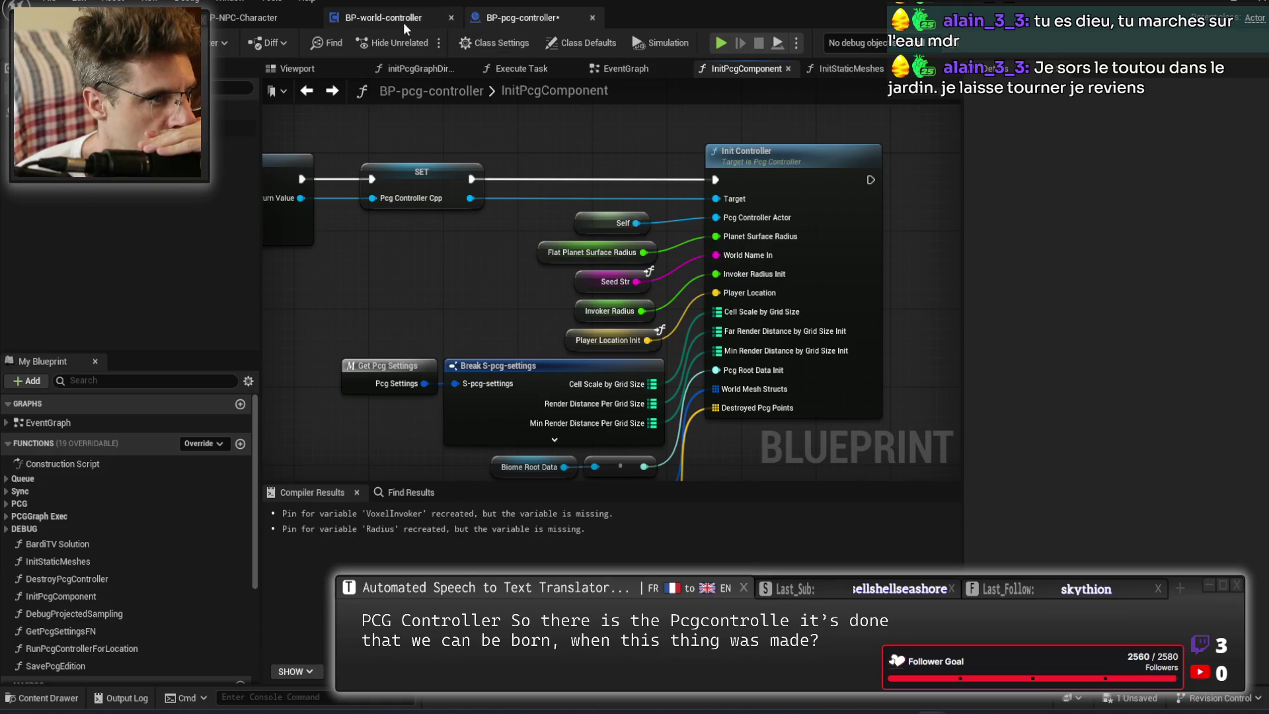
pyautogui.click(360, 18)
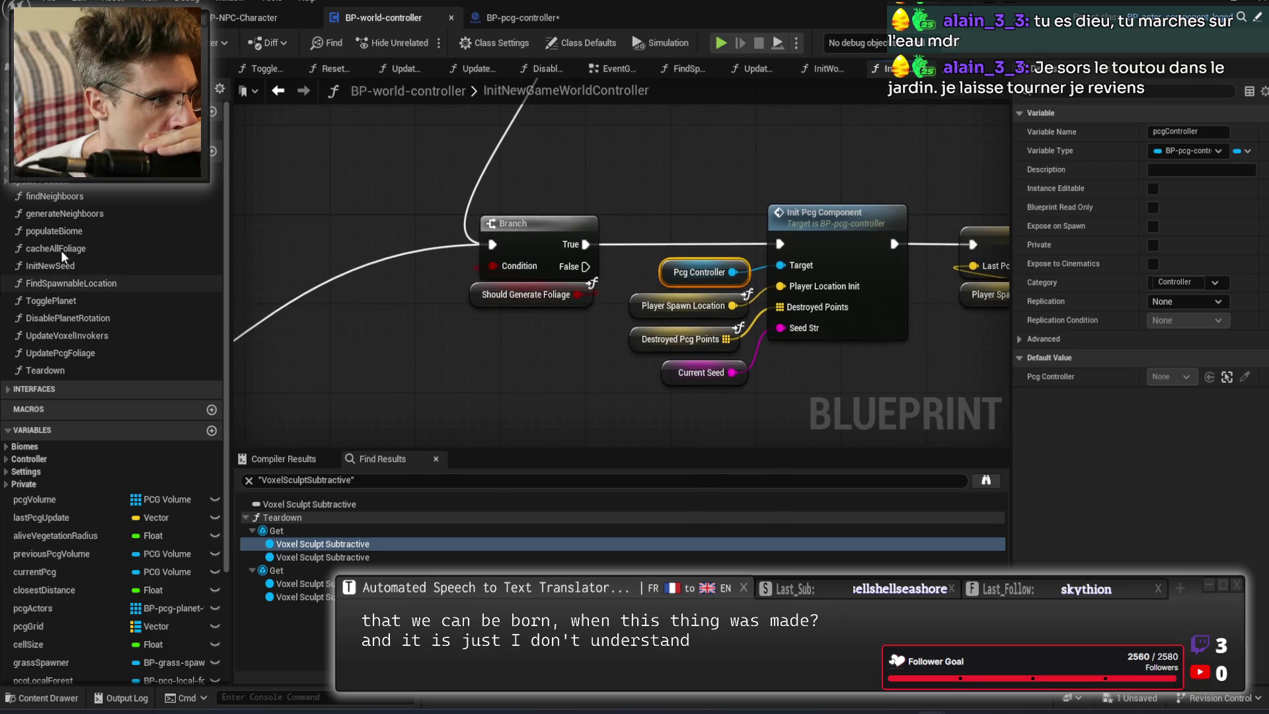
pyautogui.rightClick(672, 276)
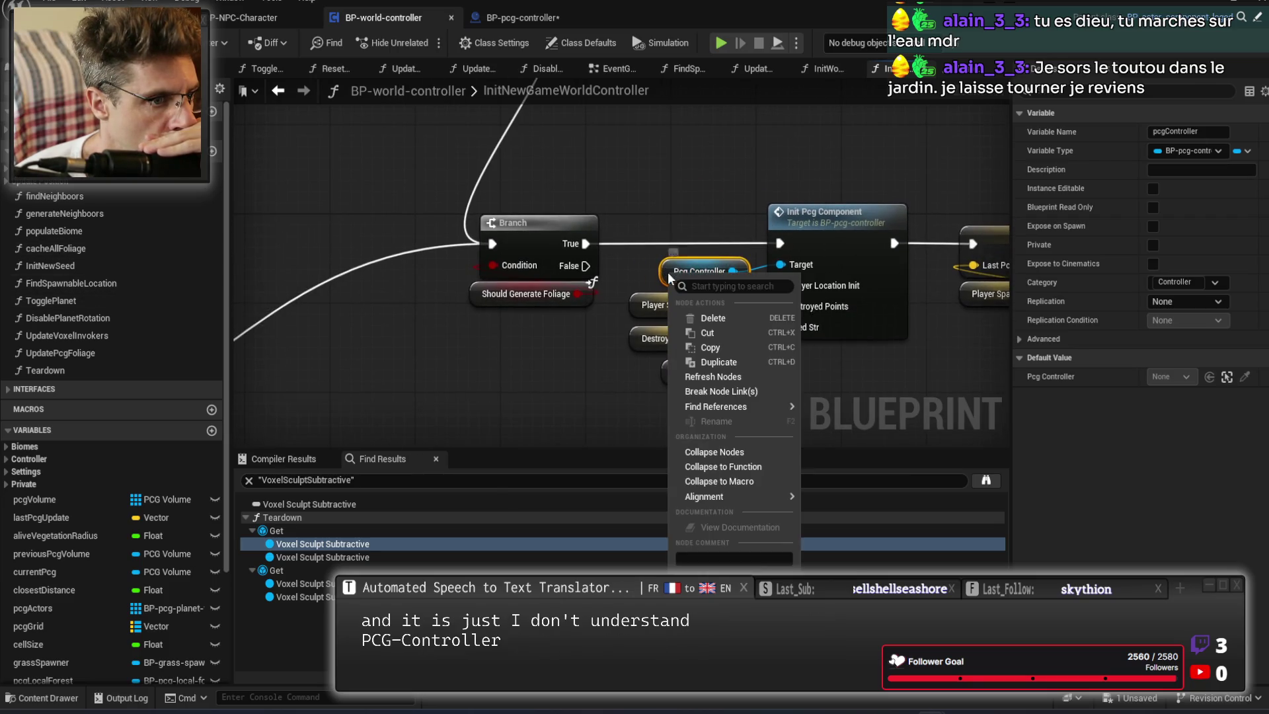
# Find all pcgController references by name and jump to where it is set.
pyautogui.moveTo(733, 410)
pyautogui.click(836, 414)
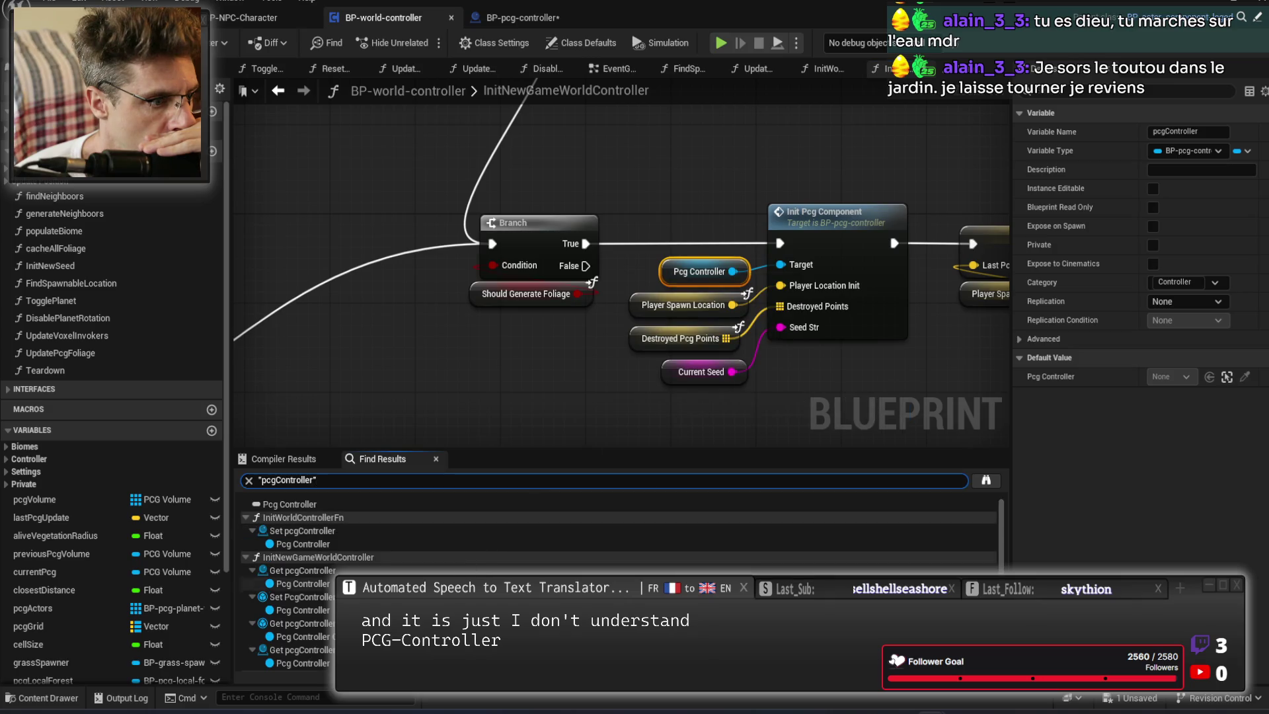
pyautogui.click(359, 543)
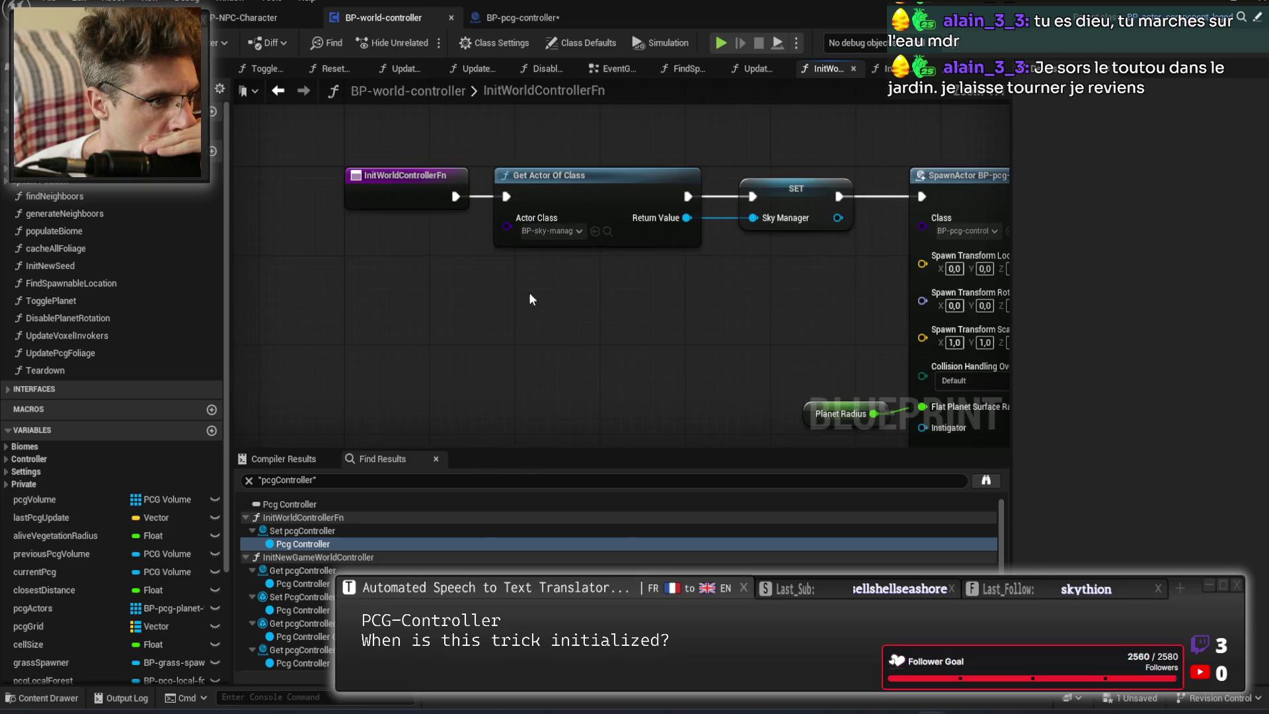
# Inspect the Planet Radius variable's settings.
pyautogui.click(299, 26)
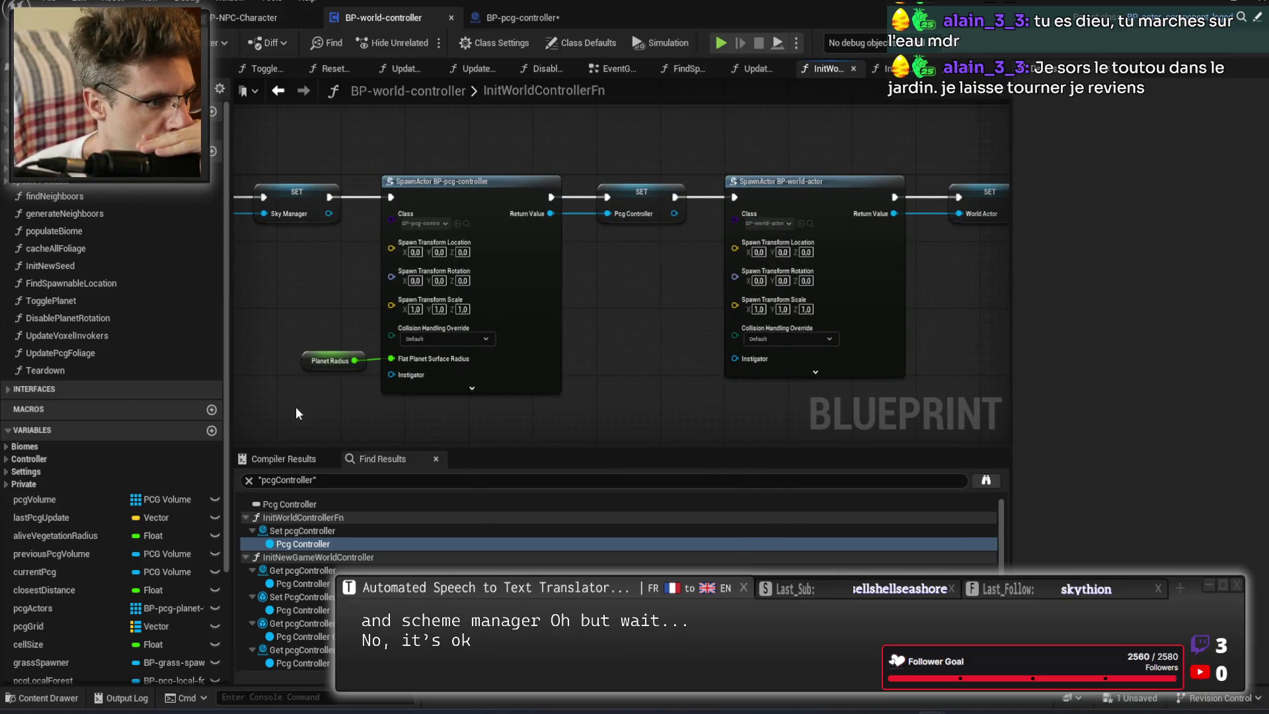
pyautogui.scroll(2, 295, 406)
pyautogui.click(347, 341)
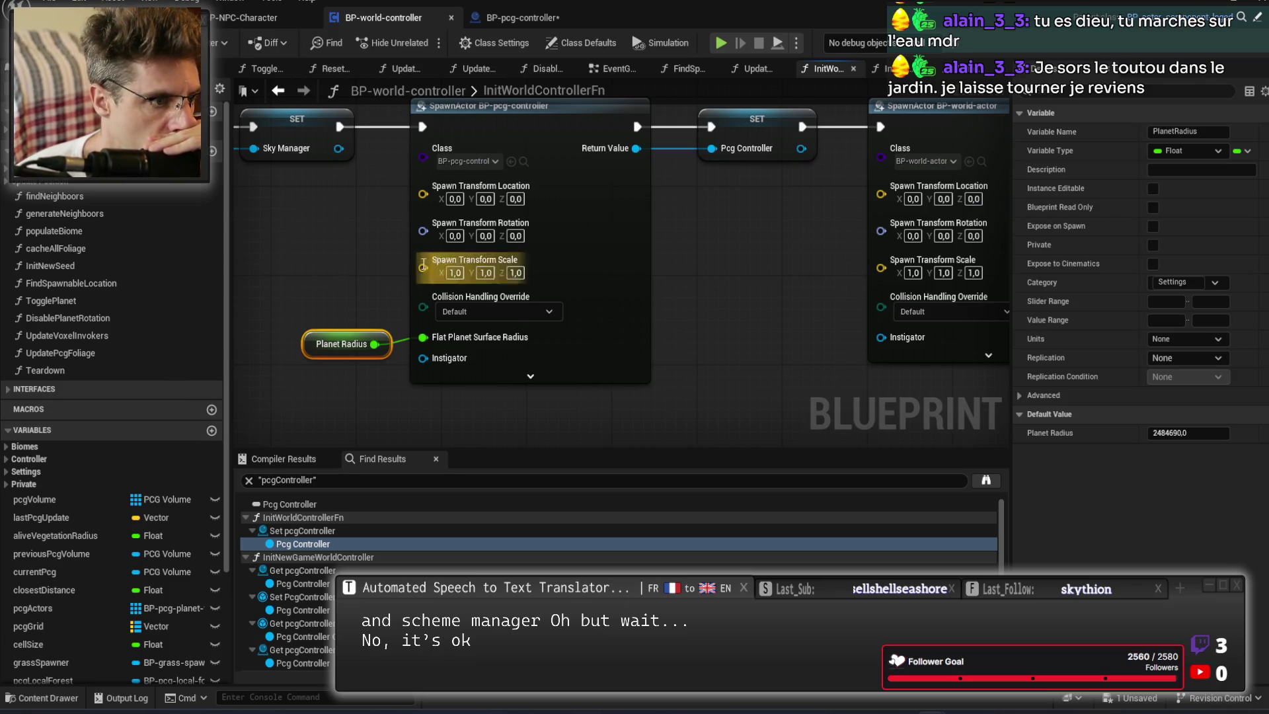
pyautogui.scroll(-2, 673, 272)
pyautogui.scroll(2, 477, 266)
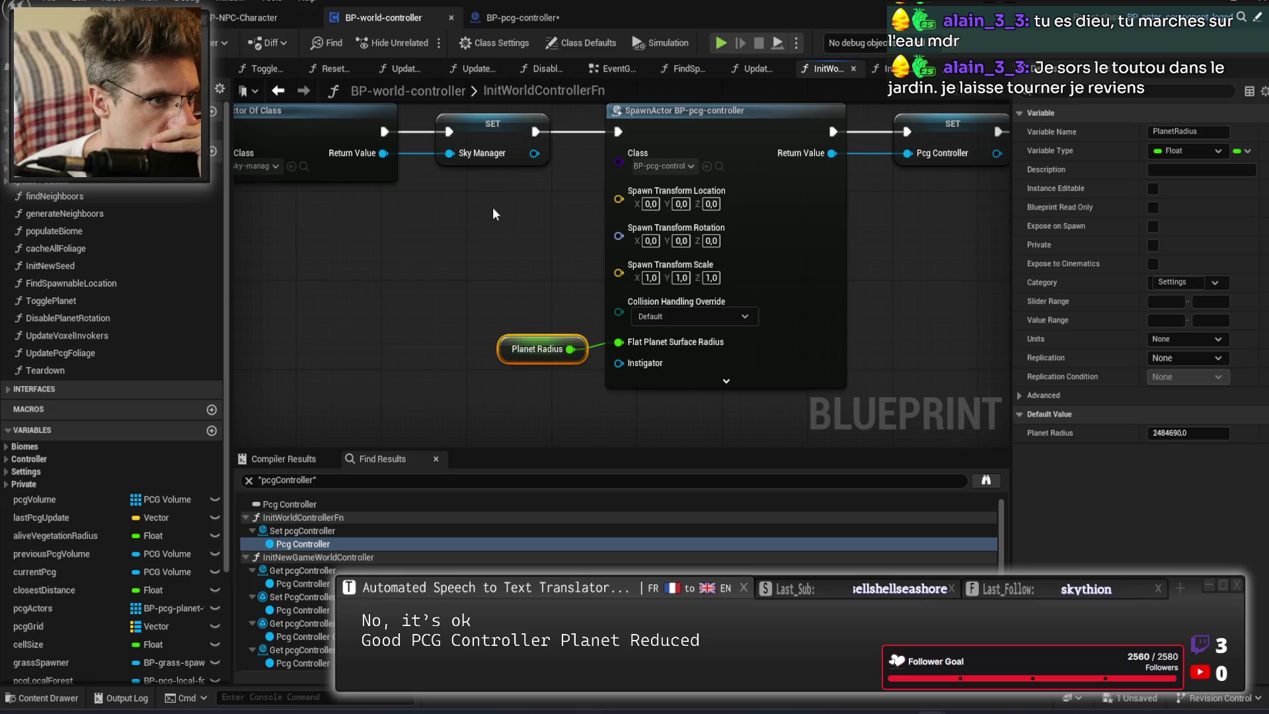
# Open InitWorldControllerFn from its call and start editing Planet Radius's default value.
pyautogui.click(152, 17)
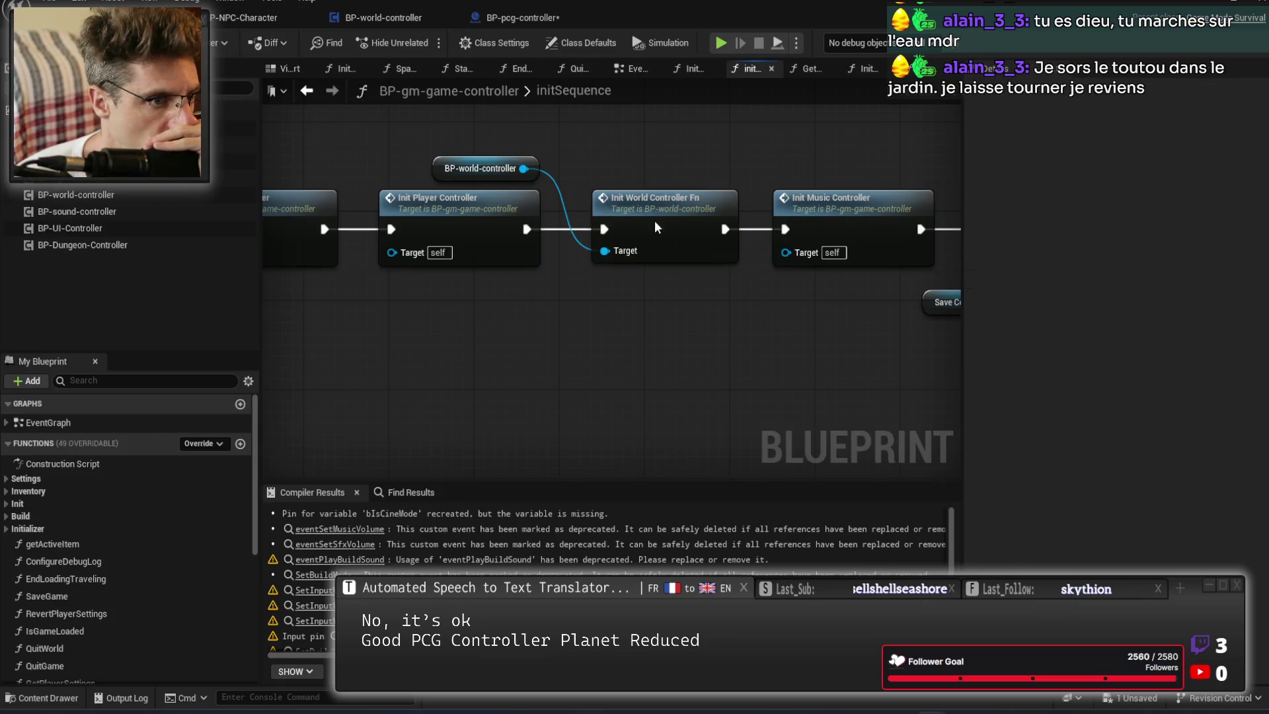
pyautogui.doubleClick(655, 222)
pyautogui.click(537, 348)
pyautogui.click(1197, 432)
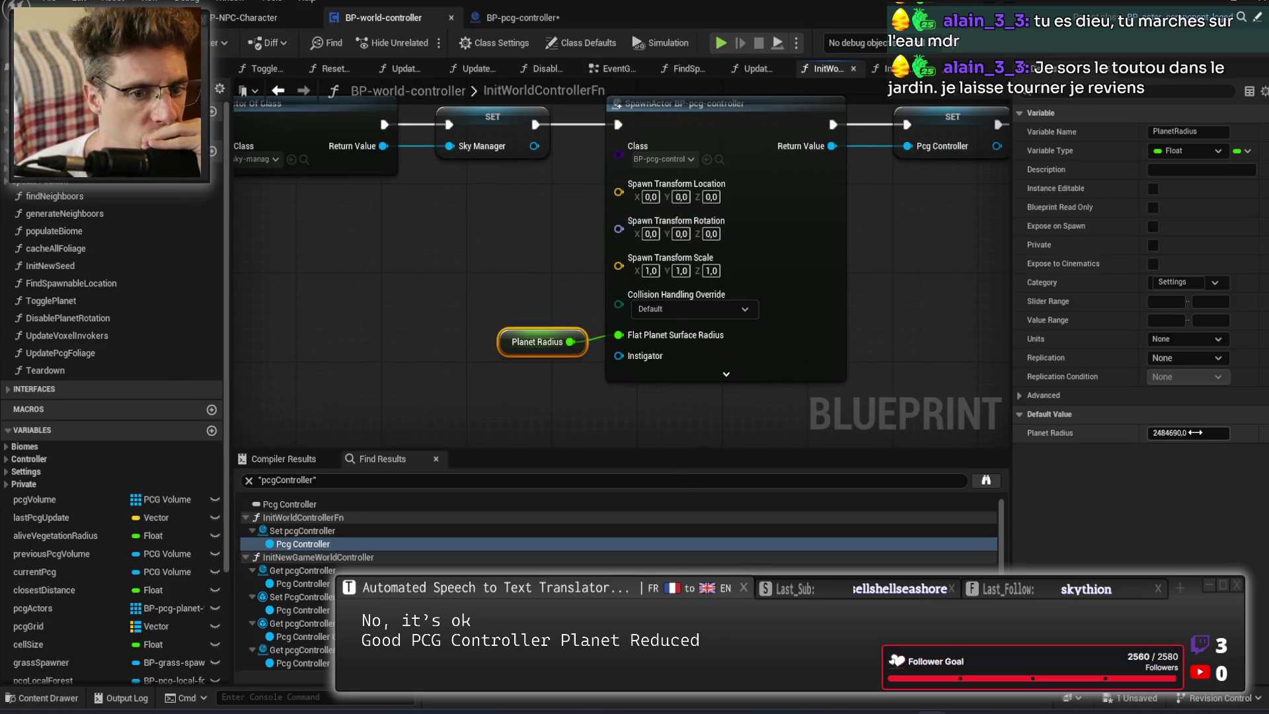
# Start and cancel two edits of Planet Radius, leaving the default at 2484690,0.
pyautogui.write('2500')
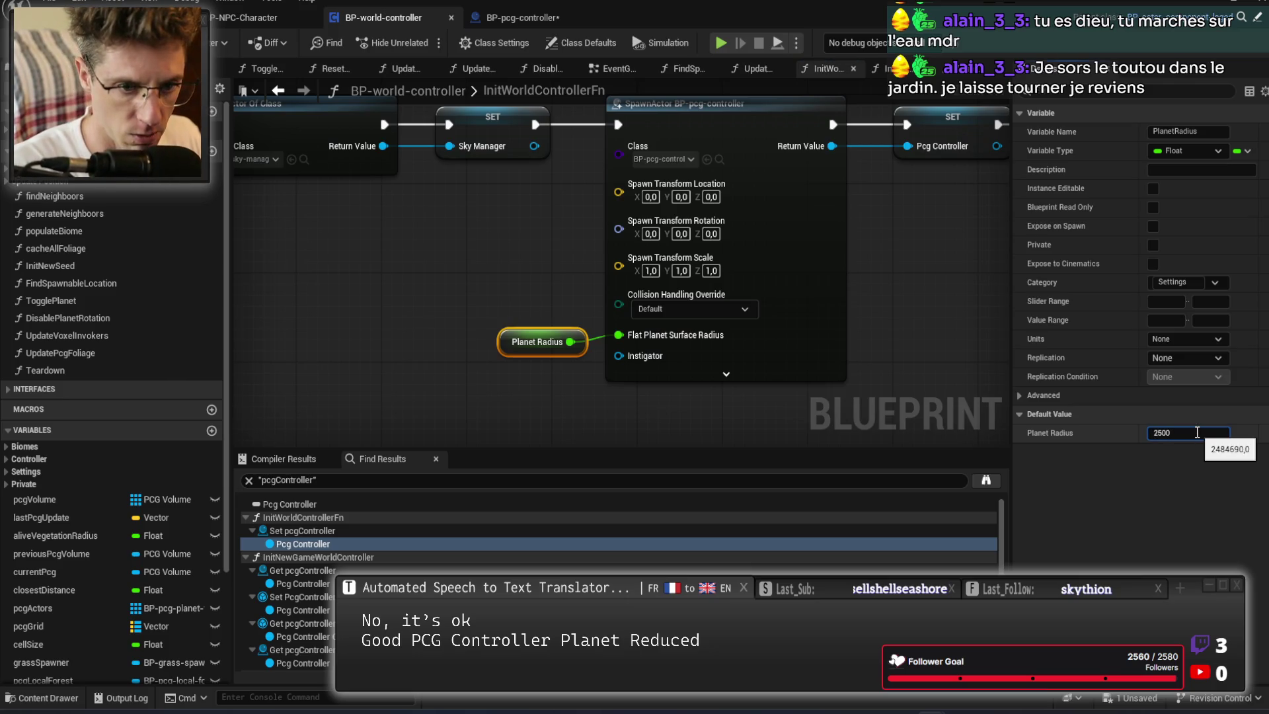
pyautogui.press('Escape')
pyautogui.click(1196, 433)
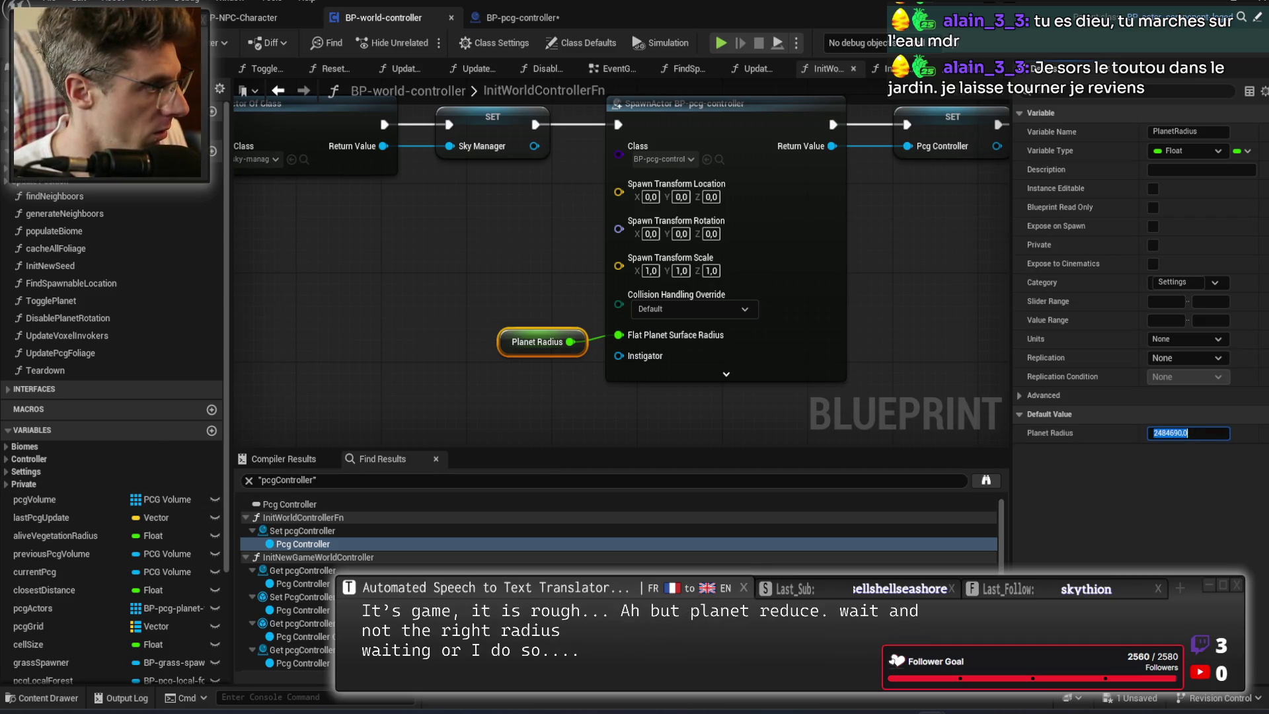
pyautogui.press('Escape')
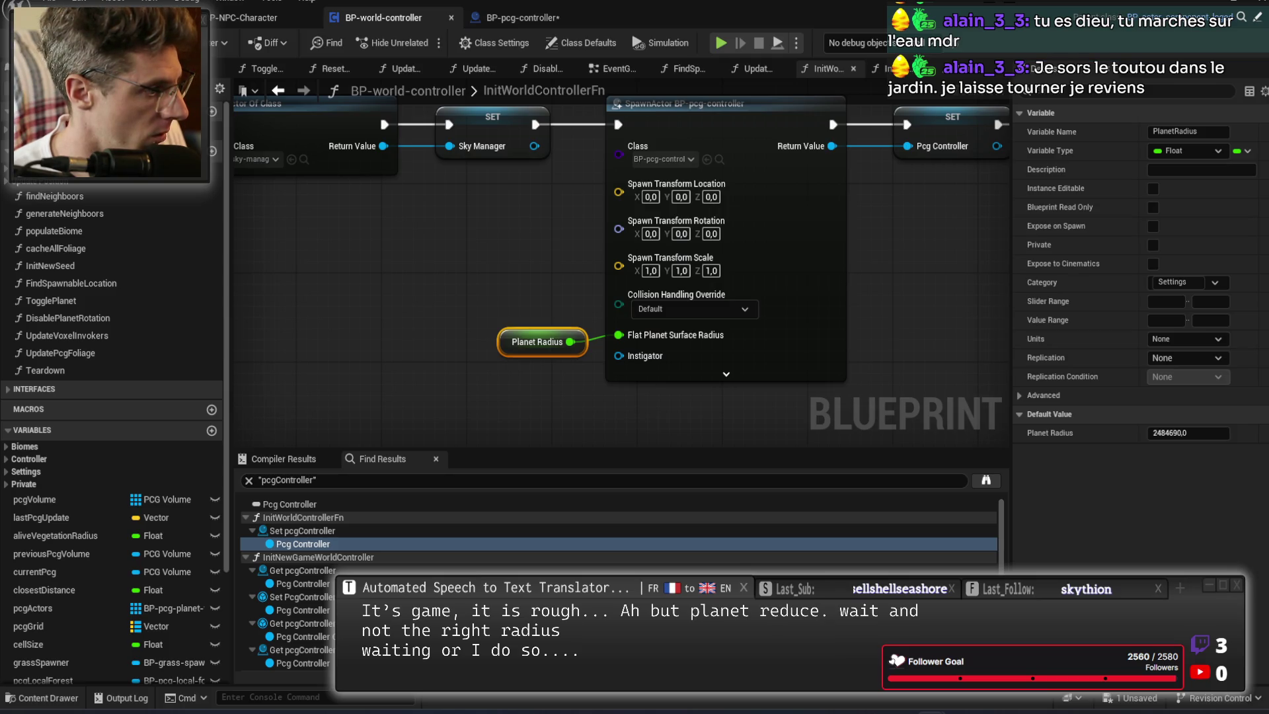
# Set Planet Radius to 2500000, then revert it to 2484690,0.
pyautogui.click(1207, 435)
pyautogui.write('2500000')
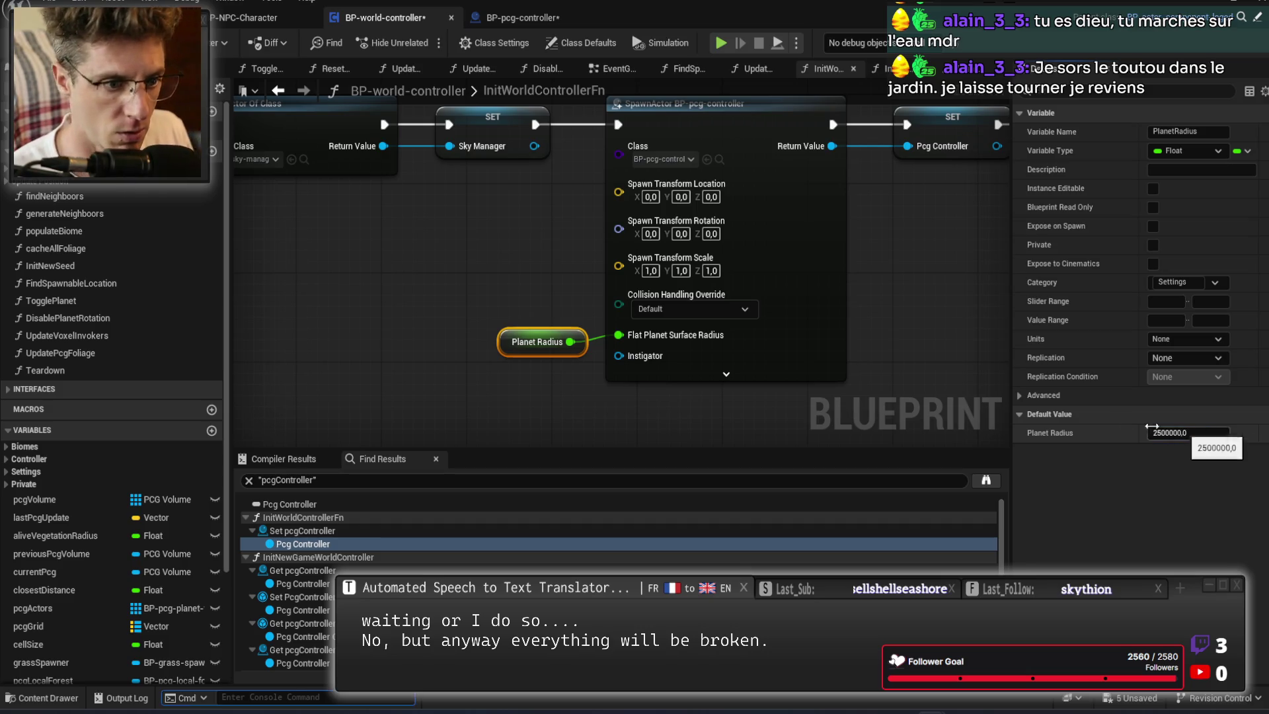
pyautogui.click(942, 342)
pyautogui.moveTo(942, 342); pyautogui.dragTo(815, 373)
pyautogui.hotkey('ctrl', 's')
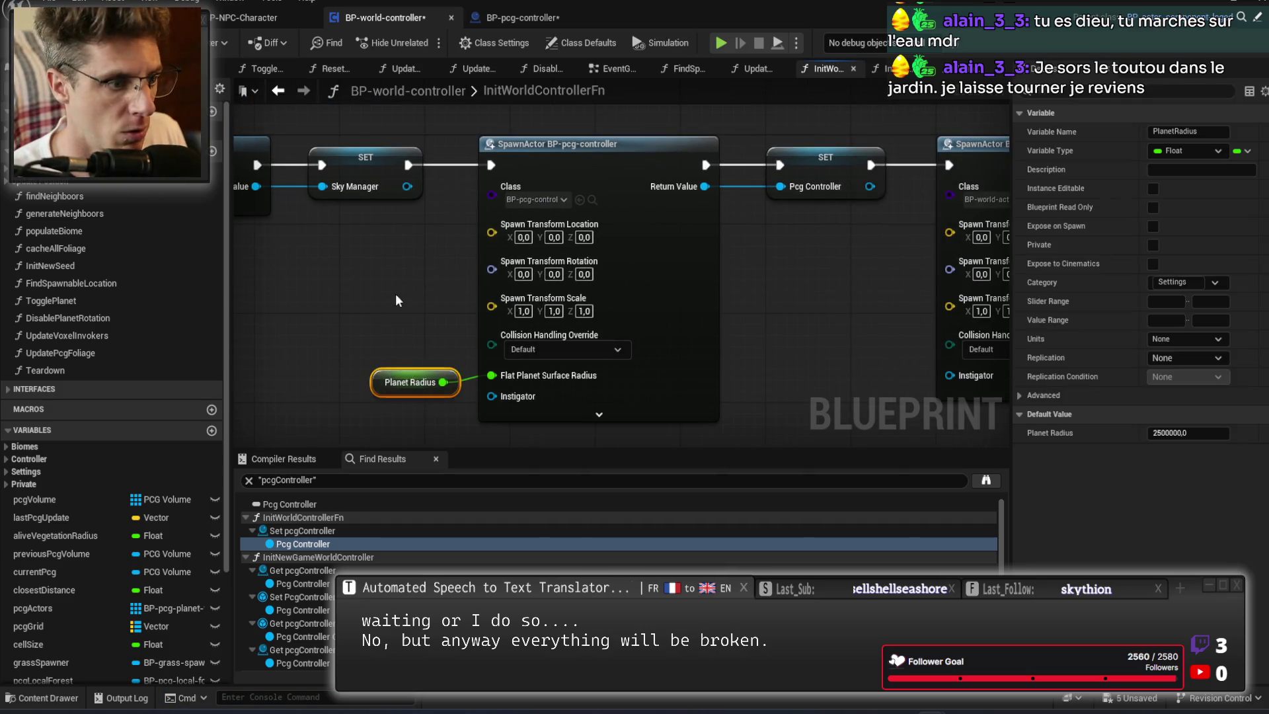
pyautogui.click(413, 348)
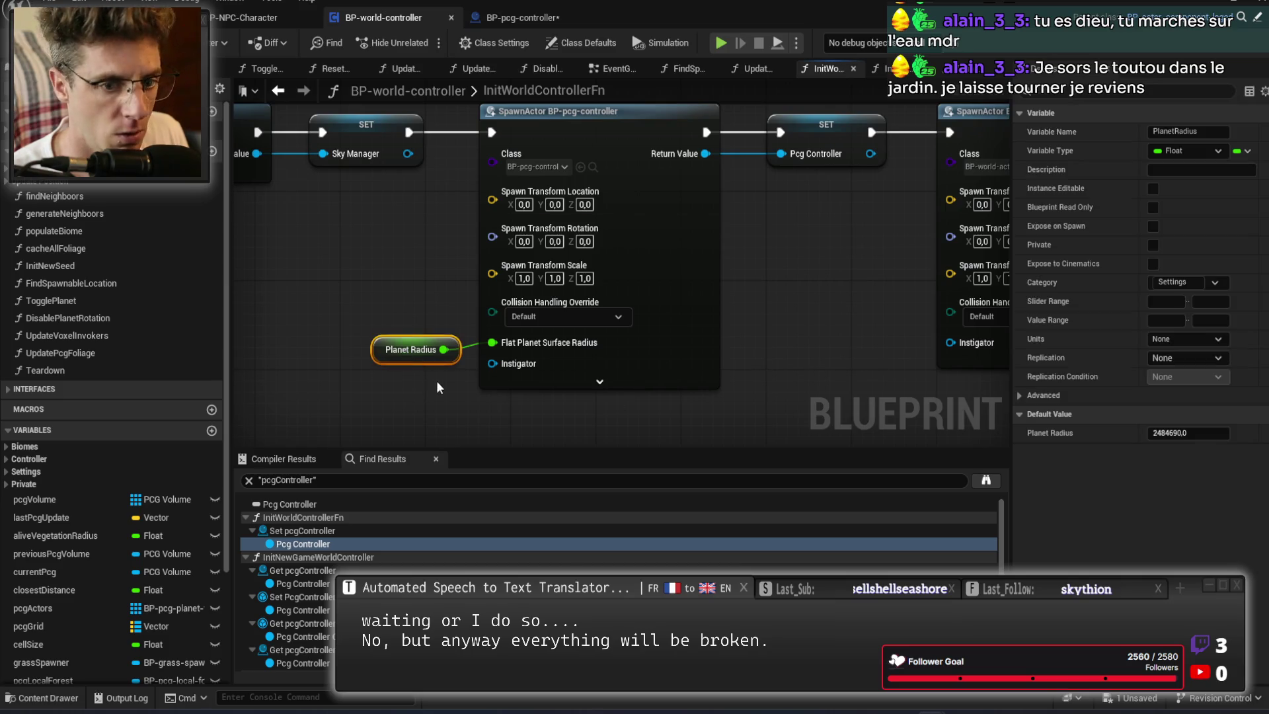
# Add a new Boolean variable named NewVar and open its actions.
pyautogui.click(212, 431)
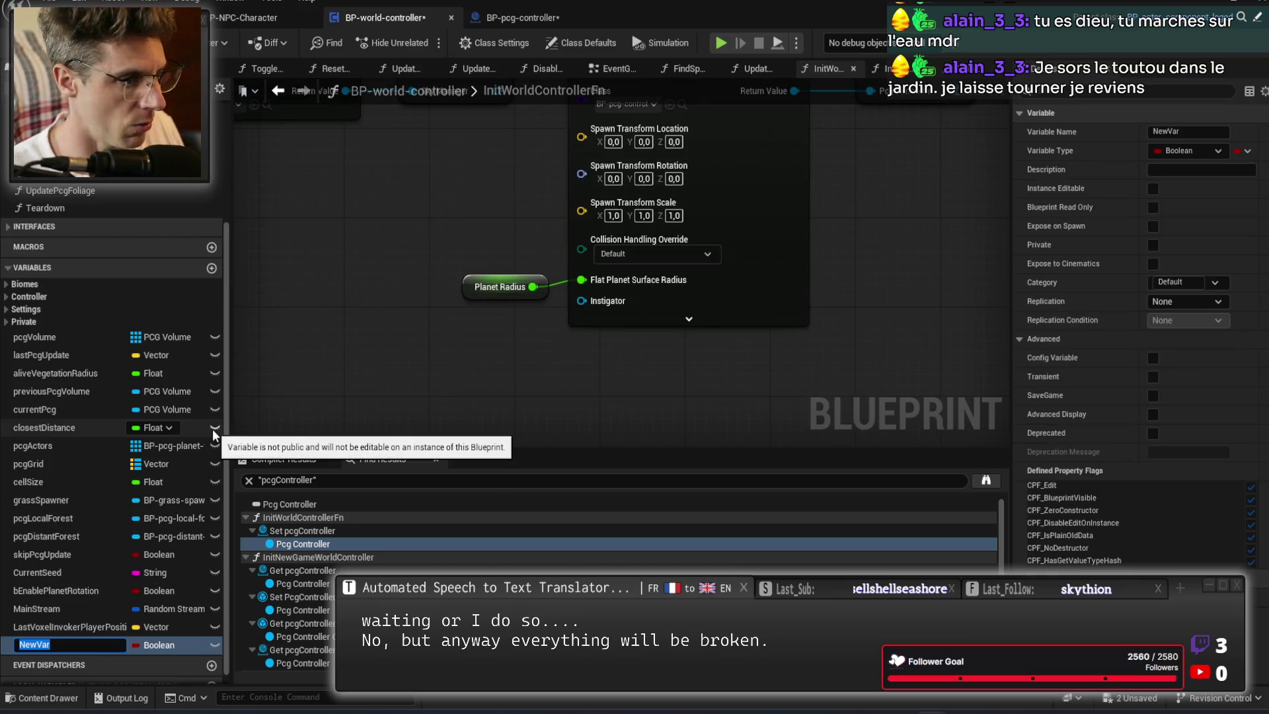
pyautogui.press('Return')
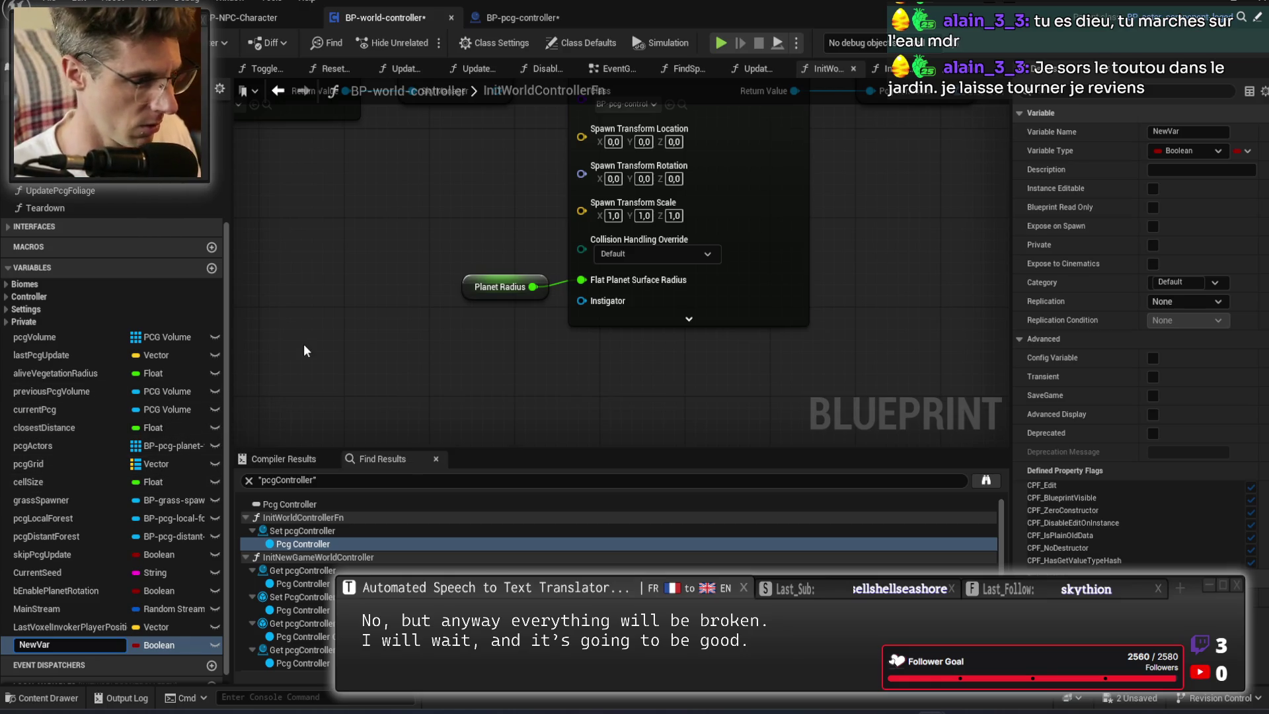
pyautogui.rightClick(153, 644)
# Delete NewVar and wrap Planet Radius in a comment titled 'OLD RAIDUS = 2484690,0'.
pyautogui.click(109, 638)
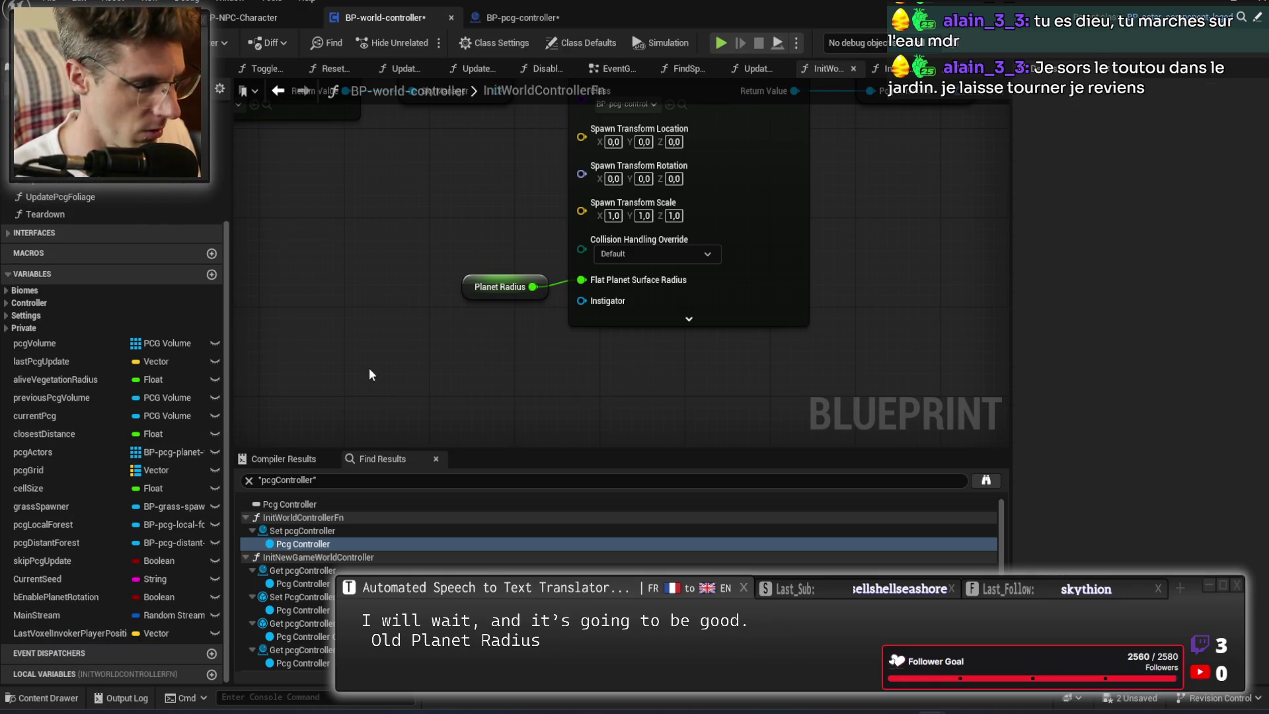
pyautogui.write('c')
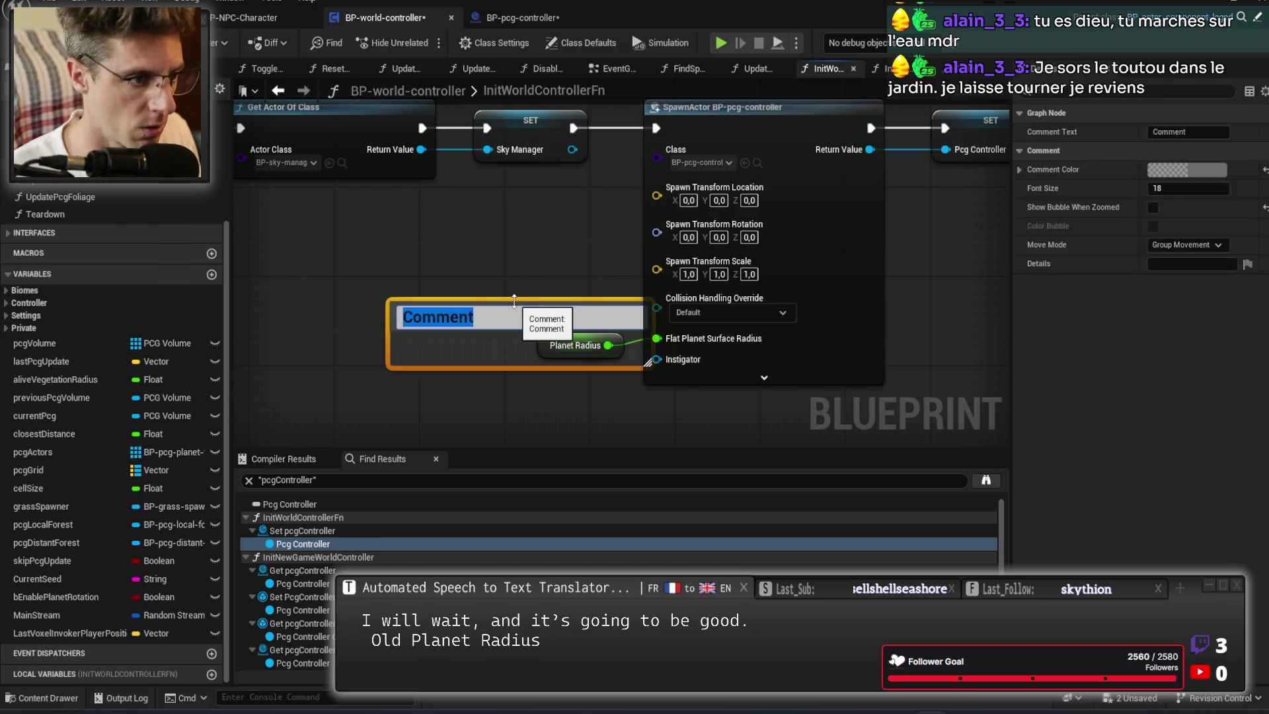
pyautogui.write('OLD RAIDUS +')
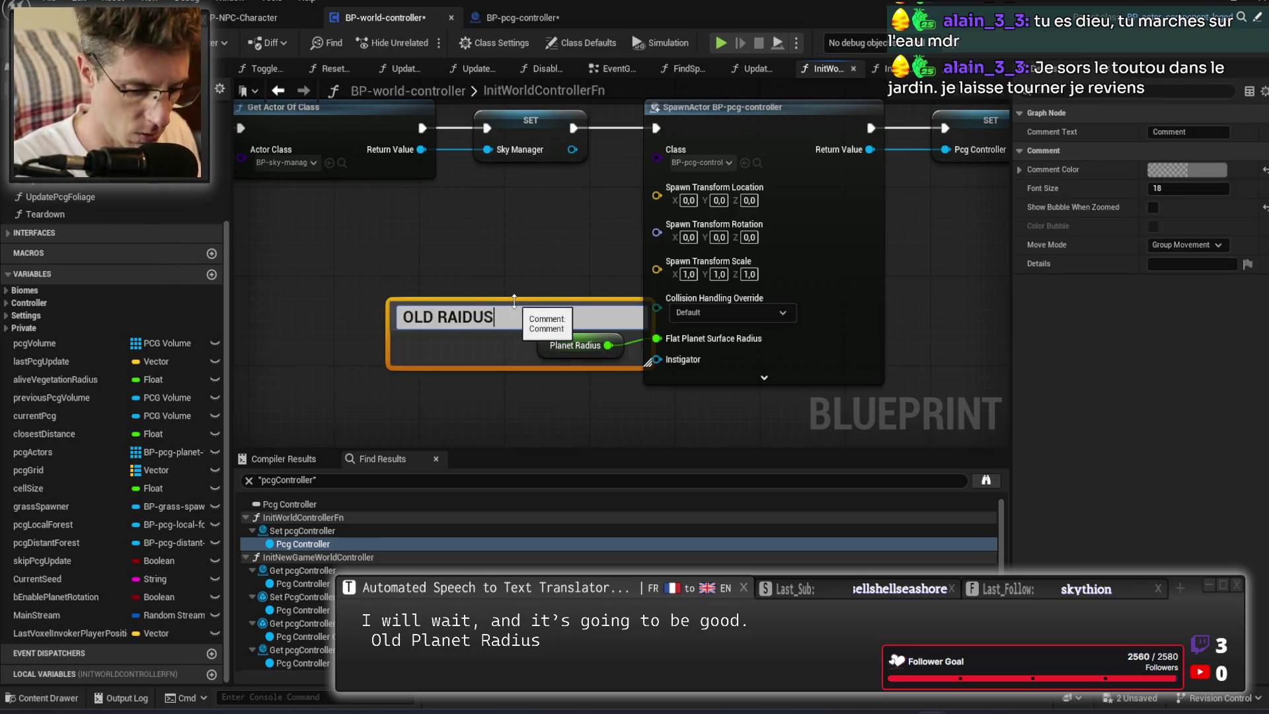
pyautogui.press('BackSpace')
pyautogui.press('BackSpace')
pyautogui.write('=')
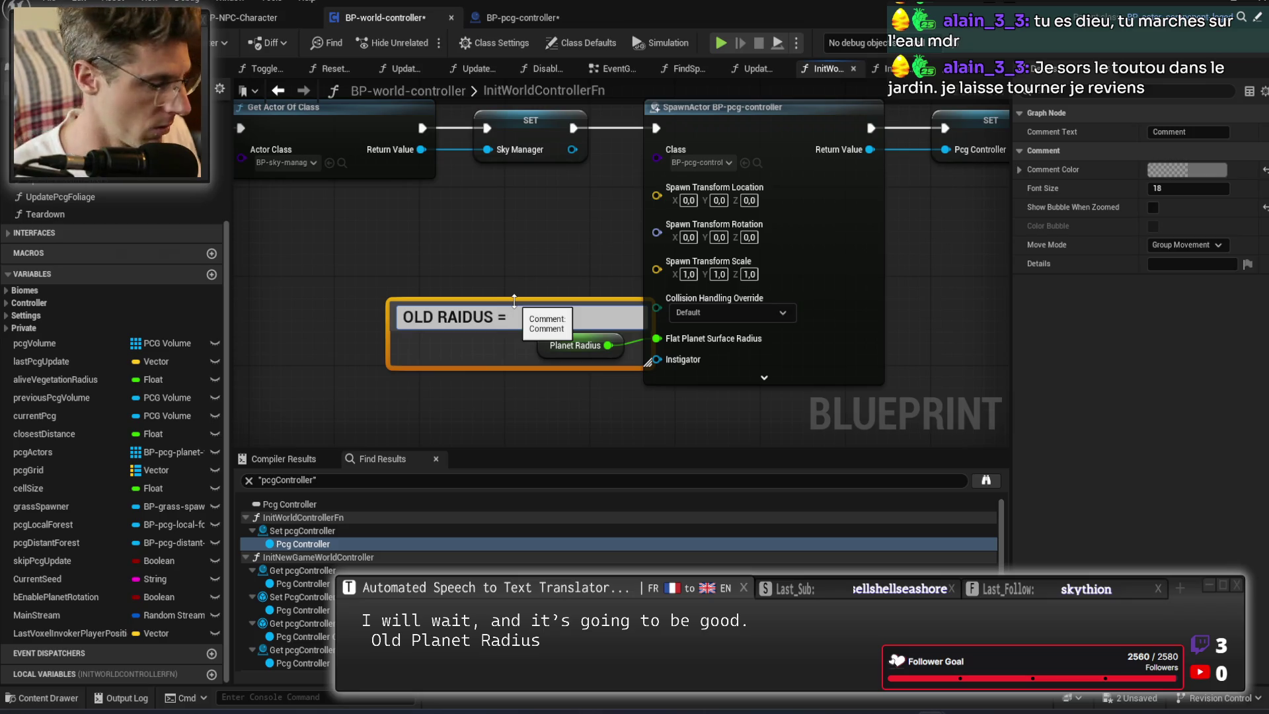
pyautogui.click(514, 284)
pyautogui.moveTo(562, 317)
pyautogui.mouseDown()
pyautogui.moveTo(391, 283)
pyautogui.moveTo(444, 324)
pyautogui.moveTo(438, 313)
pyautogui.mouseUp()
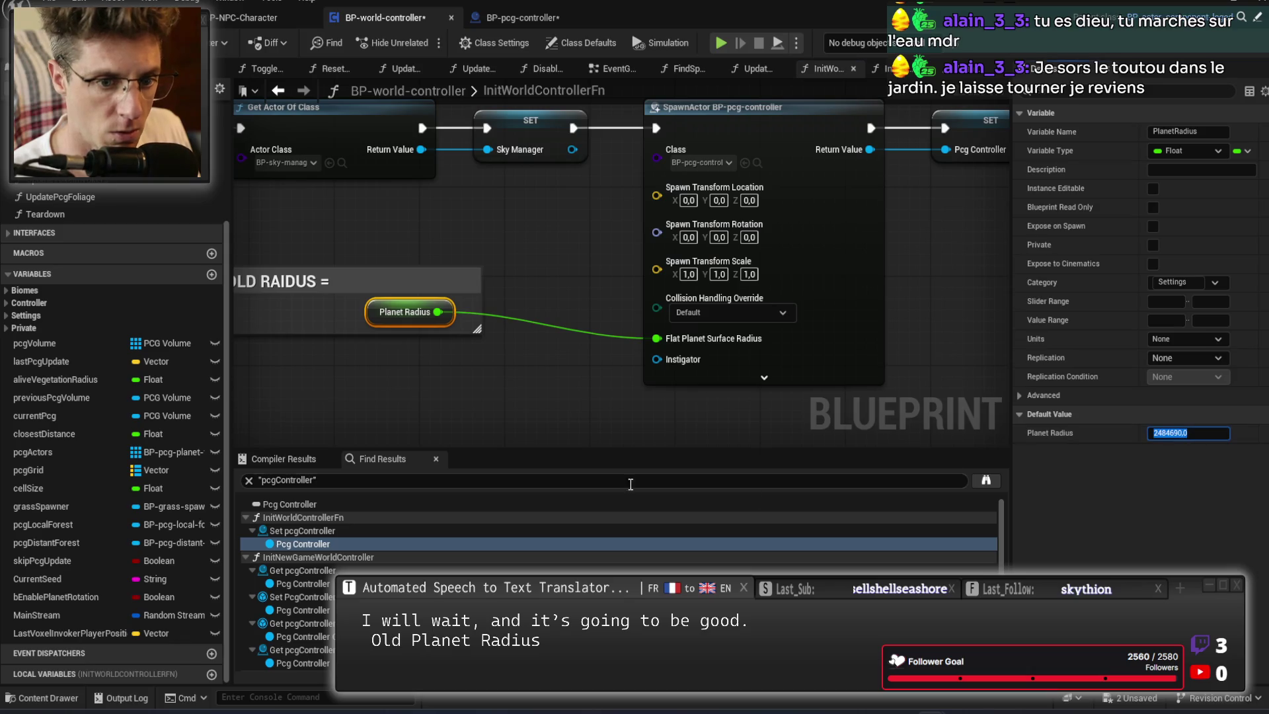
pyautogui.moveTo(328, 255); pyautogui.dragTo(490, 267)
pyautogui.doubleClick(509, 284)
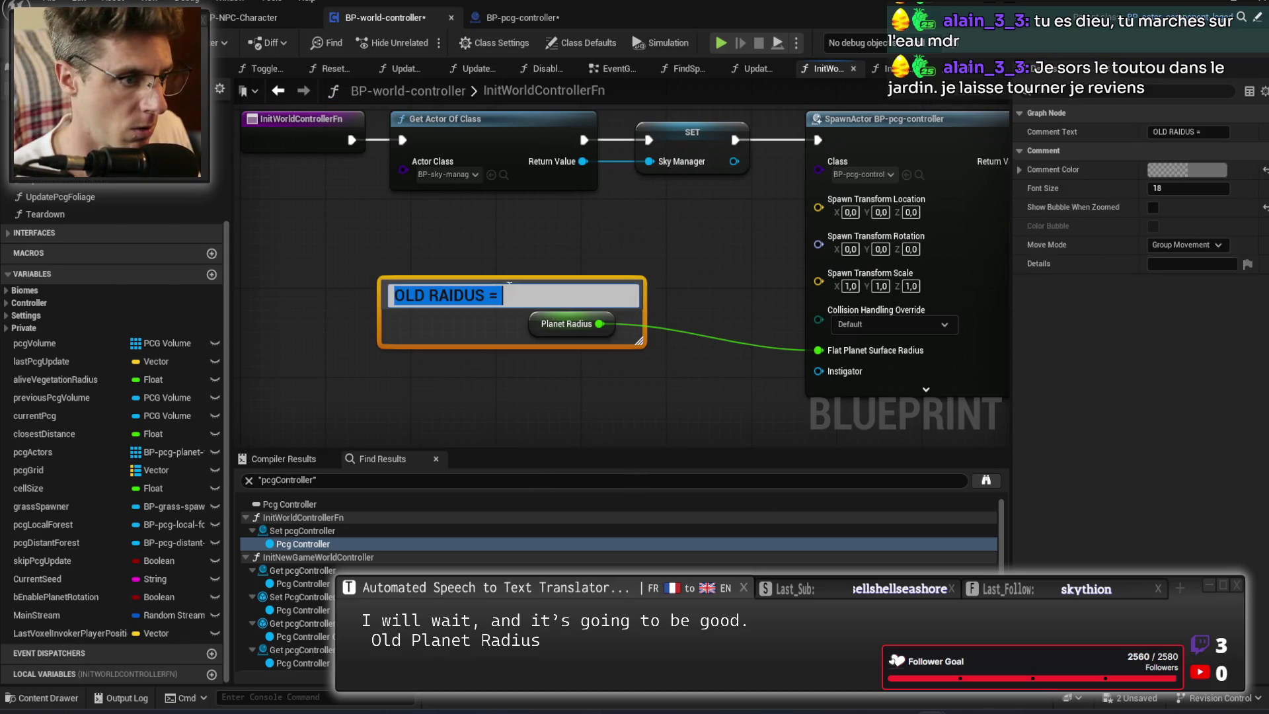
pyautogui.write('2484690,0')
pyautogui.click(590, 402)
# Set Planet Radius's default value to 2500000,0.
pyautogui.click(560, 334)
pyautogui.click(1185, 432)
pyautogui.write('250')
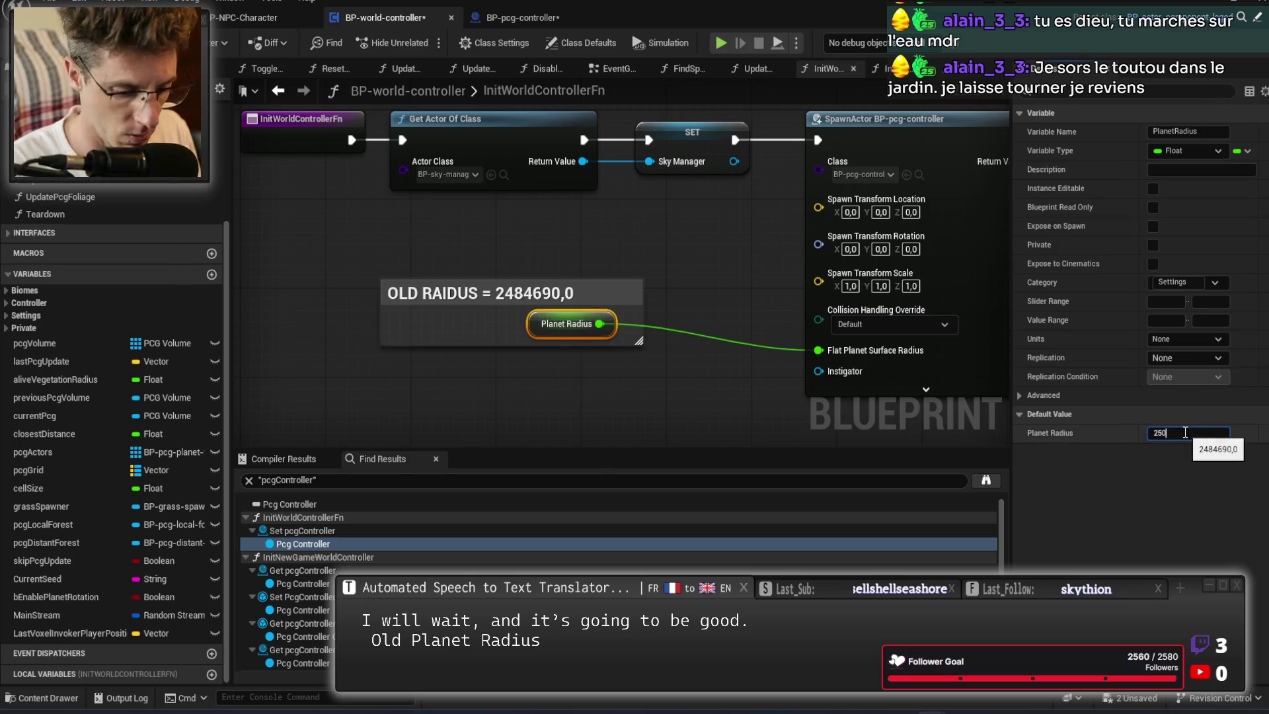
pyautogui.write('000,0')
pyautogui.press('Return')
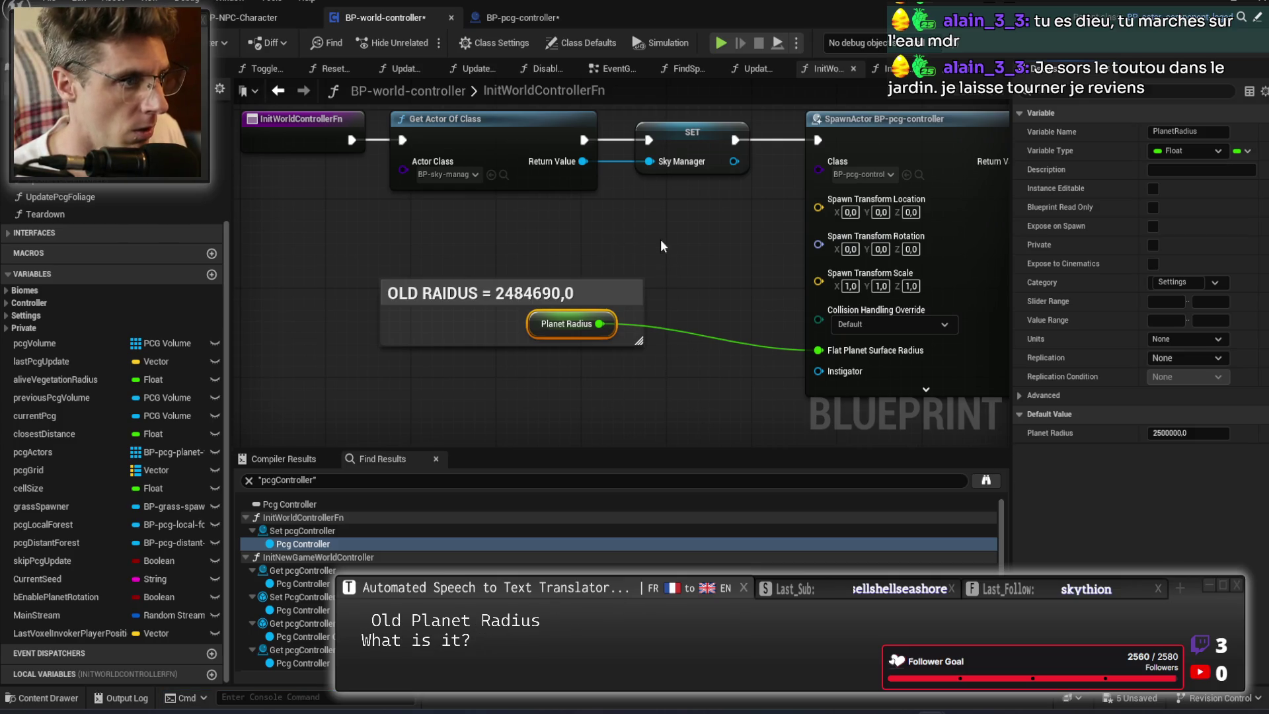
pyautogui.moveTo(699, 244); pyautogui.dragTo(530, 216)
# Save the world controller, then resize and reposition the OLD RAIDUS comment box.
pyautogui.hotkey('ctrl', 's')
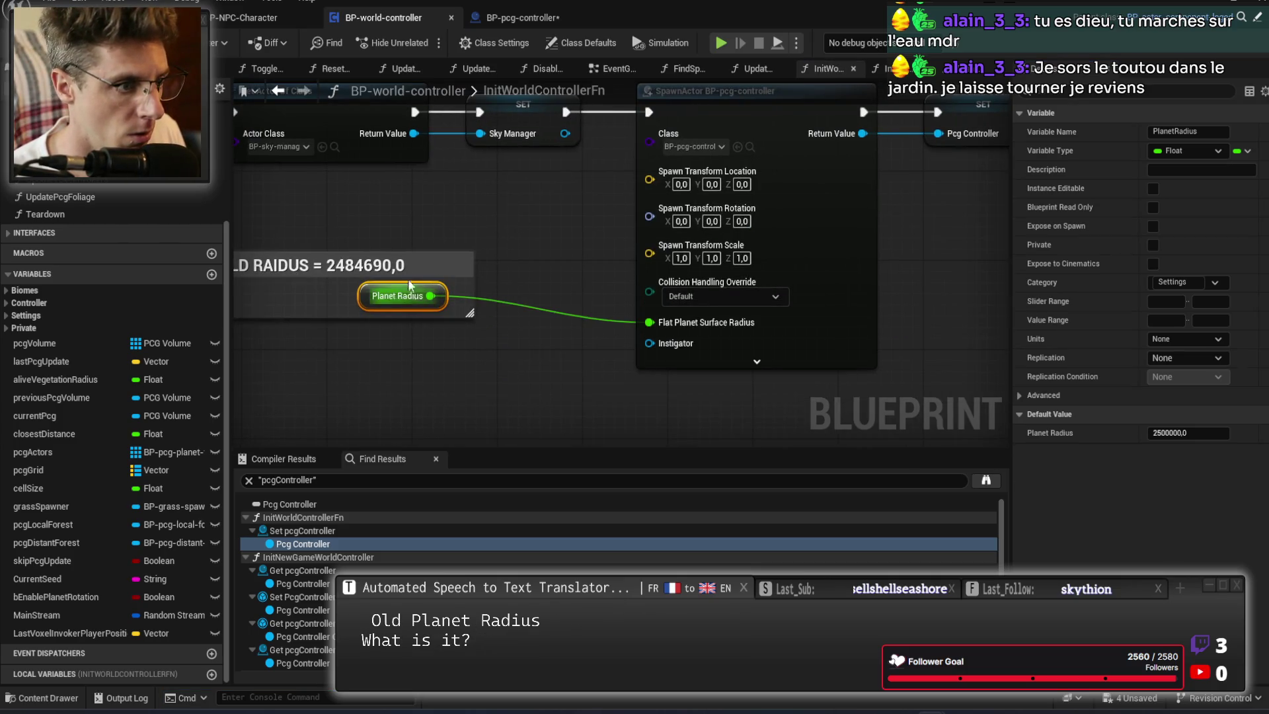
pyautogui.moveTo(293, 310); pyautogui.dragTo(413, 310)
pyautogui.moveTo(329, 268)
pyautogui.mouseDown()
pyautogui.moveTo(405, 268)
pyautogui.moveTo(397, 261)
pyautogui.mouseUp()
pyautogui.moveTo(589, 314); pyautogui.dragTo(587, 378)
pyautogui.moveTo(539, 298)
pyautogui.mouseDown()
pyautogui.moveTo(548, 343)
pyautogui.moveTo(530, 325)
pyautogui.mouseUp()
pyautogui.click(537, 280)
pyautogui.moveTo(536, 281); pyautogui.dragTo(659, 275)
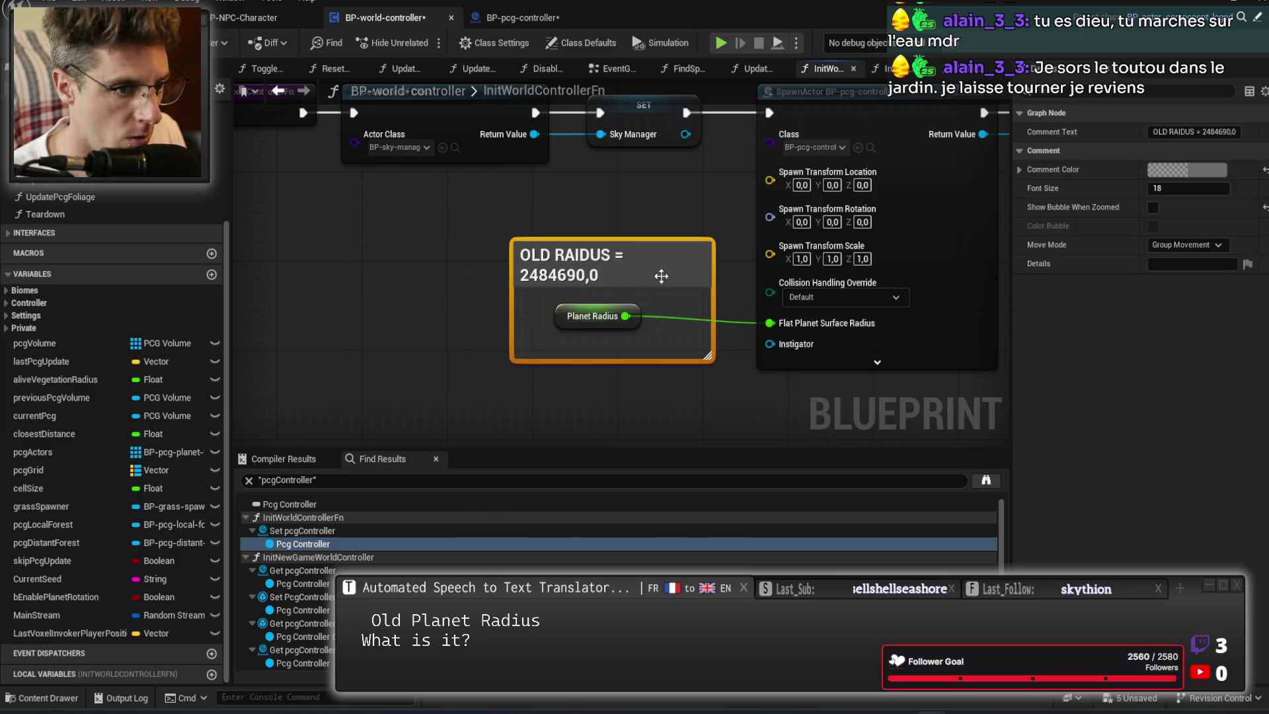
pyautogui.click(711, 396)
# Pan past the SpawnActor and planet spawn nodes to Cache All Foliage and open it.
pyautogui.moveTo(1106, 297); pyautogui.dragTo(882, 282)
pyautogui.moveTo(874, 223)
pyautogui.mouseDown()
pyautogui.moveTo(754, 334)
pyautogui.moveTo(656, 280)
pyautogui.mouseUp()
pyautogui.click(529, 224)
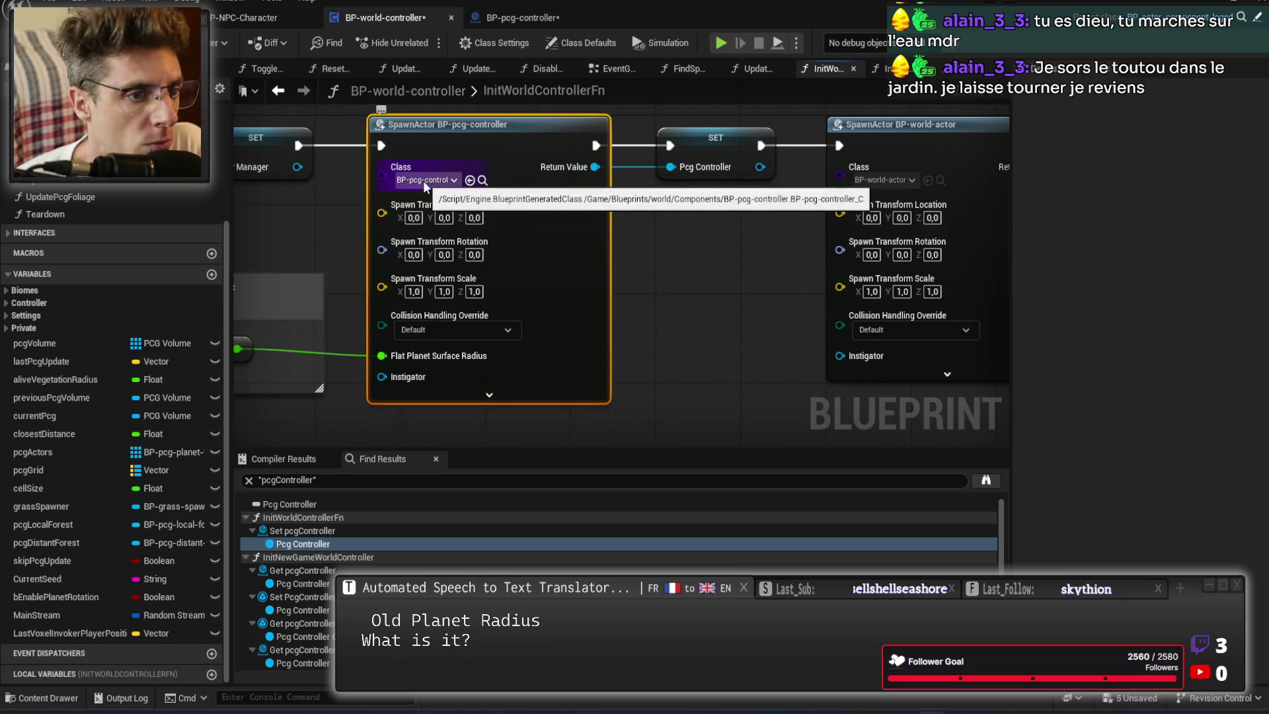
pyautogui.moveTo(423, 181)
pyautogui.mouseDown()
pyautogui.moveTo(412, 299)
pyautogui.moveTo(460, 212)
pyautogui.mouseUp()
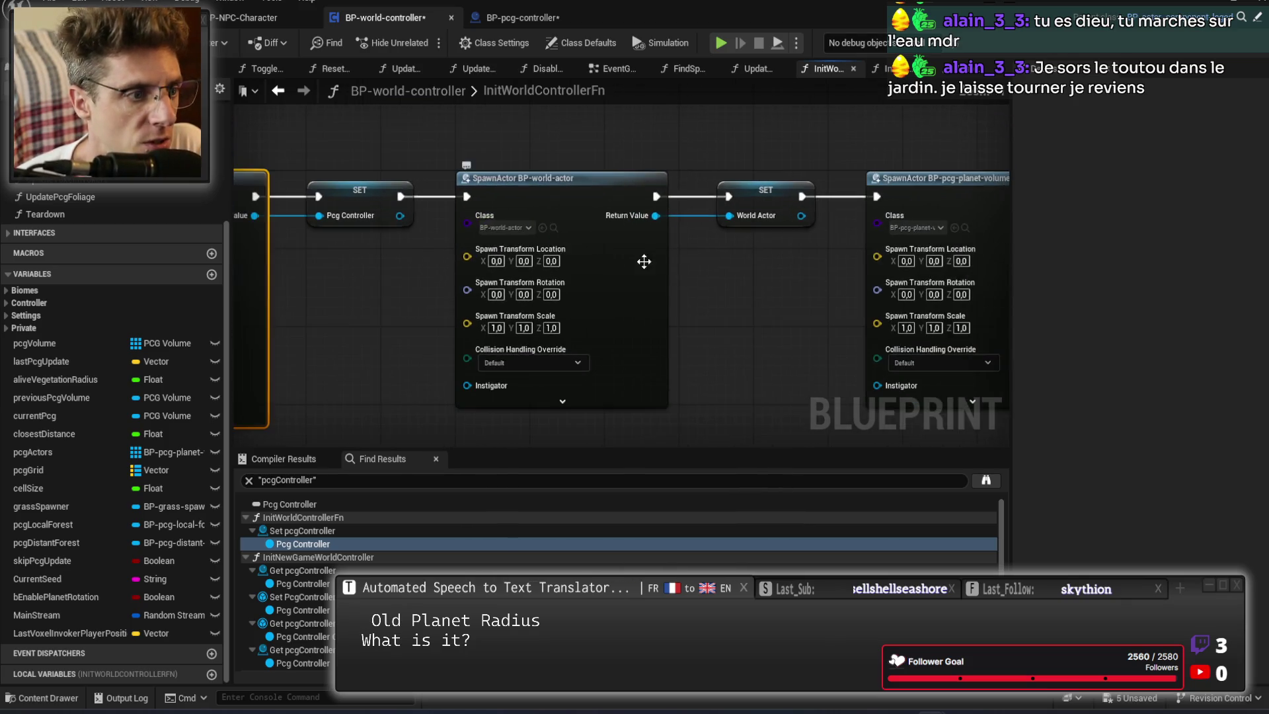
pyautogui.moveTo(645, 261); pyautogui.dragTo(426, 350)
pyautogui.moveTo(734, 311); pyautogui.dragTo(618, 263)
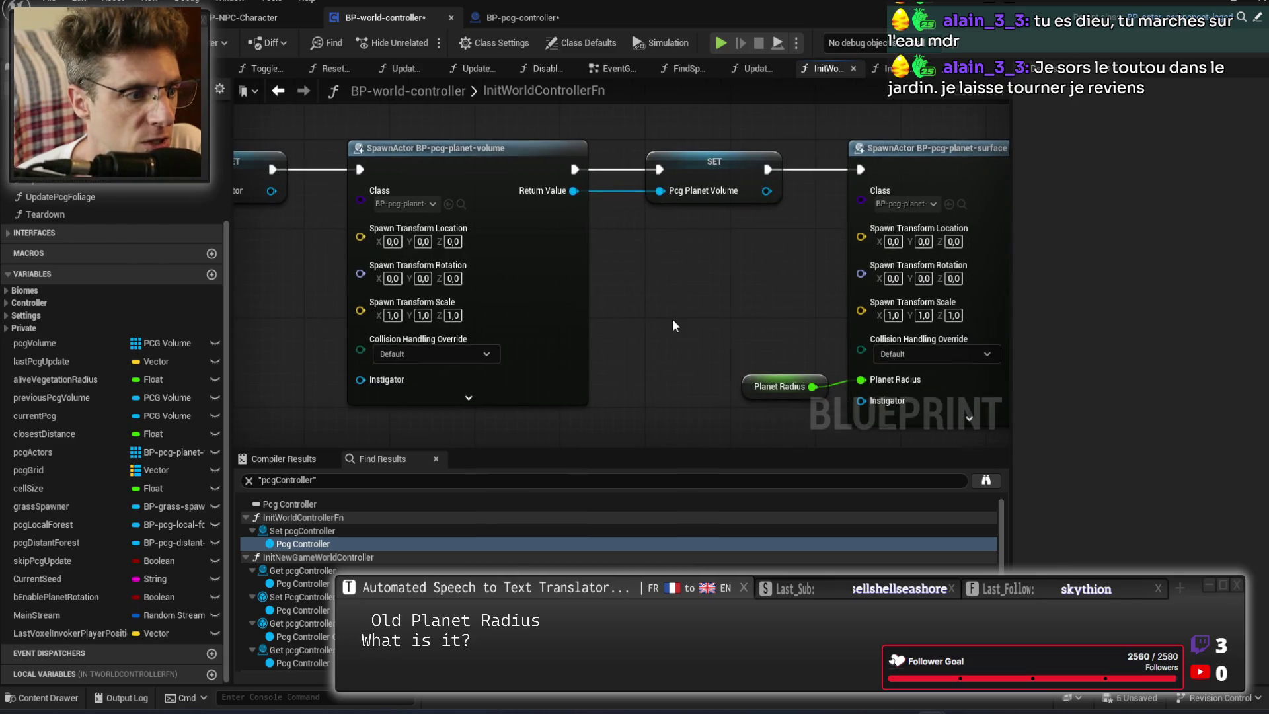
pyautogui.moveTo(672, 320); pyautogui.dragTo(304, 299)
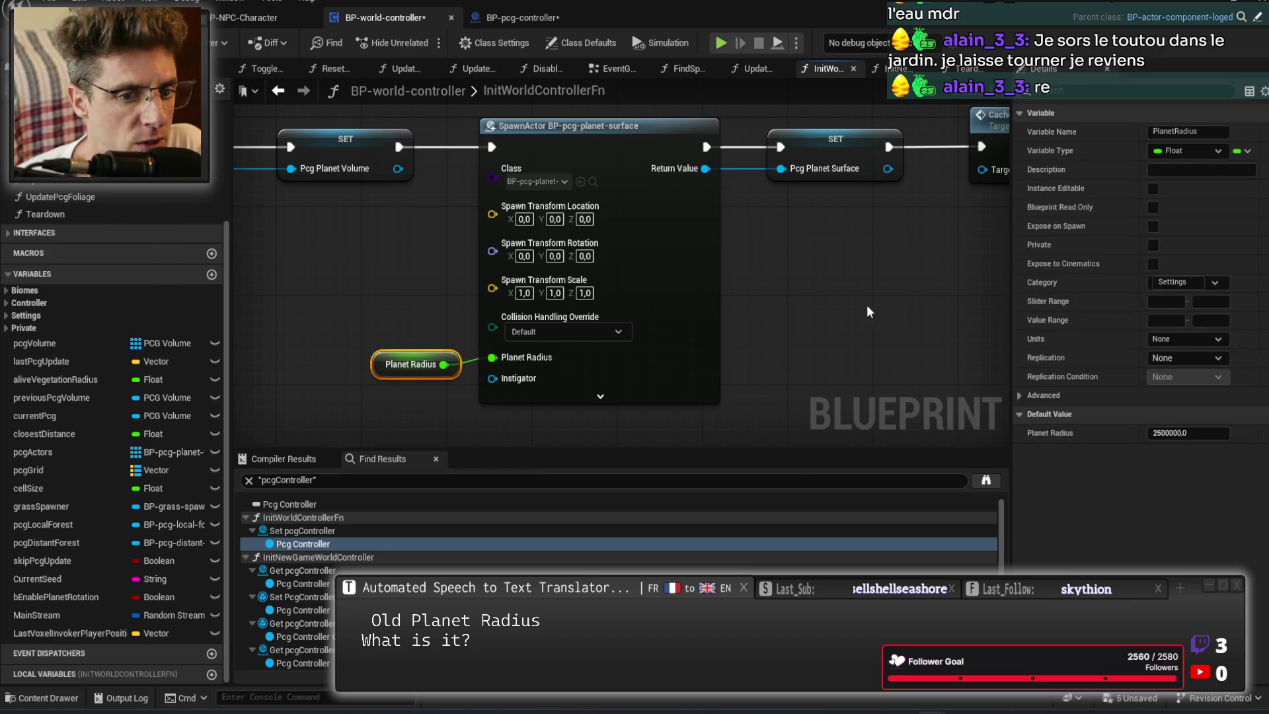
pyautogui.moveTo(866, 304); pyautogui.dragTo(624, 310)
pyautogui.moveTo(695, 243); pyautogui.dragTo(524, 245)
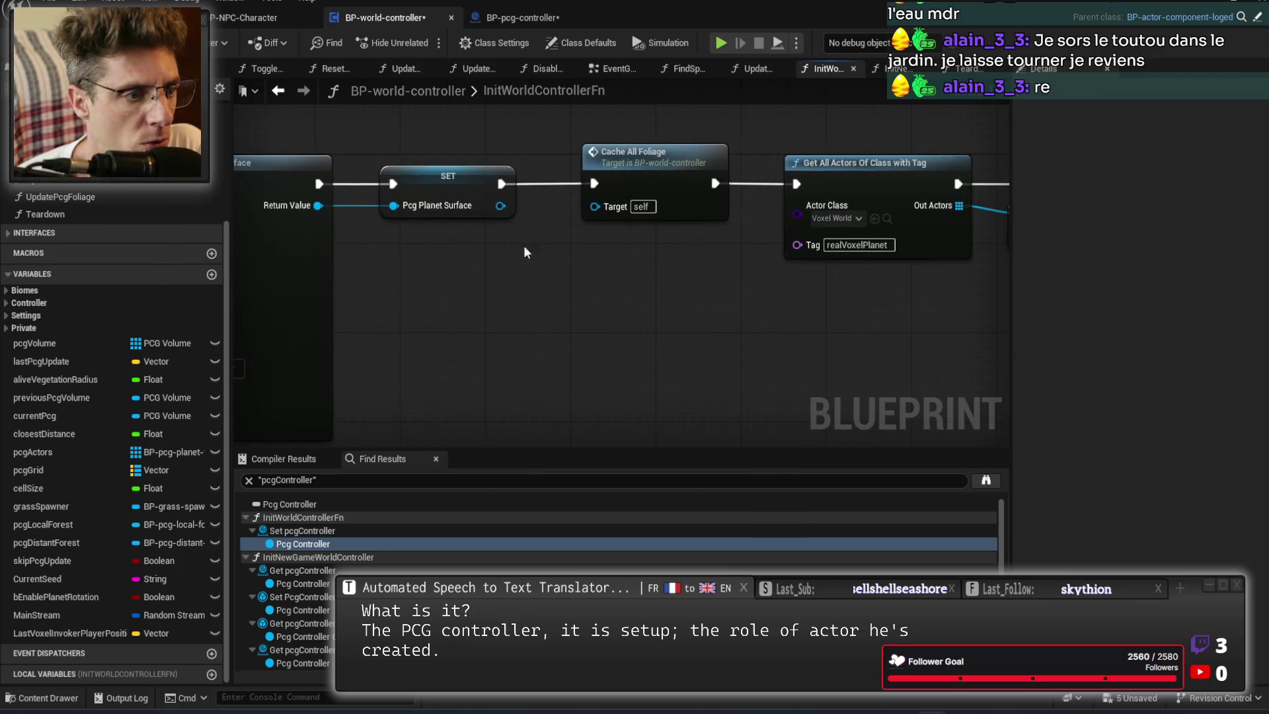
pyautogui.click(595, 157)
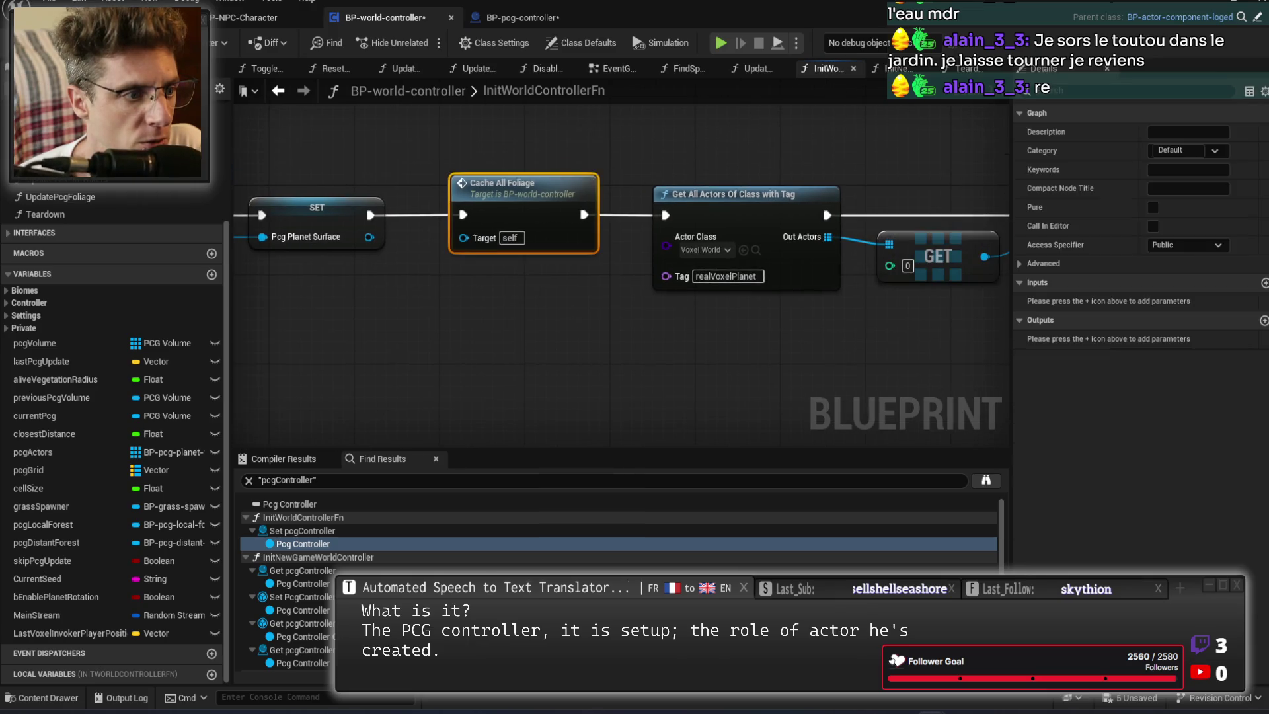
pyautogui.doubleClick(440, 157)
# Open the DT-biomes data table, return to BP-world-controller, and bring up All Foliage's actions.
pyautogui.scroll(3, 666, 379)
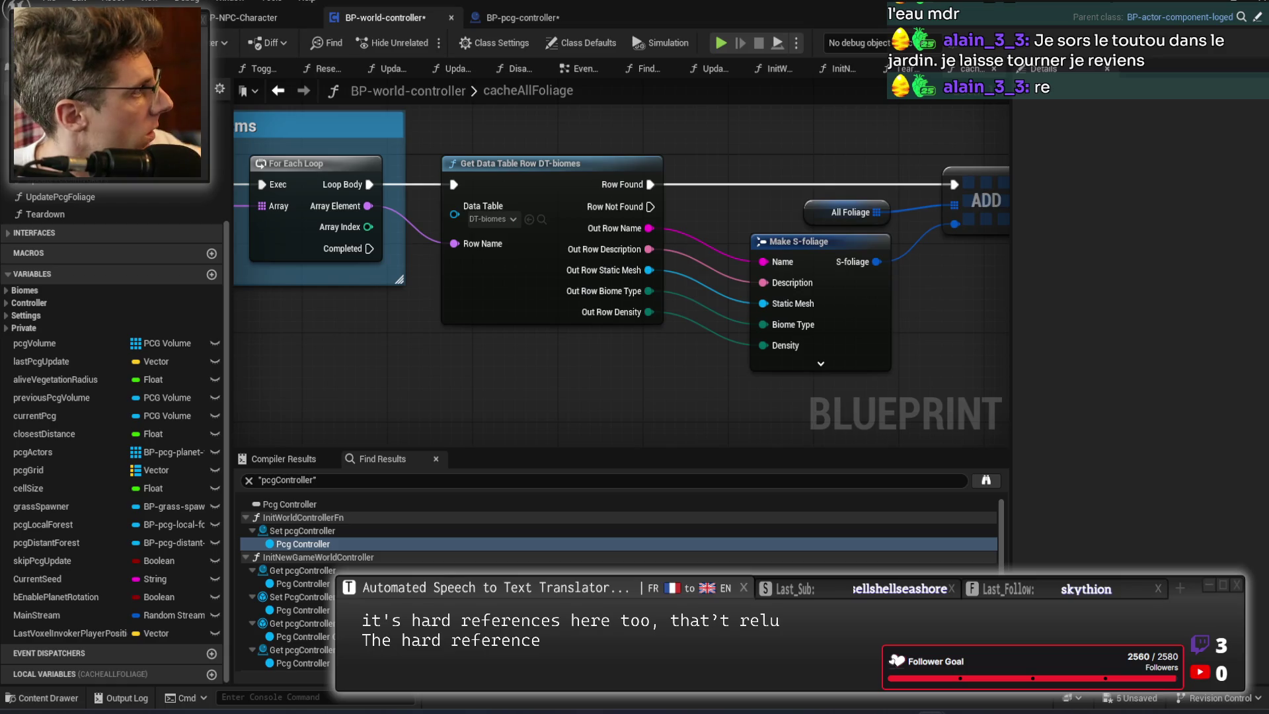
pyautogui.doubleClick(589, 277)
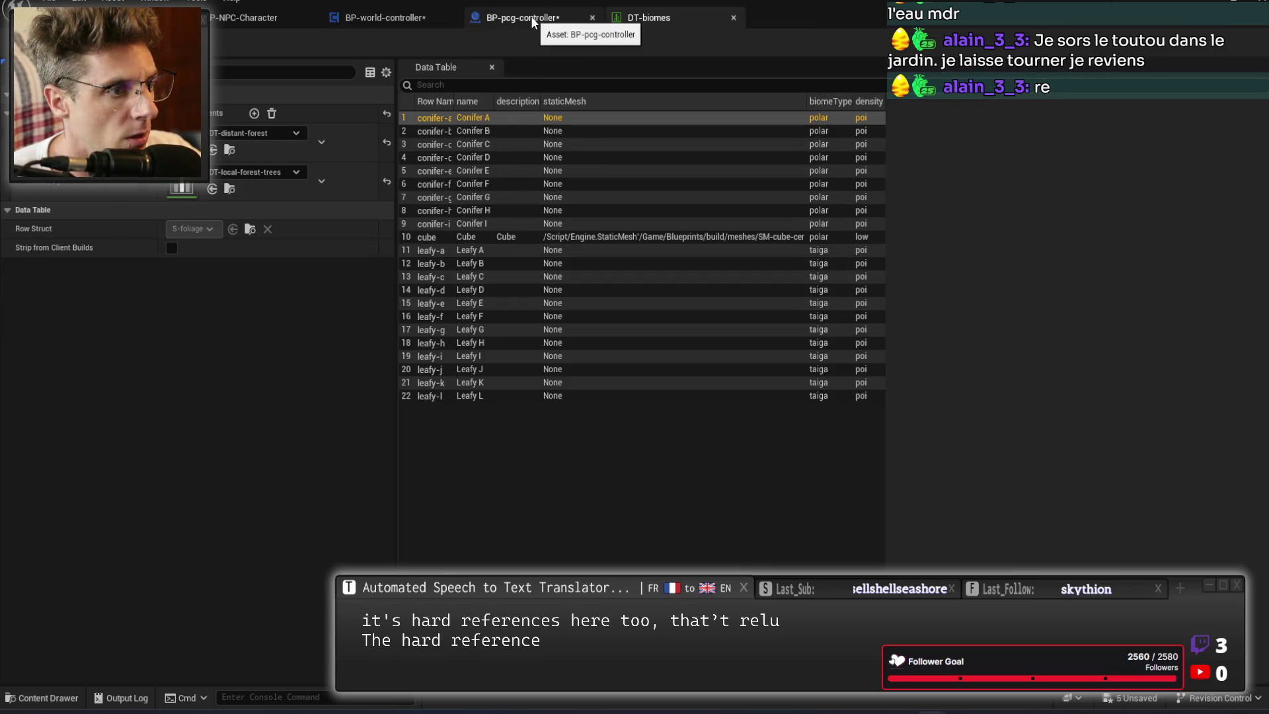
pyautogui.click(569, 119)
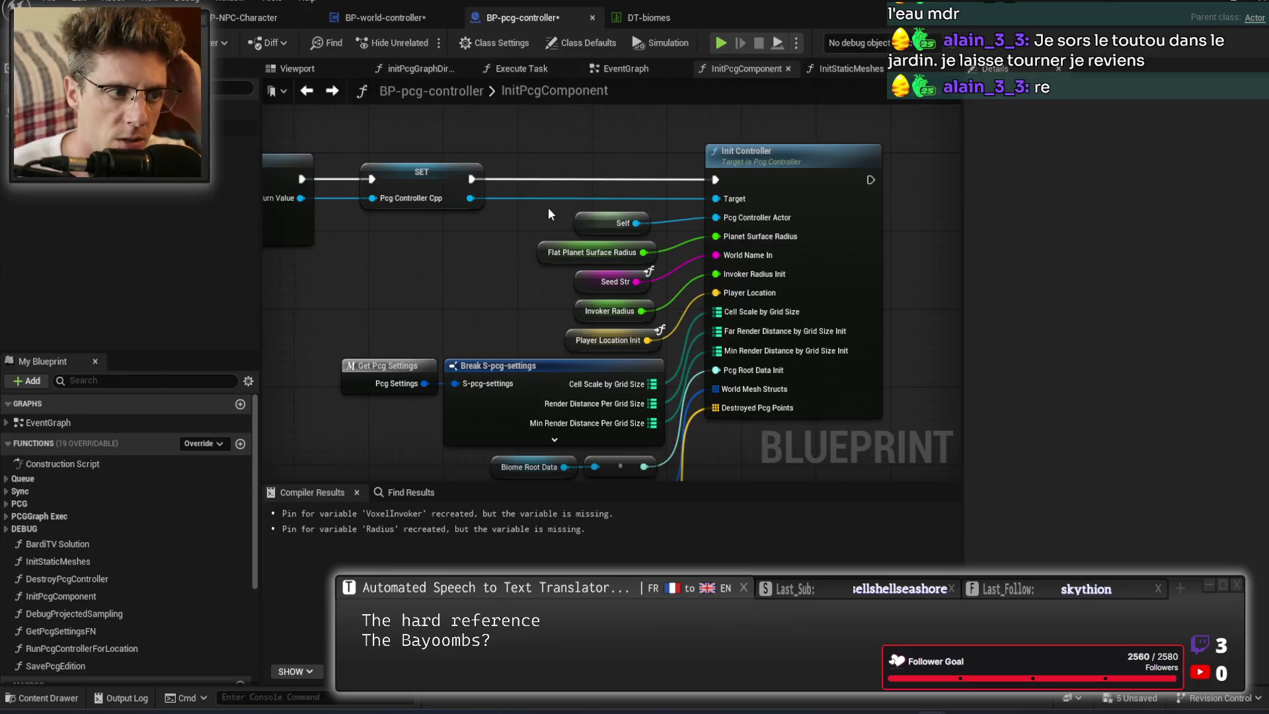
pyautogui.click(414, 15)
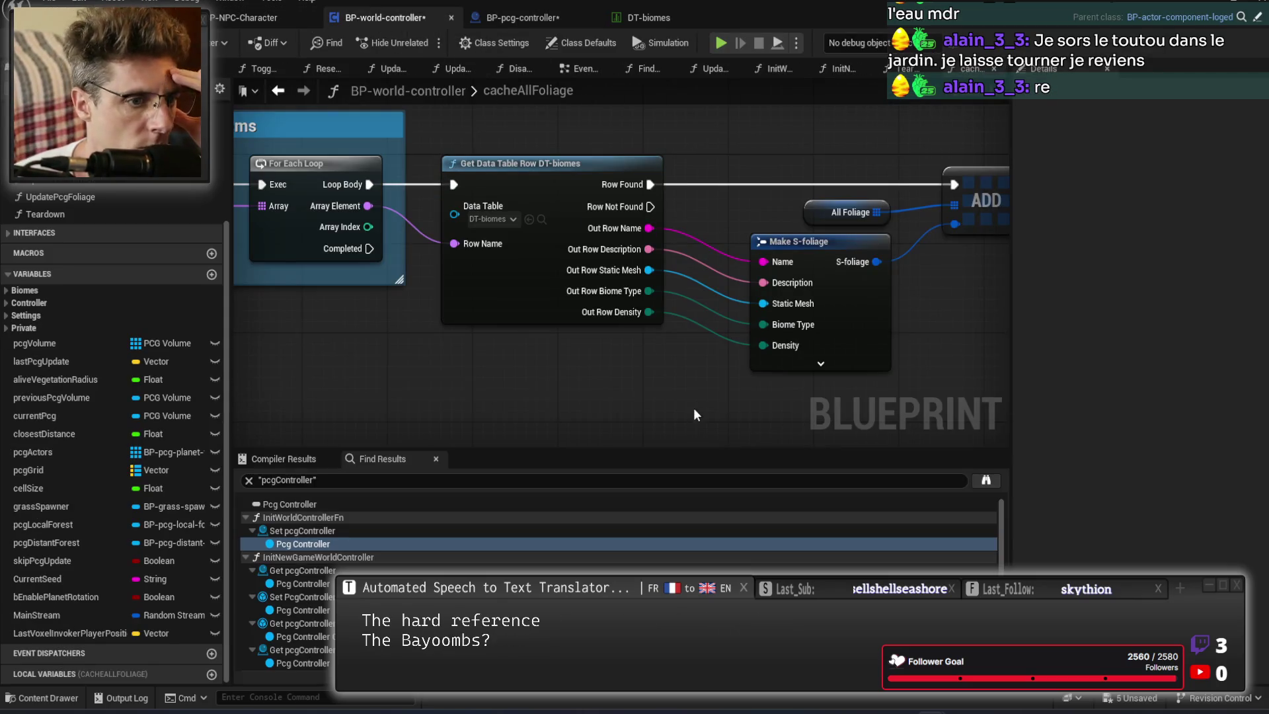
pyautogui.moveTo(692, 407); pyautogui.dragTo(447, 388)
pyautogui.rightClick(559, 214)
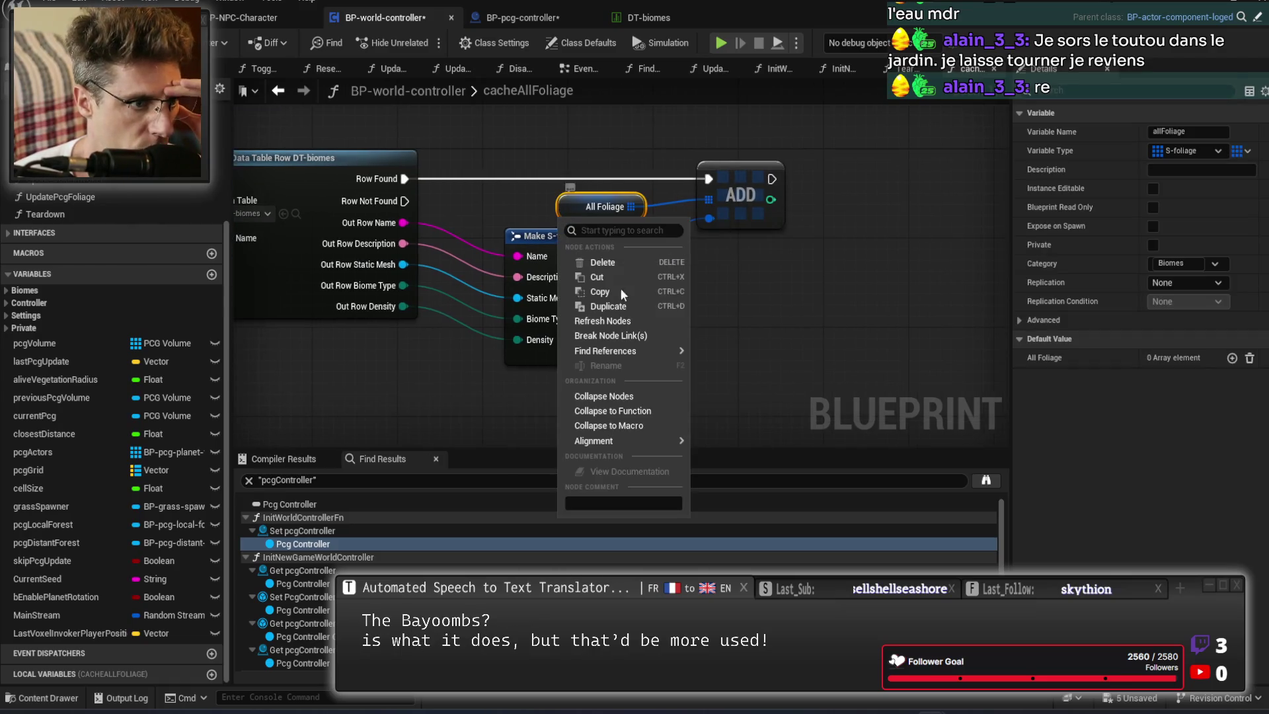
# List allFoliage references and jump to populateBiome's entry, IS EMPTY and Branch nodes.
pyautogui.moveTo(621, 350)
pyautogui.click(727, 351)
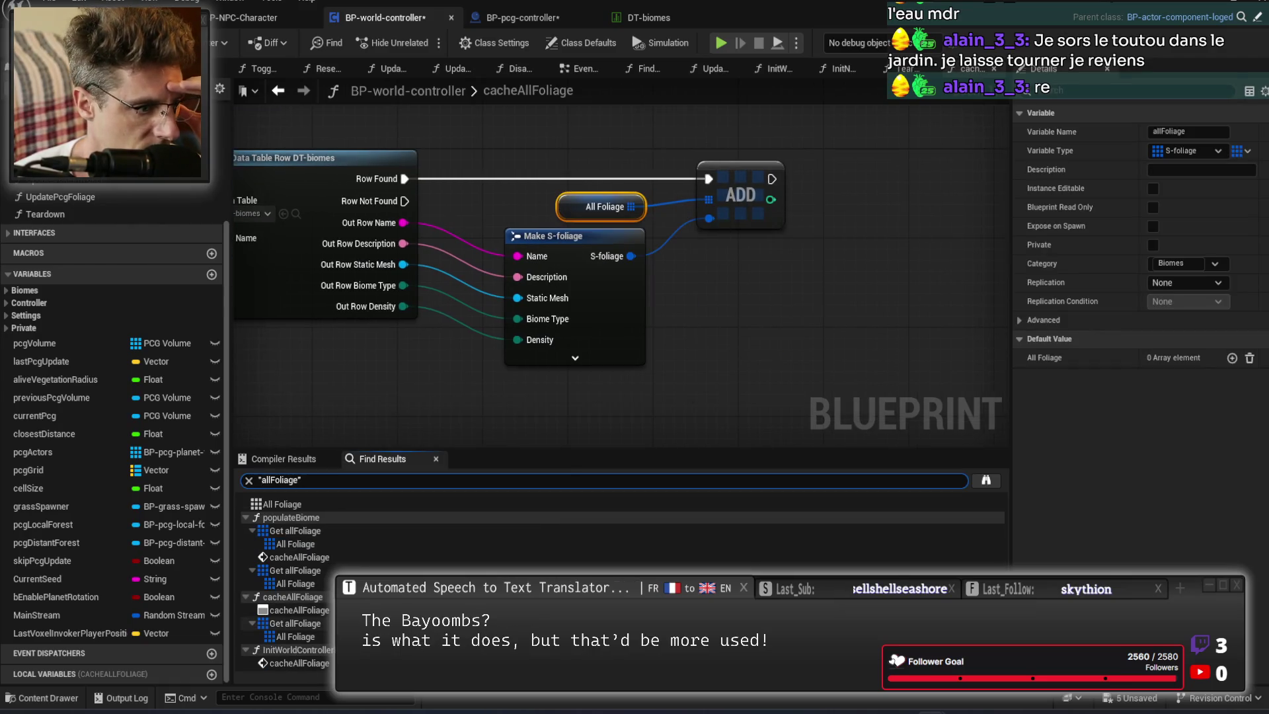
pyautogui.doubleClick(347, 546)
pyautogui.click(614, 330)
pyautogui.moveTo(614, 330); pyautogui.dragTo(337, 325)
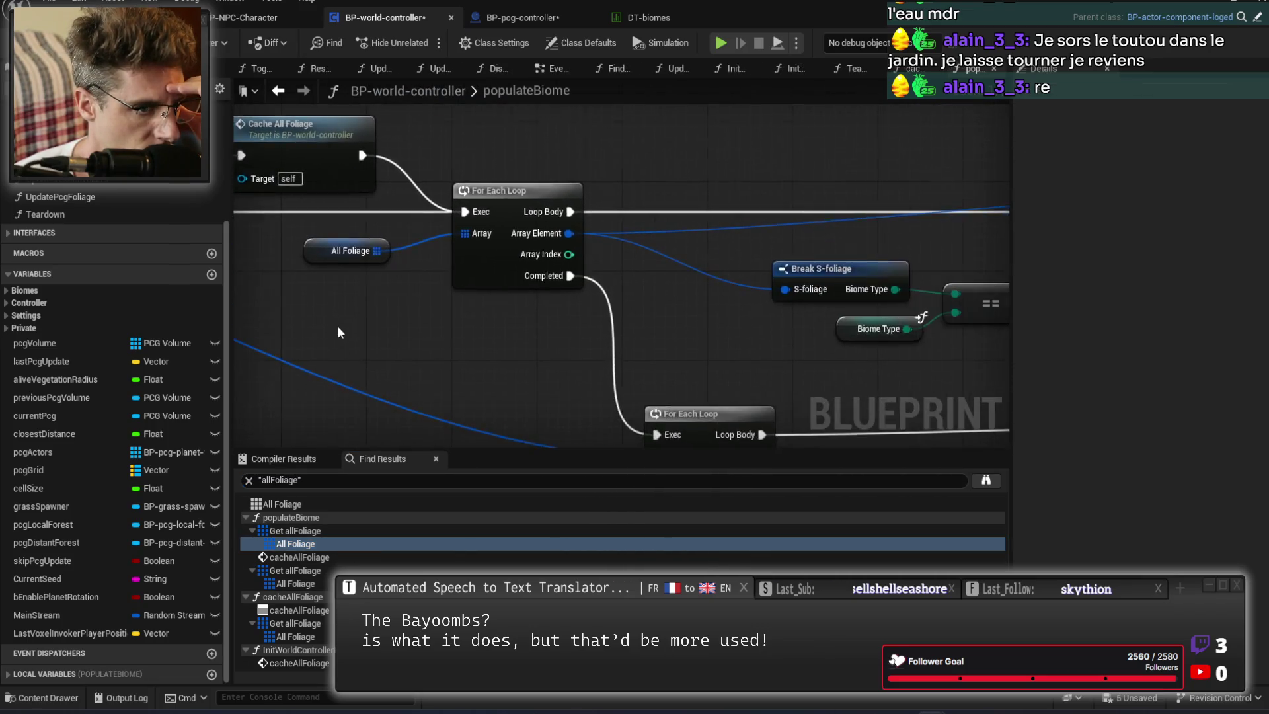
pyautogui.scroll(-2, 430, 351)
pyautogui.moveTo(430, 351); pyautogui.dragTo(731, 319)
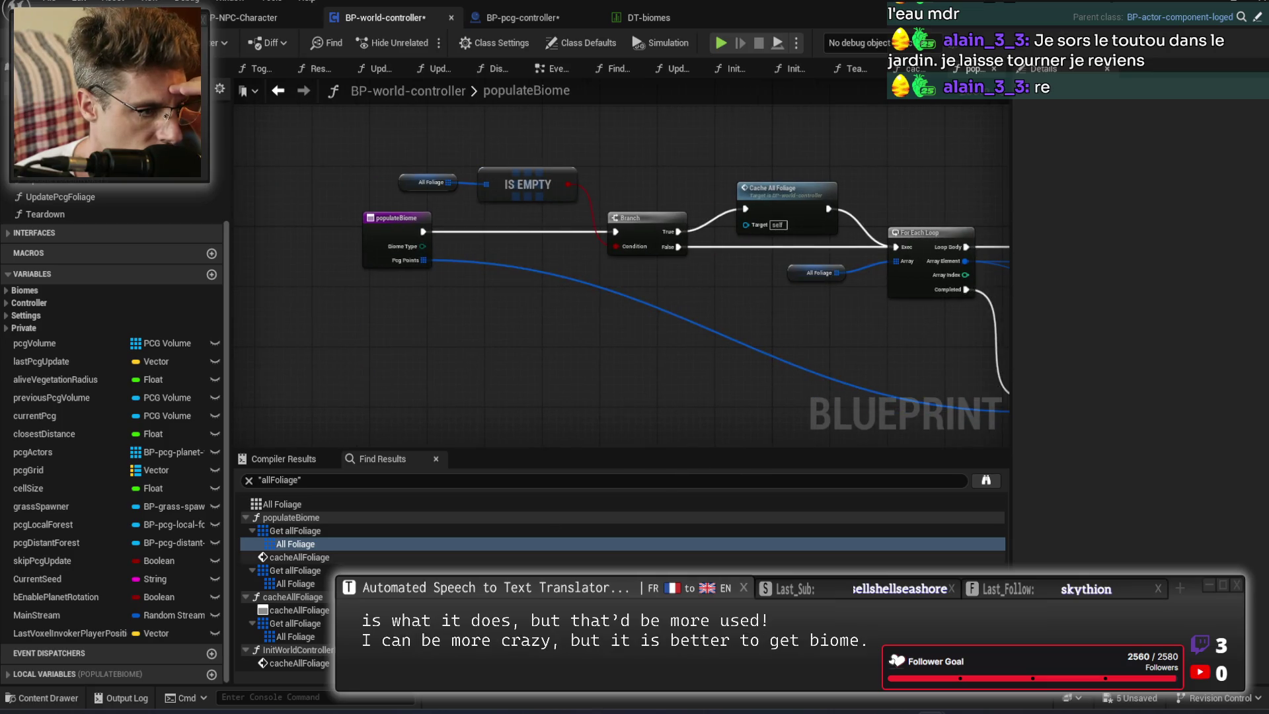
# Find populateBiome references by name, follow its loop, and search across all Blueprints.
pyautogui.rightClick(383, 225)
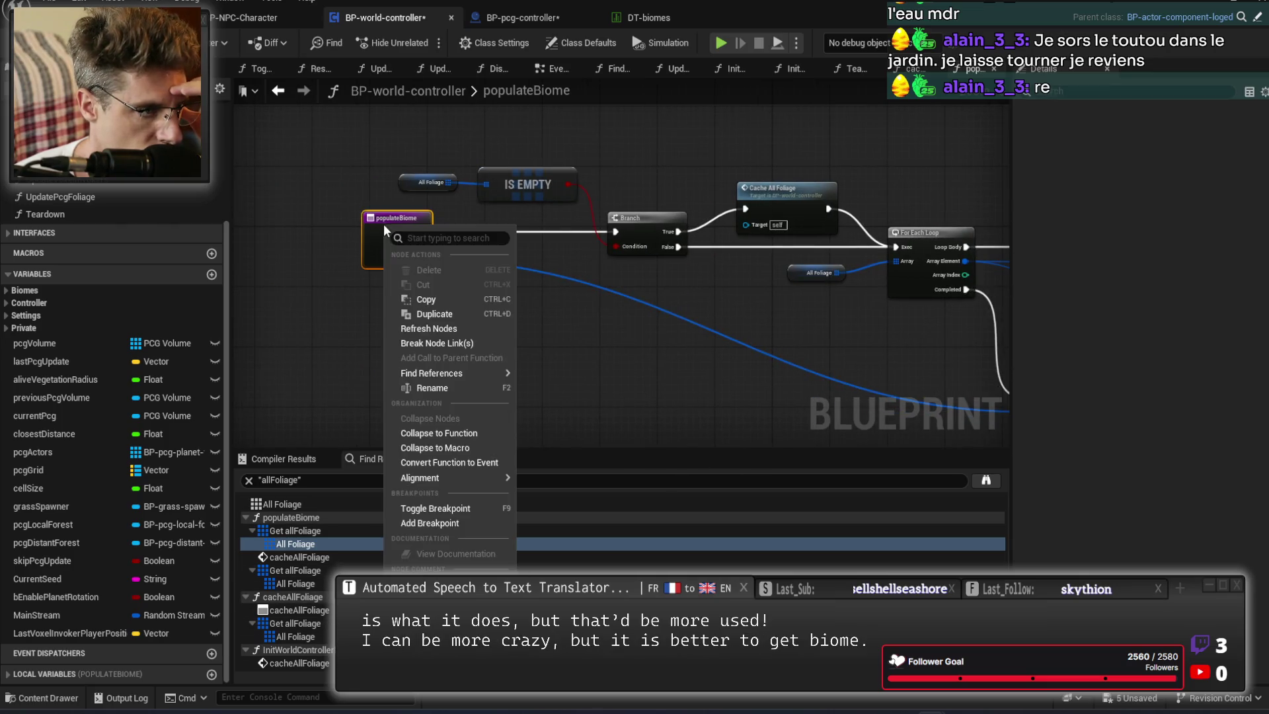
pyautogui.moveTo(471, 376)
pyautogui.click(561, 381)
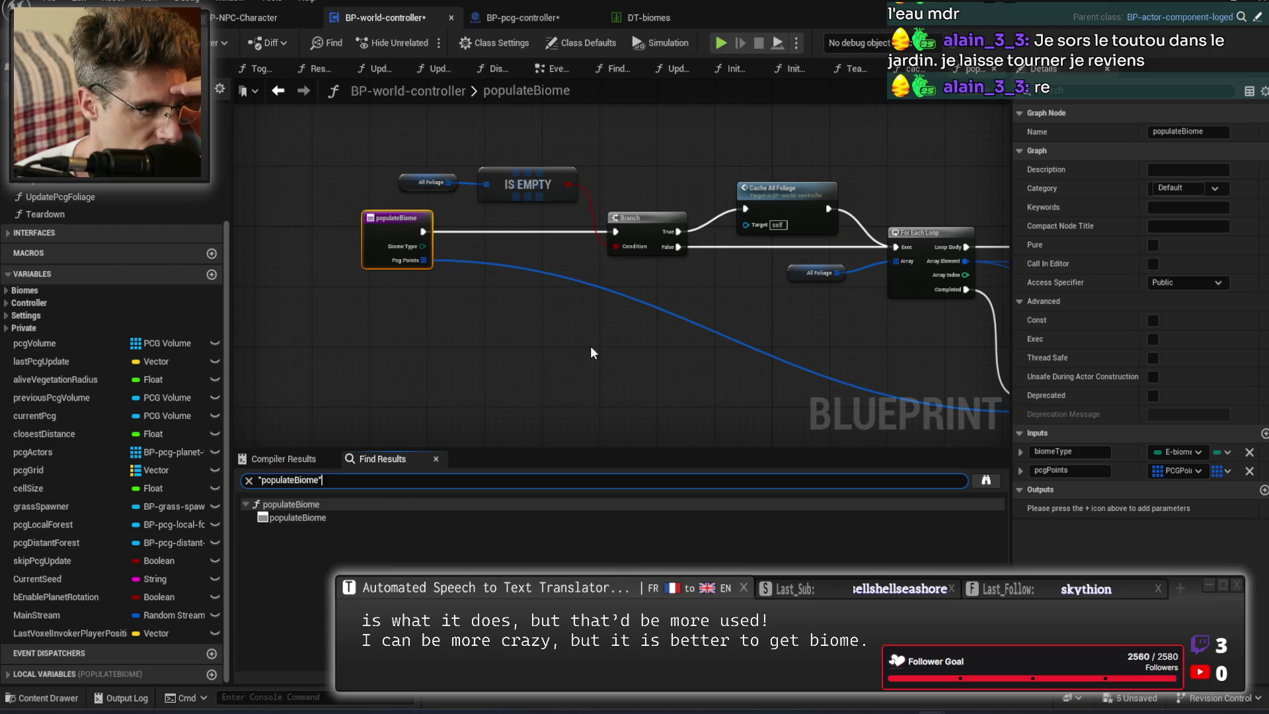
pyautogui.scroll(2, 683, 281)
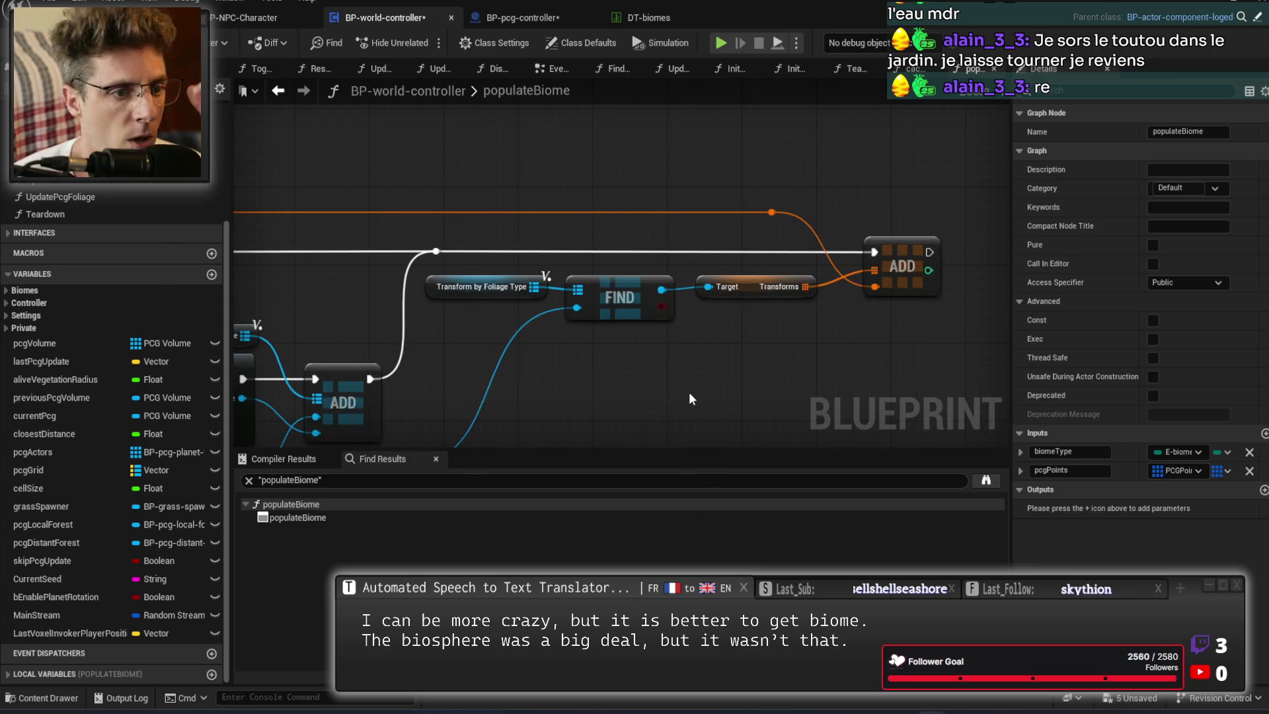
pyautogui.scroll(-2, 663, 425)
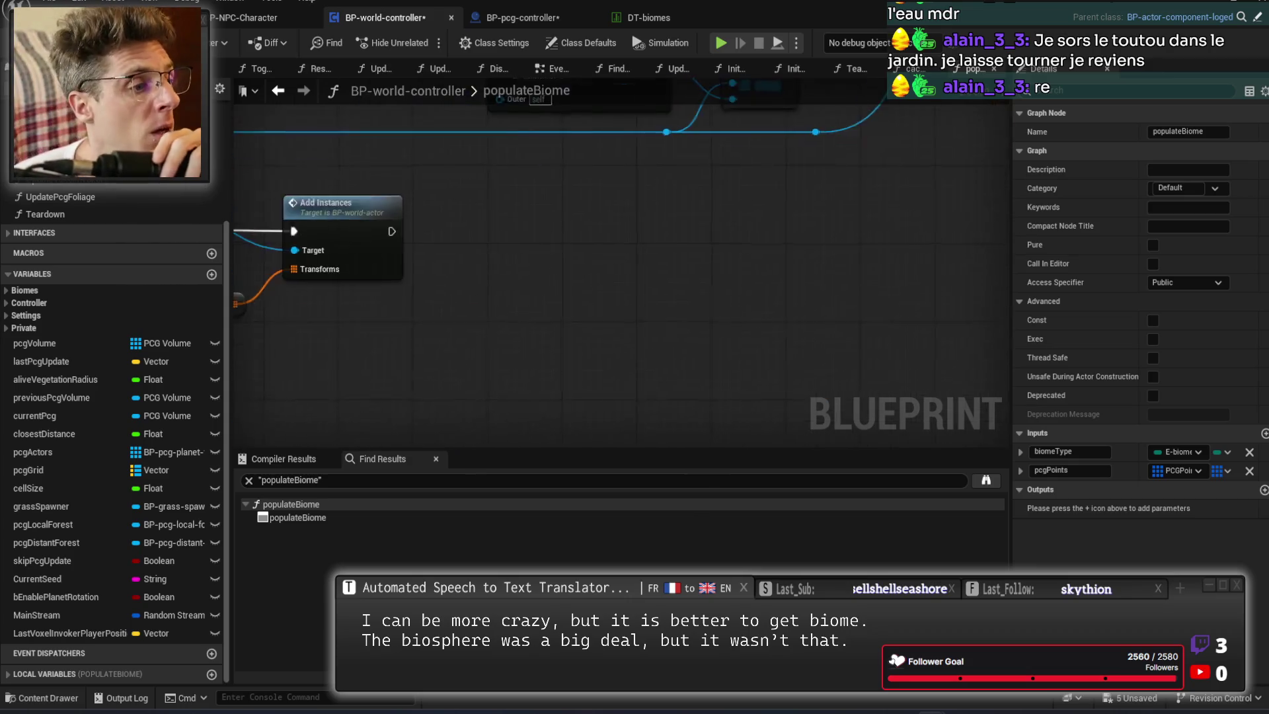
pyautogui.scroll(2, 988, 291)
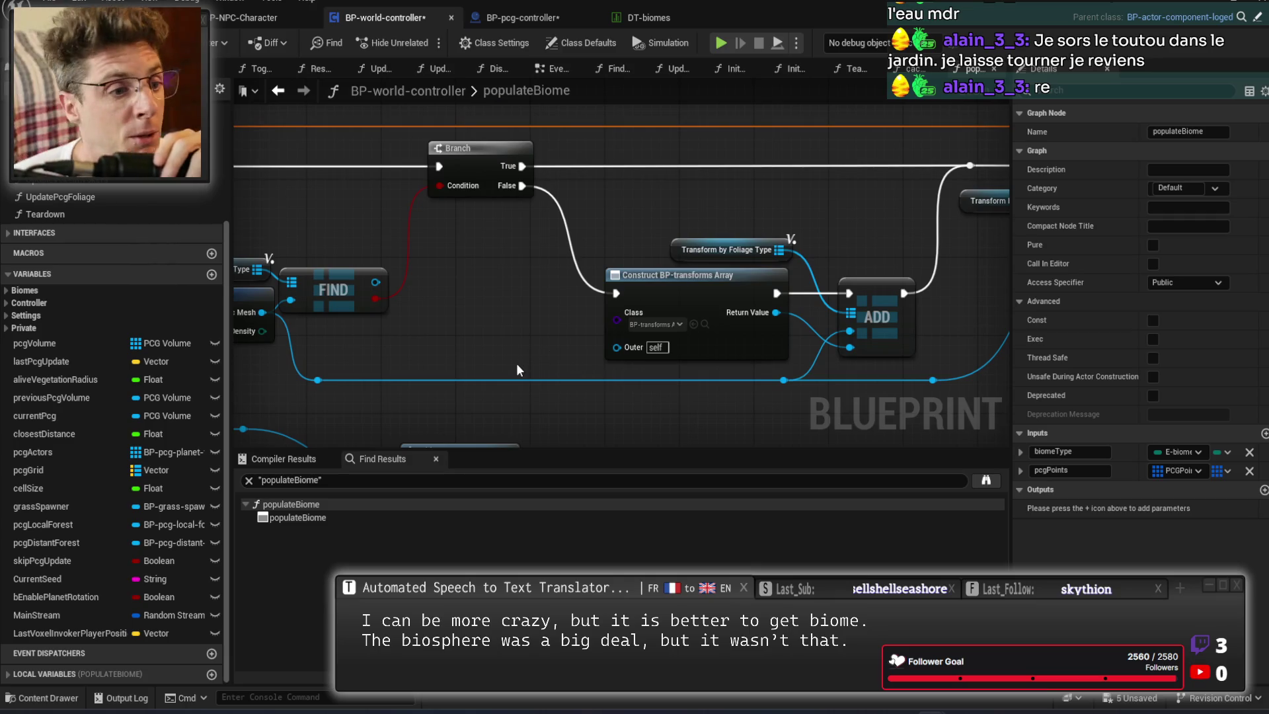
pyautogui.moveTo(517, 362); pyautogui.dragTo(791, 145)
pyautogui.moveTo(576, 225)
pyautogui.mouseDown()
pyautogui.moveTo(676, 177)
pyautogui.moveTo(731, 250)
pyautogui.moveTo(502, 298)
pyautogui.moveTo(527, 348)
pyautogui.moveTo(633, 298)
pyautogui.moveTo(572, 346)
pyautogui.mouseUp()
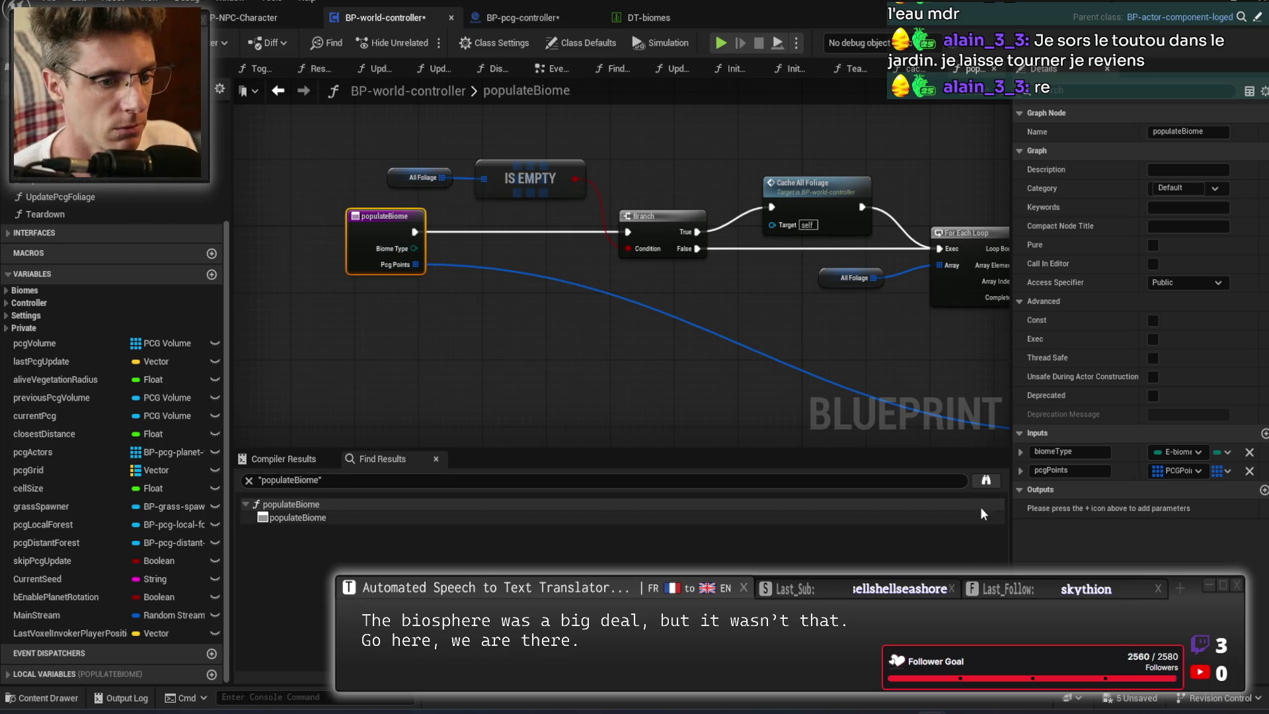
pyautogui.click(984, 481)
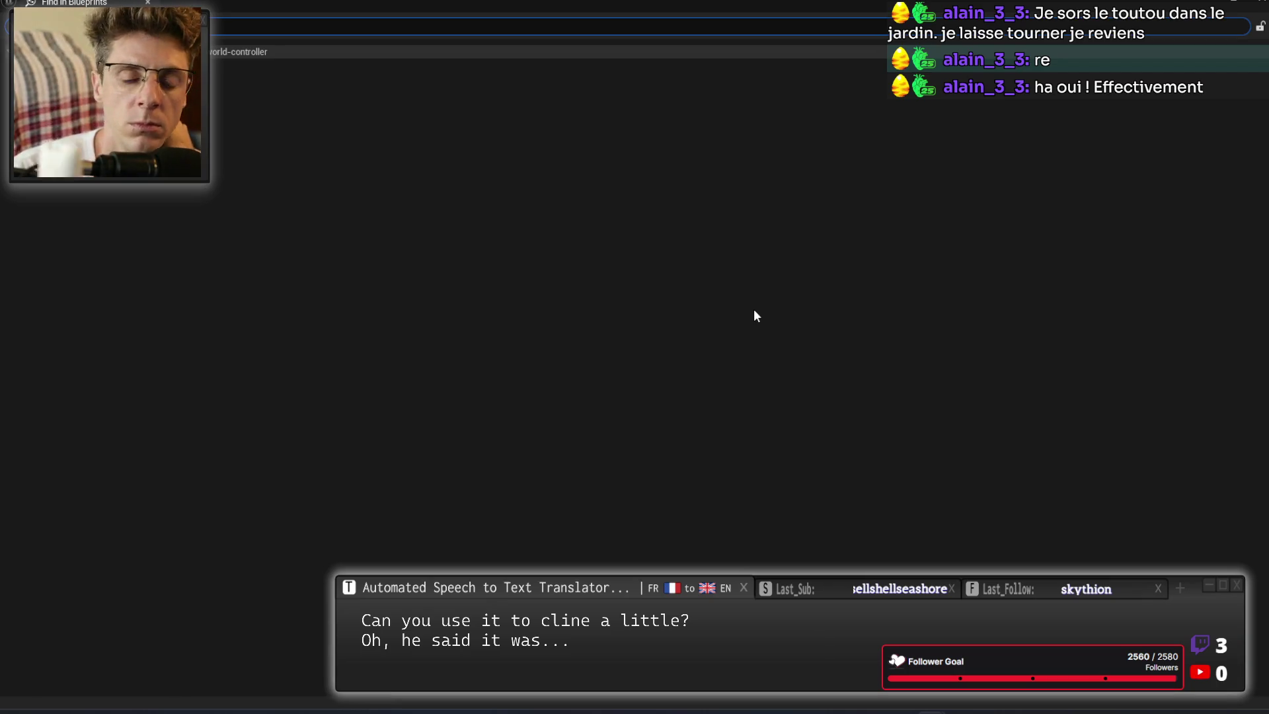
# Close the project-wide Blueprint search and delete the unused populateBiome function.
pyautogui.click(1256, 6)
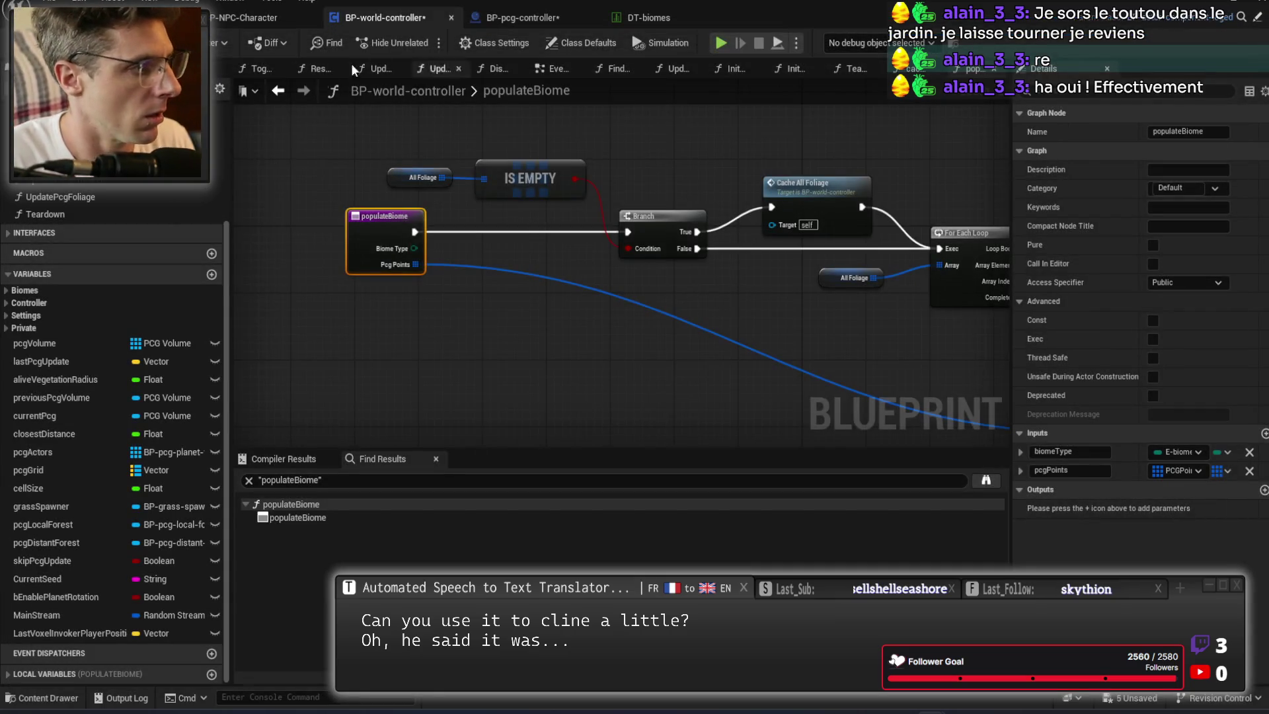
pyautogui.scroll(4, 117, 213)
pyautogui.scroll(1, 117, 213)
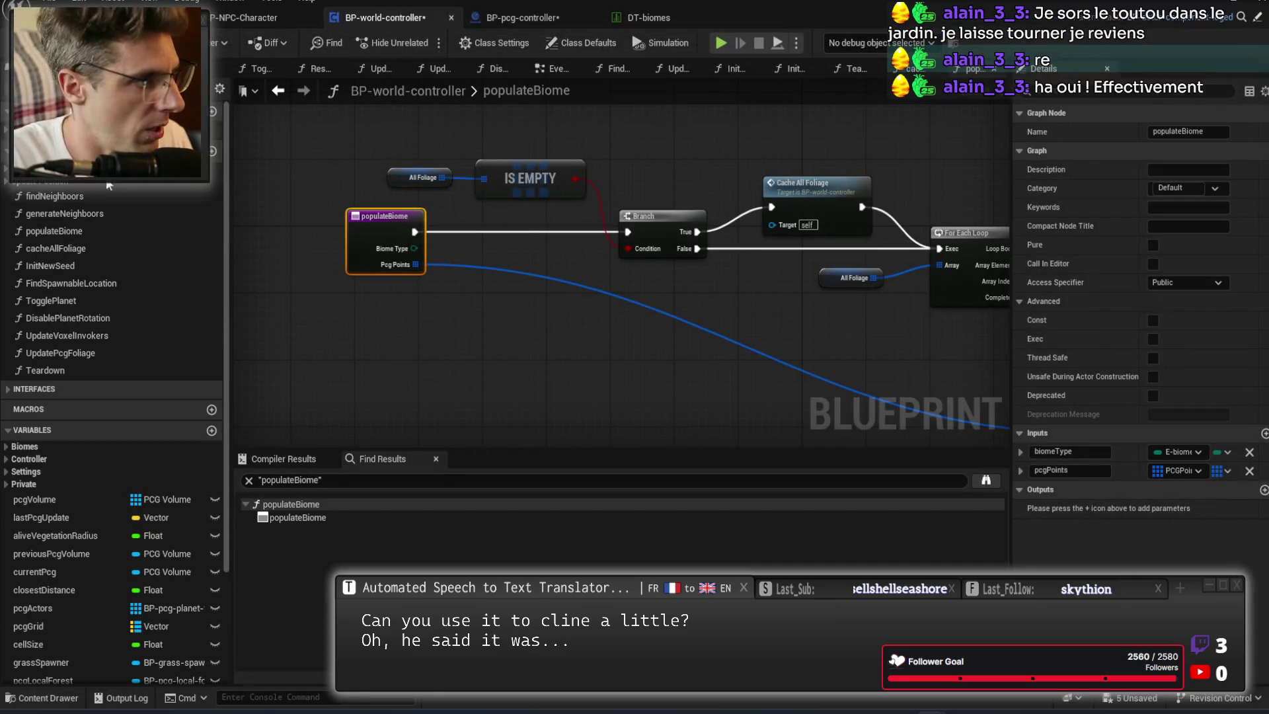
pyautogui.rightClick(77, 228)
pyautogui.click(152, 395)
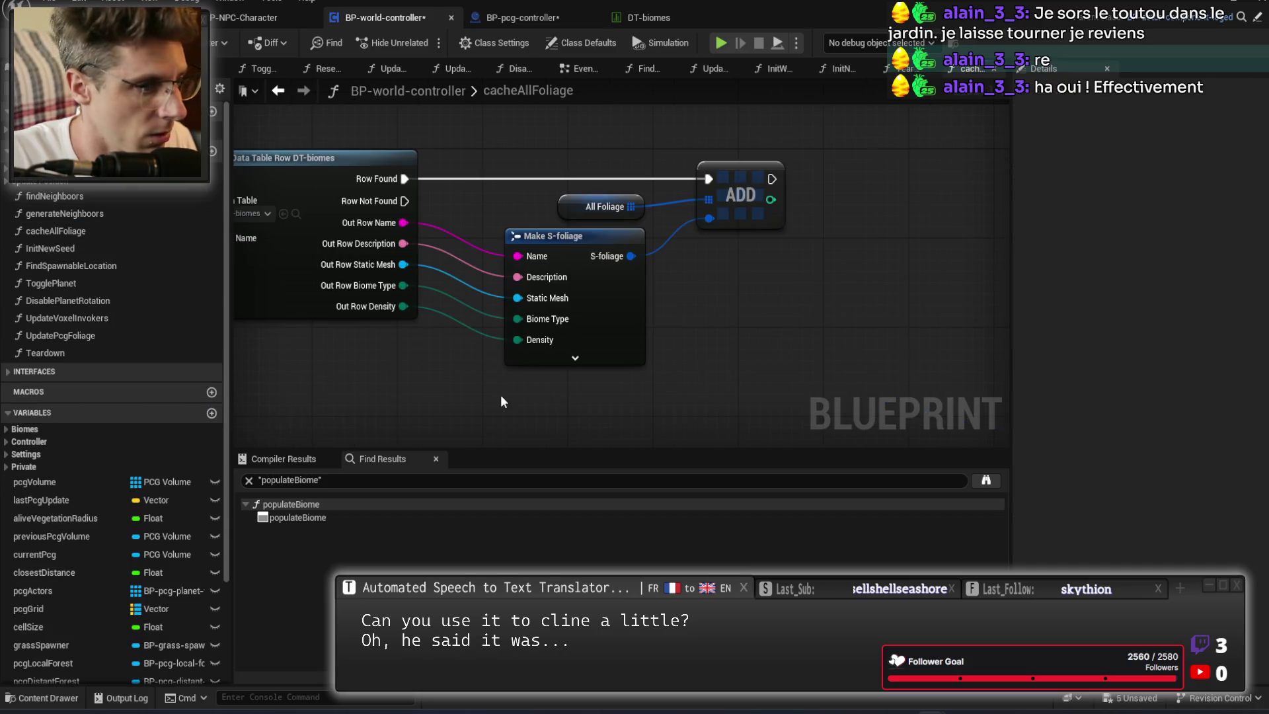
# List the remaining allFoliage references by name from the All Foliage node.
pyautogui.moveTo(430, 395); pyautogui.dragTo(568, 423)
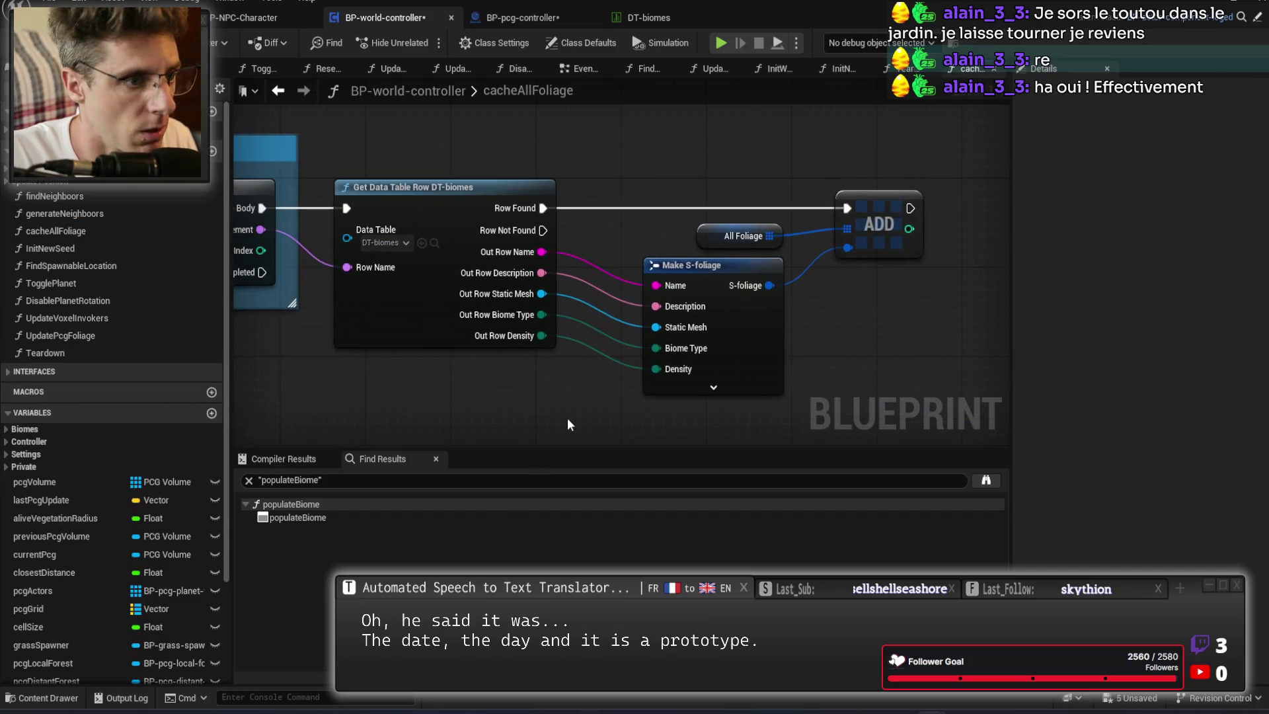
pyautogui.rightClick(709, 236)
pyautogui.moveTo(744, 371)
pyautogui.click(885, 375)
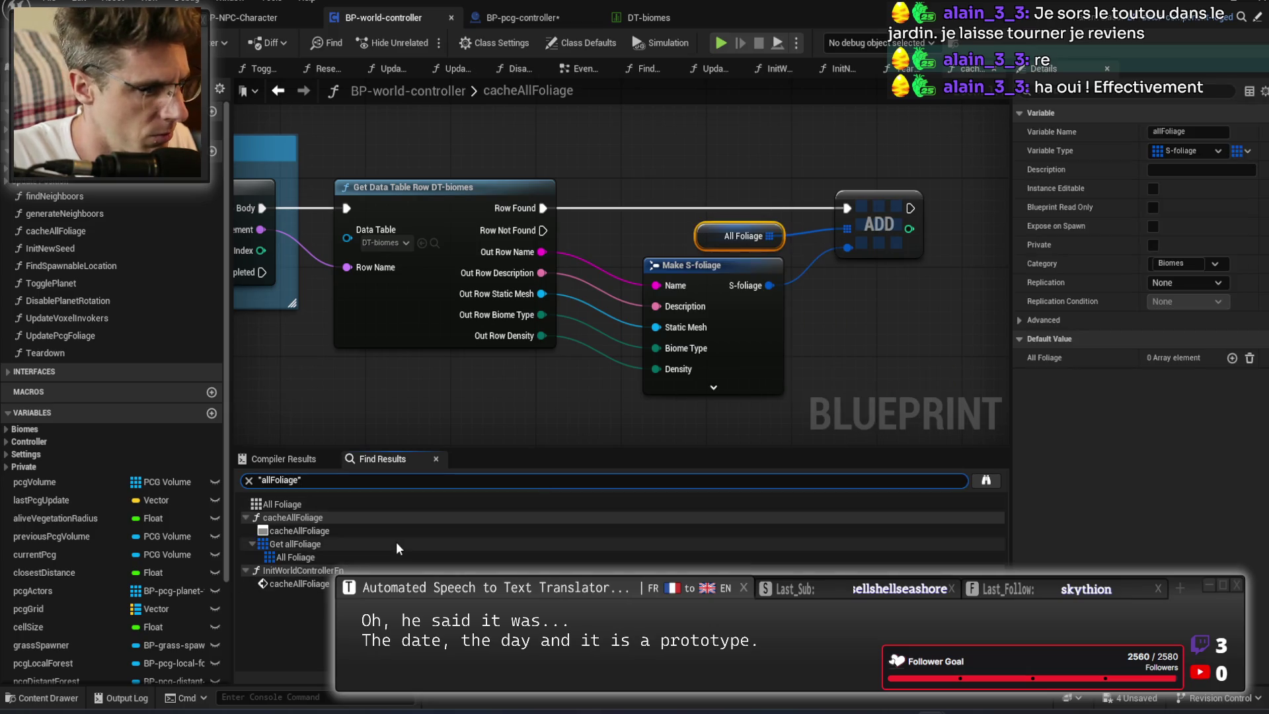
# List references to cacheAllFoliage by name from its entry node.
pyautogui.moveTo(542, 240); pyautogui.dragTo(1268, 278)
pyautogui.rightClick(553, 241)
pyautogui.press('Escape')
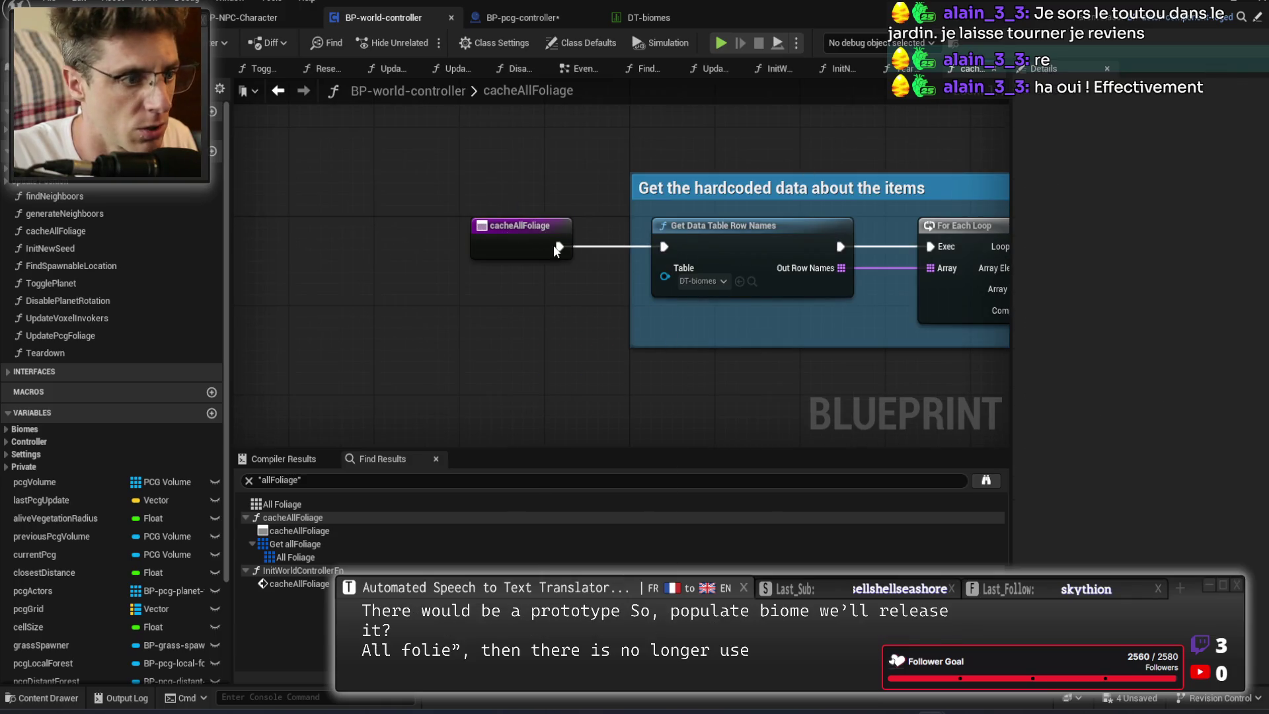
pyautogui.rightClick(572, 245)
pyautogui.moveTo(617, 381)
pyautogui.click(720, 385)
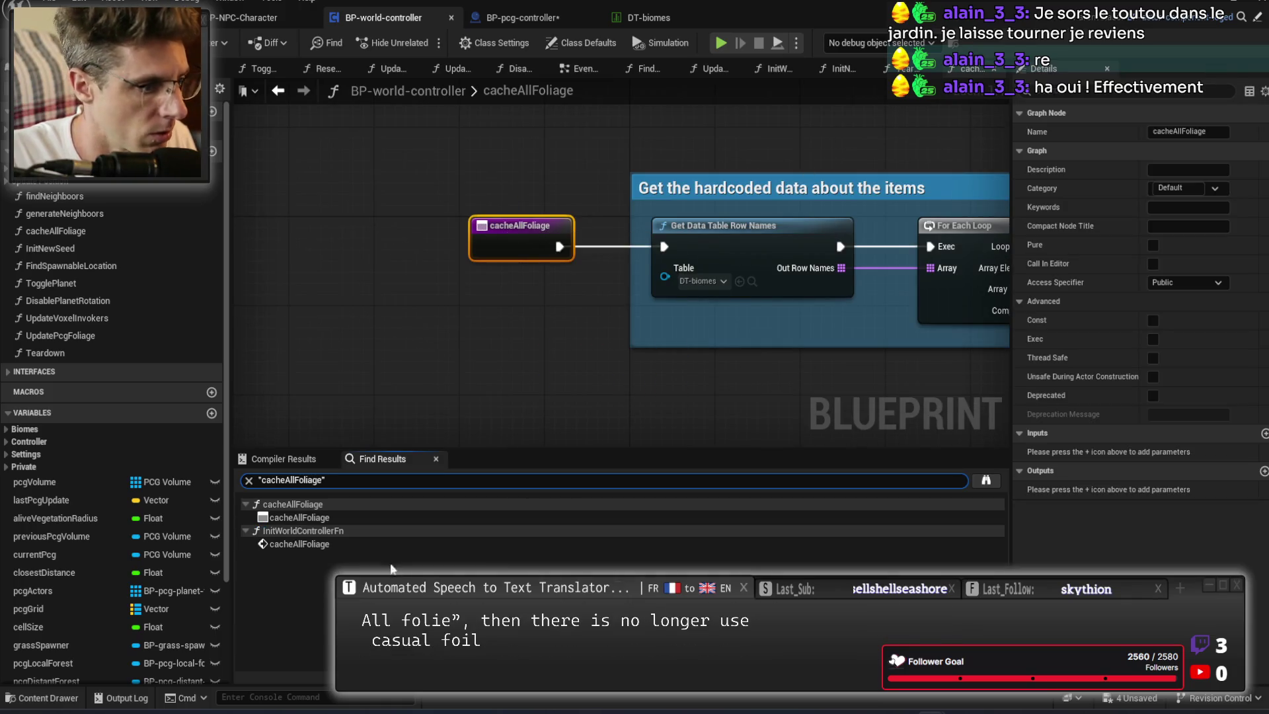
# Remove the Cache All Foliage call in InitWorldControllerFn, wiring SET straight to Get All Actors.
pyautogui.click(383, 546)
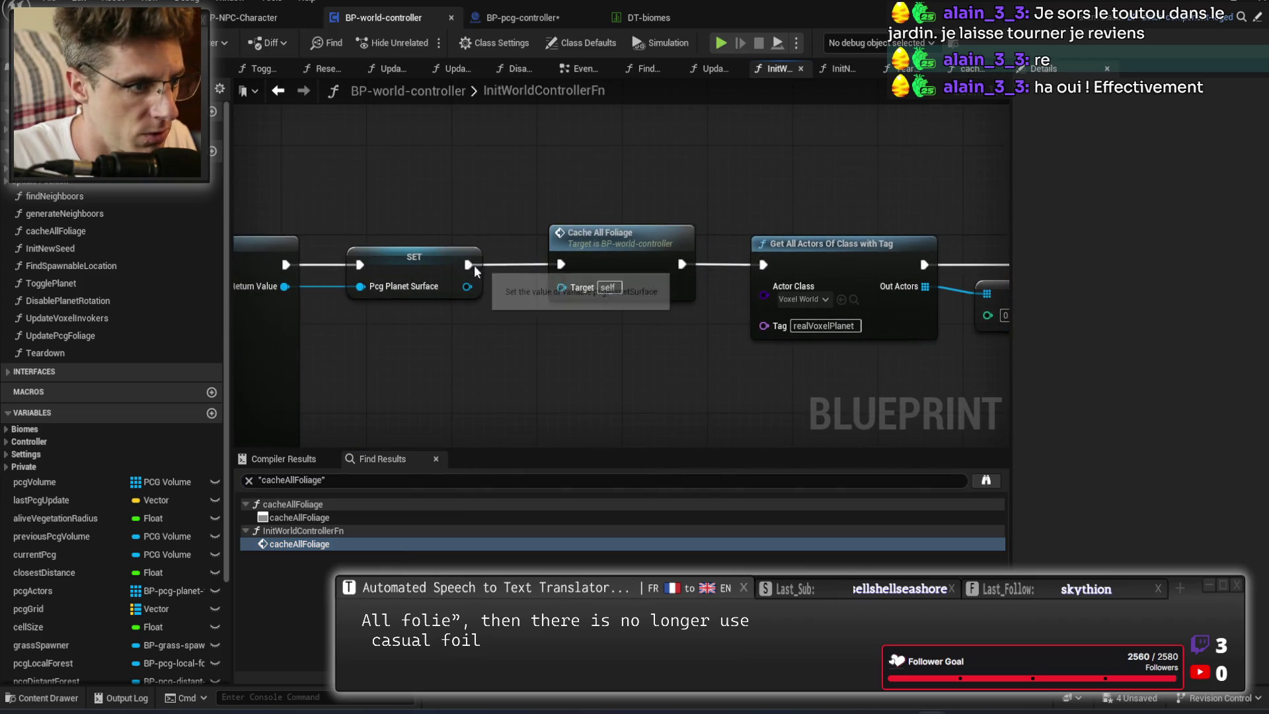
pyautogui.moveTo(722, 233); pyautogui.dragTo(766, 265)
pyautogui.click(657, 291)
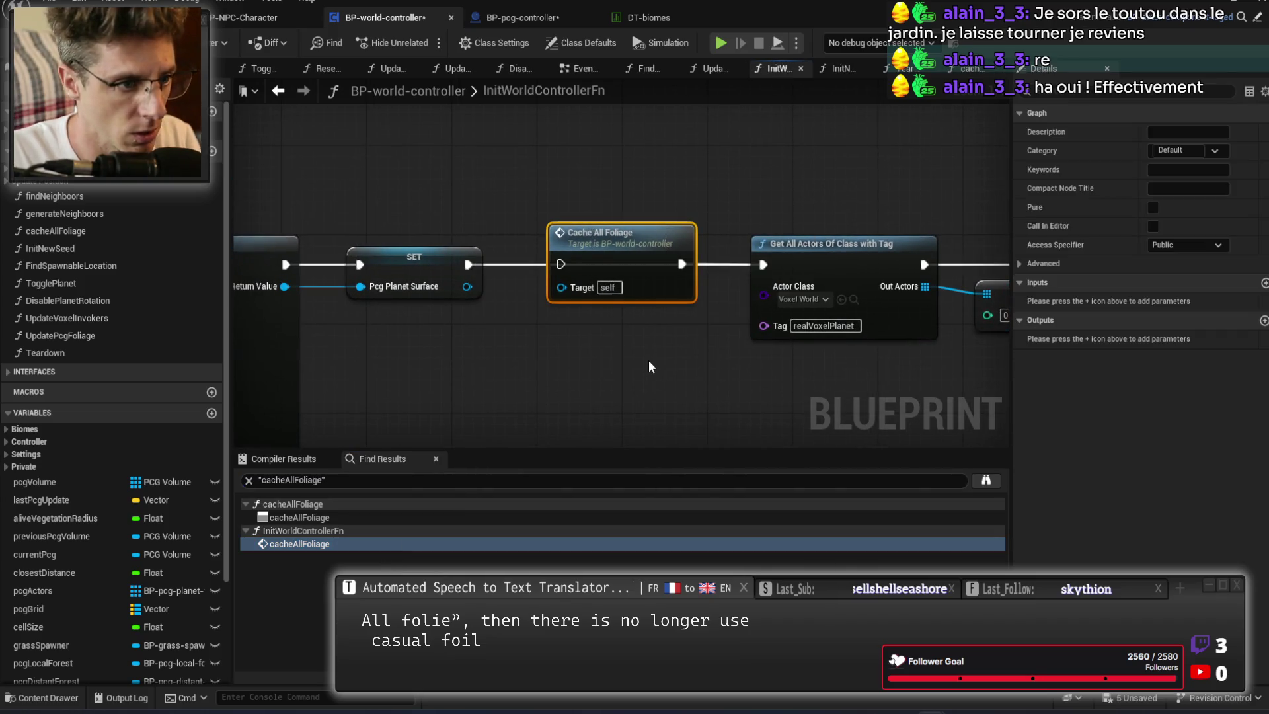
pyautogui.press('Delete')
pyautogui.moveTo(466, 172)
pyautogui.mouseDown()
pyautogui.moveTo(785, 333)
pyautogui.moveTo(912, 330)
pyautogui.mouseUp()
pyautogui.moveTo(707, 241); pyautogui.dragTo(528, 240)
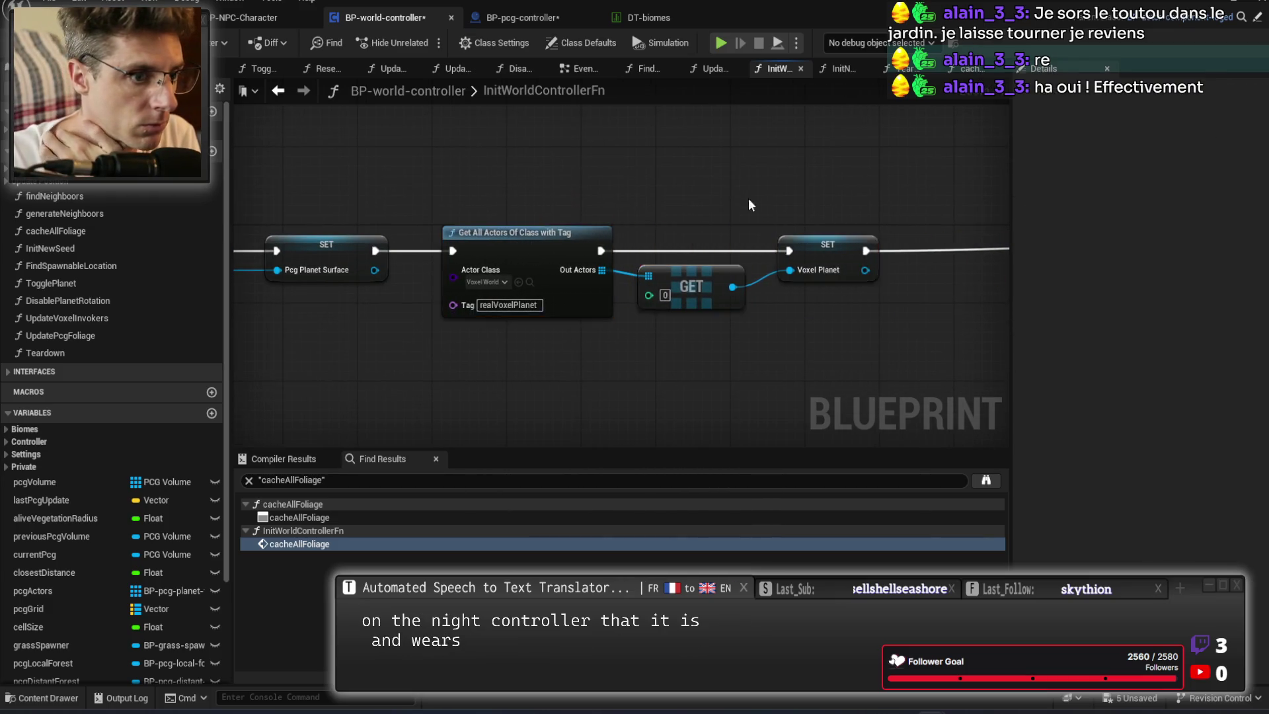
# Check the Lerp and Cast nodes, then return to the cacheAllFoliage function graph.
pyautogui.scroll(-3, 649, 308)
pyautogui.moveTo(649, 307); pyautogui.dragTo(309, 285)
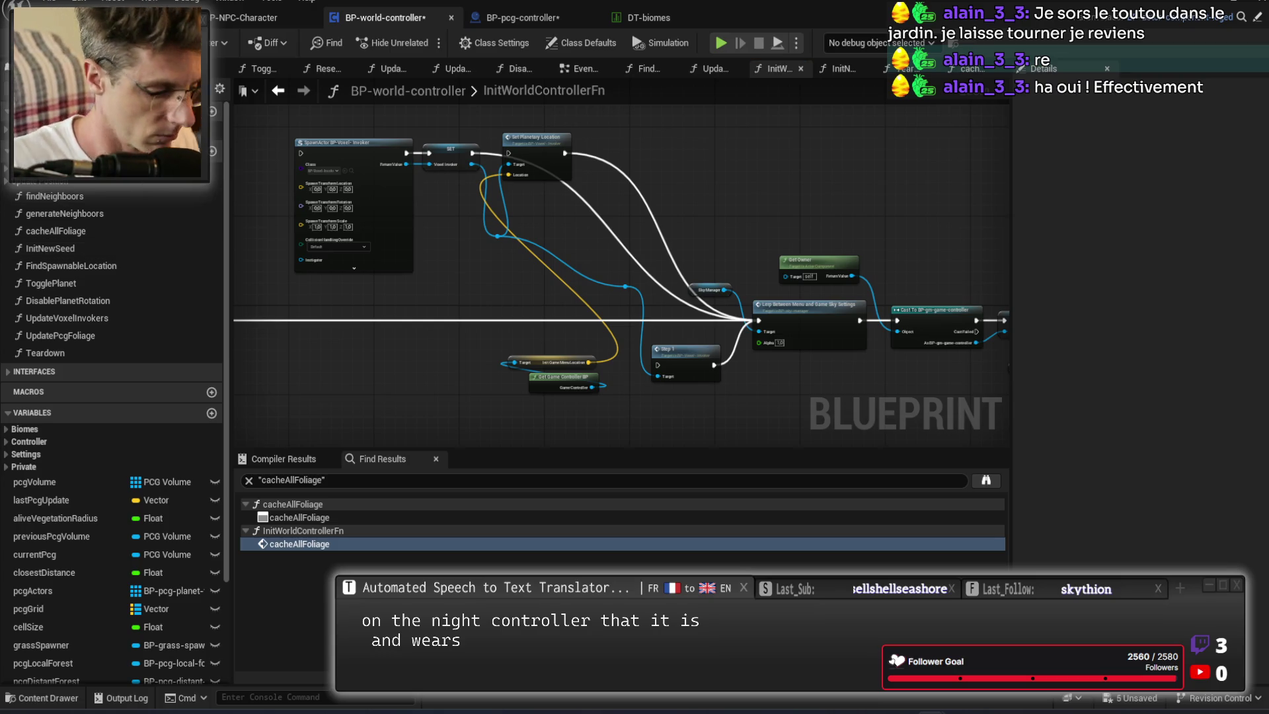
pyautogui.click(26, 412)
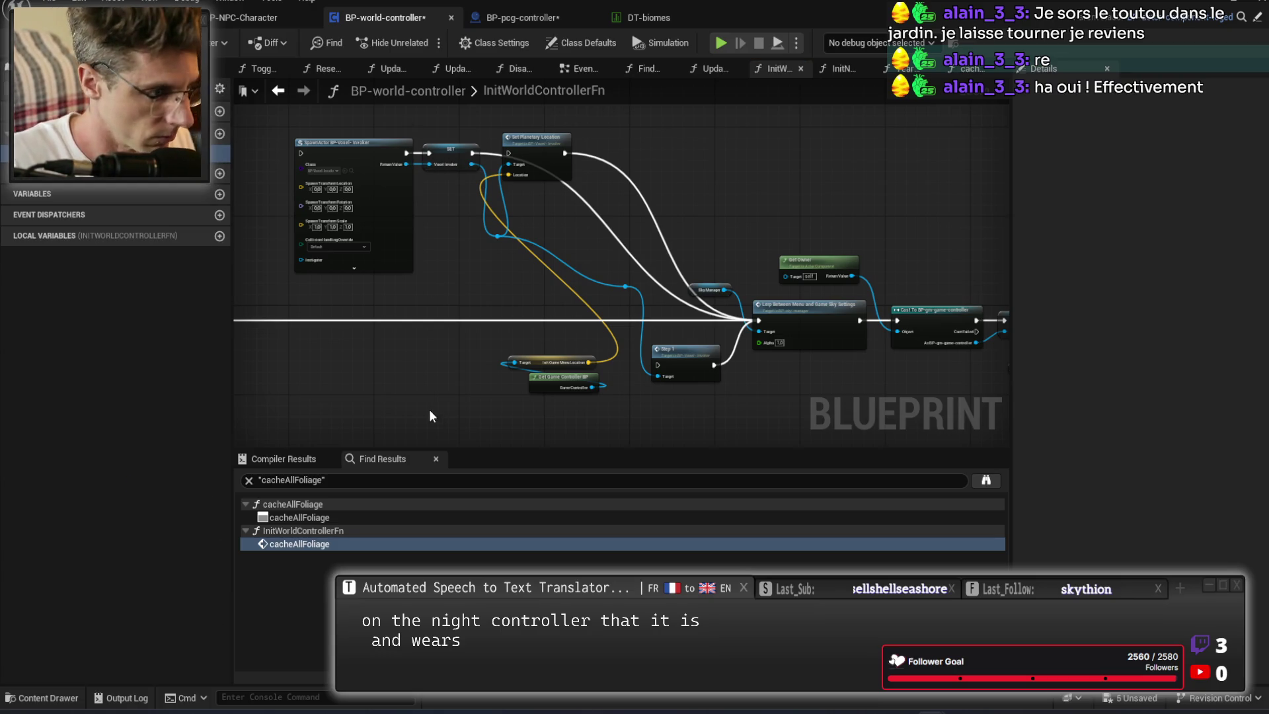
pyautogui.click(333, 518)
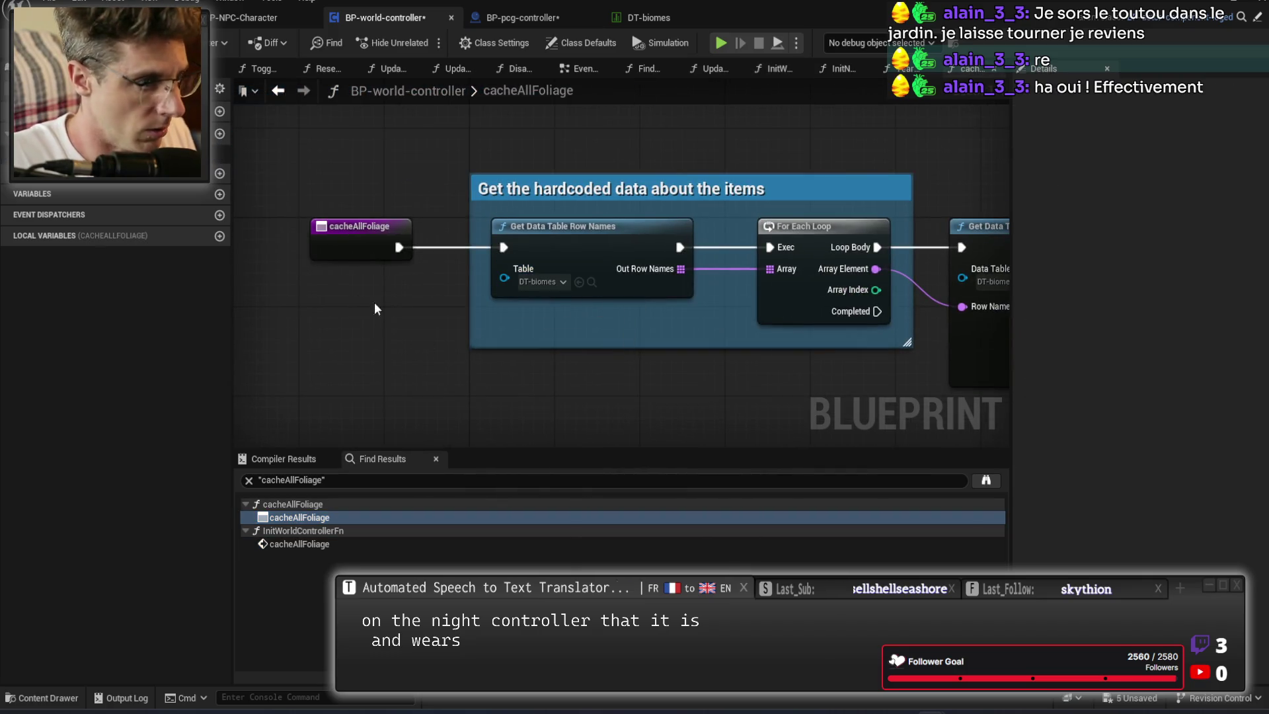
# Delete the cacheAllFoliage function, save BP-world-controller, and bring up the DT-biomes references.
pyautogui.rightClick(99, 153)
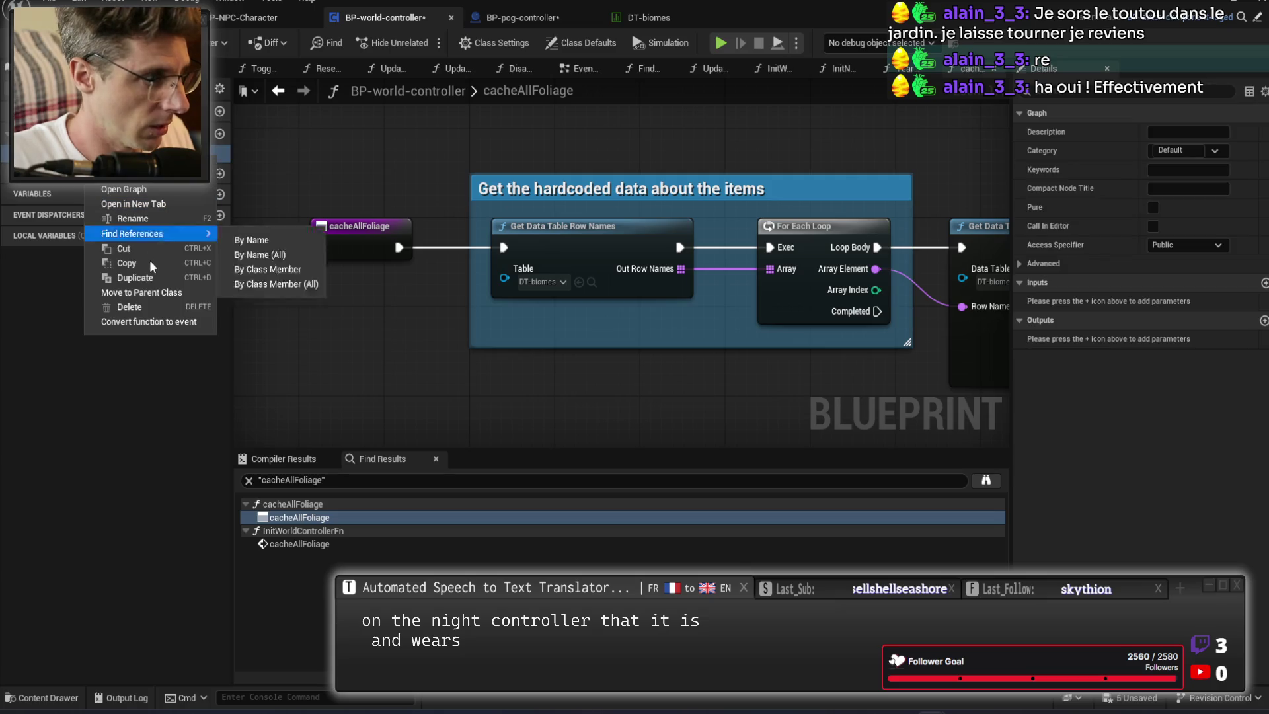
pyautogui.click(150, 305)
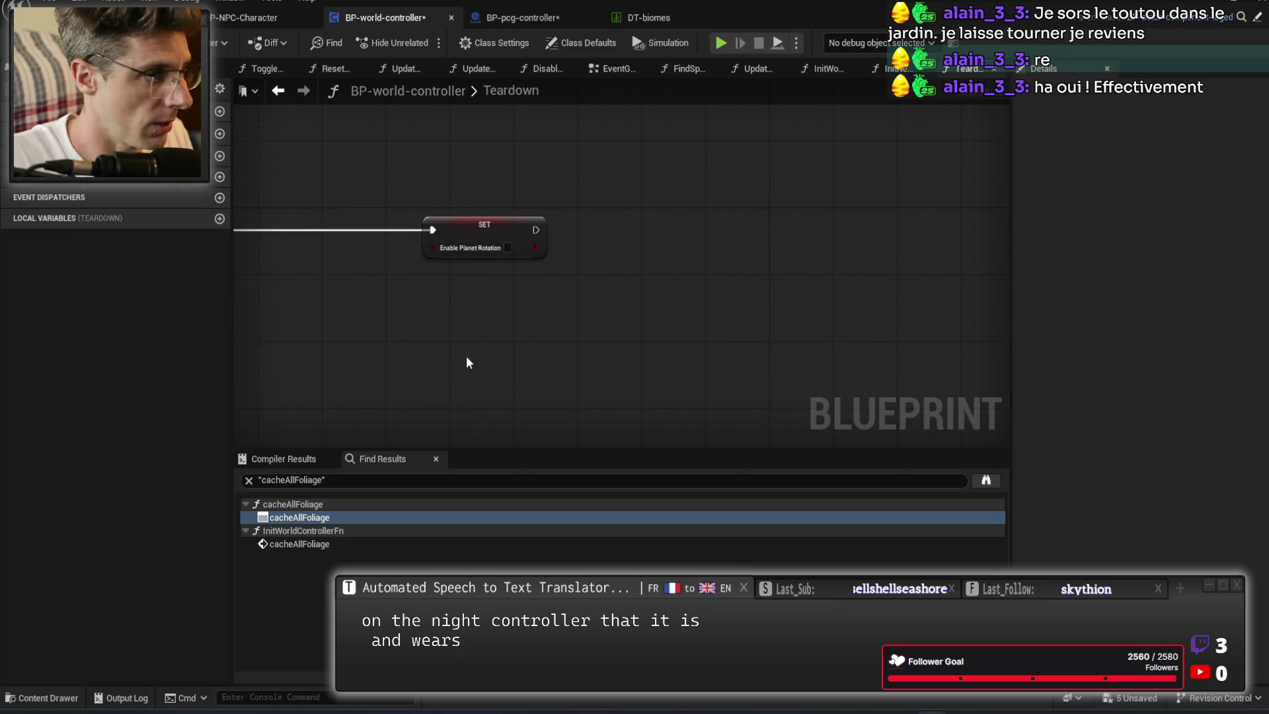
pyautogui.hotkey('ctrl', 's')
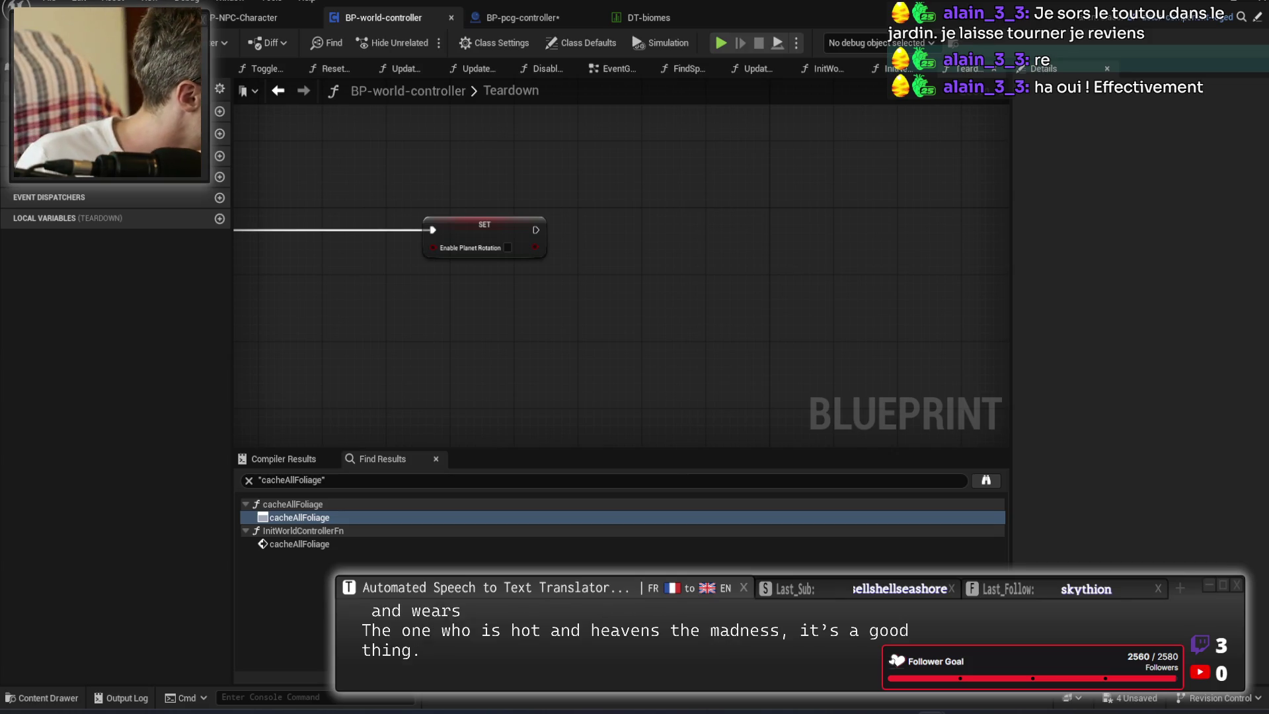
pyautogui.hotkey('alt', 'Tab')
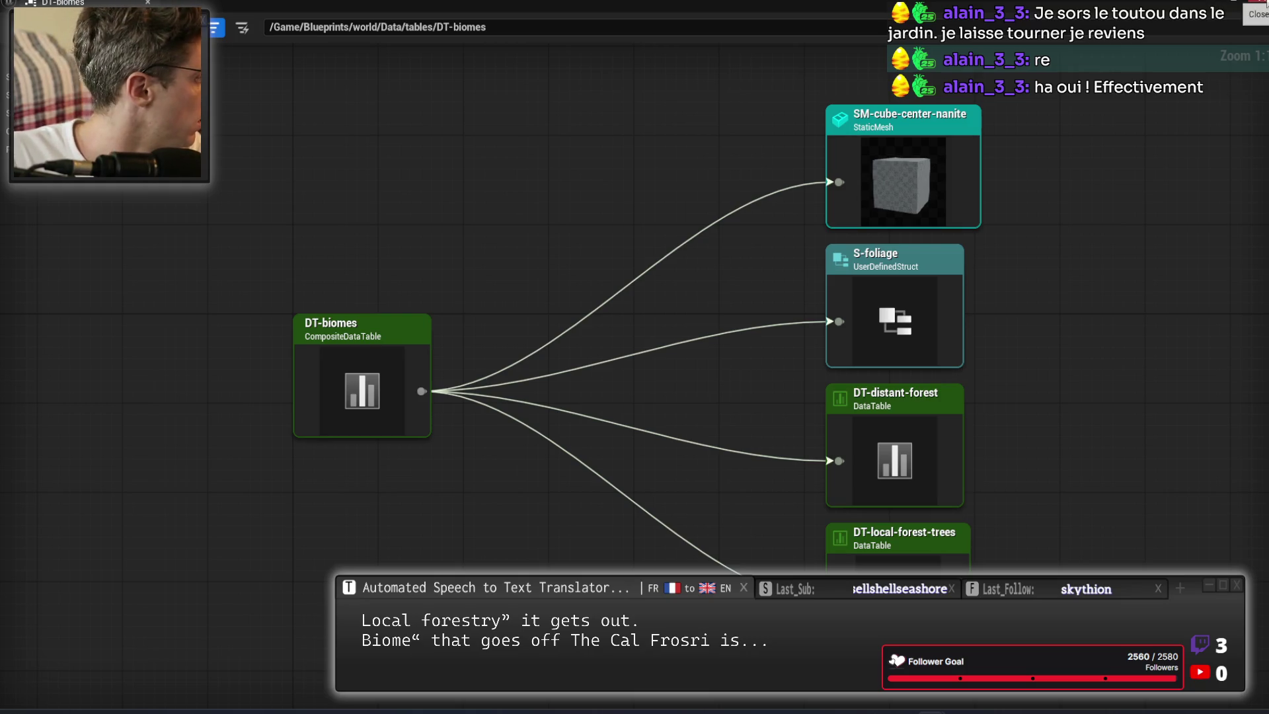
# Close the DT-biomes Reference Viewer and BP-foliage-array, returning to BP-world-controller.
pyautogui.click(1259, 2)
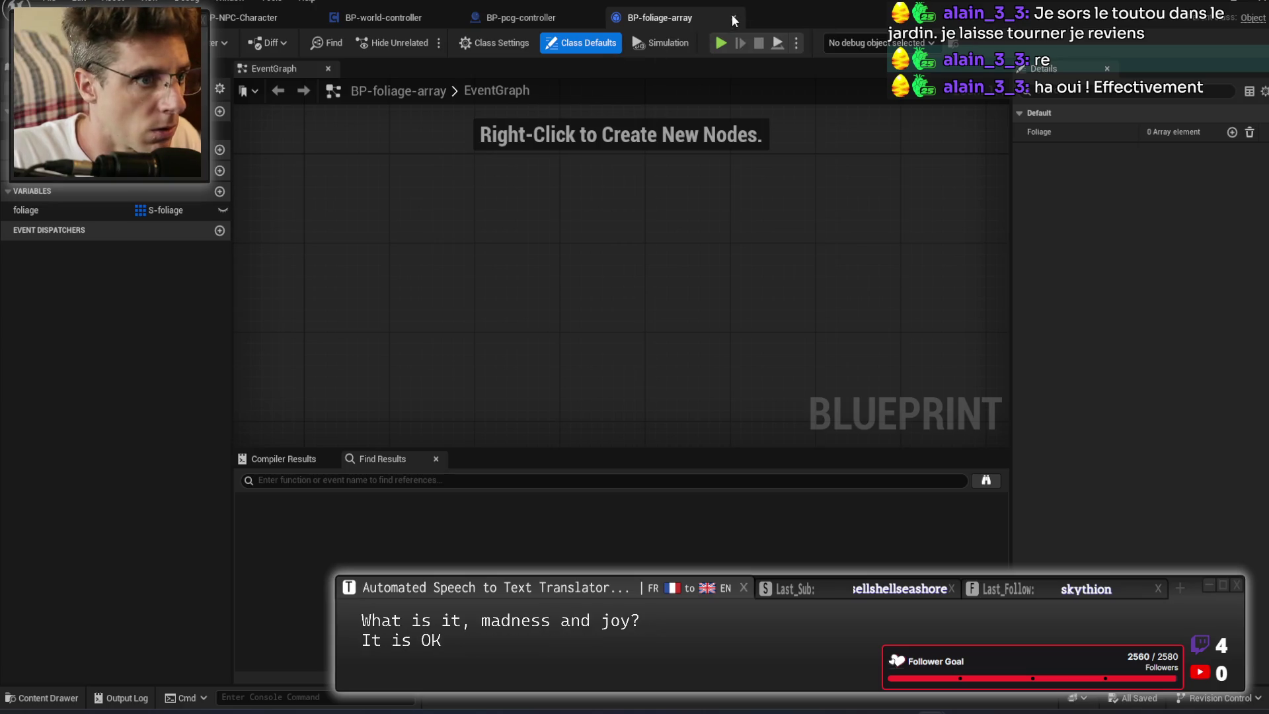
pyautogui.click(734, 17)
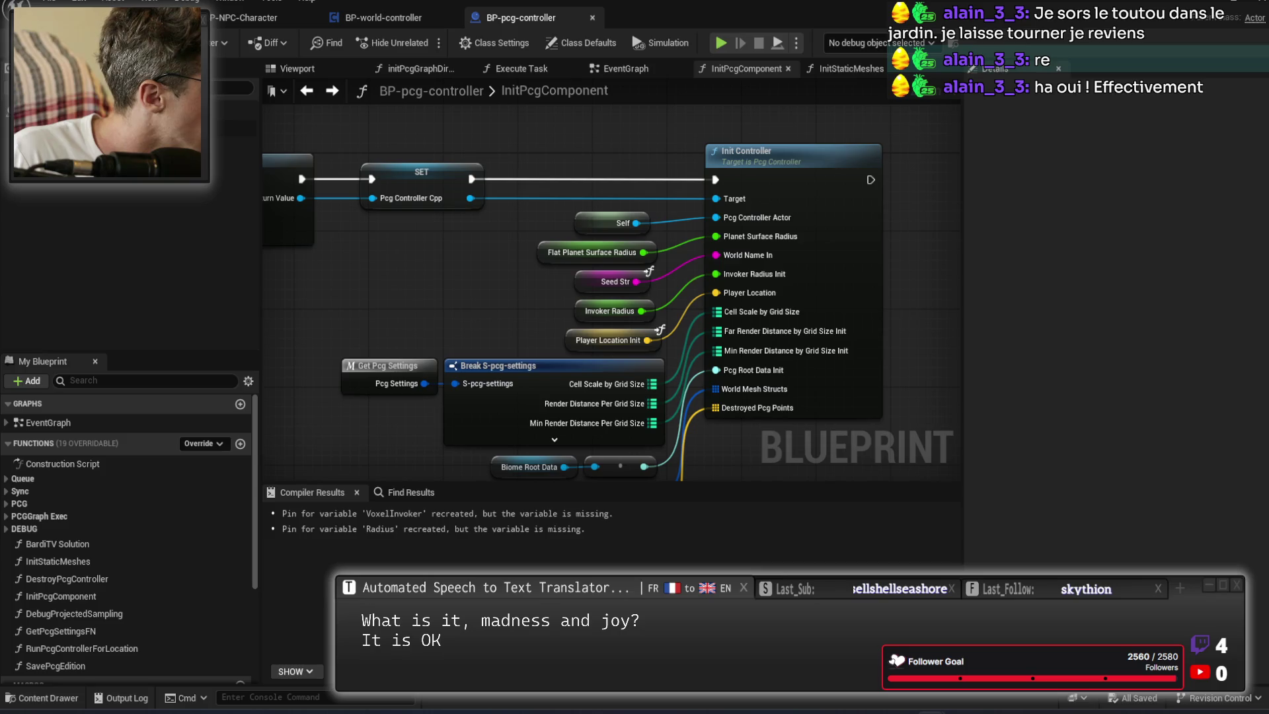
pyautogui.click(383, 17)
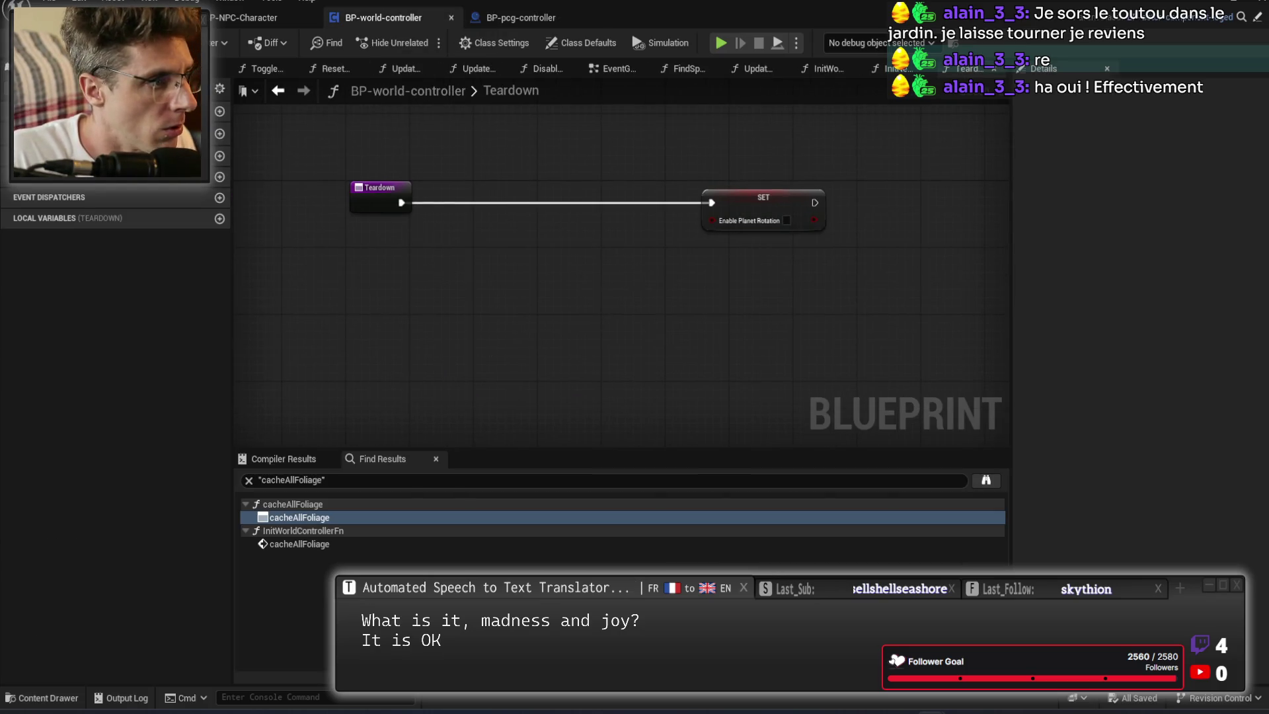
# Delete the unused allFoliage variable and save BP-world-controller.
pyautogui.scroll(1, 73, 208)
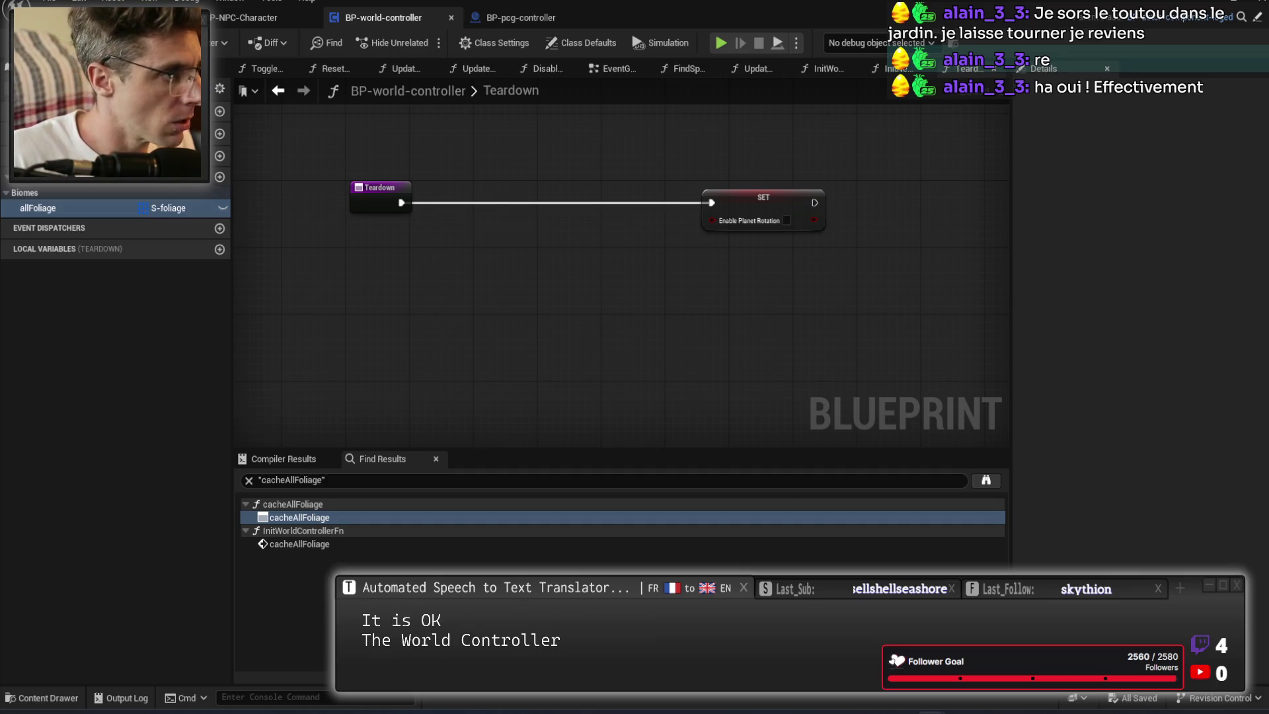
pyautogui.rightClick(73, 207)
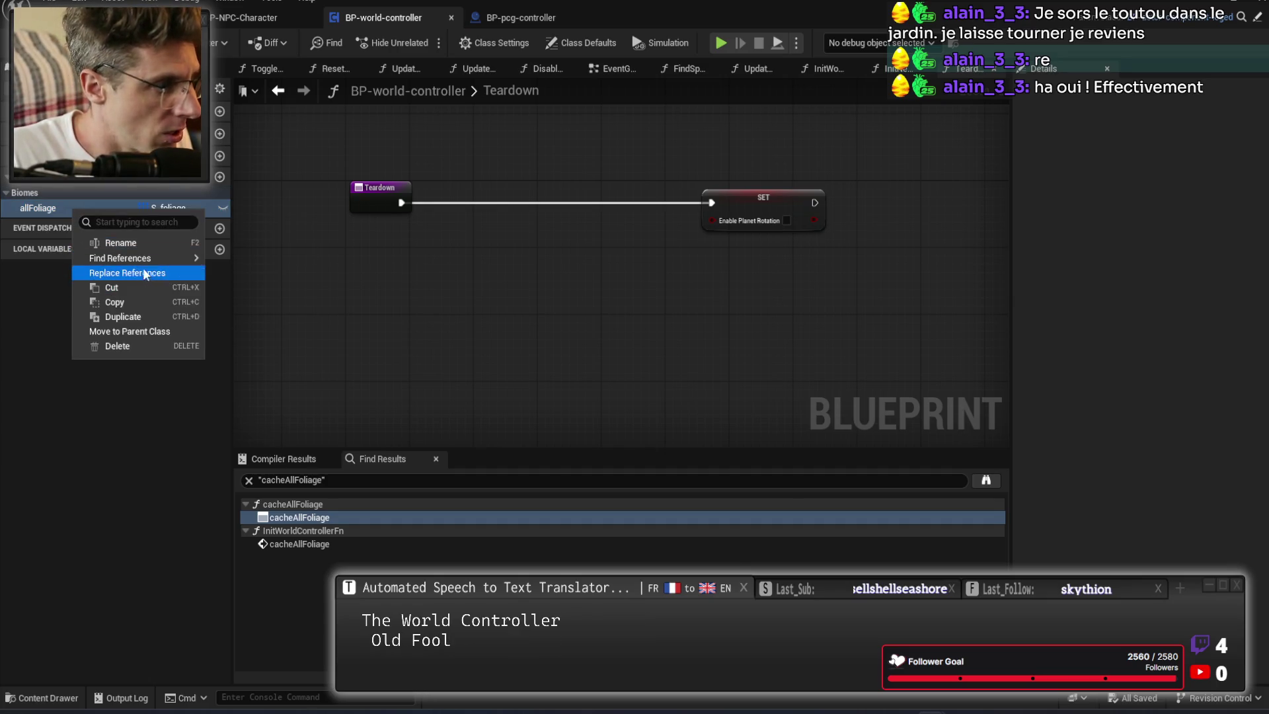
pyautogui.click(125, 344)
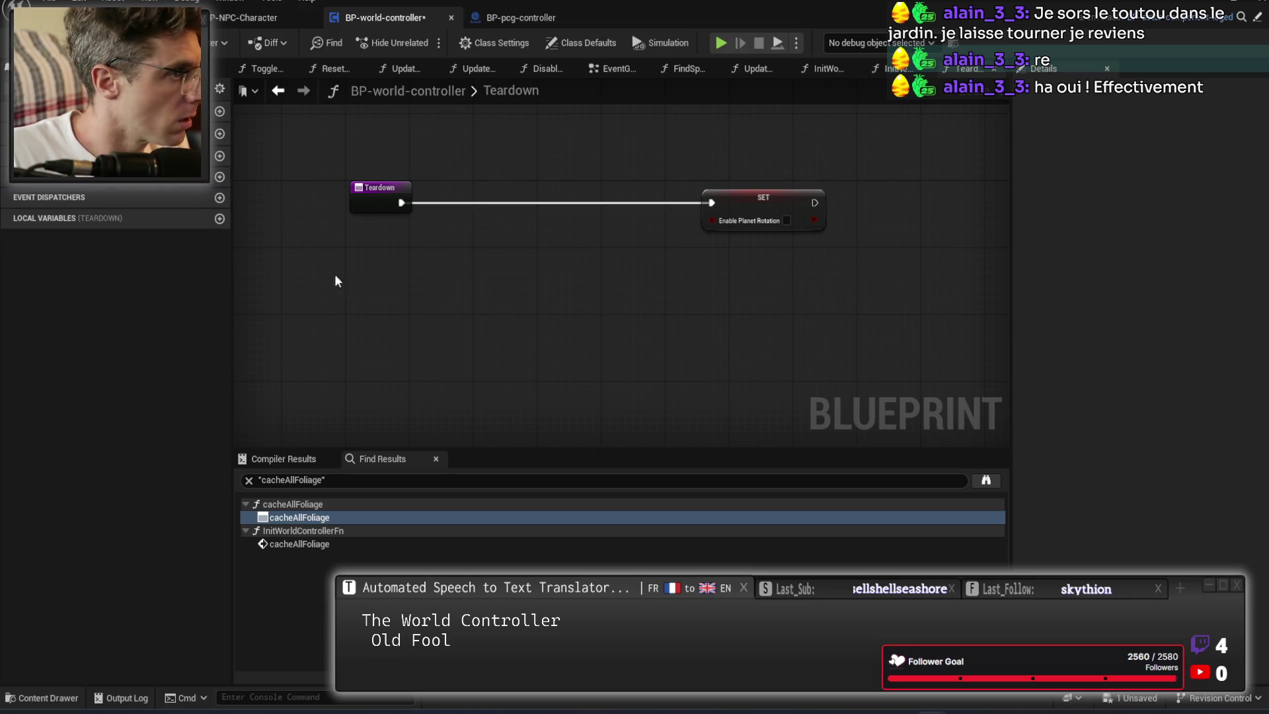
pyautogui.moveTo(472, 304); pyautogui.dragTo(496, 302)
pyautogui.hotkey('ctrl', 's')
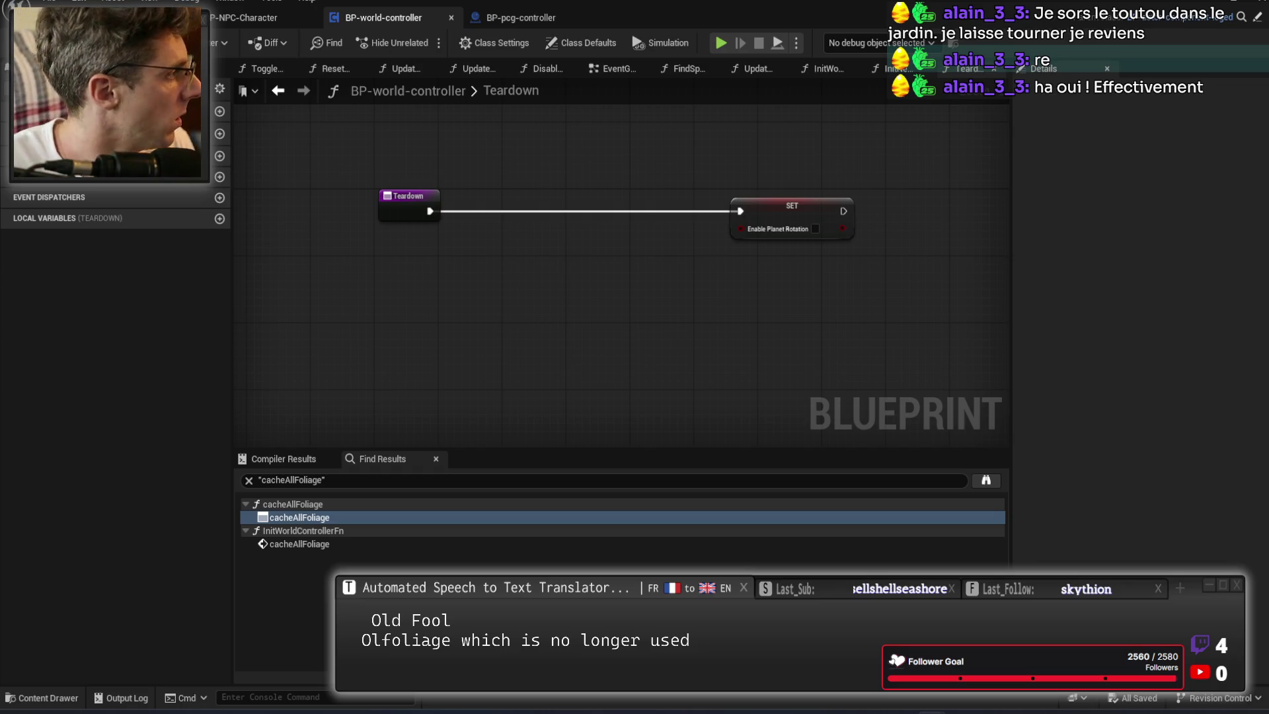
# Save all unsaved assets and open the InitWorldControllerFn function graph.
pyautogui.rightClick(418, 236)
pyautogui.click(366, 321)
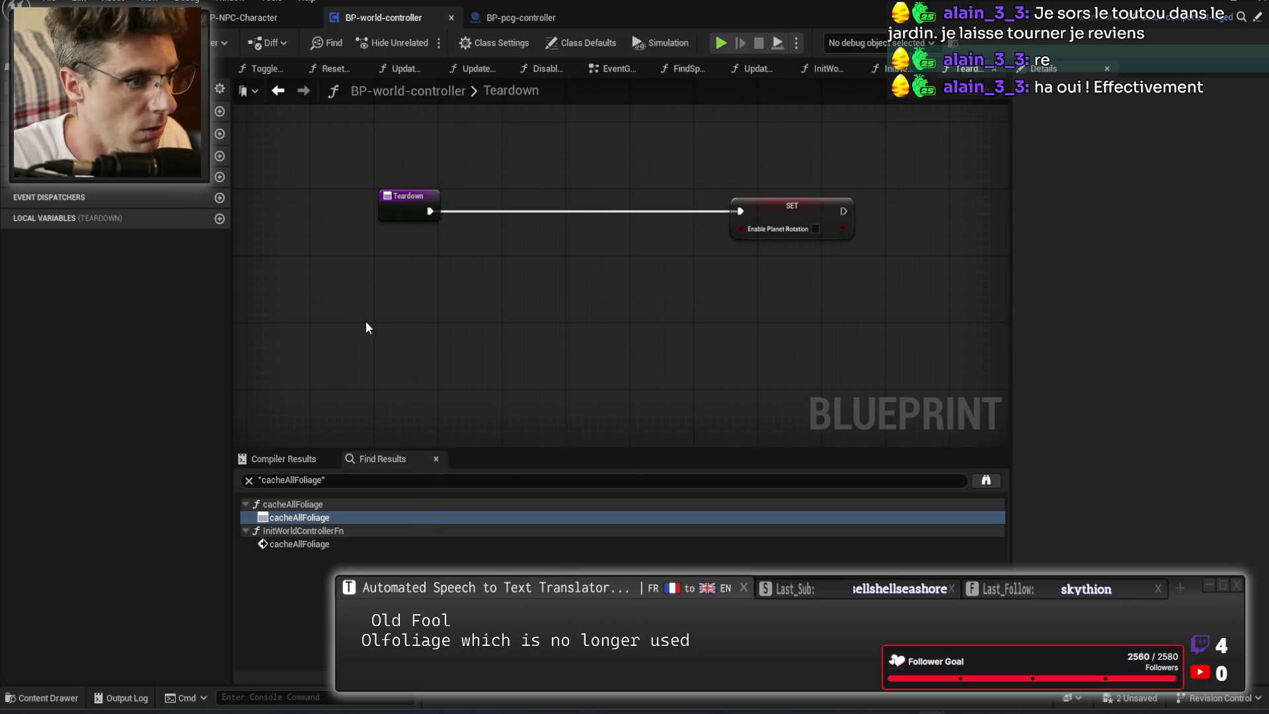
pyautogui.moveTo(366, 321); pyautogui.dragTo(439, 296)
pyautogui.hotkey('ctrl', 's')
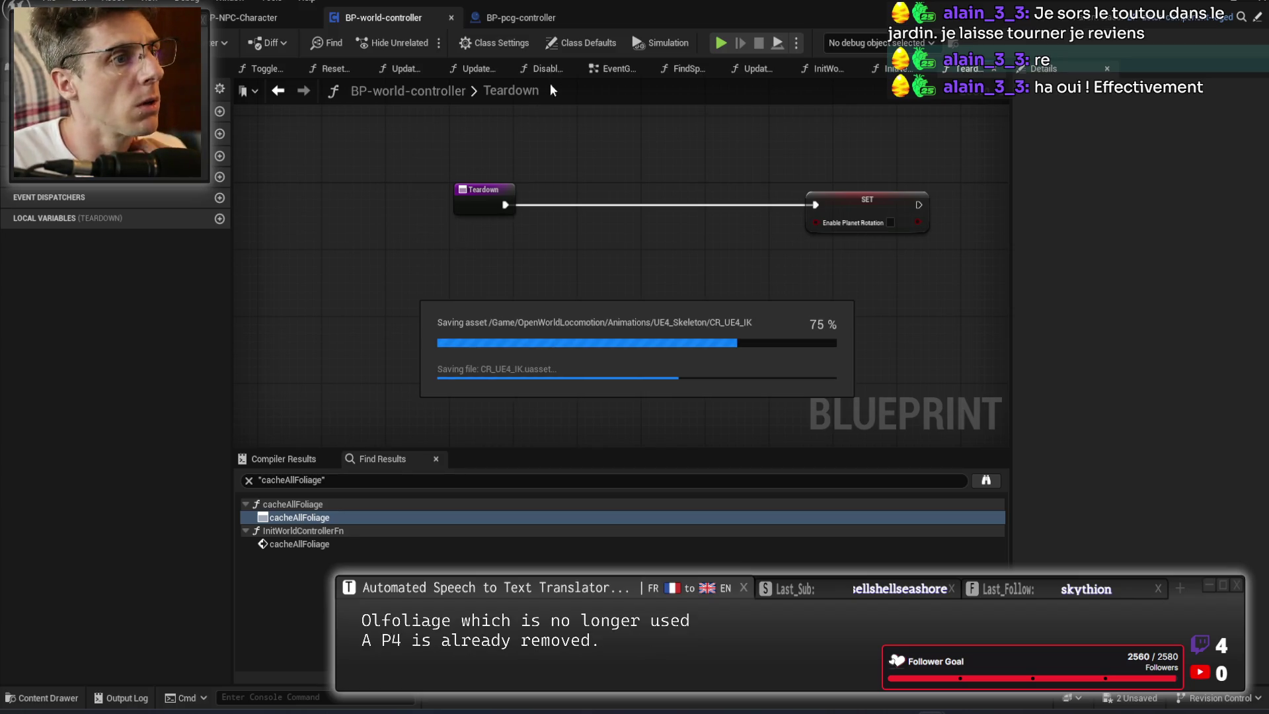
pyautogui.click(533, 18)
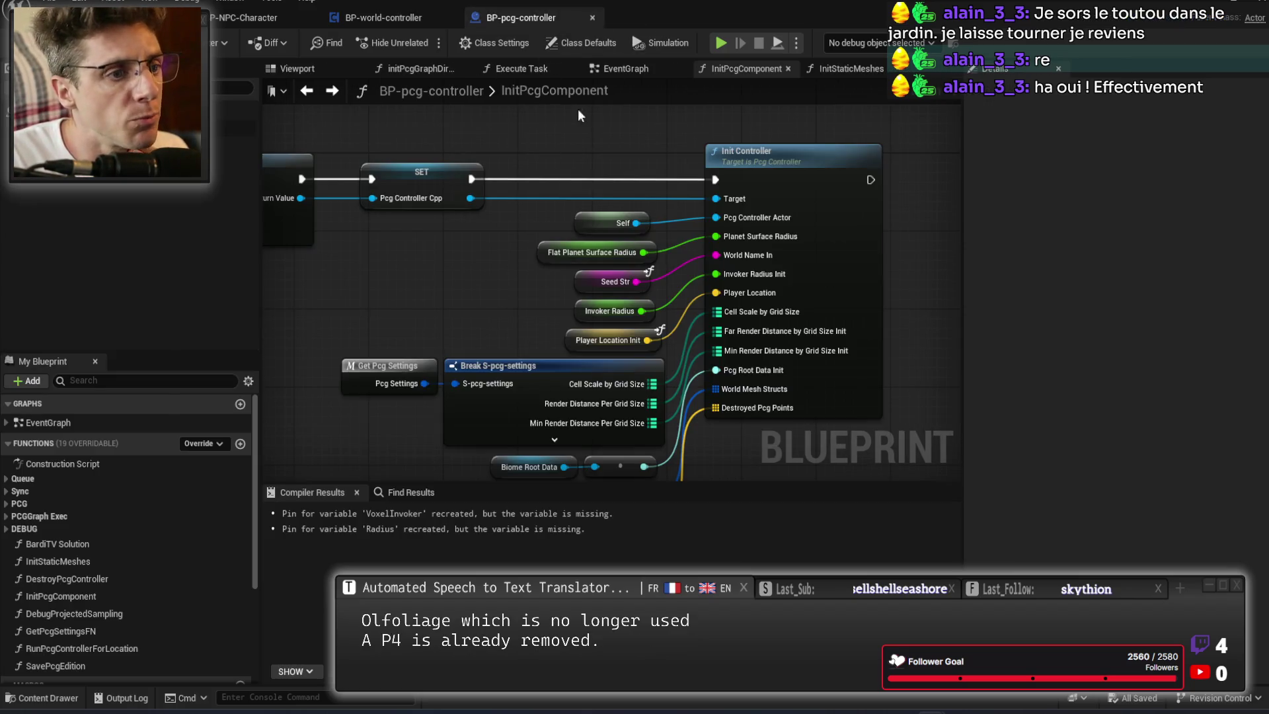
pyautogui.click(383, 17)
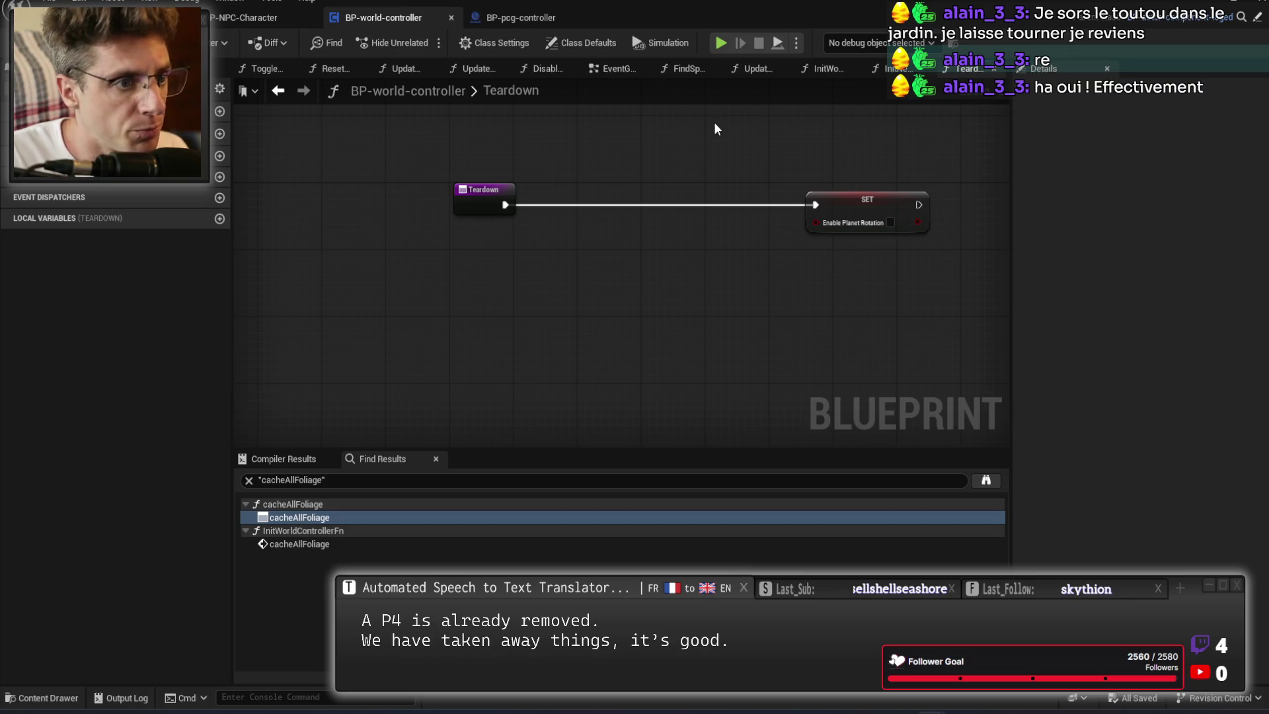
pyautogui.click(823, 67)
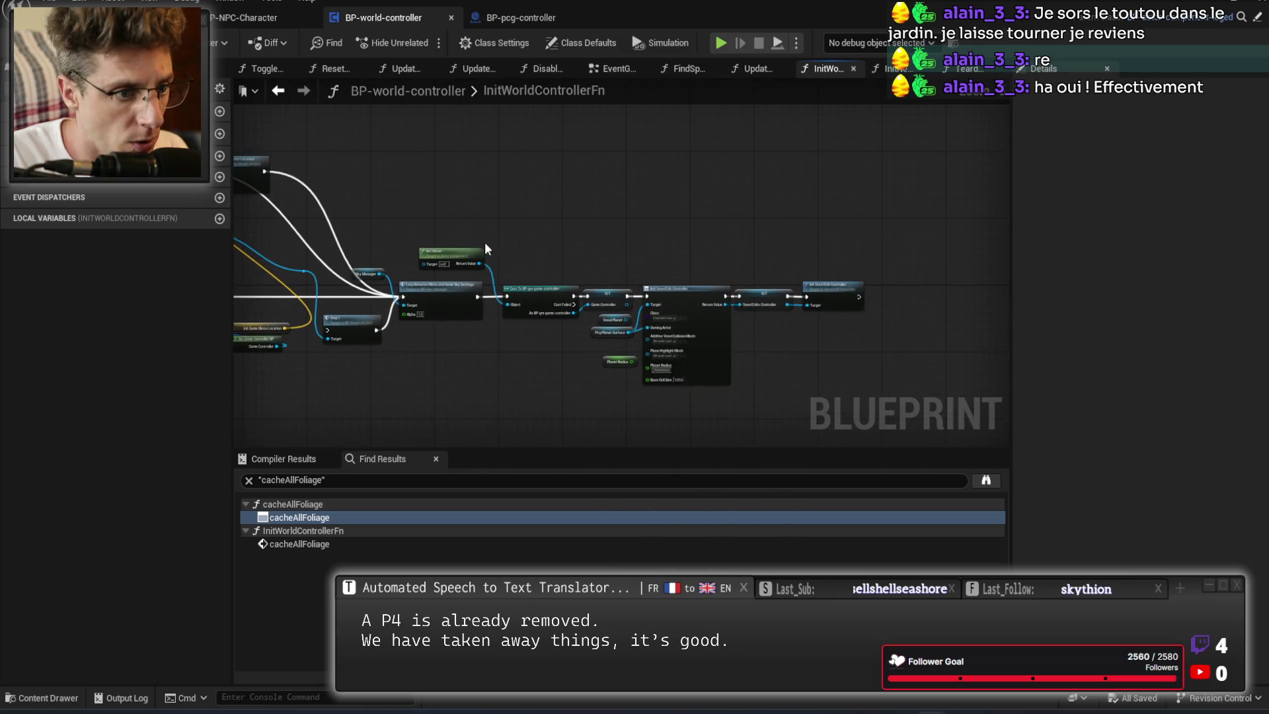
# Find every VoxelPlanet reference by name from the Voxel Planet SET node.
pyautogui.scroll(5, 580, 341)
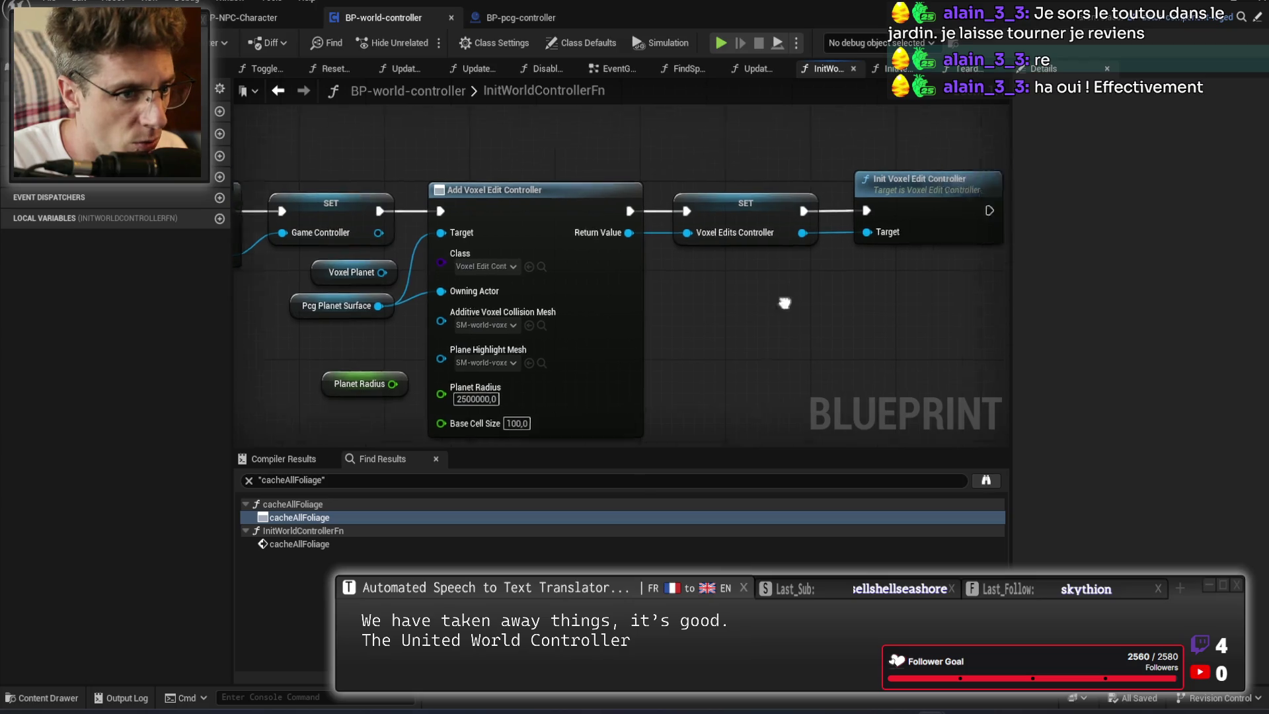
pyautogui.scroll(-2, 664, 319)
pyautogui.moveTo(664, 319)
pyautogui.mouseDown()
pyautogui.moveTo(586, 345)
pyautogui.moveTo(619, 371)
pyautogui.moveTo(810, 426)
pyautogui.moveTo(595, 403)
pyautogui.mouseUp()
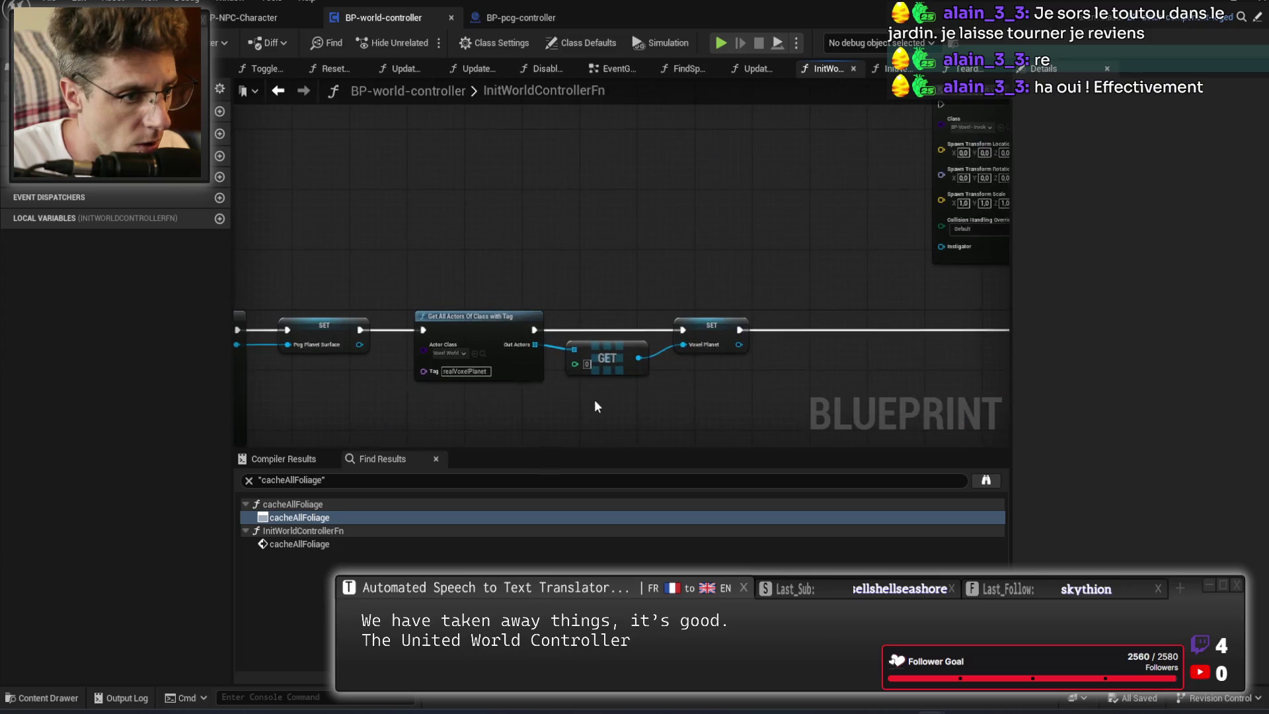
pyautogui.scroll(3, 720, 389)
pyautogui.rightClick(758, 295)
pyautogui.moveTo(859, 429)
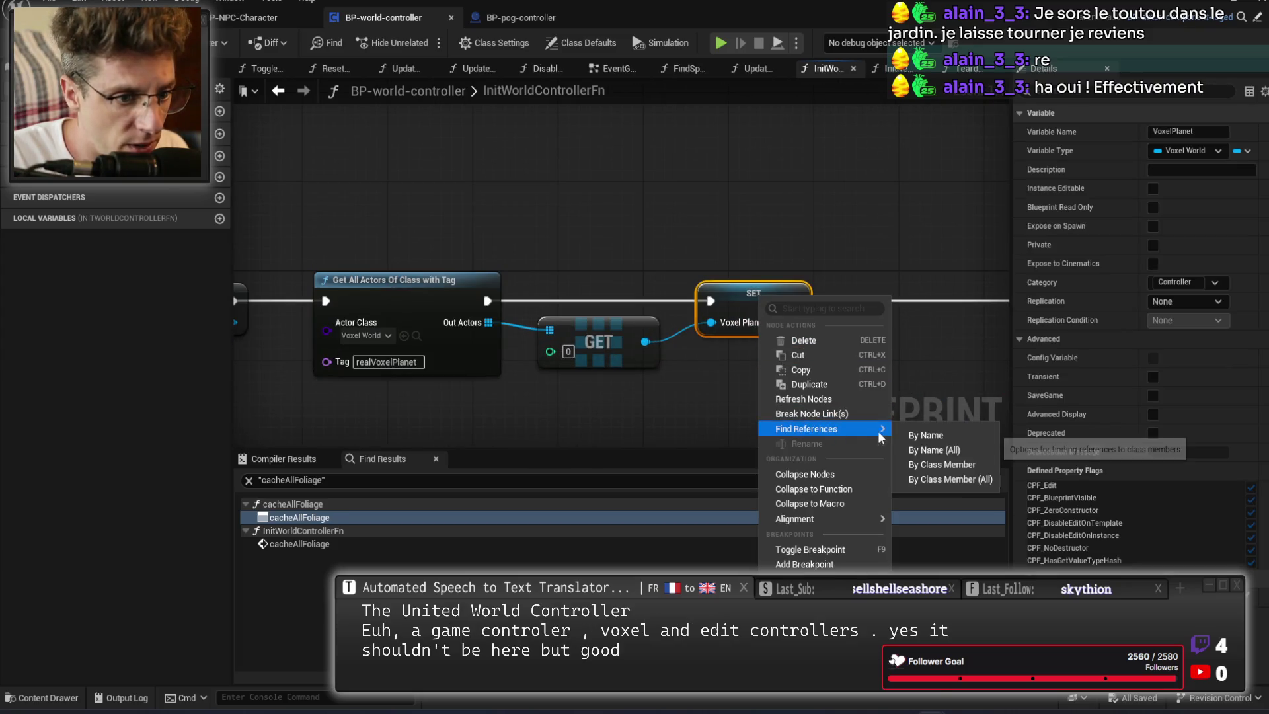
pyautogui.click(925, 438)
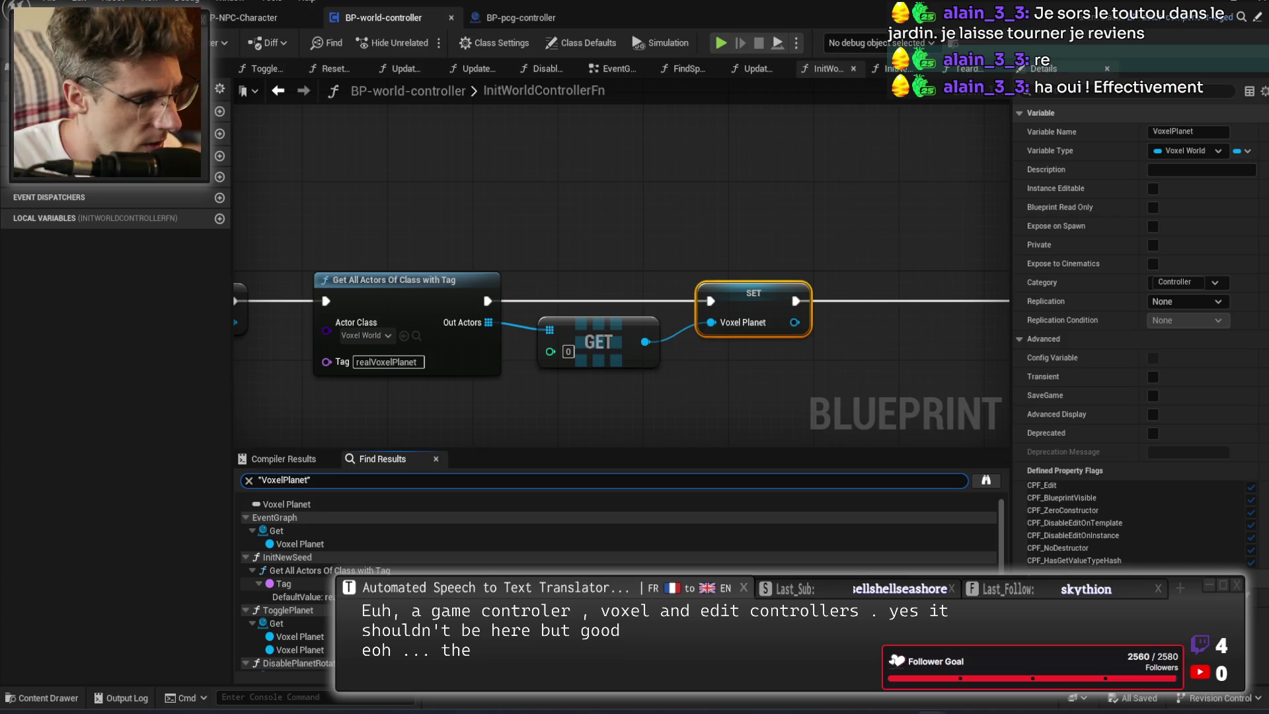
# Wire Planet Radius into Add Voxel Edit Controller and delete the unused Voxel Planet getter.
pyautogui.scroll(-2, 502, 552)
pyautogui.scroll(-4, 502, 551)
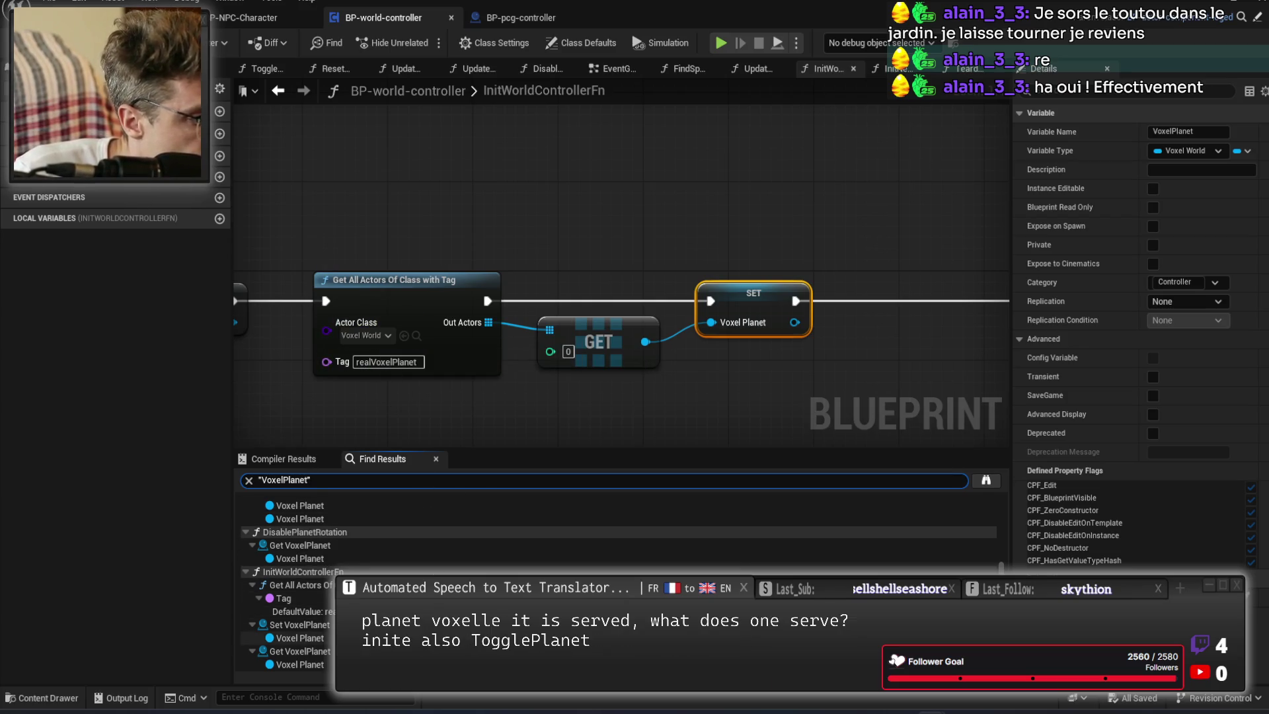
pyautogui.click(299, 638)
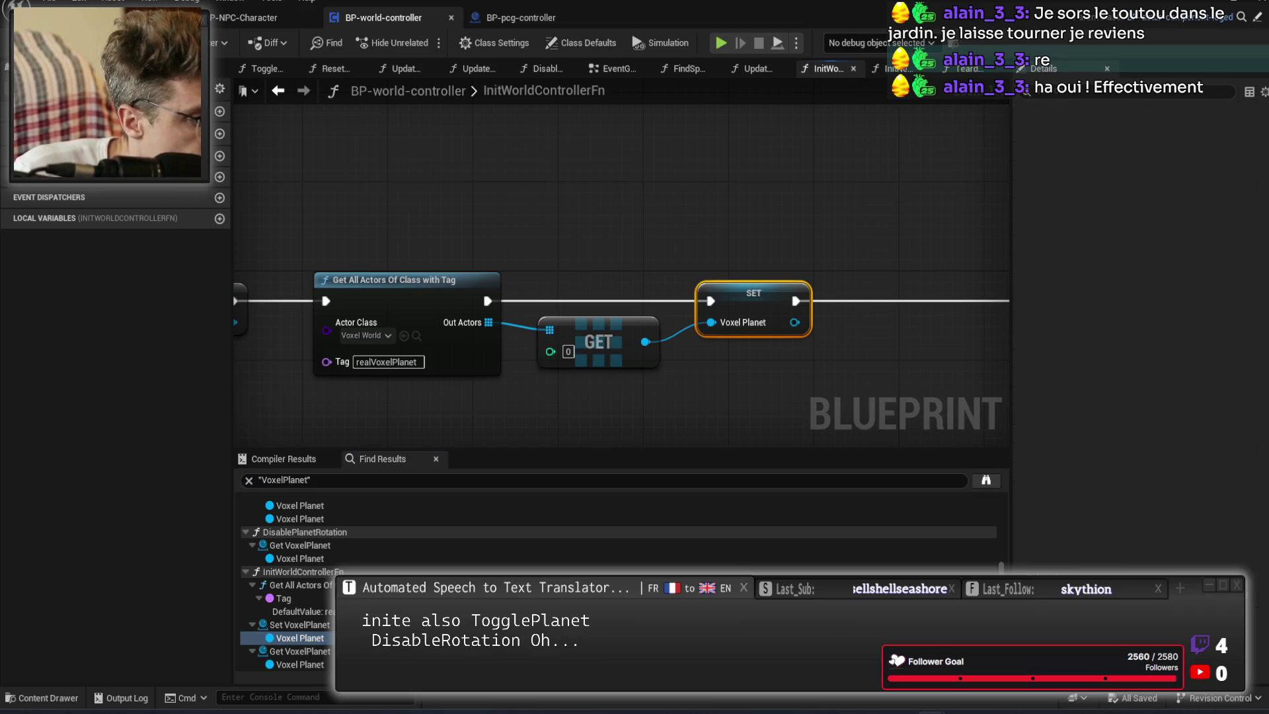
pyautogui.click(299, 664)
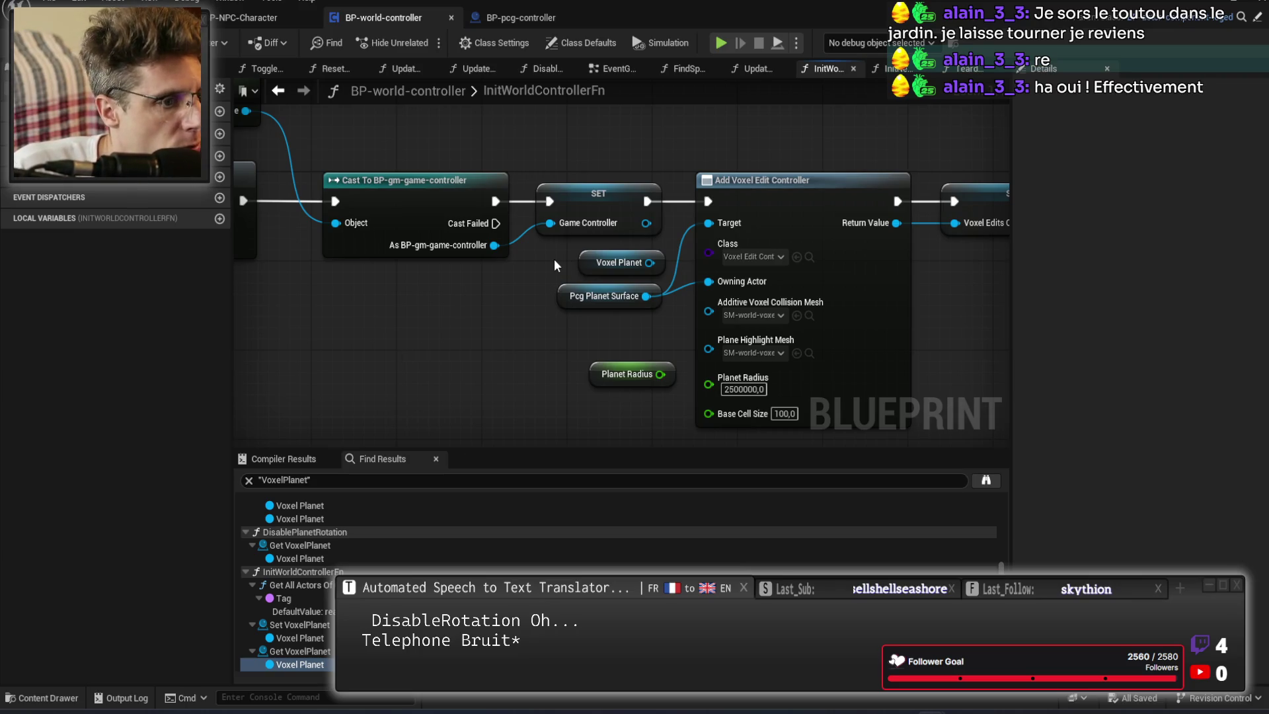
pyautogui.click(613, 264)
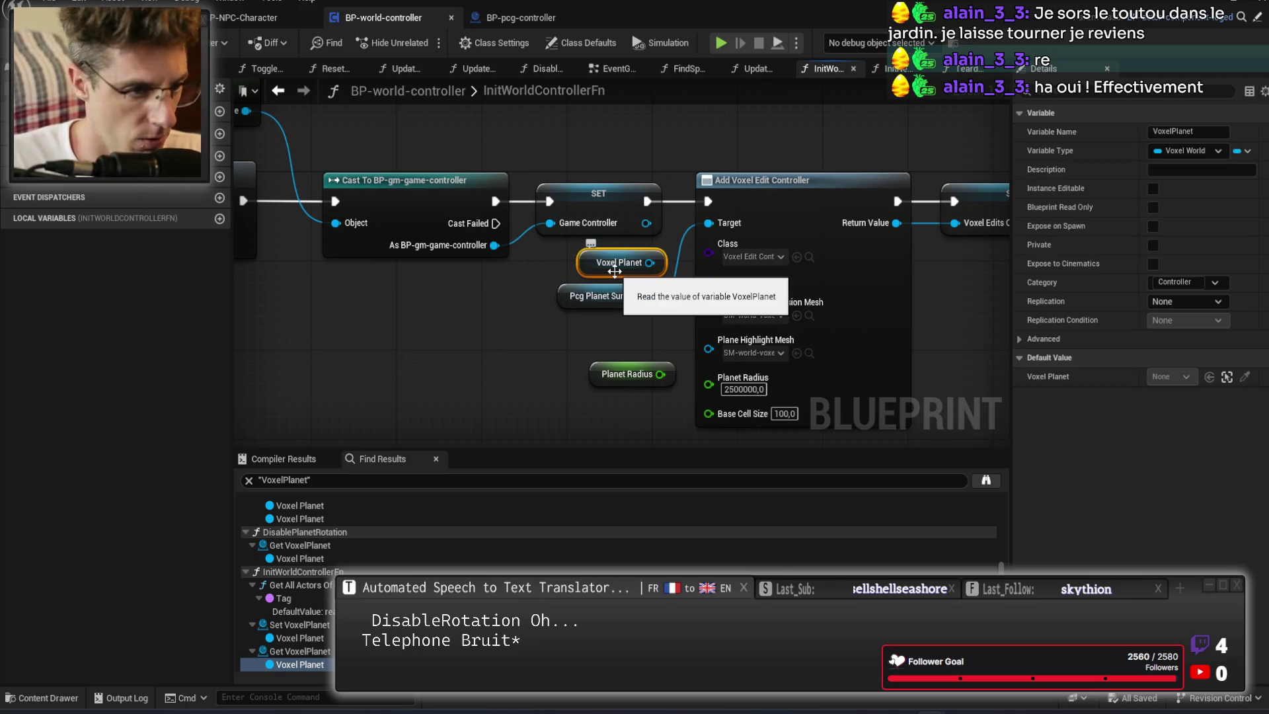
pyautogui.moveTo(553, 346)
pyautogui.mouseDown()
pyautogui.moveTo(661, 395)
pyautogui.moveTo(718, 390)
pyautogui.mouseUp()
pyautogui.click(539, 316)
pyautogui.click(597, 264)
pyautogui.press('Delete')
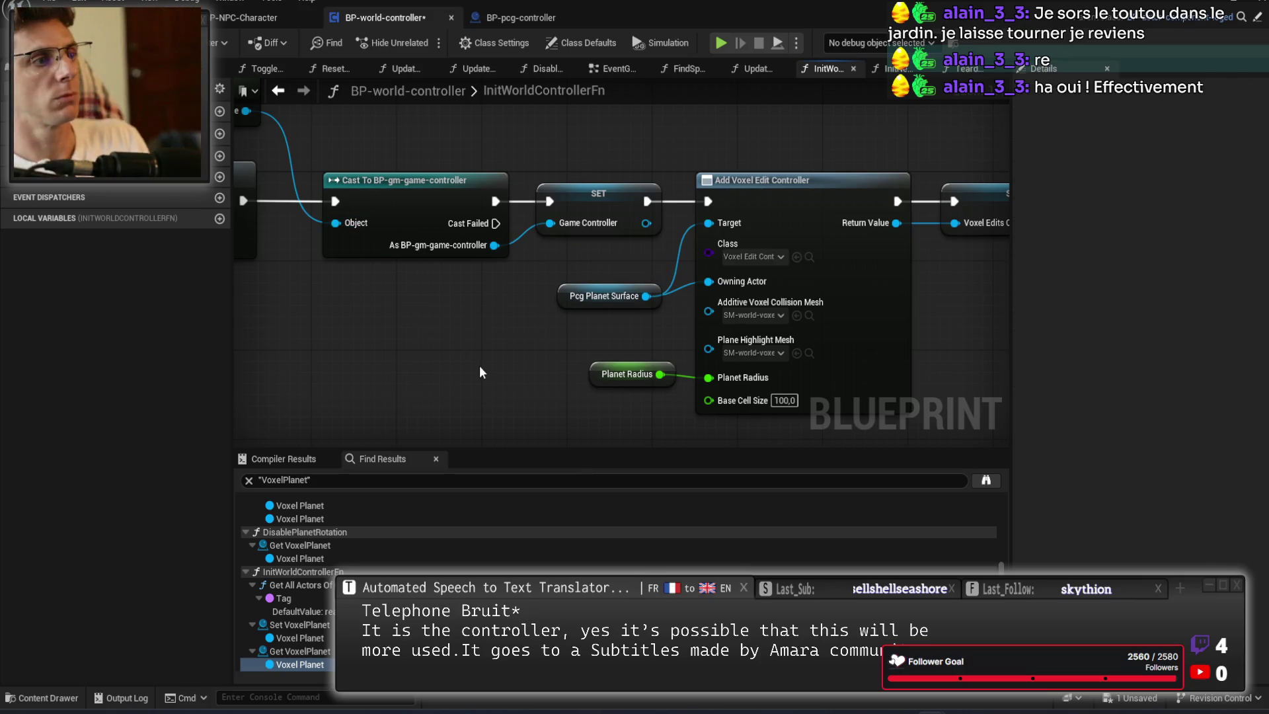
# Align the Get All Actors, GET and SET nodes and save the blueprint.
pyautogui.moveTo(478, 366); pyautogui.dragTo(511, 344)
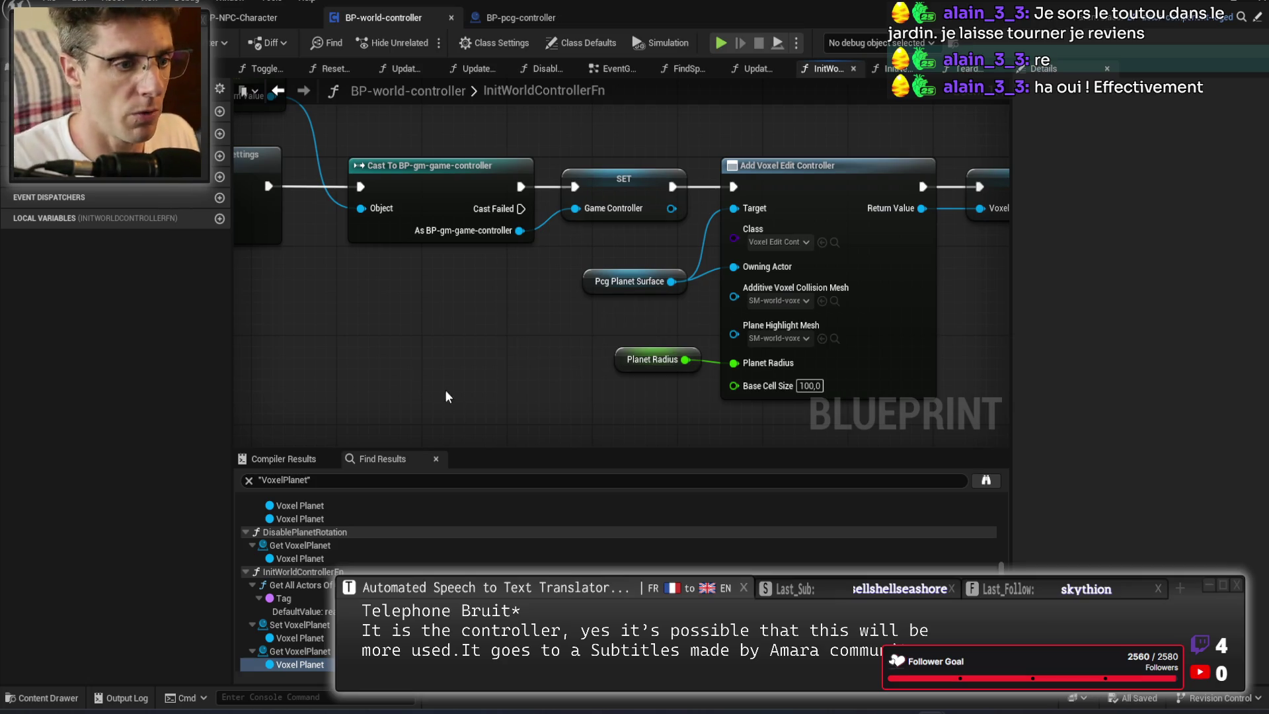
pyautogui.moveTo(489, 296)
pyautogui.mouseDown()
pyautogui.moveTo(712, 392)
pyautogui.moveTo(913, 354)
pyautogui.moveTo(768, 323)
pyautogui.mouseUp()
pyautogui.scroll(3, 768, 323)
pyautogui.moveTo(722, 277)
pyautogui.mouseDown()
pyautogui.moveTo(521, 275)
pyautogui.moveTo(909, 327)
pyautogui.moveTo(683, 252)
pyautogui.moveTo(660, 202)
pyautogui.mouseUp()
pyautogui.click(546, 335)
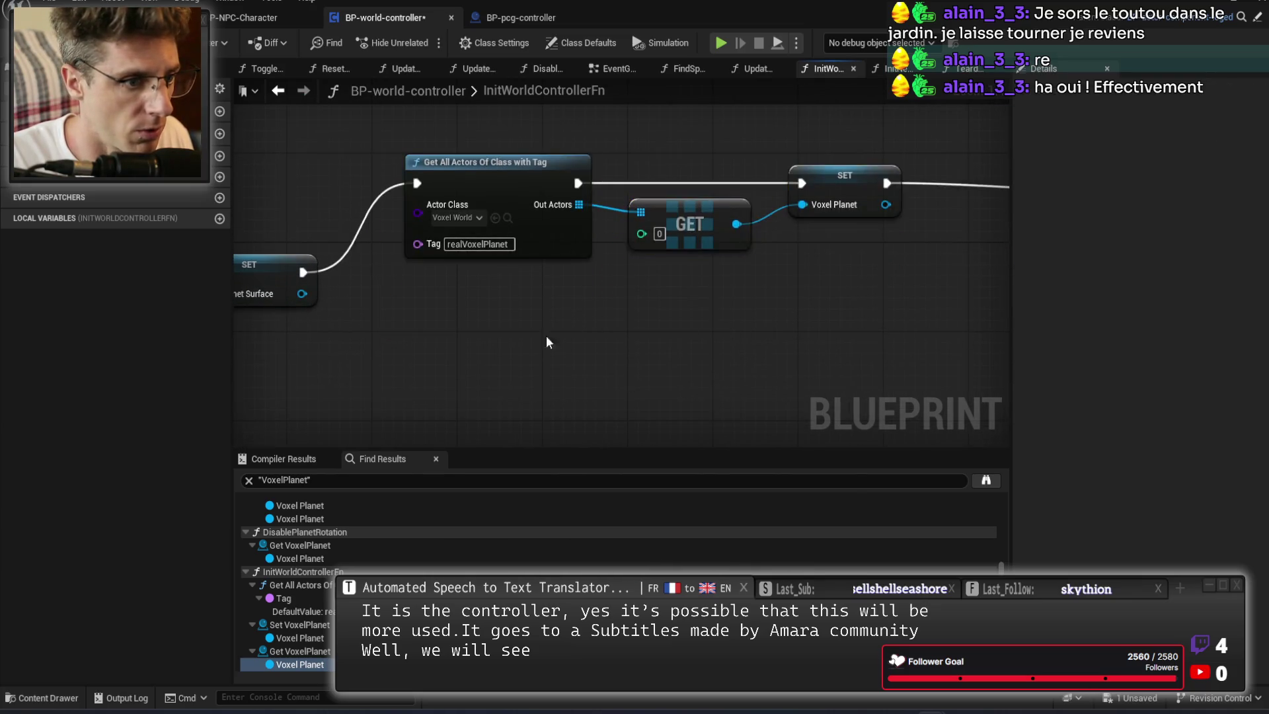
pyautogui.moveTo(526, 239)
pyautogui.mouseDown()
pyautogui.moveTo(917, 346)
pyautogui.moveTo(605, 309)
pyautogui.moveTo(481, 326)
pyautogui.mouseUp()
pyautogui.moveTo(703, 230); pyautogui.dragTo(852, 310)
pyautogui.moveTo(850, 258); pyautogui.dragTo(839, 346)
pyautogui.moveTo(846, 286)
pyautogui.mouseDown()
pyautogui.moveTo(626, 235)
pyautogui.moveTo(914, 224)
pyautogui.mouseUp()
pyautogui.hotkey('ctrl', 's')
pyautogui.scroll(-3, 753, 240)
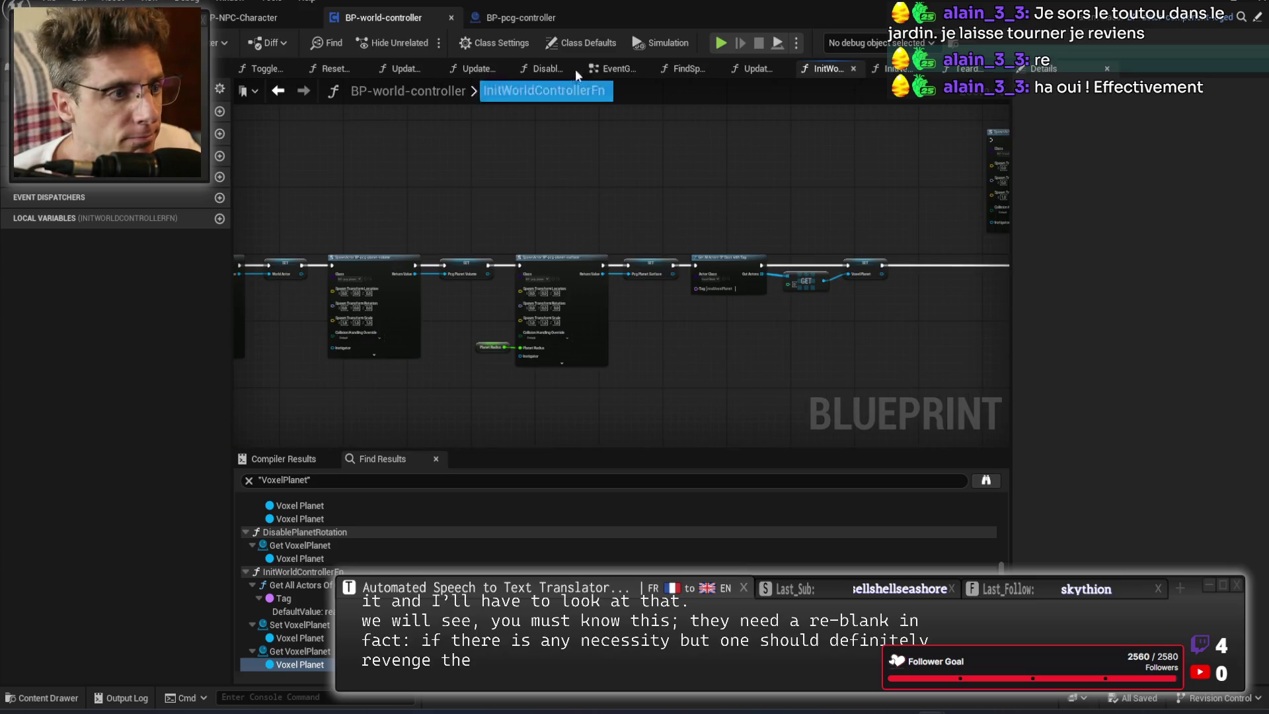
# Open the Execute Task function from BP-pcg-controller's event graph.
pyautogui.click(532, 17)
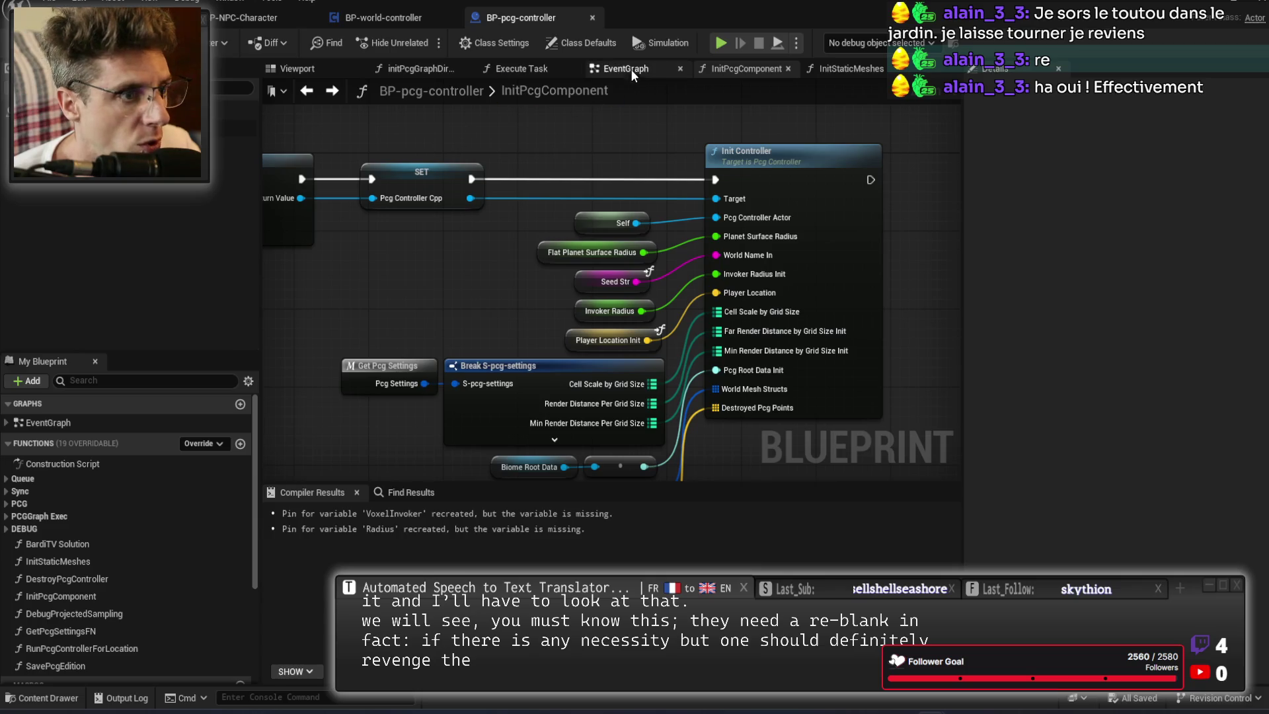
pyautogui.click(628, 69)
pyautogui.scroll(5, 503, 417)
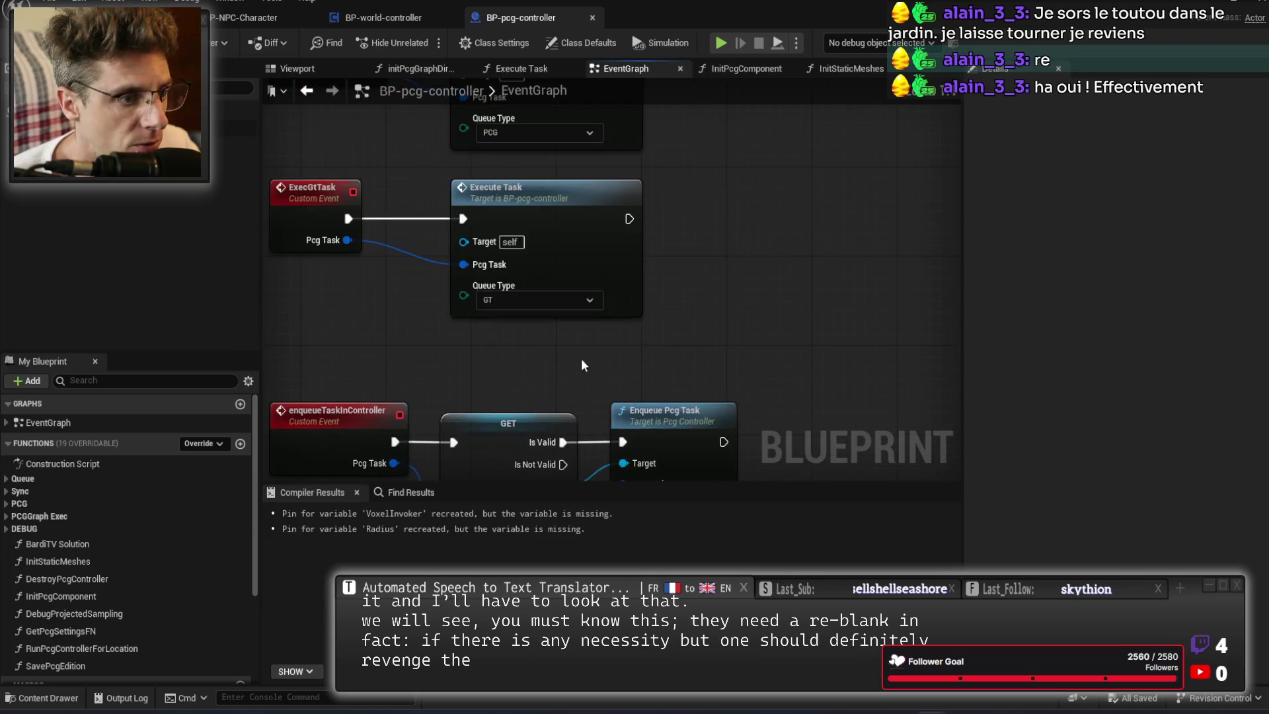
pyautogui.moveTo(692, 190); pyautogui.dragTo(813, 343)
pyautogui.moveTo(683, 358); pyautogui.dragTo(567, 286)
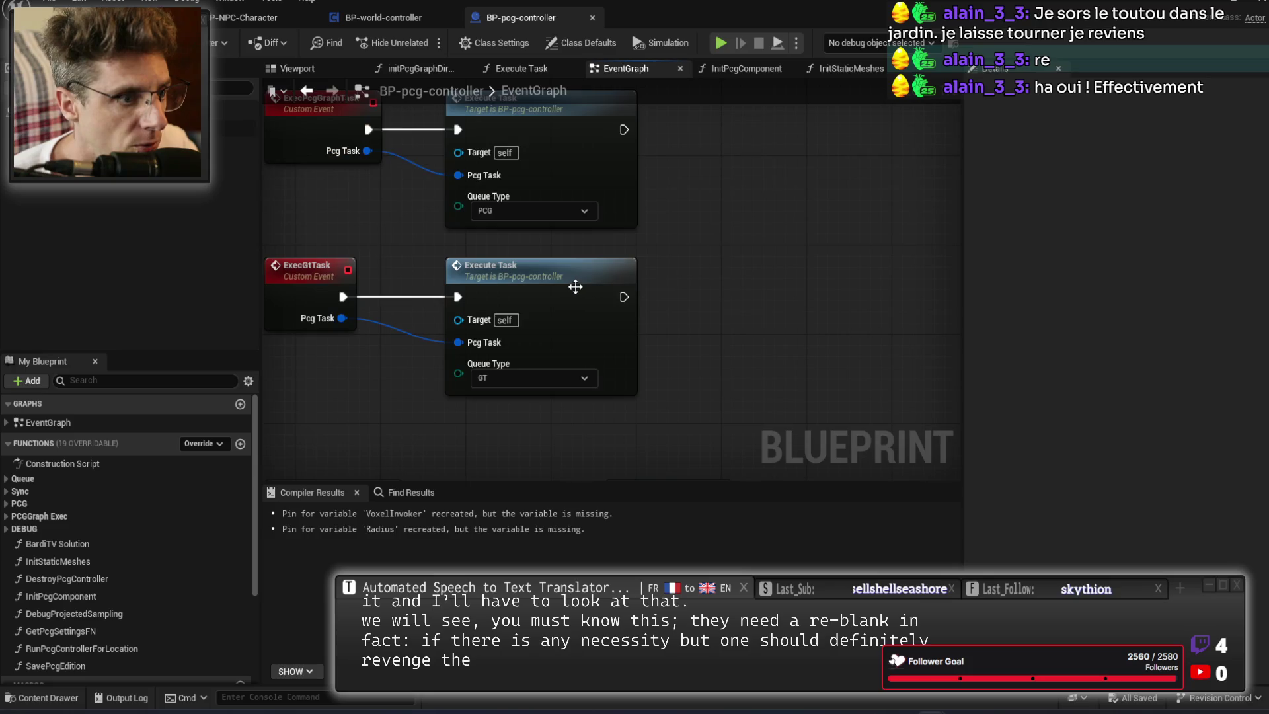
pyautogui.moveTo(594, 179); pyautogui.dragTo(601, 235)
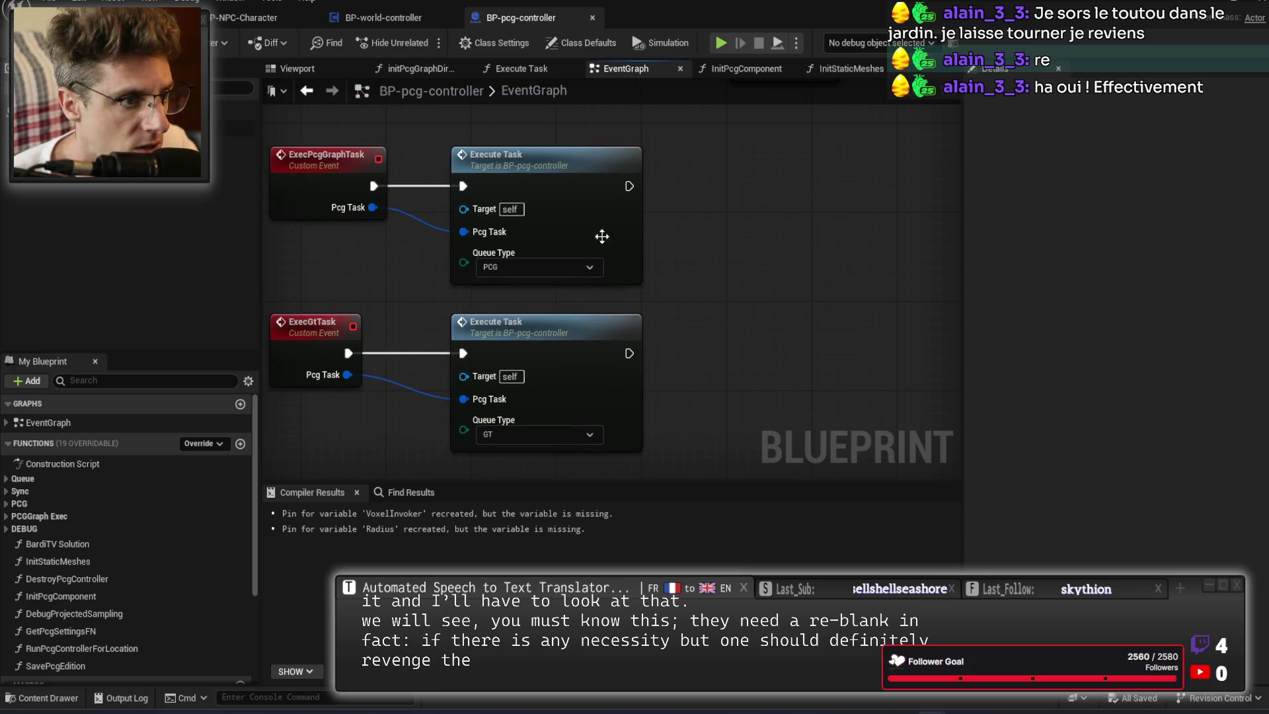
pyautogui.doubleClick(554, 189)
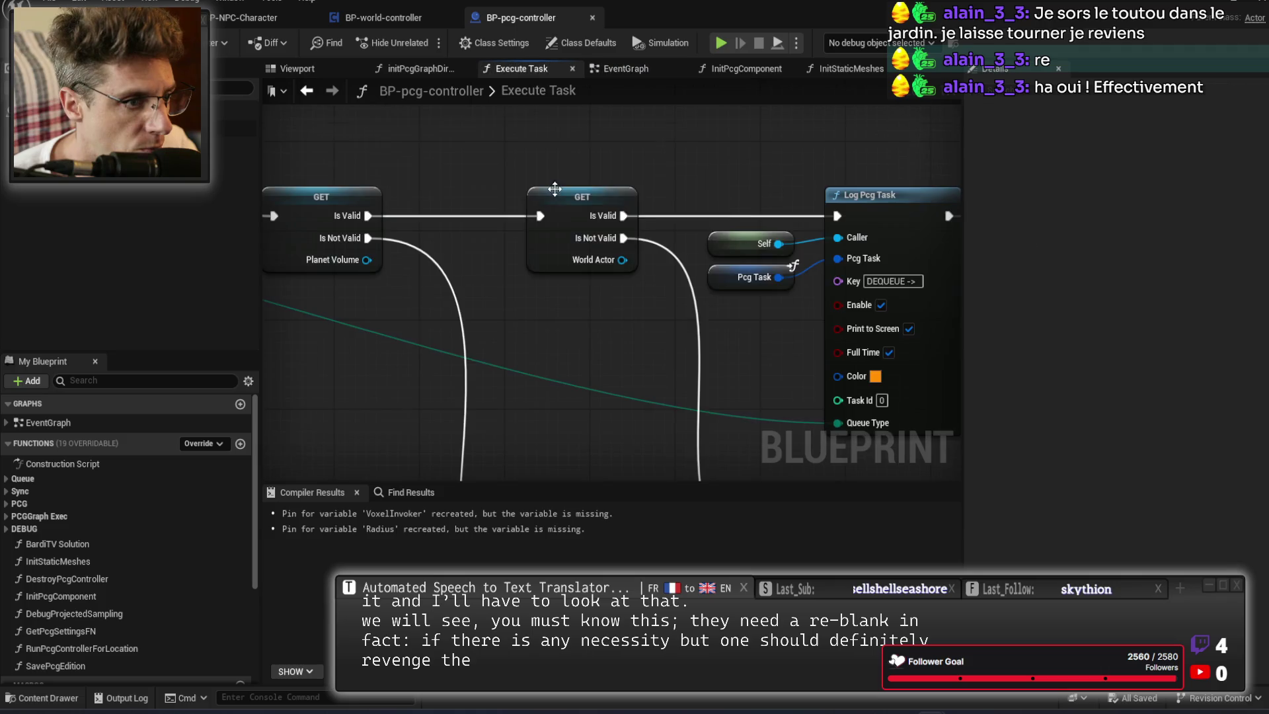
# Wire the Execute Task entry straight to GET, bypassing the debug Branch.
pyautogui.scroll(-3, 869, 247)
pyautogui.scroll(3, 869, 247)
pyautogui.scroll(-3, 624, 335)
pyautogui.moveTo(624, 335)
pyautogui.mouseDown()
pyautogui.moveTo(819, 339)
pyautogui.moveTo(558, 300)
pyautogui.mouseUp()
pyautogui.scroll(1, 597, 272)
pyautogui.scroll(1, 598, 273)
pyautogui.moveTo(653, 224)
pyautogui.mouseDown()
pyautogui.moveTo(691, 343)
pyautogui.moveTo(762, 354)
pyautogui.moveTo(725, 344)
pyautogui.mouseUp()
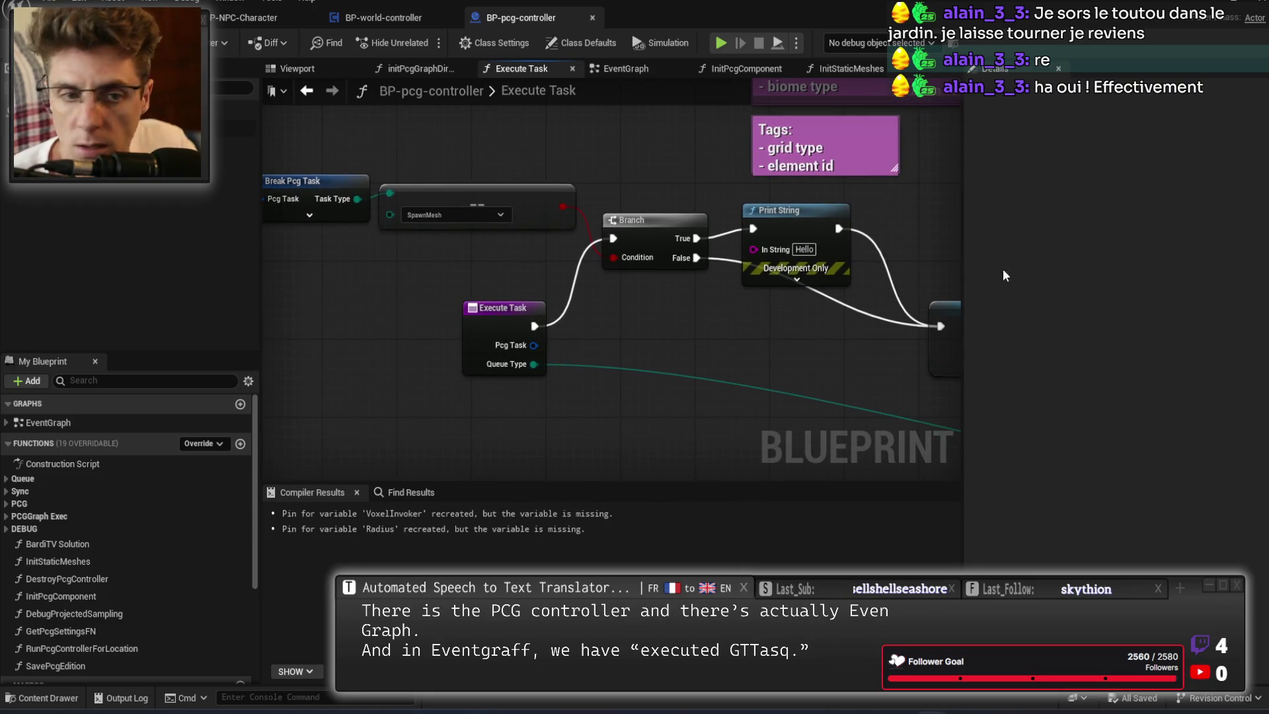
pyautogui.moveTo(560, 110)
pyautogui.mouseDown()
pyautogui.moveTo(522, 131)
pyautogui.moveTo(629, 185)
pyautogui.mouseUp()
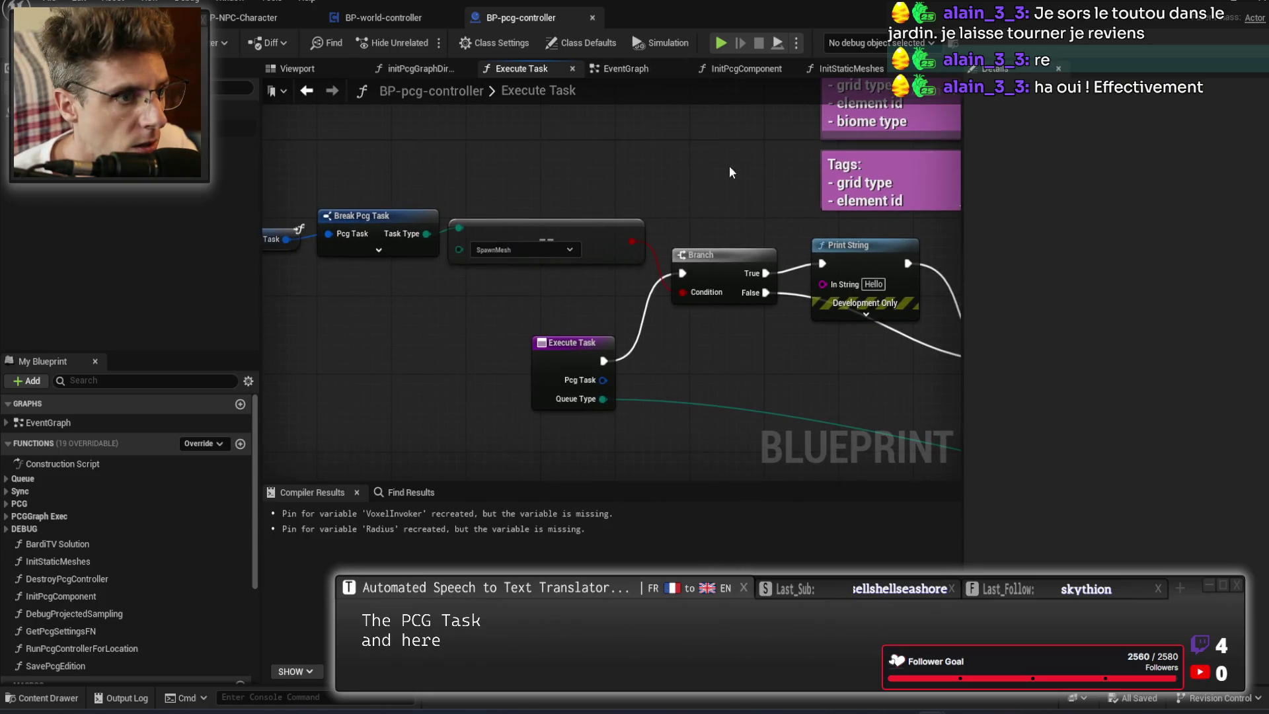
pyautogui.moveTo(729, 170); pyautogui.dragTo(537, 105)
pyautogui.moveTo(633, 308)
pyautogui.mouseDown()
pyautogui.moveTo(490, 252)
pyautogui.moveTo(524, 292)
pyautogui.moveTo(576, 311)
pyautogui.moveTo(524, 298)
pyautogui.mouseUp()
pyautogui.moveTo(416, 298); pyautogui.dragTo(822, 297)
# Delete the Branch, Print String and Break Pcg Task debug nodes and move the entry beside GET.
pyautogui.moveTo(771, 195)
pyautogui.mouseDown()
pyautogui.moveTo(441, 246)
pyautogui.moveTo(494, 244)
pyautogui.mouseUp()
pyautogui.press('Delete')
pyautogui.moveTo(539, 179)
pyautogui.mouseDown()
pyautogui.moveTo(740, 275)
pyautogui.moveTo(876, 310)
pyautogui.mouseUp()
pyautogui.moveTo(350, 261); pyautogui.dragTo(754, 350)
pyautogui.press('Delete')
pyautogui.moveTo(835, 410); pyautogui.dragTo(387, 294)
pyautogui.moveTo(298, 295)
pyautogui.mouseDown()
pyautogui.moveTo(634, 300)
pyautogui.moveTo(264, 144)
pyautogui.mouseUp()
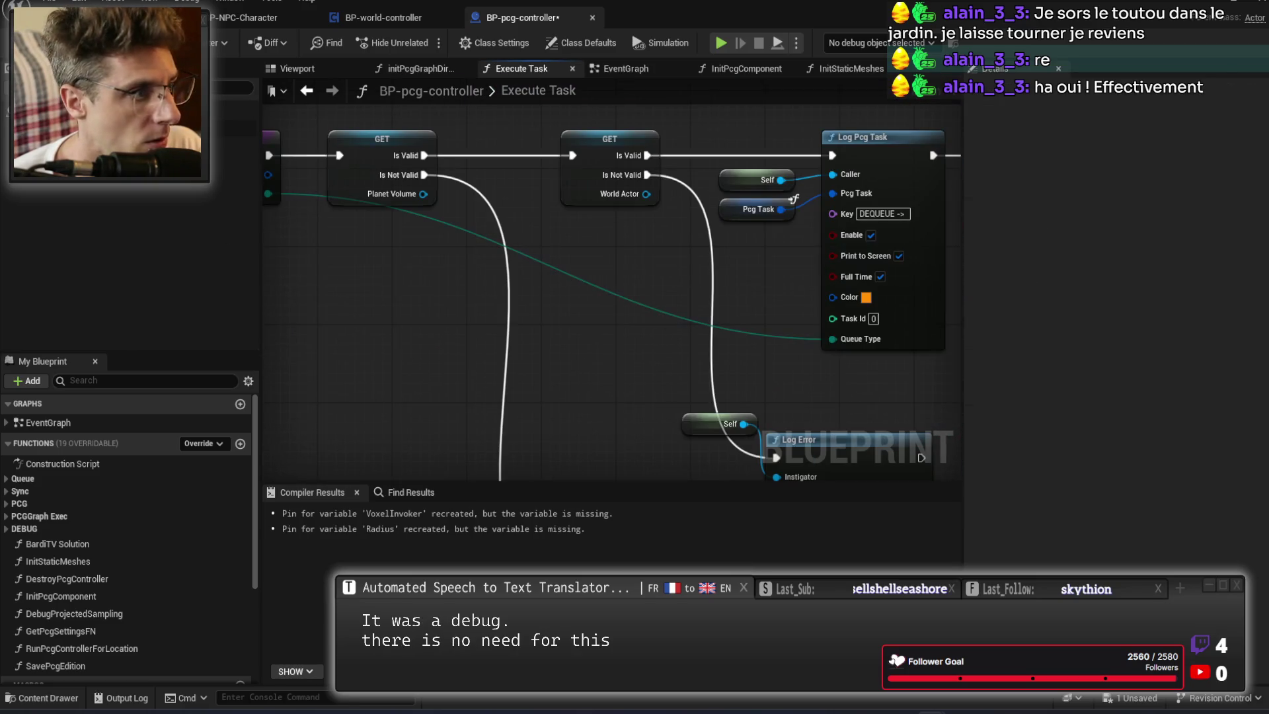
# Compile BP-pcg-controller with F7 and review the error nodes and deterministic sampling call.
pyautogui.press('F7')
pyautogui.scroll(-5, 641, 291)
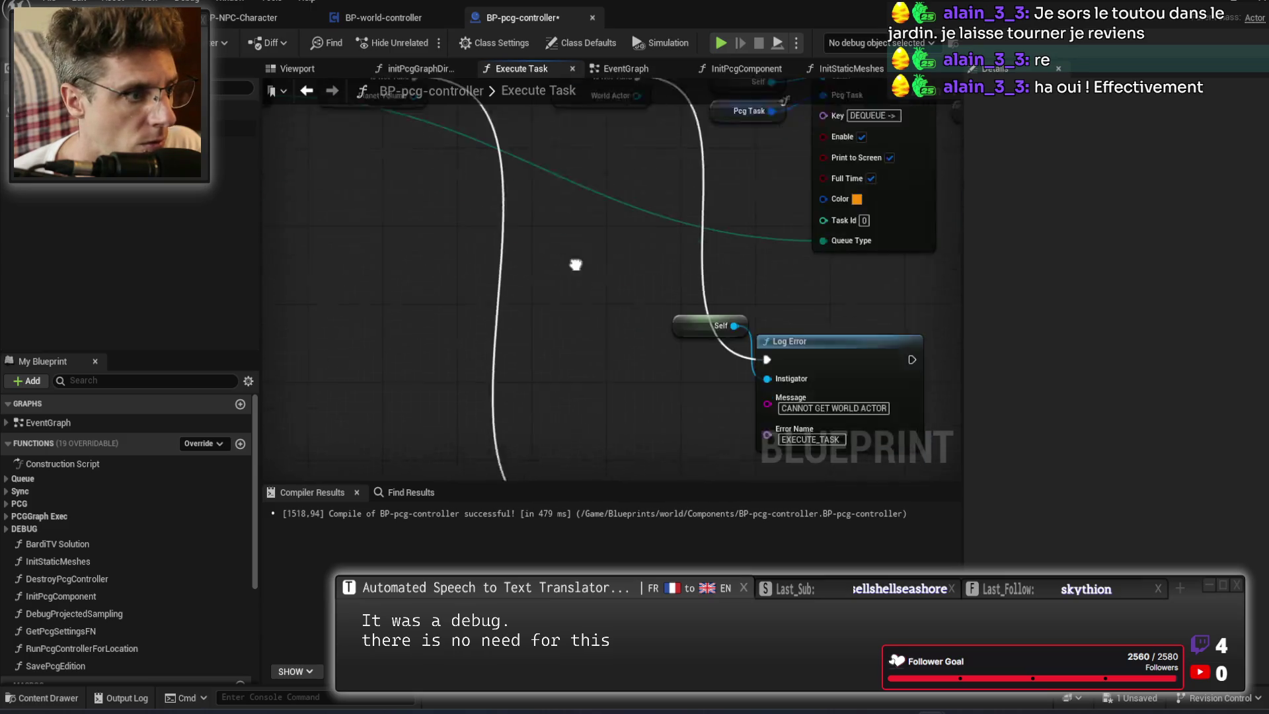
pyautogui.scroll(2, 574, 278)
pyautogui.moveTo(620, 390)
pyautogui.mouseDown()
pyautogui.moveTo(513, 260)
pyautogui.moveTo(552, 286)
pyautogui.mouseUp()
pyautogui.scroll(3, 551, 285)
pyautogui.moveTo(775, 356)
pyautogui.mouseDown()
pyautogui.moveTo(575, 339)
pyautogui.moveTo(574, 243)
pyautogui.moveTo(703, 300)
pyautogui.moveTo(575, 330)
pyautogui.mouseUp()
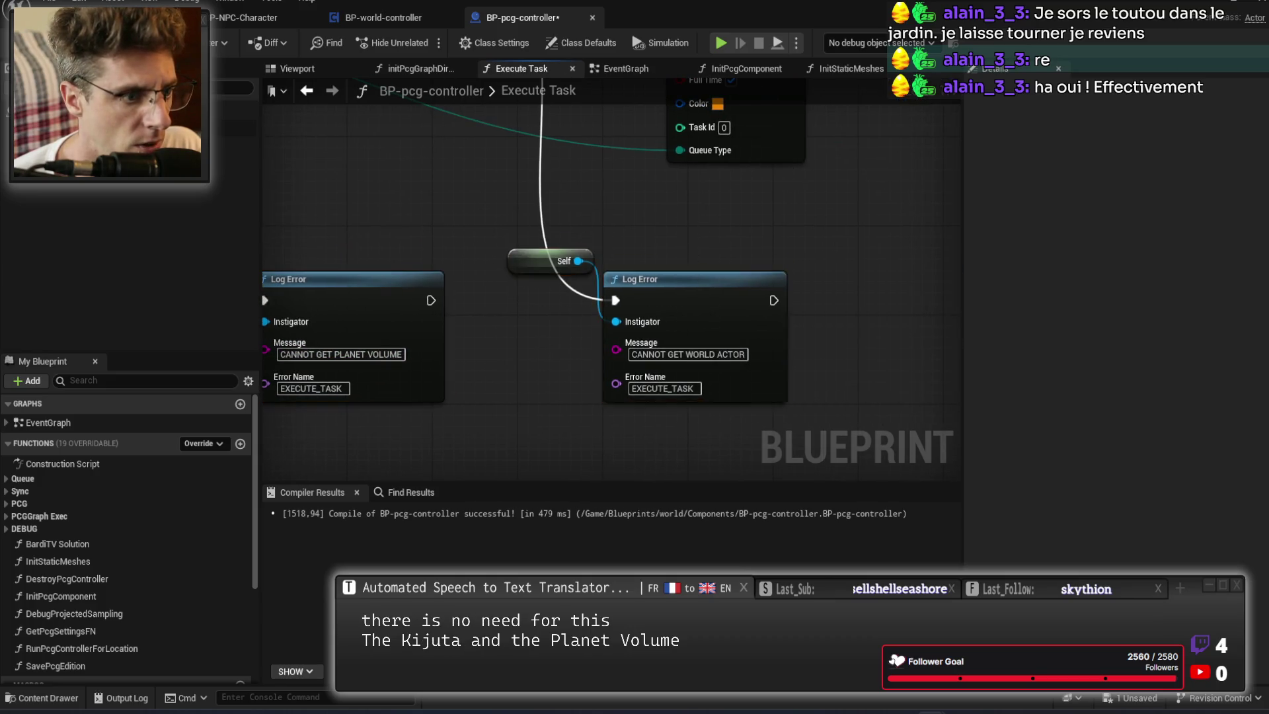
pyautogui.scroll(-2, 648, 272)
pyautogui.moveTo(648, 279)
pyautogui.mouseDown()
pyautogui.moveTo(607, 308)
pyautogui.moveTo(524, 263)
pyautogui.mouseUp()
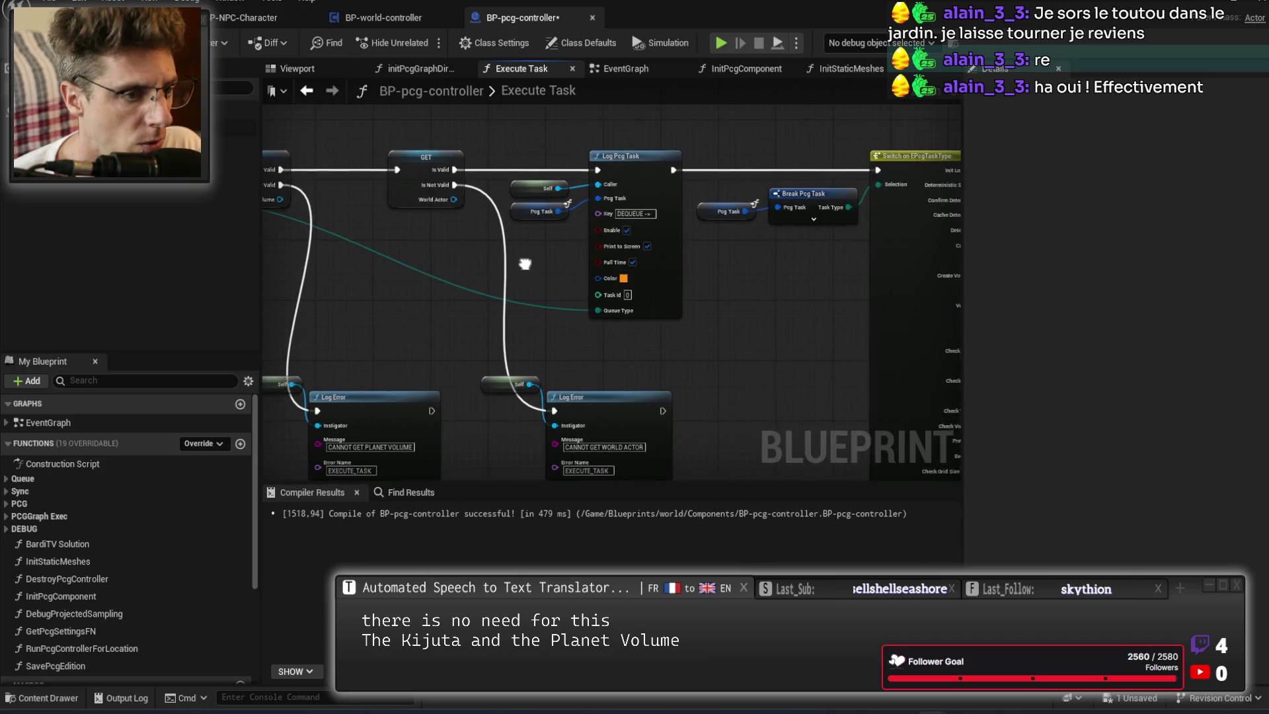
pyautogui.scroll(2, 567, 286)
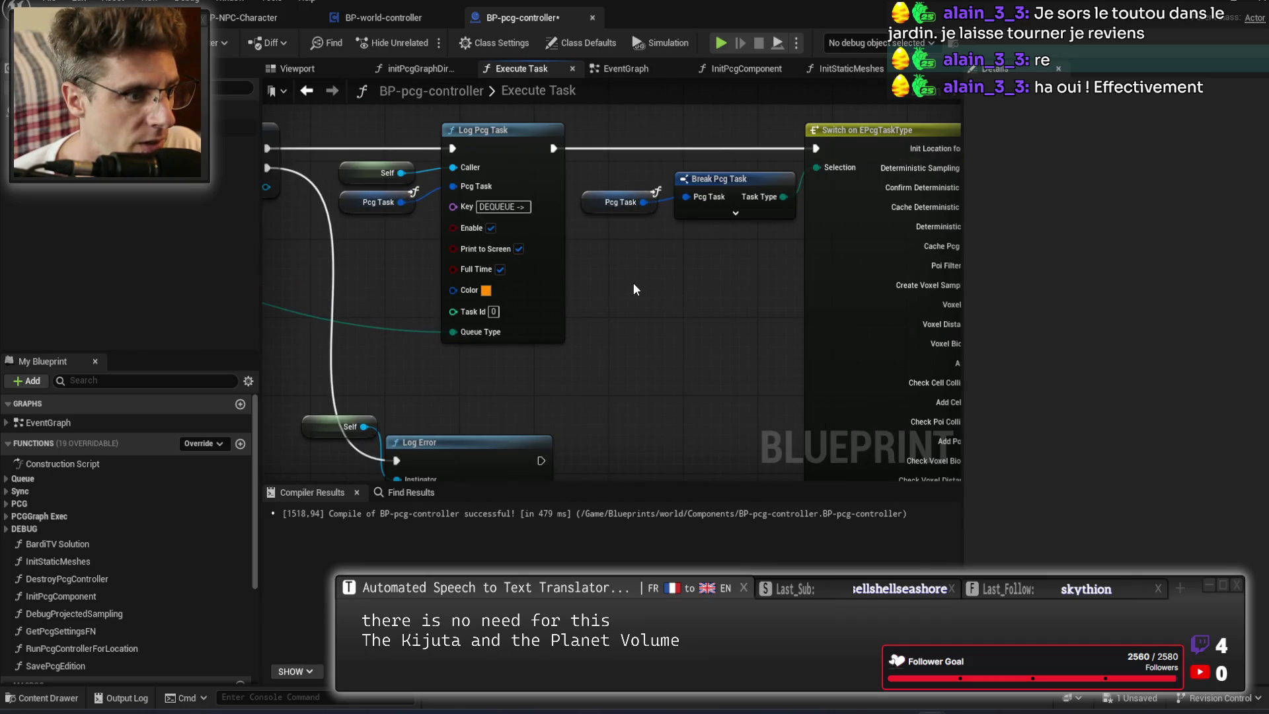
pyautogui.moveTo(650, 279)
pyautogui.mouseDown()
pyautogui.moveTo(618, 284)
pyautogui.moveTo(627, 272)
pyautogui.mouseUp()
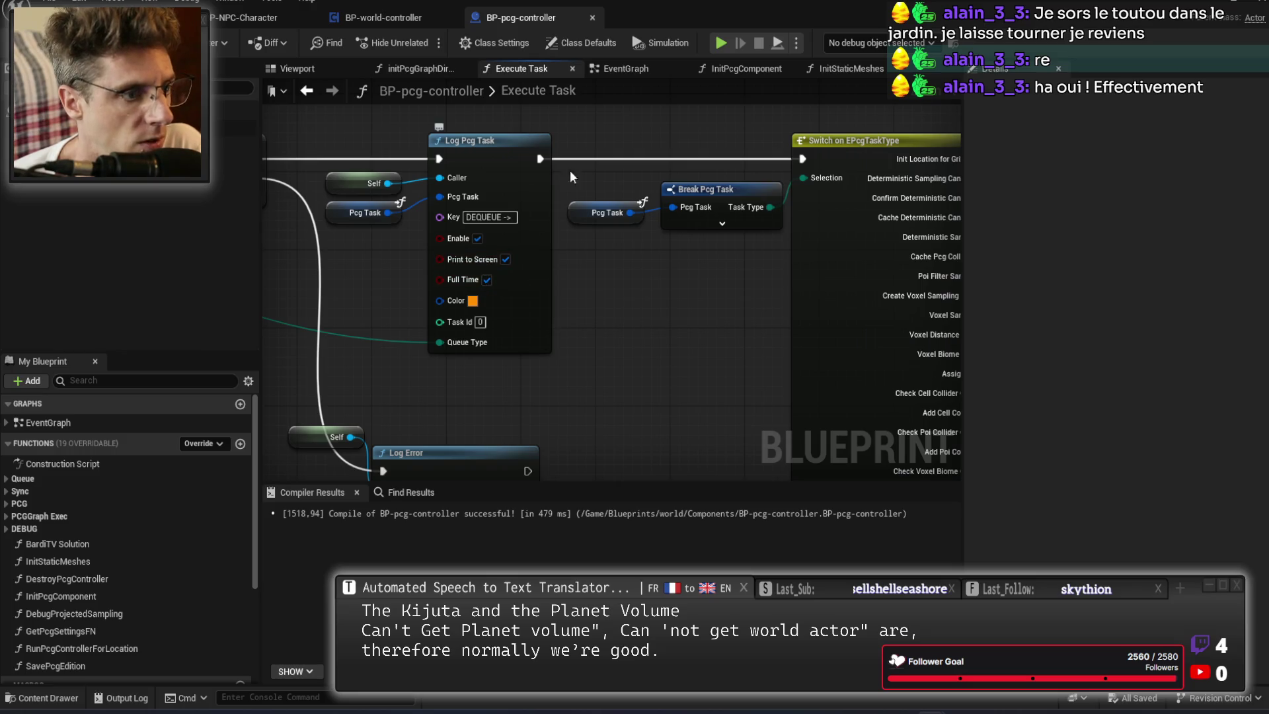
pyautogui.moveTo(951, 297); pyautogui.dragTo(588, 308)
pyautogui.moveTo(743, 310); pyautogui.dragTo(588, 392)
# In executePcgDeterministicSampling, put an F9 breakpoint on Configure Deterministic Pcg Graph.
pyautogui.doubleClick(779, 200)
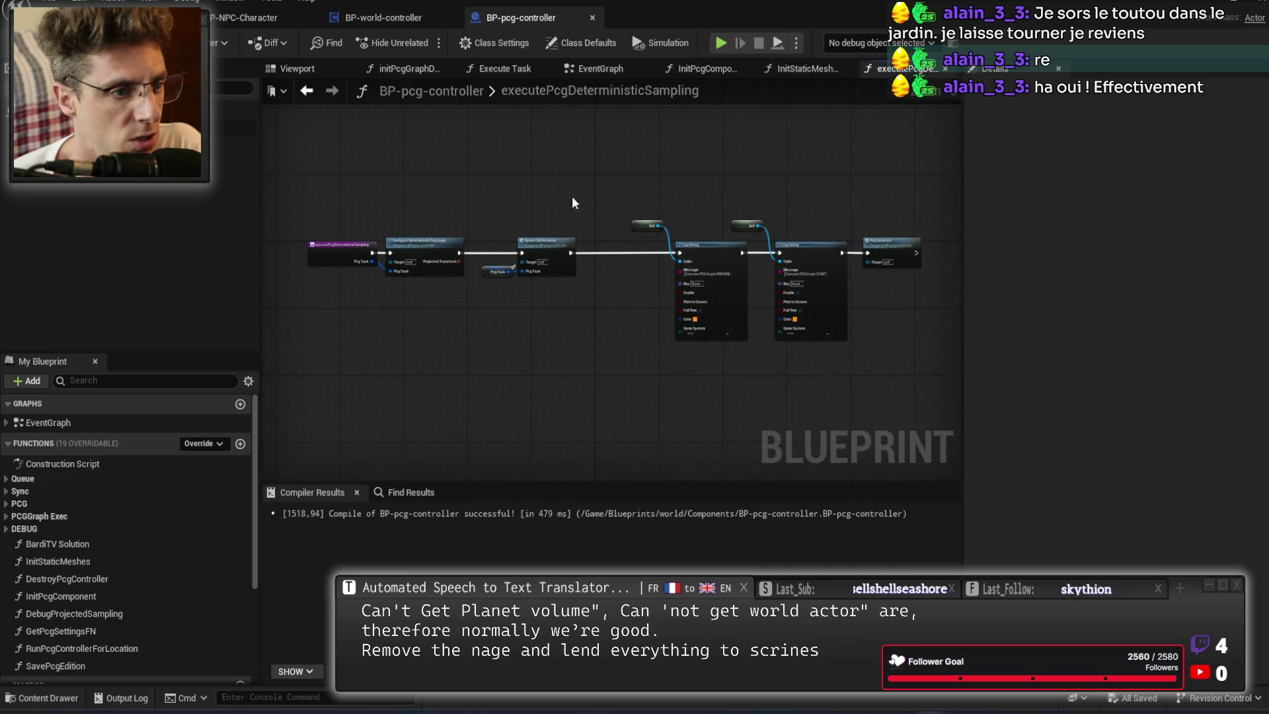
pyautogui.scroll(3, 414, 255)
pyautogui.moveTo(545, 387); pyautogui.dragTo(610, 377)
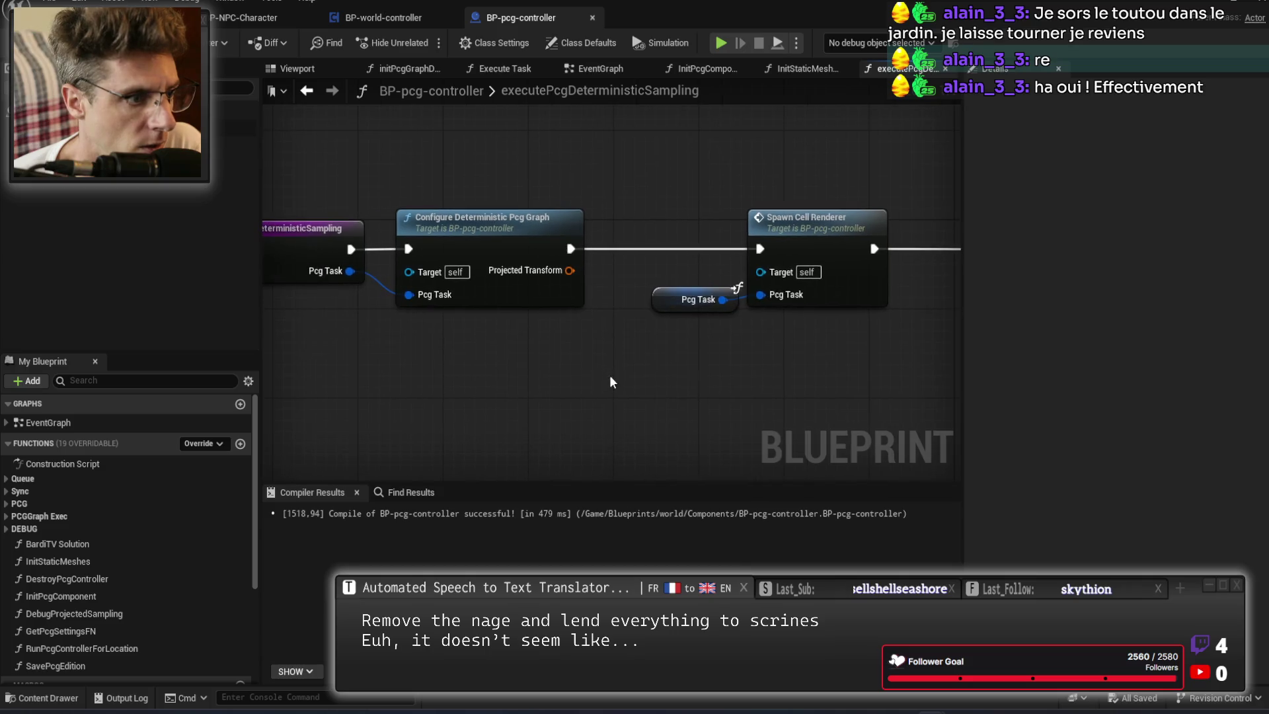
pyautogui.click(522, 258)
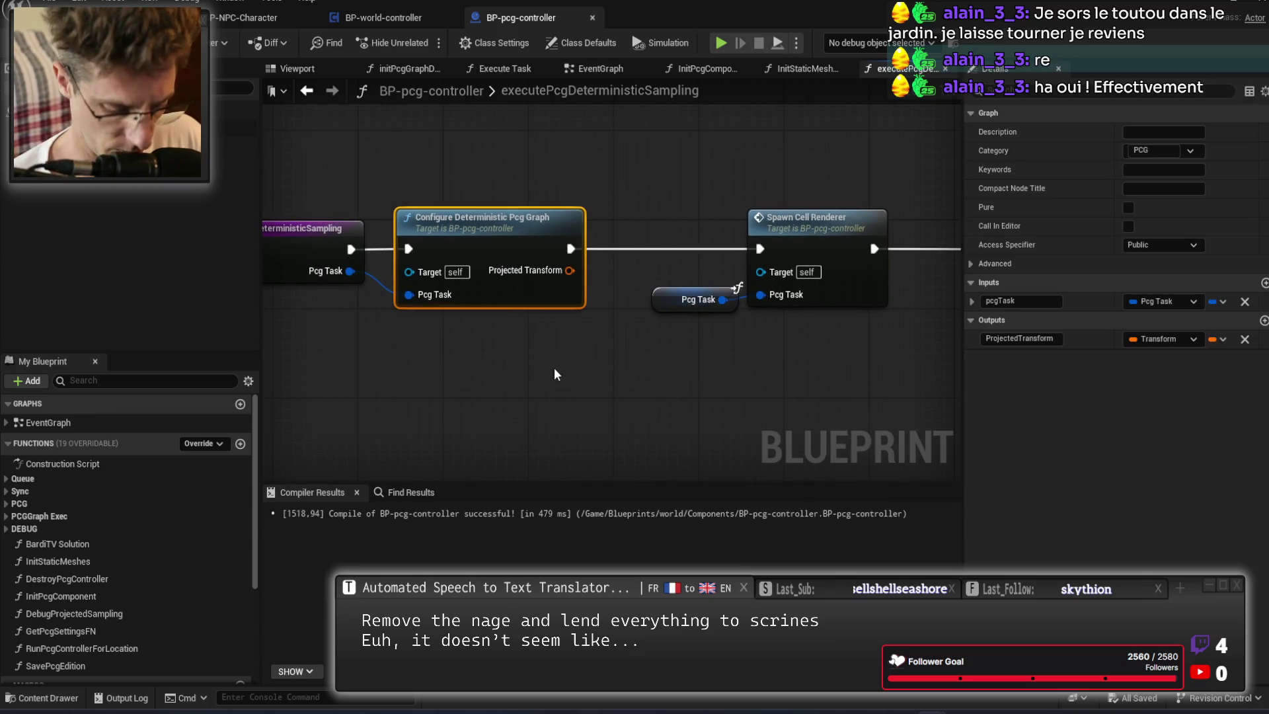
pyautogui.press('F9')
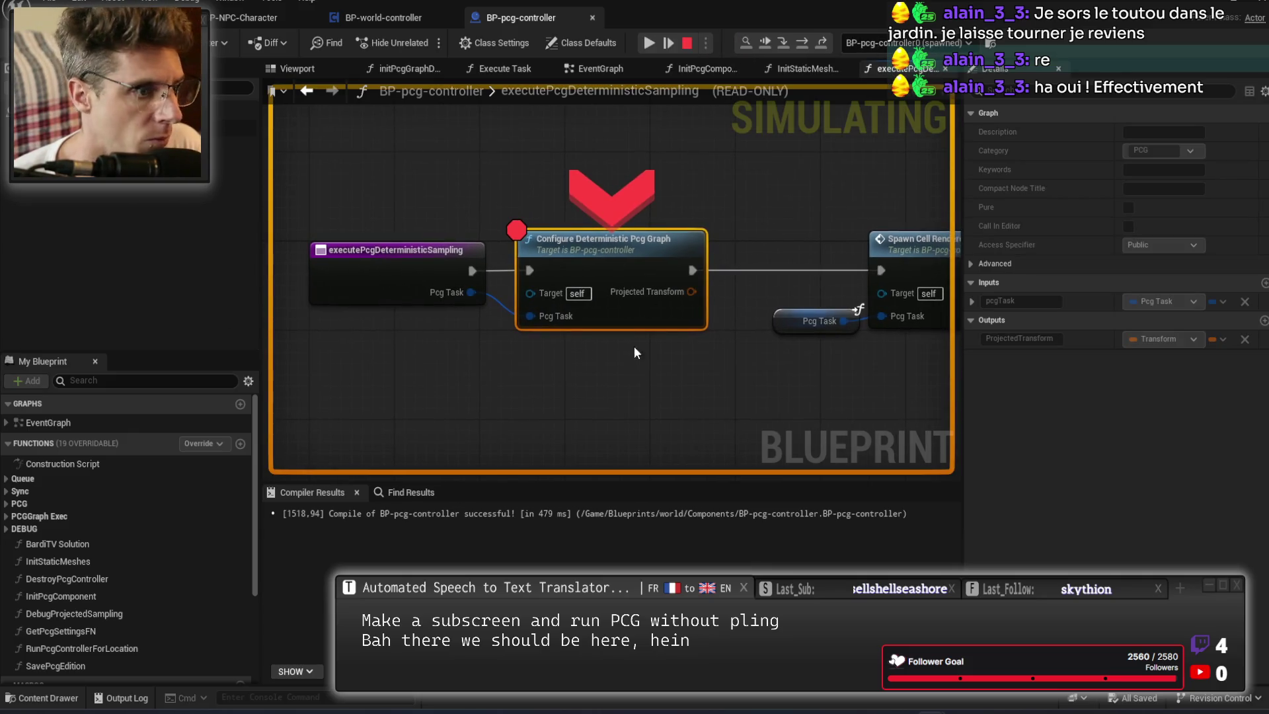
# Inspect the Pcg Task pin's fields, expanding and collapsing the PCGData Collection entry.
pyautogui.moveTo(536, 317)
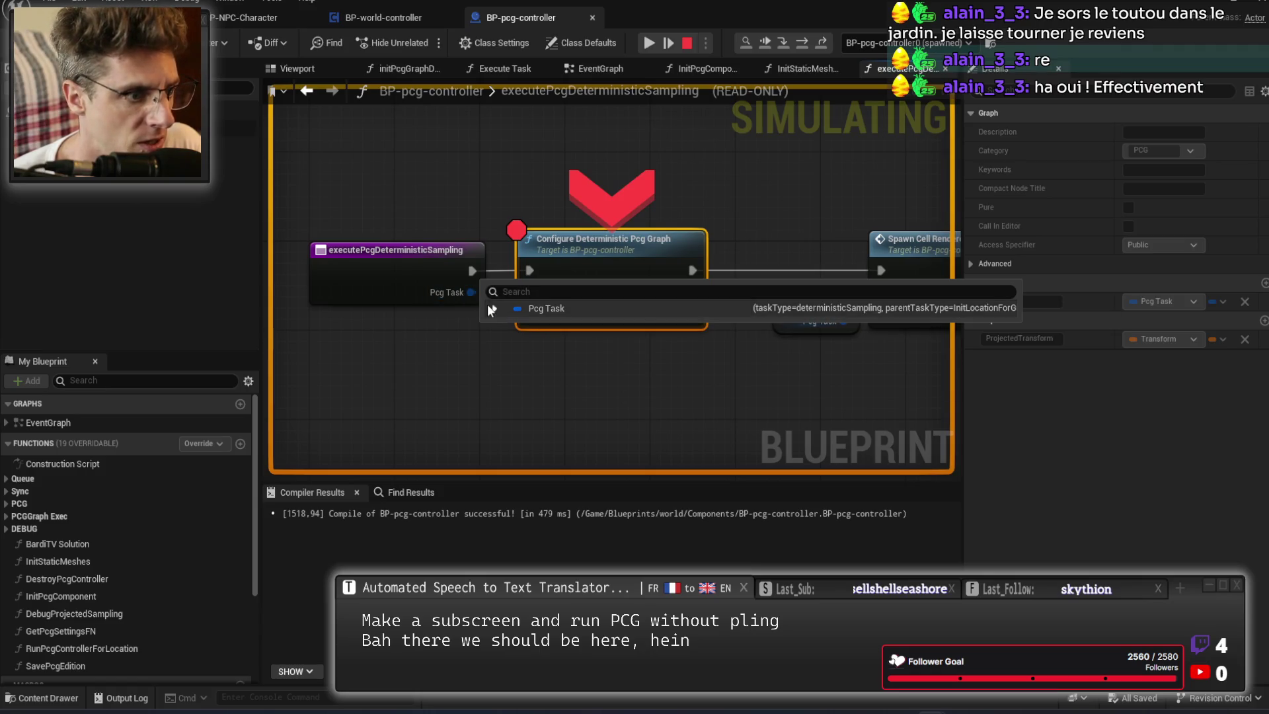
pyautogui.click(495, 309)
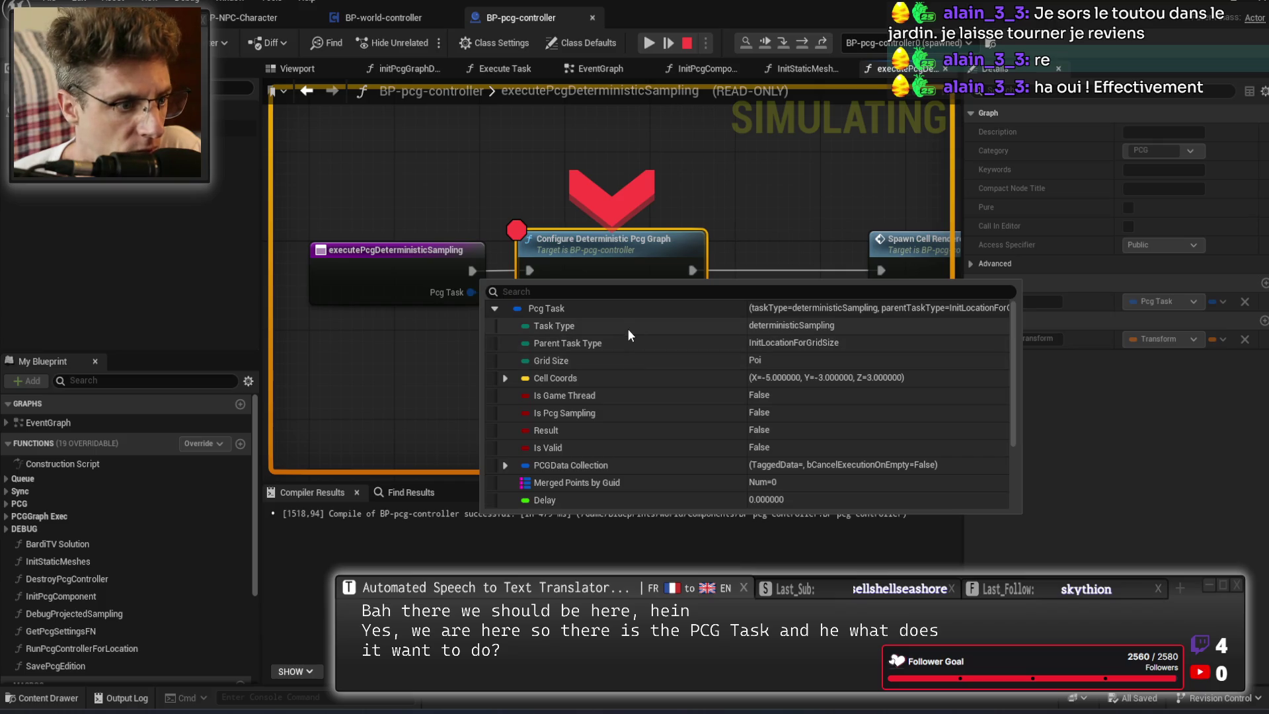
pyautogui.scroll(-3, 633, 412)
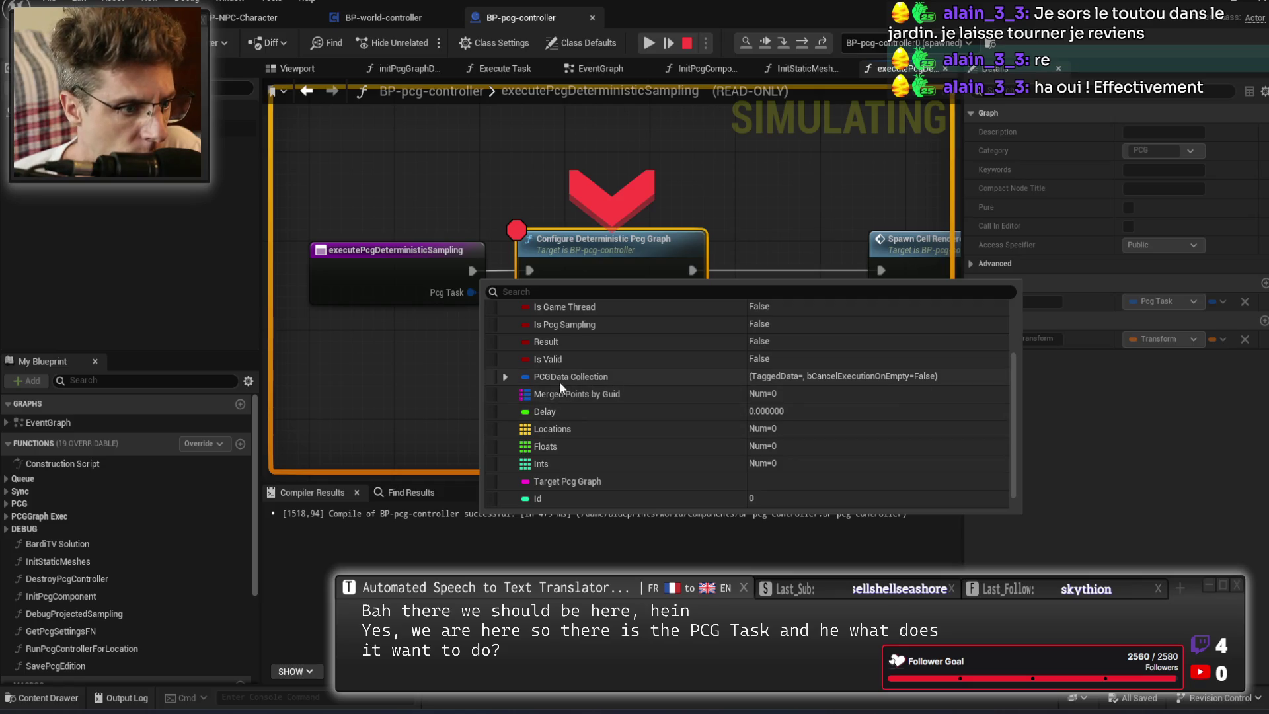
pyautogui.click(505, 378)
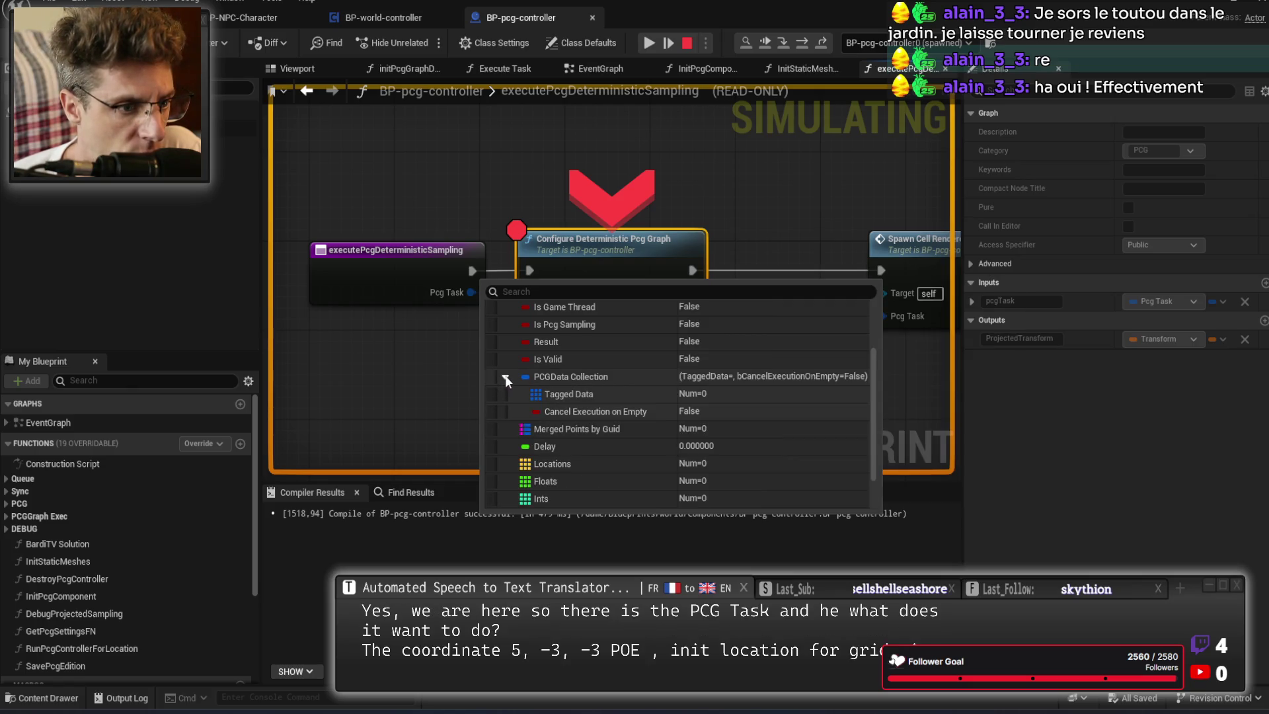
pyautogui.click(503, 377)
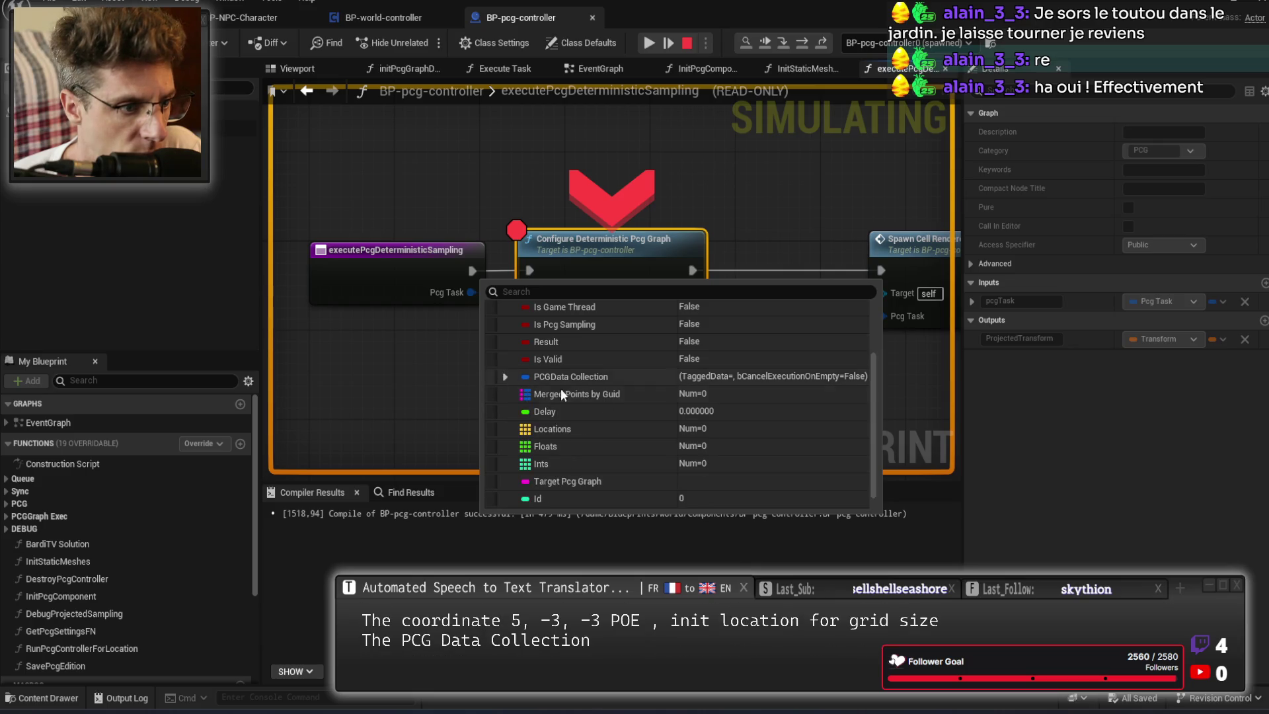
pyautogui.scroll(-1, 560, 387)
pyautogui.scroll(3, 592, 439)
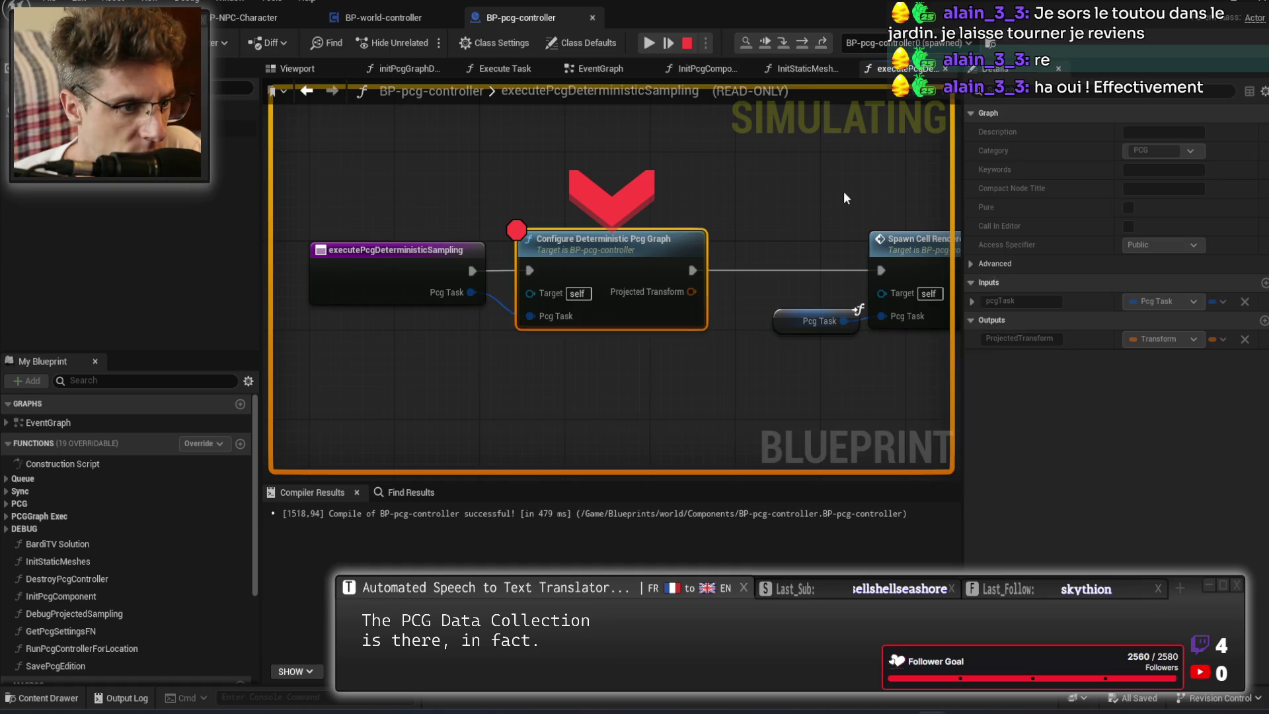
# Dismiss the pin value popup and resume with F8 until the breakpoint hits.
pyautogui.moveTo(843, 192); pyautogui.dragTo(748, 177)
pyautogui.moveTo(551, 285)
pyautogui.click(561, 331)
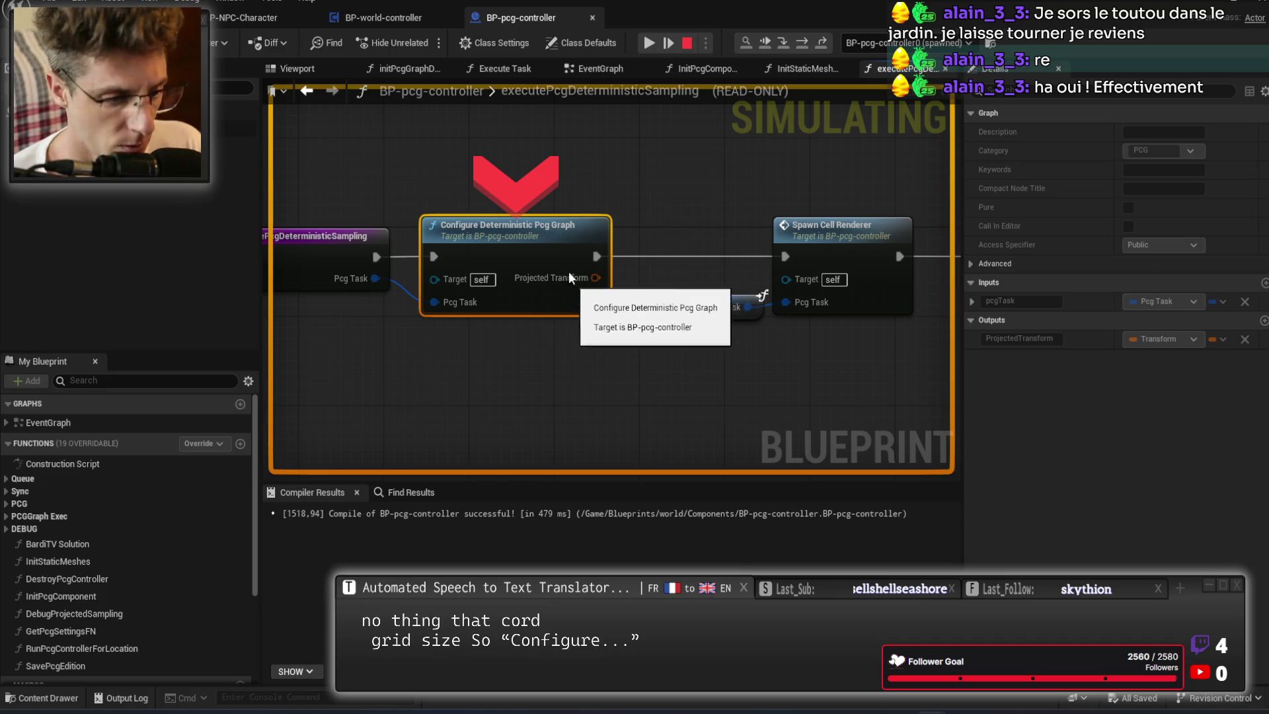
pyautogui.press('F8')
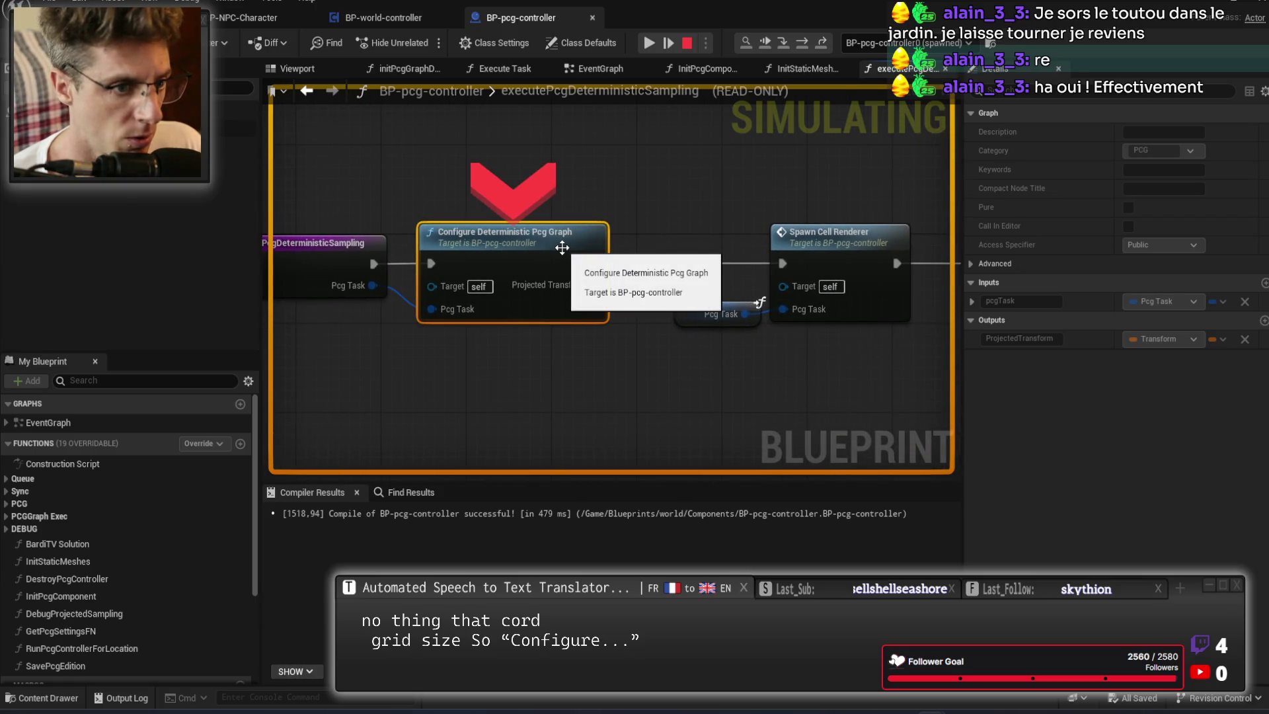
# Open Configure Deterministic Pcg Graph and set an F9 breakpoint on its Set Graph node.
pyautogui.doubleClick(562, 248)
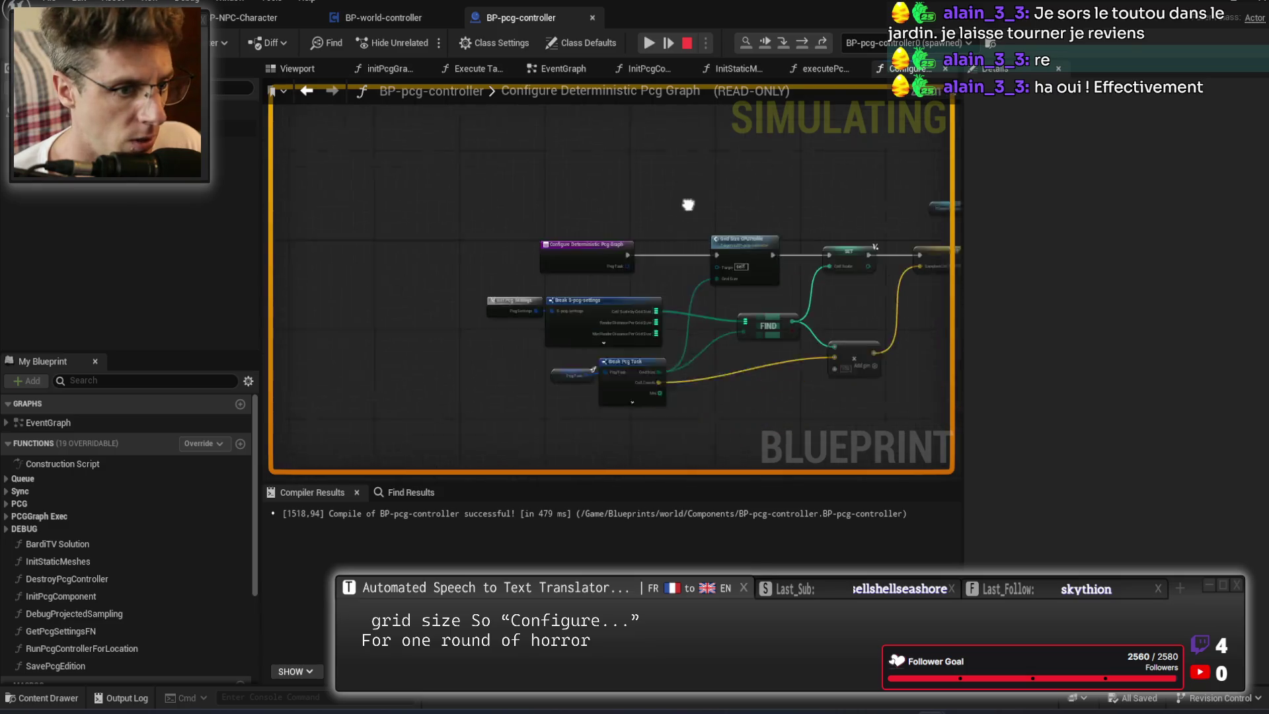
pyautogui.scroll(4, 688, 204)
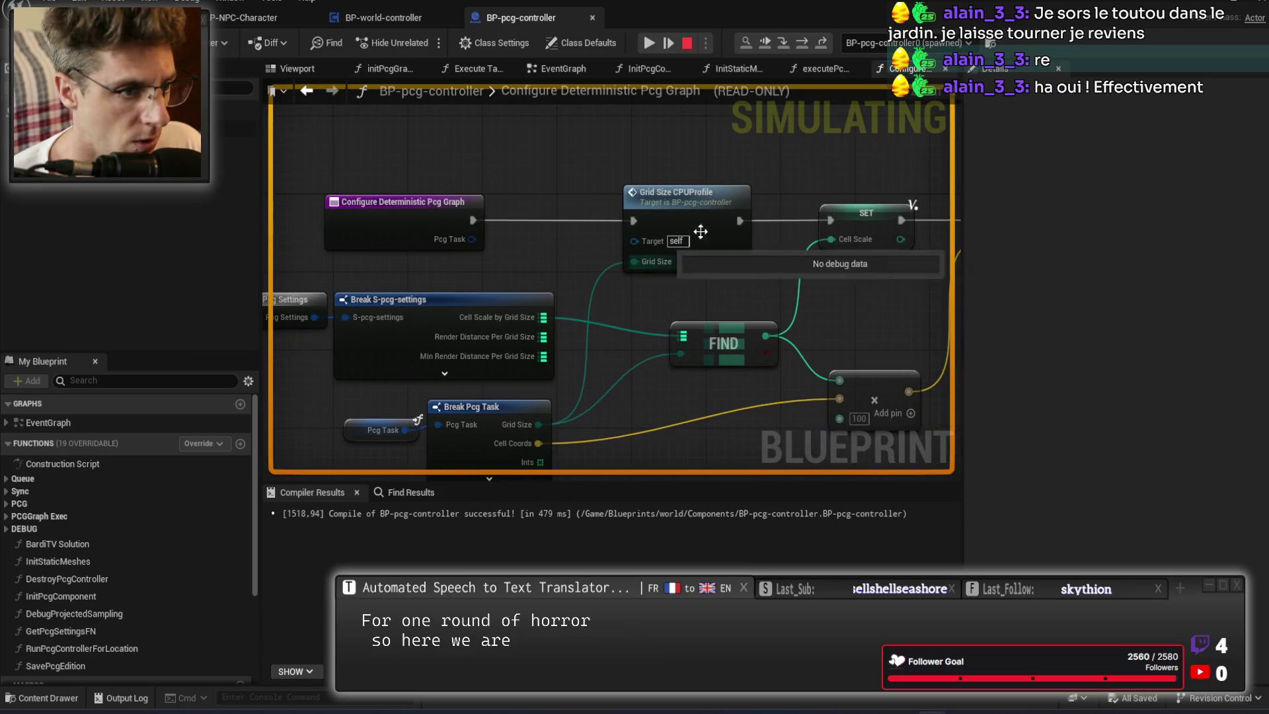
pyautogui.click(699, 231)
pyautogui.moveTo(671, 393)
pyautogui.mouseDown()
pyautogui.moveTo(582, 308)
pyautogui.moveTo(481, 436)
pyautogui.mouseUp()
pyautogui.moveTo(631, 335); pyautogui.dragTo(618, 218)
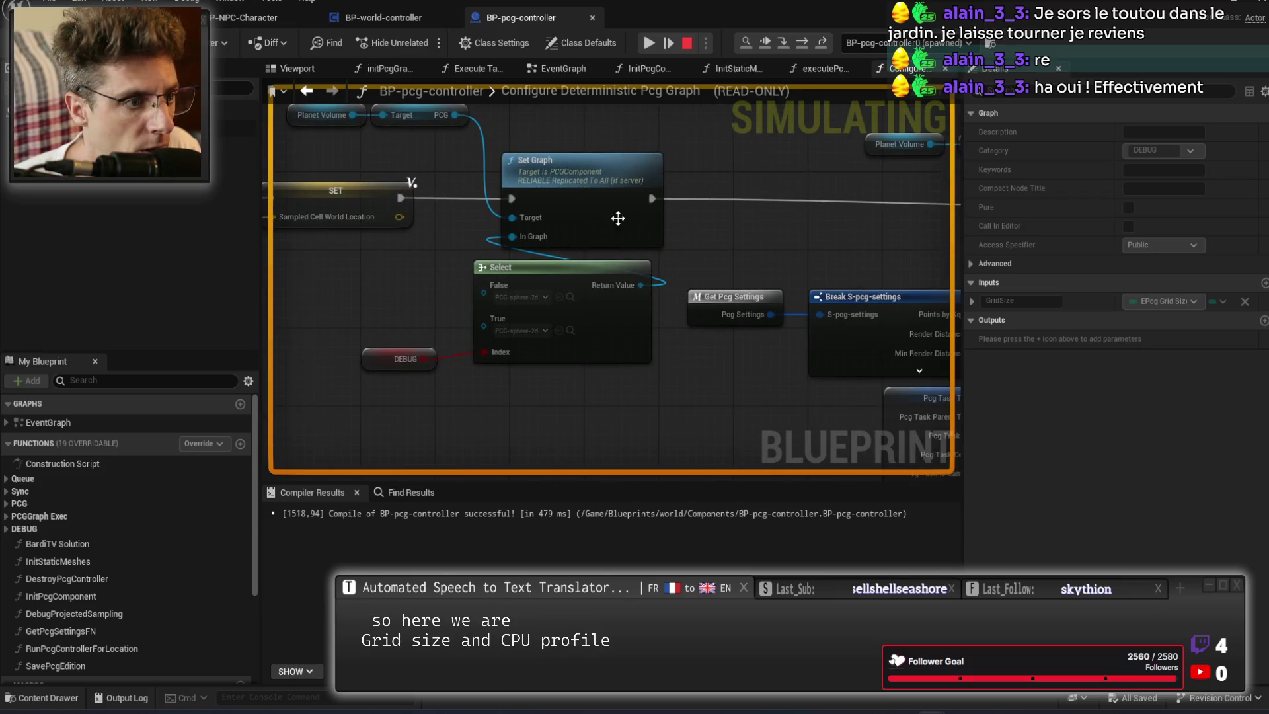
pyautogui.click(619, 184)
pyautogui.press('F9')
pyautogui.scroll(1, 355, 395)
pyautogui.moveTo(355, 395); pyautogui.dragTo(509, 362)
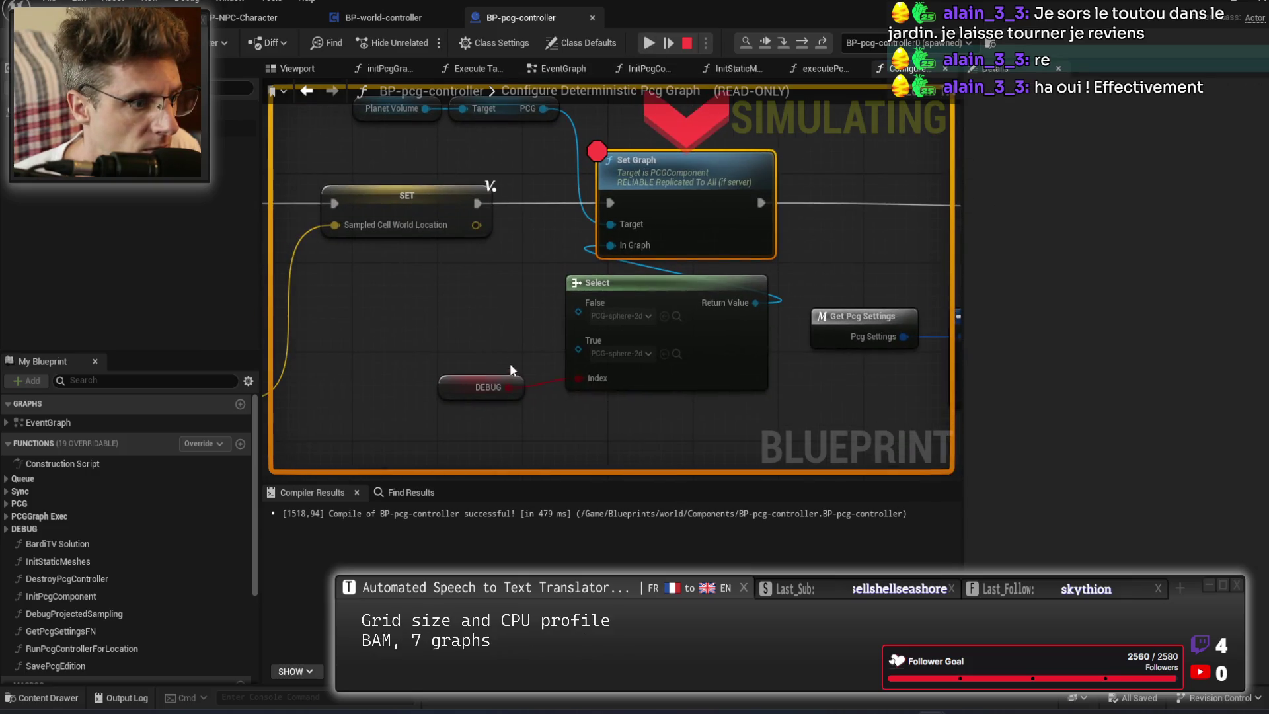
pyautogui.moveTo(585, 355)
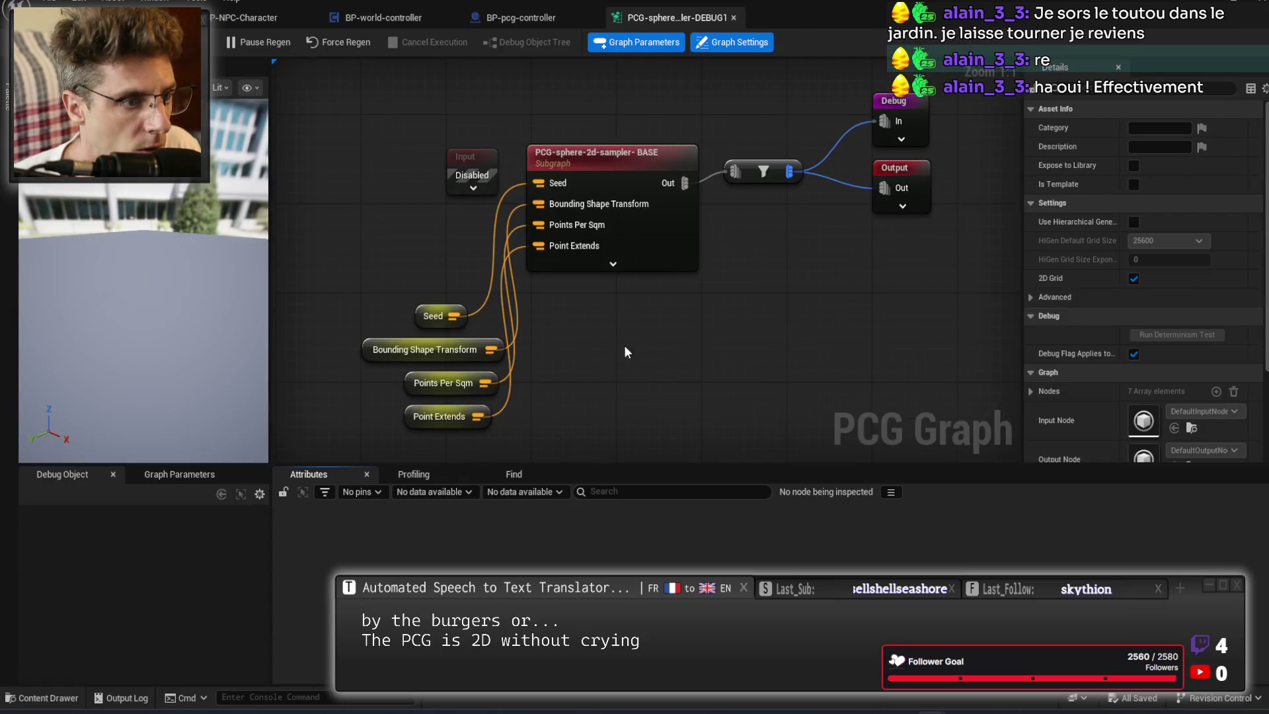
# Open the PCG-sphere-2d-sampler-BASE subgraph and inspect its Surface Sampler and Blueprint point-creation nodes.
pyautogui.doubleClick(638, 177)
pyautogui.scroll(4, 782, 231)
pyautogui.click(787, 275)
pyautogui.moveTo(495, 376)
pyautogui.mouseDown()
pyautogui.moveTo(755, 343)
pyautogui.moveTo(960, 336)
pyautogui.mouseUp()
pyautogui.click(471, 148)
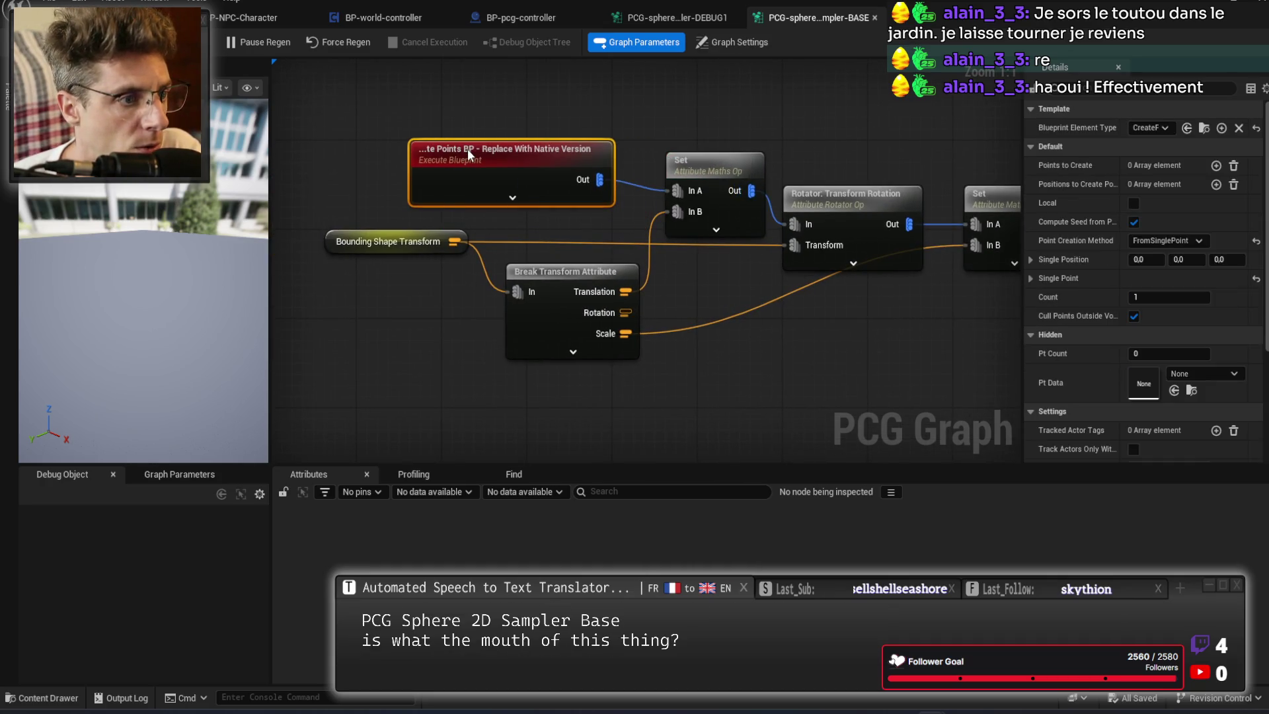
pyautogui.moveTo(466, 148); pyautogui.dragTo(466, 154)
pyautogui.click(443, 287)
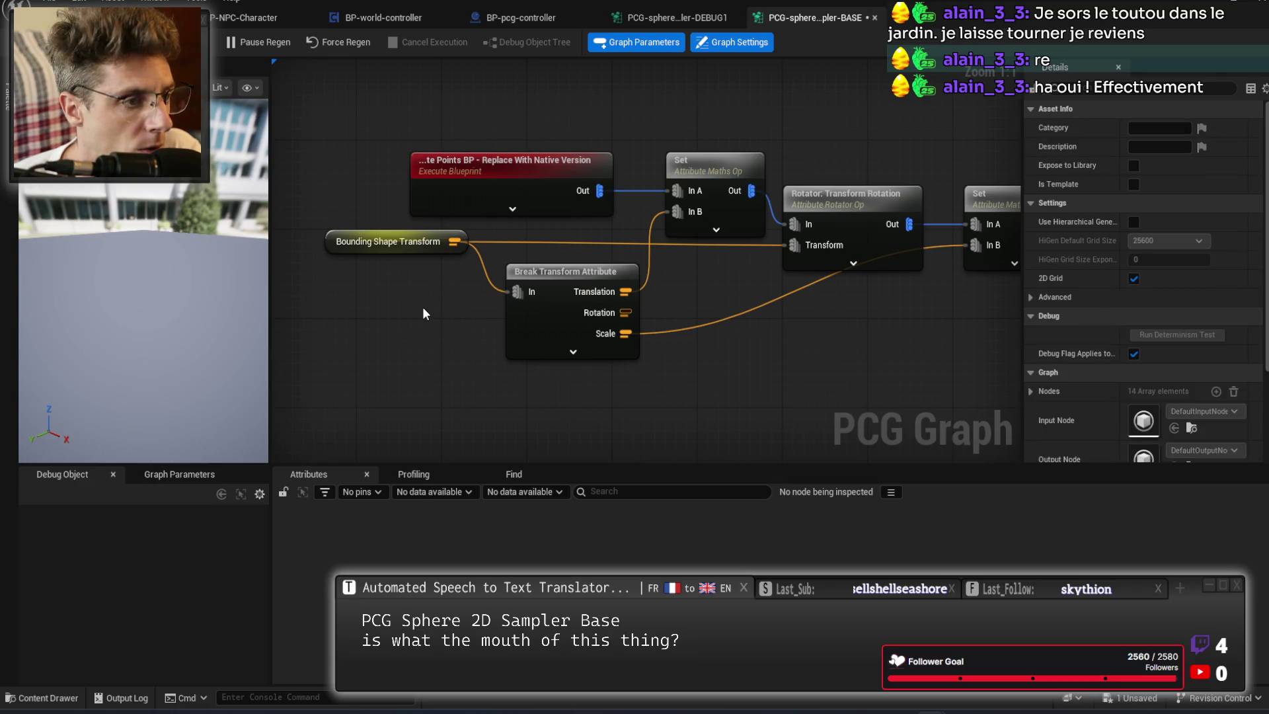
pyautogui.moveTo(446, 352)
pyautogui.mouseDown()
pyautogui.moveTo(410, 283)
pyautogui.moveTo(681, 309)
pyautogui.moveTo(482, 355)
pyautogui.moveTo(612, 360)
pyautogui.mouseUp()
pyautogui.click(680, 310)
# Reposition the Seed and Point Extends parameter nodes beside the Surface Sampler.
pyautogui.scroll(-1, 513, 384)
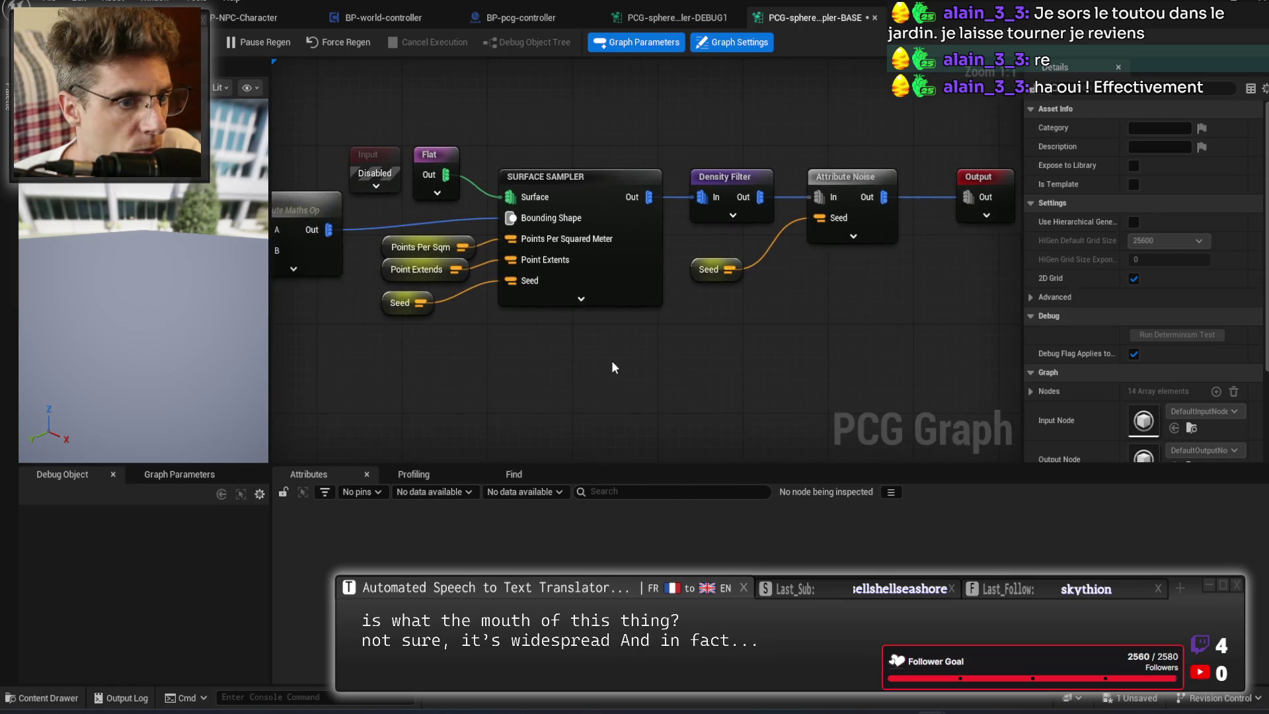
pyautogui.scroll(-1, 612, 360)
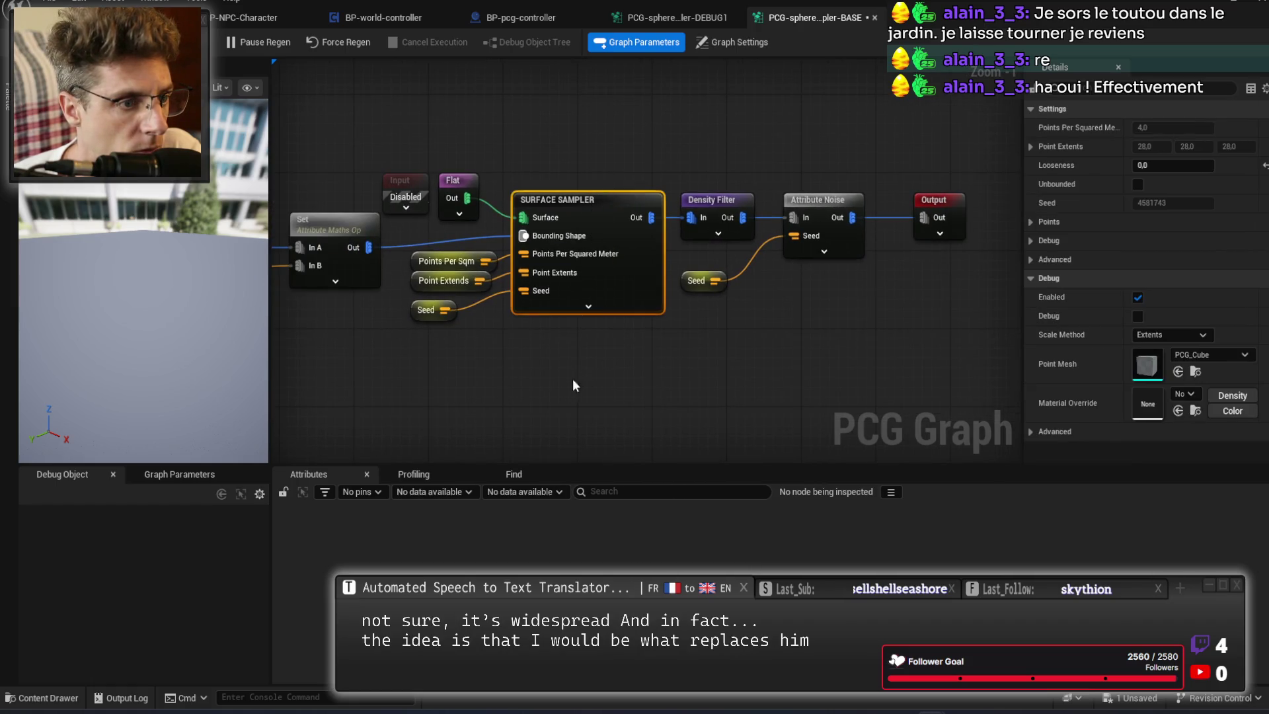
pyautogui.moveTo(505, 380); pyautogui.dragTo(710, 363)
pyautogui.moveTo(692, 123); pyautogui.dragTo(649, 175)
pyautogui.click(759, 132)
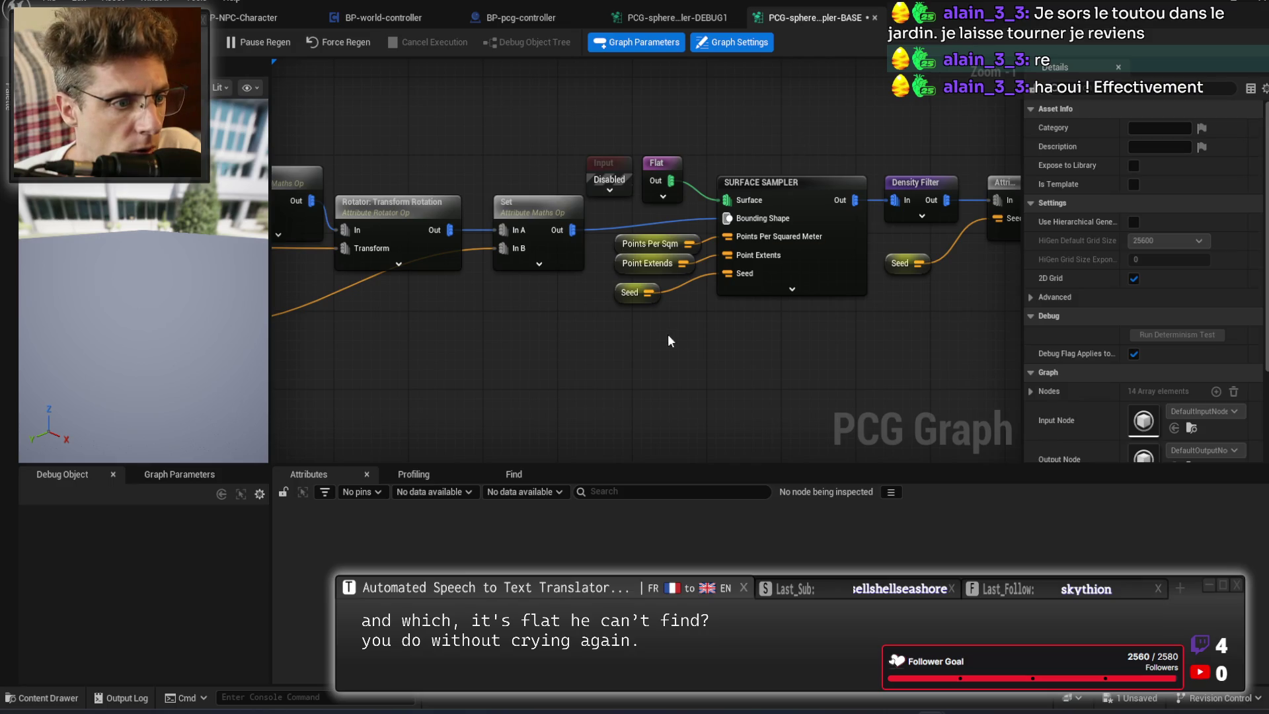
pyautogui.moveTo(655, 300); pyautogui.dragTo(657, 330)
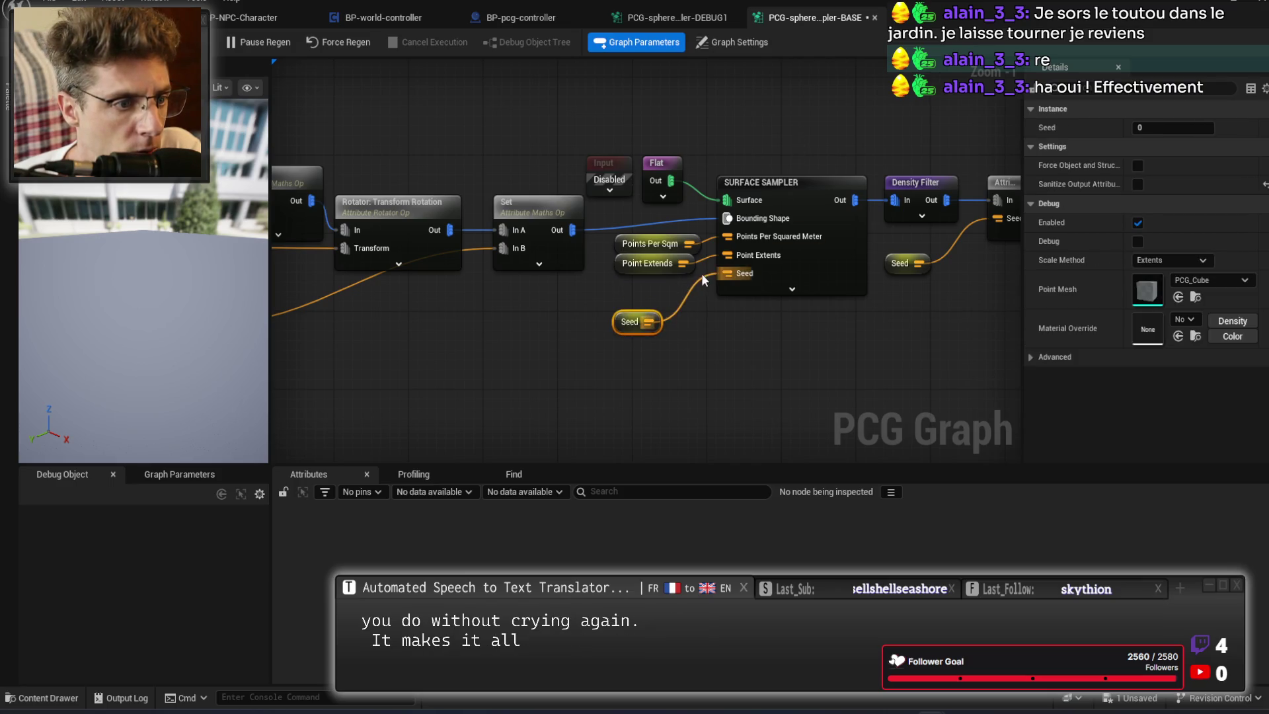
pyautogui.moveTo(689, 271); pyautogui.dragTo(689, 280)
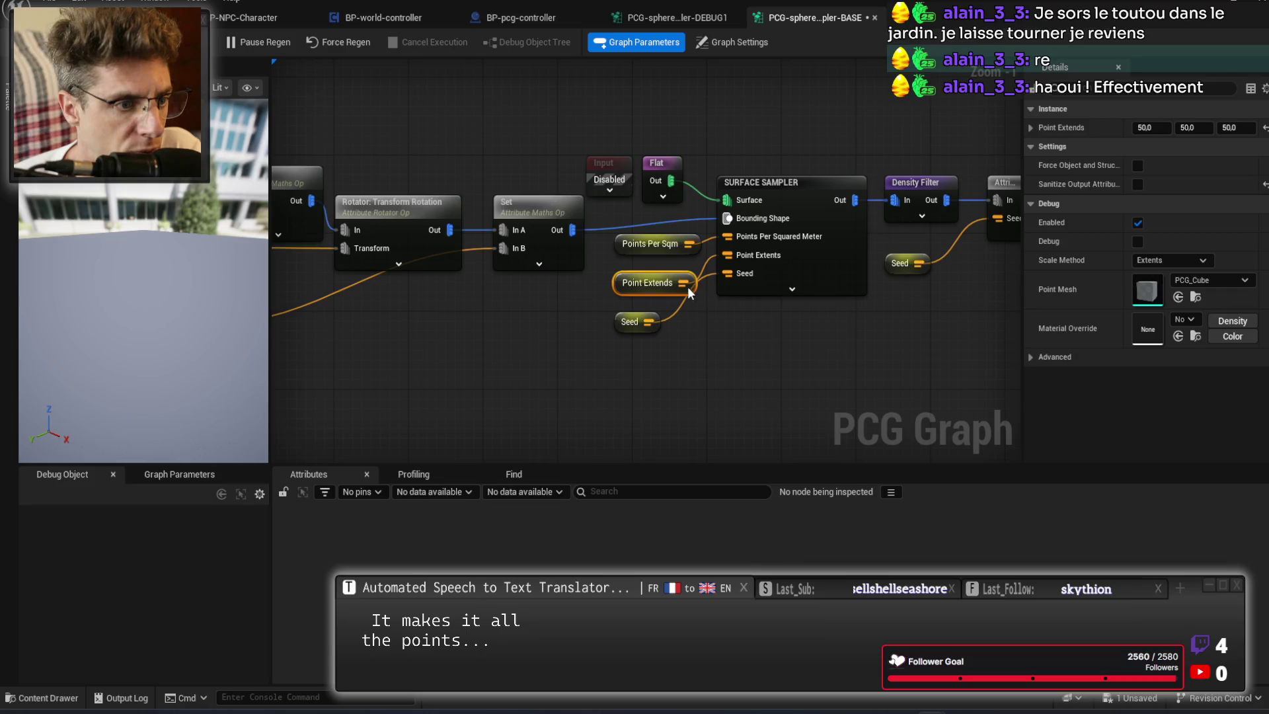
pyautogui.moveTo(654, 328); pyautogui.dragTo(664, 314)
pyautogui.click(672, 334)
# Review the transform chain and bounding shape nodes, then show the DEBUG1 sampler graph.
pyautogui.moveTo(561, 173); pyautogui.dragTo(985, 145)
pyautogui.moveTo(369, 108)
pyautogui.mouseDown()
pyautogui.moveTo(821, 282)
pyautogui.moveTo(931, 311)
pyautogui.moveTo(671, 338)
pyautogui.mouseUp()
pyautogui.click(592, 351)
pyautogui.moveTo(592, 351)
pyautogui.mouseDown()
pyautogui.moveTo(675, 342)
pyautogui.moveTo(469, 294)
pyautogui.mouseUp()
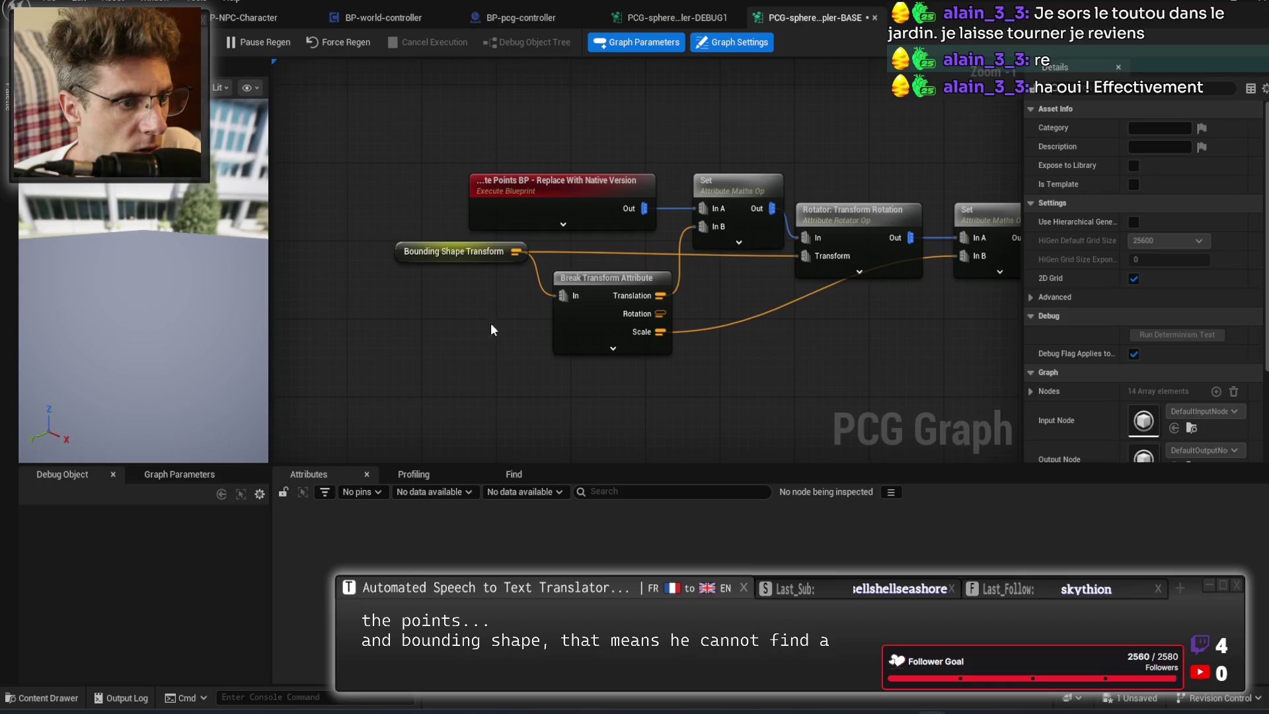
pyautogui.click(671, 18)
# Move the four parameter nodes and the disabled Input node up and left in DEBUG1.
pyautogui.moveTo(368, 305); pyautogui.dragTo(481, 436)
pyautogui.moveTo(467, 342); pyautogui.dragTo(424, 243)
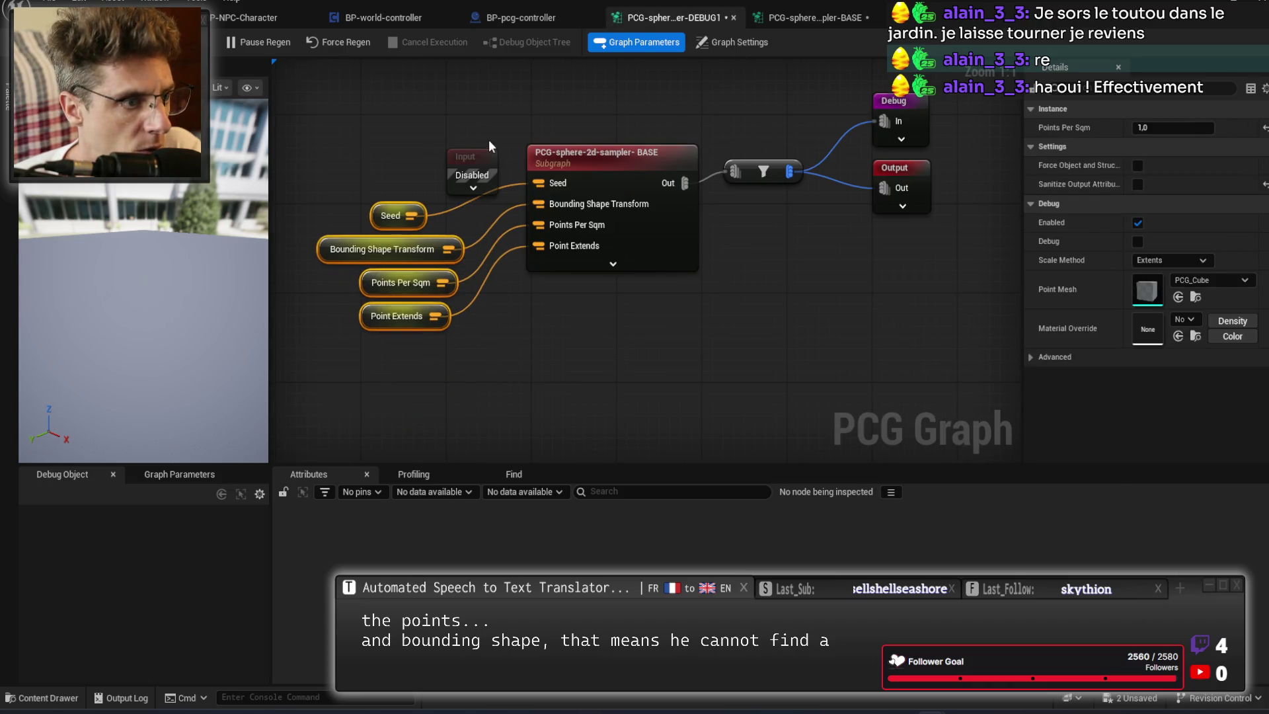
pyautogui.moveTo(472, 149); pyautogui.dragTo(472, 80)
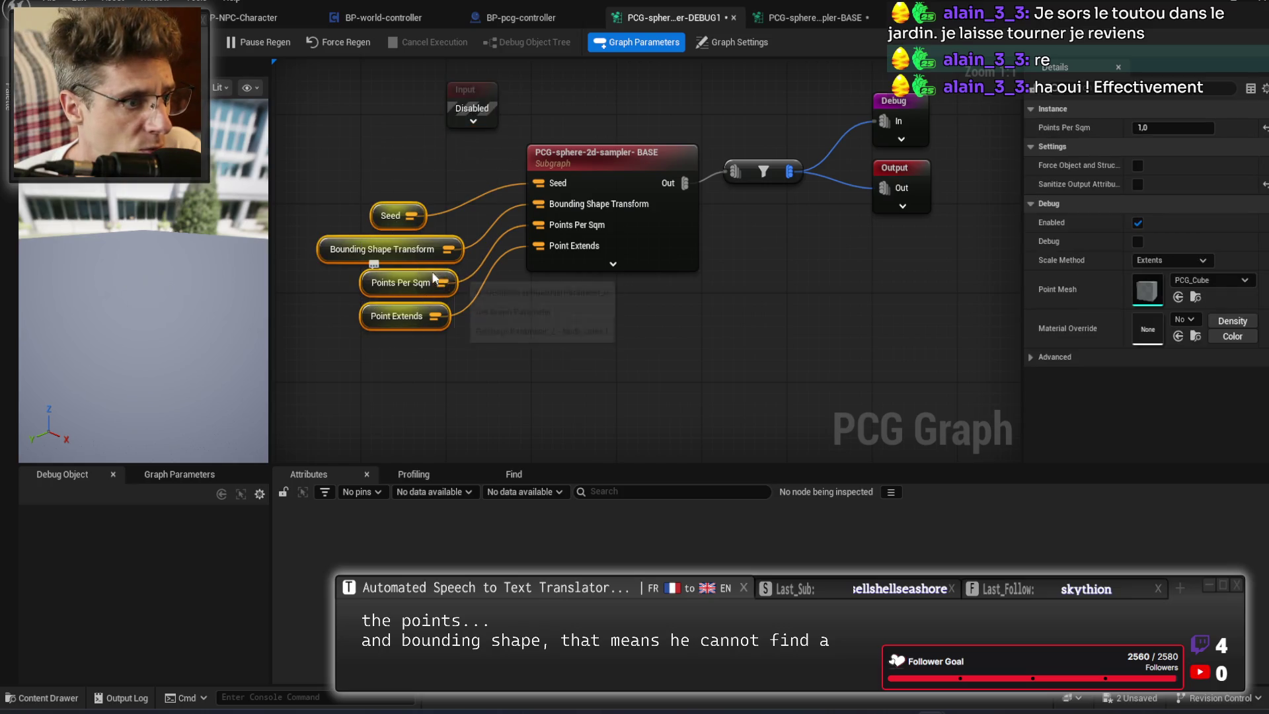
pyautogui.moveTo(434, 278); pyautogui.dragTo(442, 233)
pyautogui.click(473, 237)
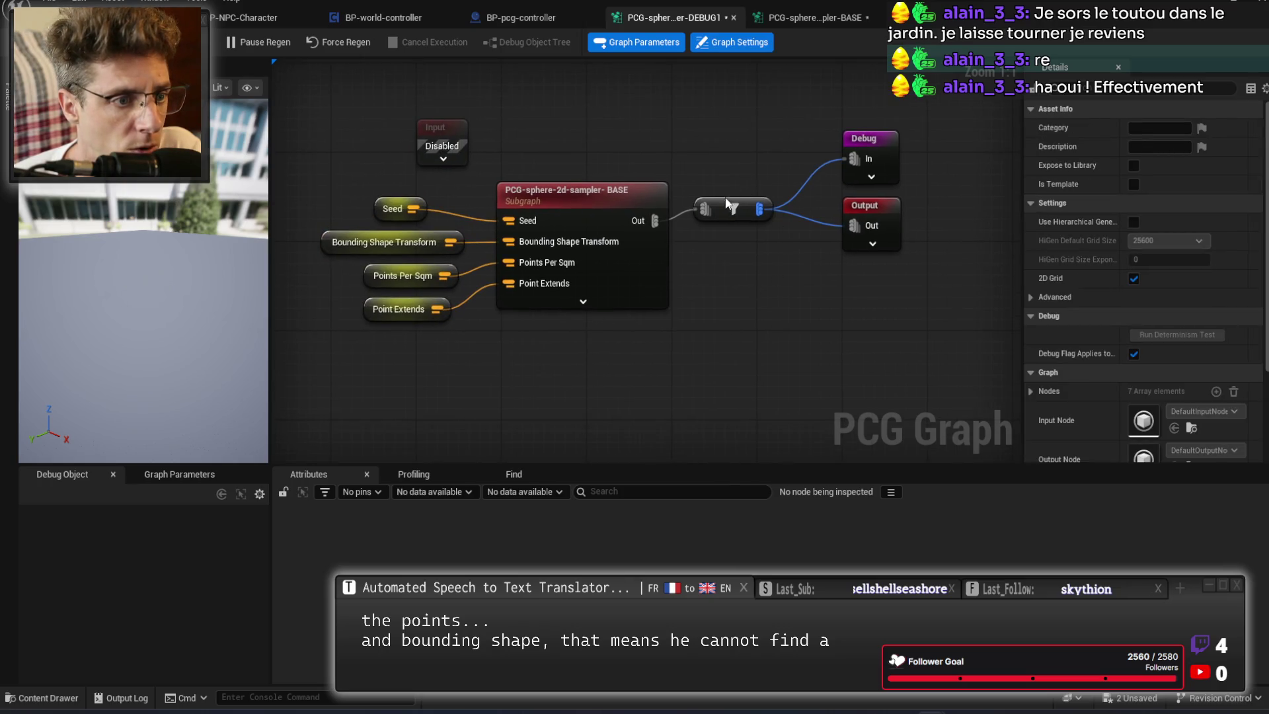
# Shift the filter, Debug and Output nodes down-left, then return to BP-pcg-controller.
pyautogui.moveTo(723, 204); pyautogui.dragTo(714, 215)
pyautogui.moveTo(918, 123); pyautogui.dragTo(836, 261)
pyautogui.moveTo(860, 207); pyautogui.dragTo(809, 228)
pyautogui.click(707, 293)
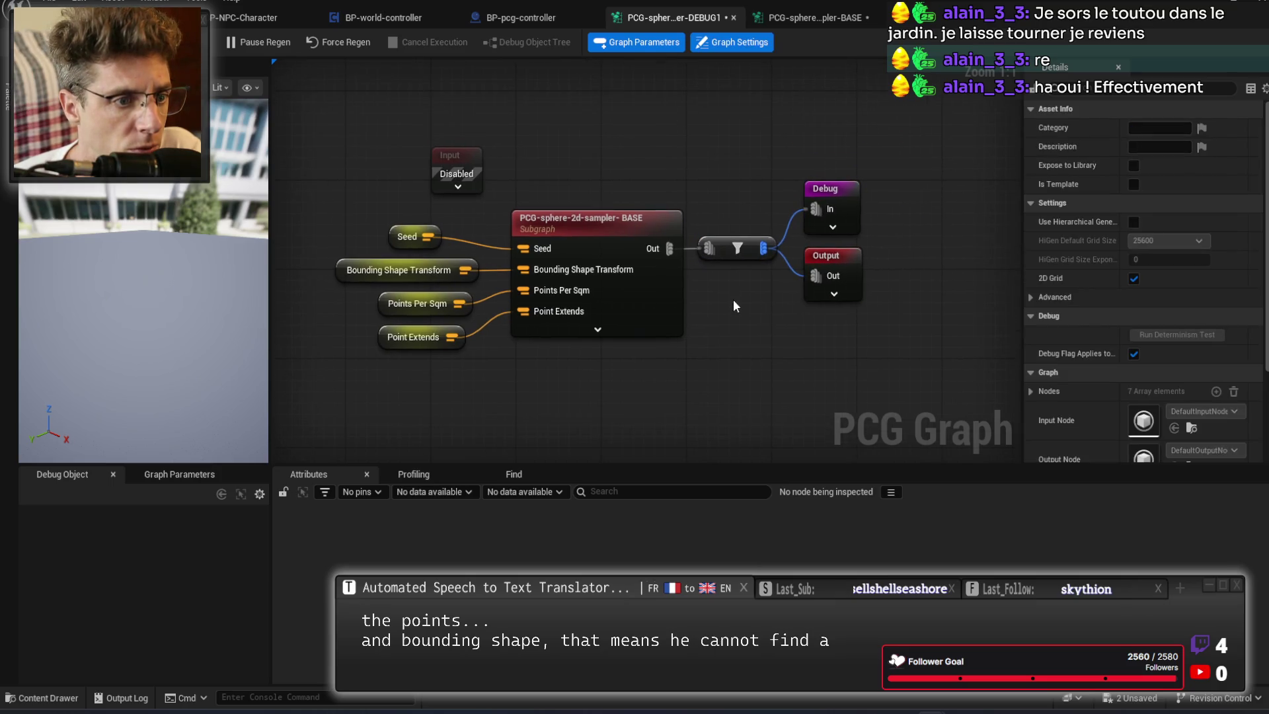
pyautogui.click(524, 17)
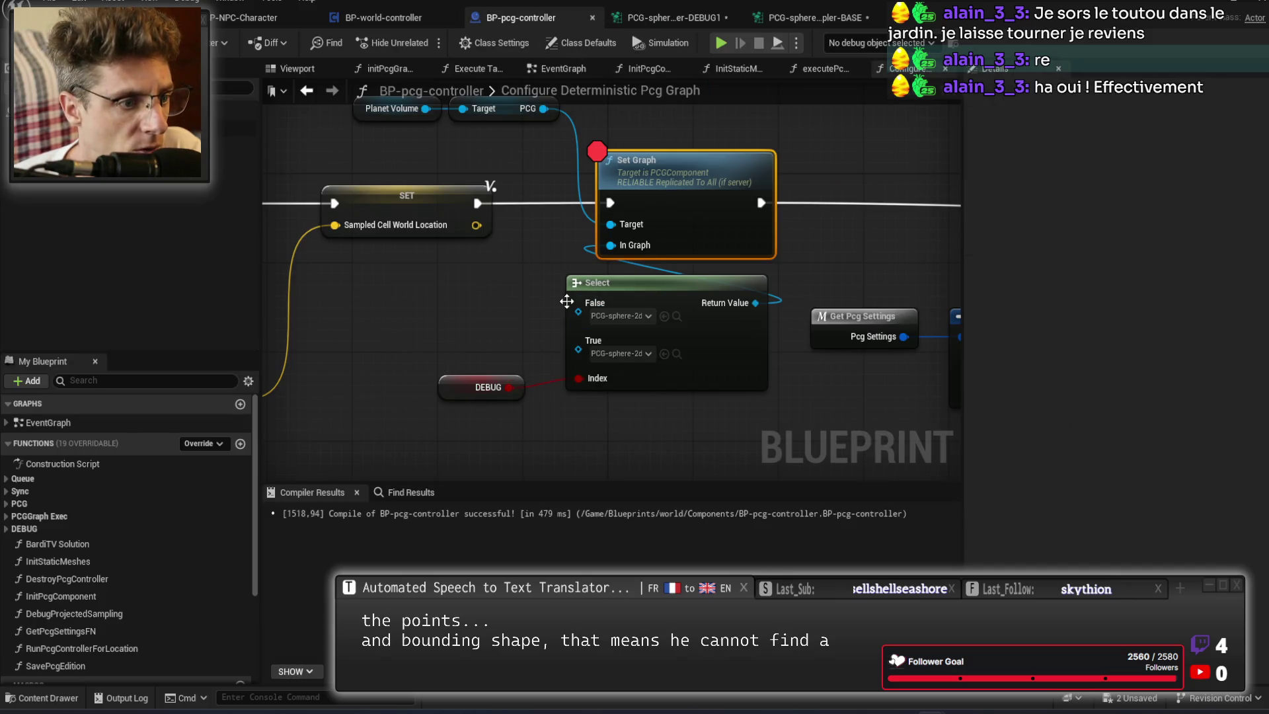
# Review how the DEBUG variable drives Select and Set Graph, then show the PCG-sphere-2d-sampler graph.
pyautogui.moveTo(489, 297)
pyautogui.mouseDown()
pyautogui.moveTo(523, 439)
pyautogui.moveTo(368, 319)
pyautogui.moveTo(310, 378)
pyautogui.mouseUp()
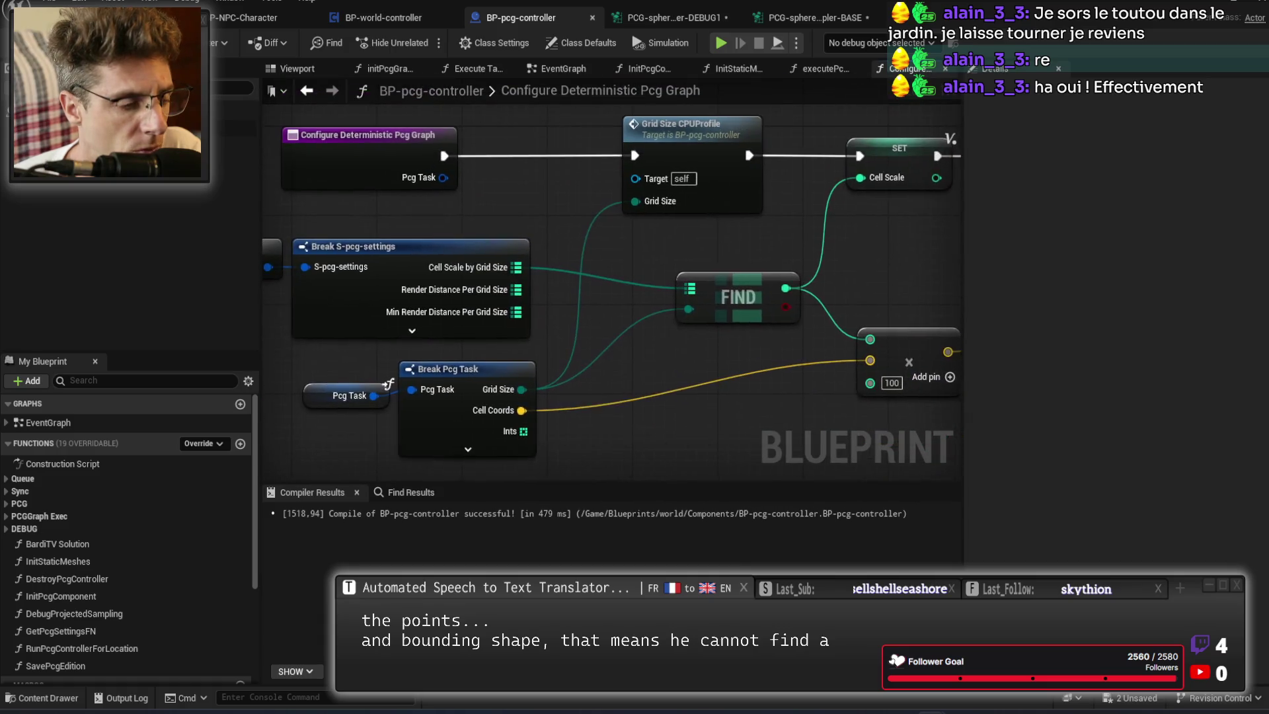
pyautogui.moveTo(859, 318); pyautogui.dragTo(403, 310)
pyautogui.click(653, 327)
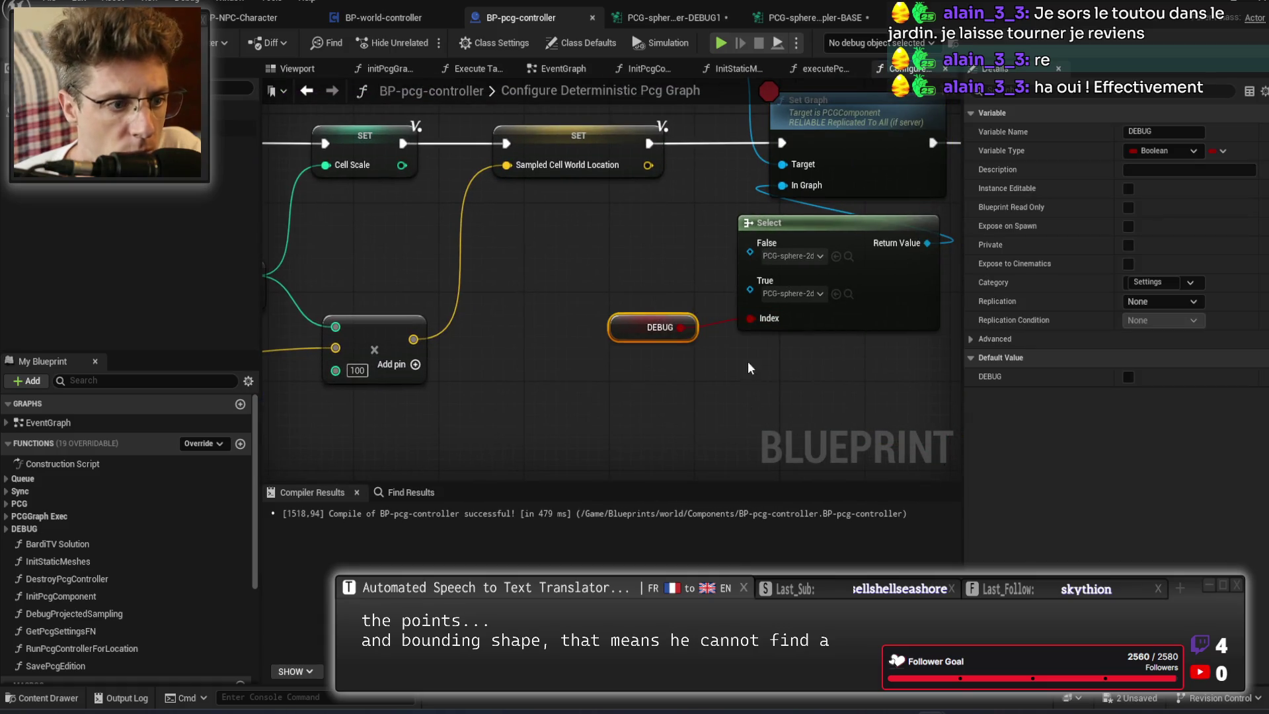
pyautogui.moveTo(859, 380); pyautogui.dragTo(702, 433)
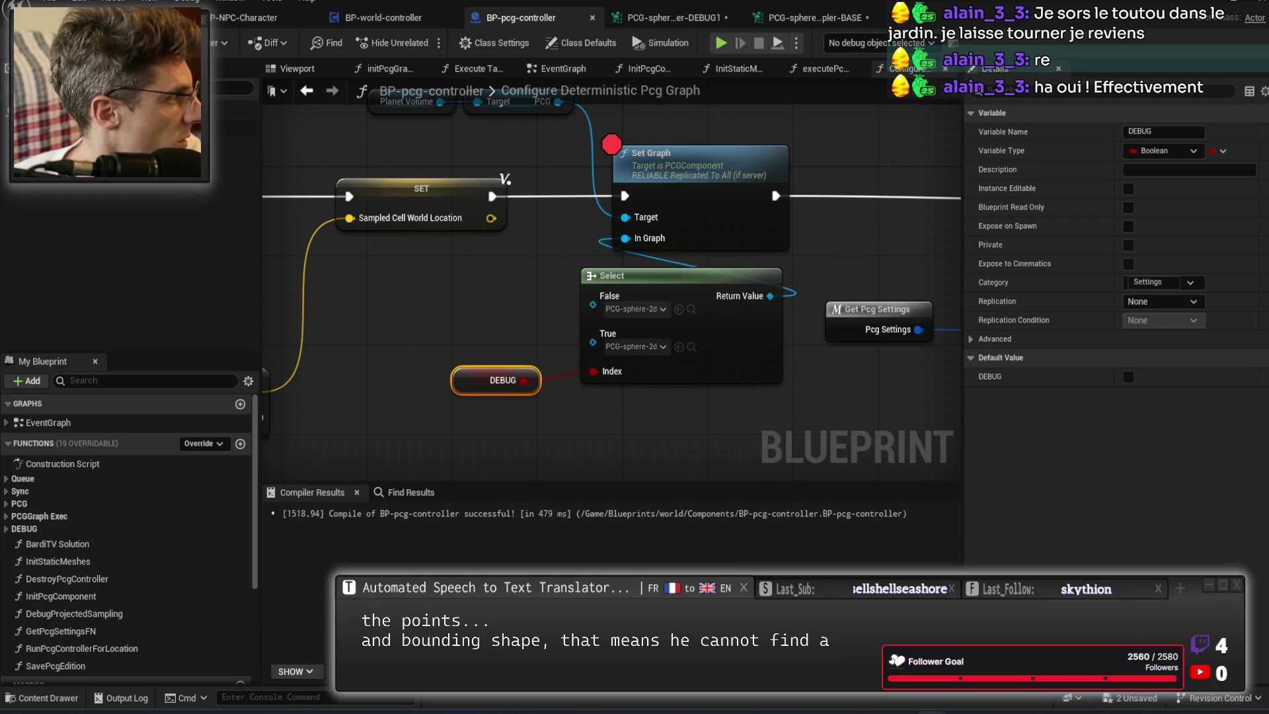
pyautogui.click(820, 17)
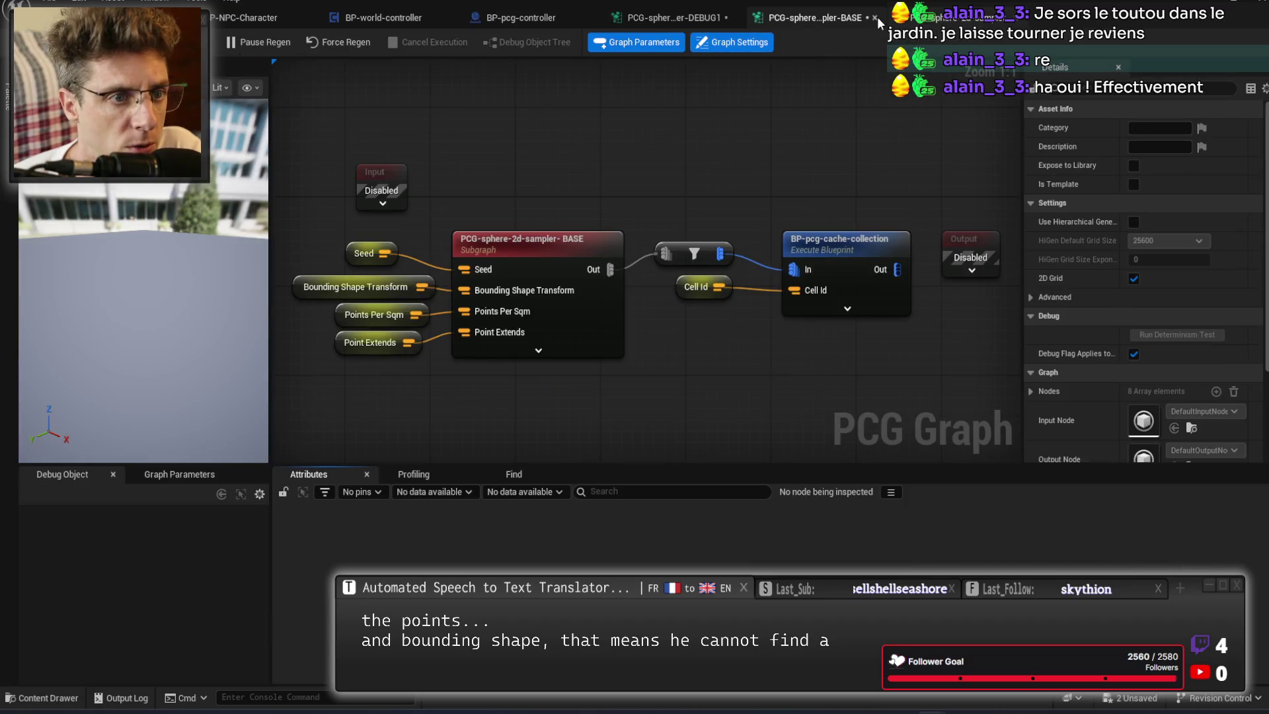
# Close DEBUG1, open the BASE subgraph, and inspect its Surface Sampler (4.0 points/sqm, 28.0 extents).
pyautogui.click(734, 18)
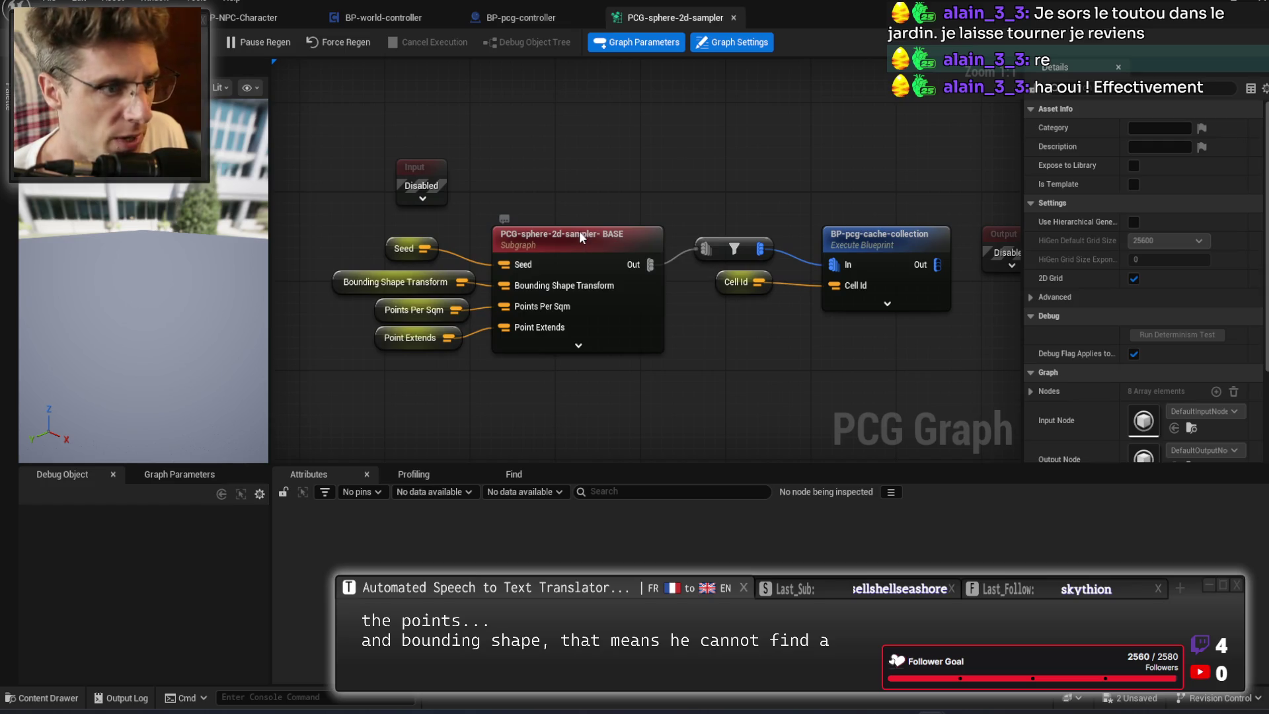
pyautogui.doubleClick(562, 234)
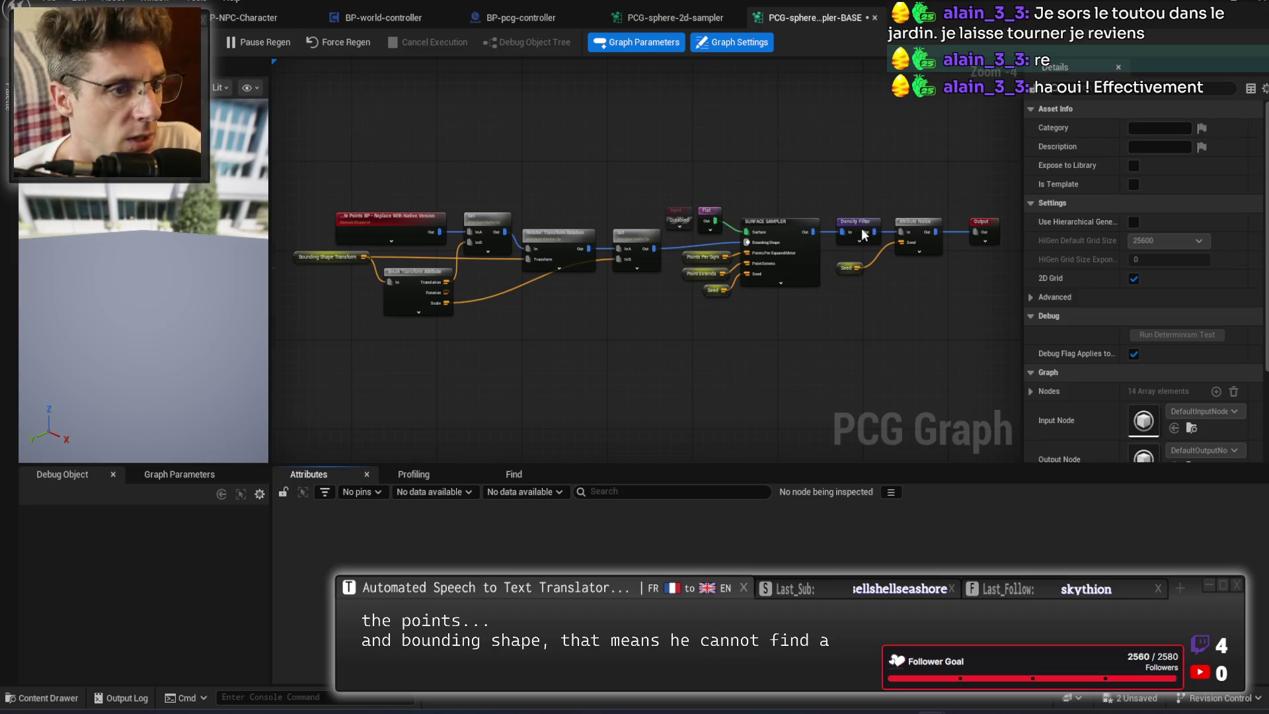
pyautogui.scroll(2, 862, 228)
pyautogui.click(716, 257)
pyautogui.scroll(2, 810, 356)
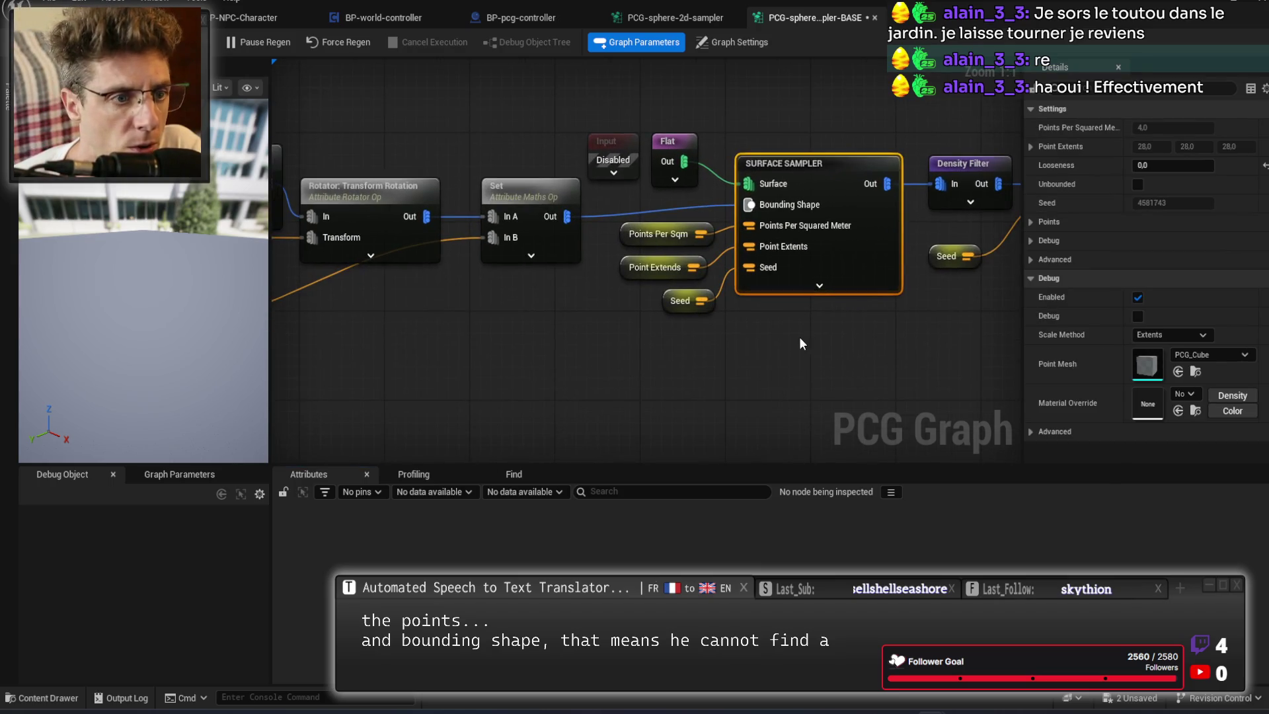
# Inspect the Execute Blueprint CreatePoints node's settings with a widened Details panel.
pyautogui.moveTo(584, 357)
pyautogui.mouseDown()
pyautogui.moveTo(795, 311)
pyautogui.moveTo(1057, 304)
pyautogui.mouseUp()
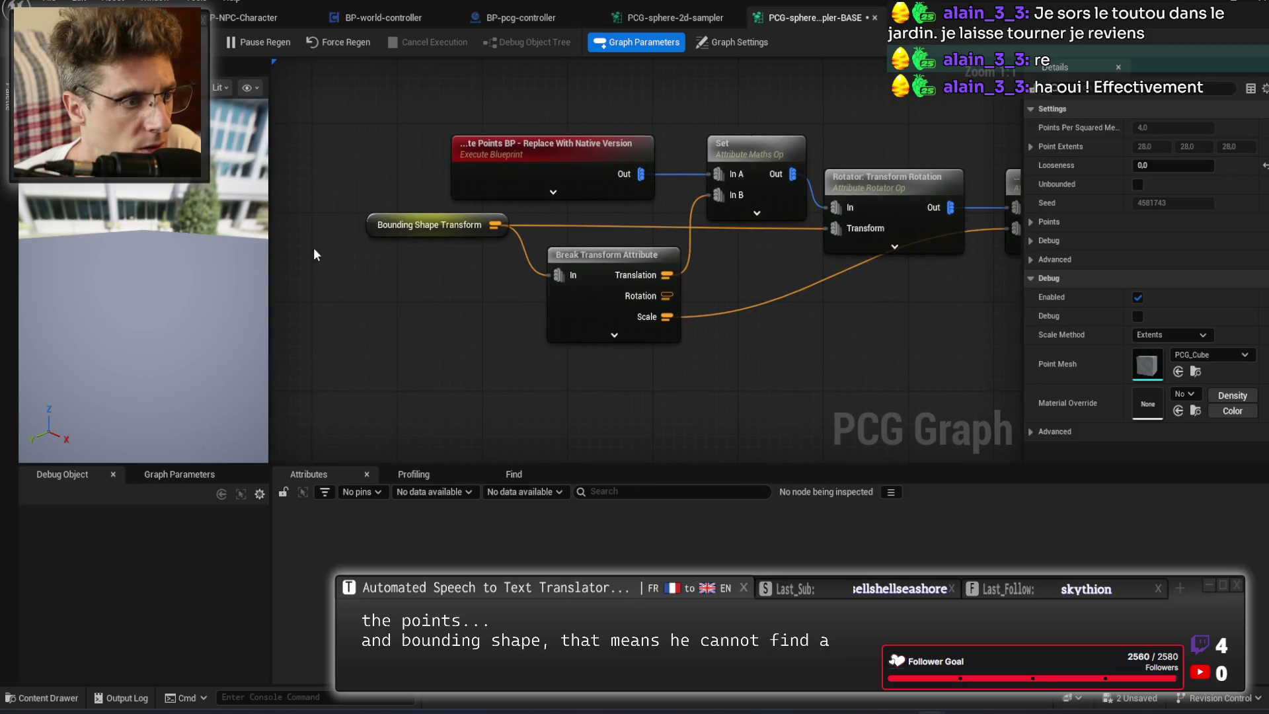
pyautogui.click(429, 226)
pyautogui.moveTo(429, 310); pyautogui.dragTo(351, 359)
pyautogui.moveTo(803, 385)
pyautogui.mouseDown()
pyautogui.moveTo(690, 358)
pyautogui.moveTo(666, 367)
pyautogui.moveTo(785, 388)
pyautogui.mouseUp()
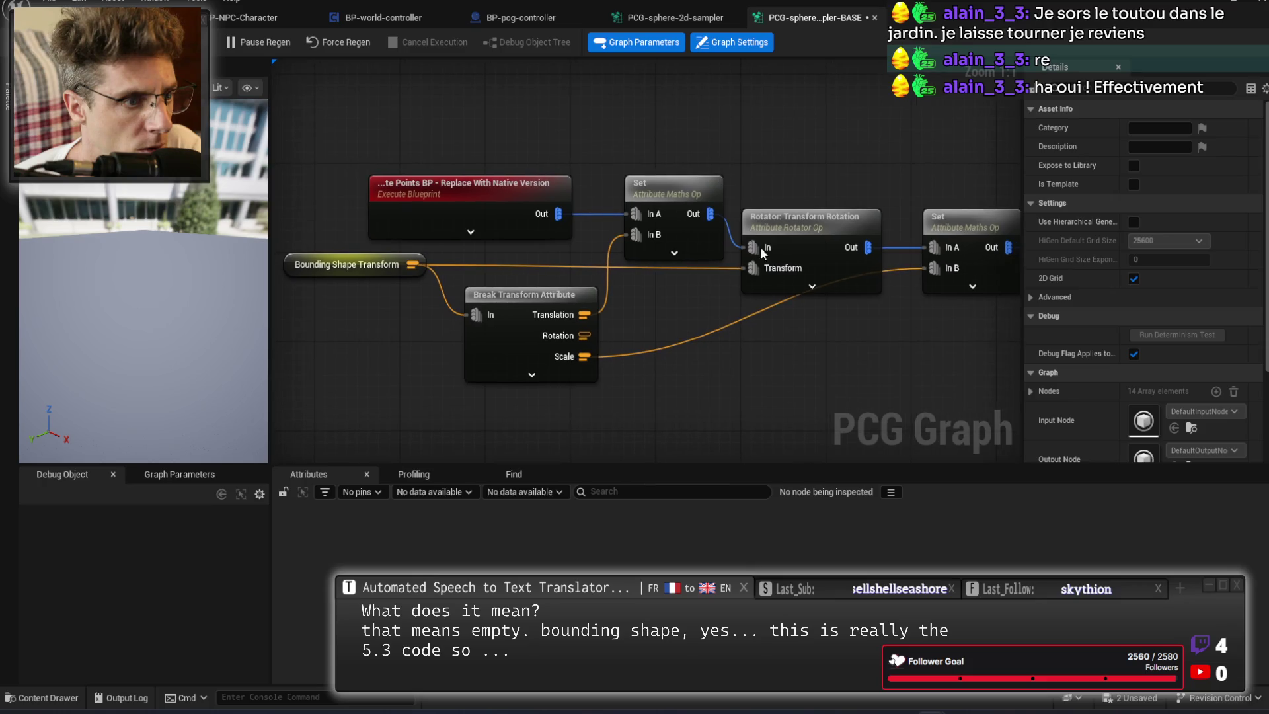
pyautogui.click(472, 186)
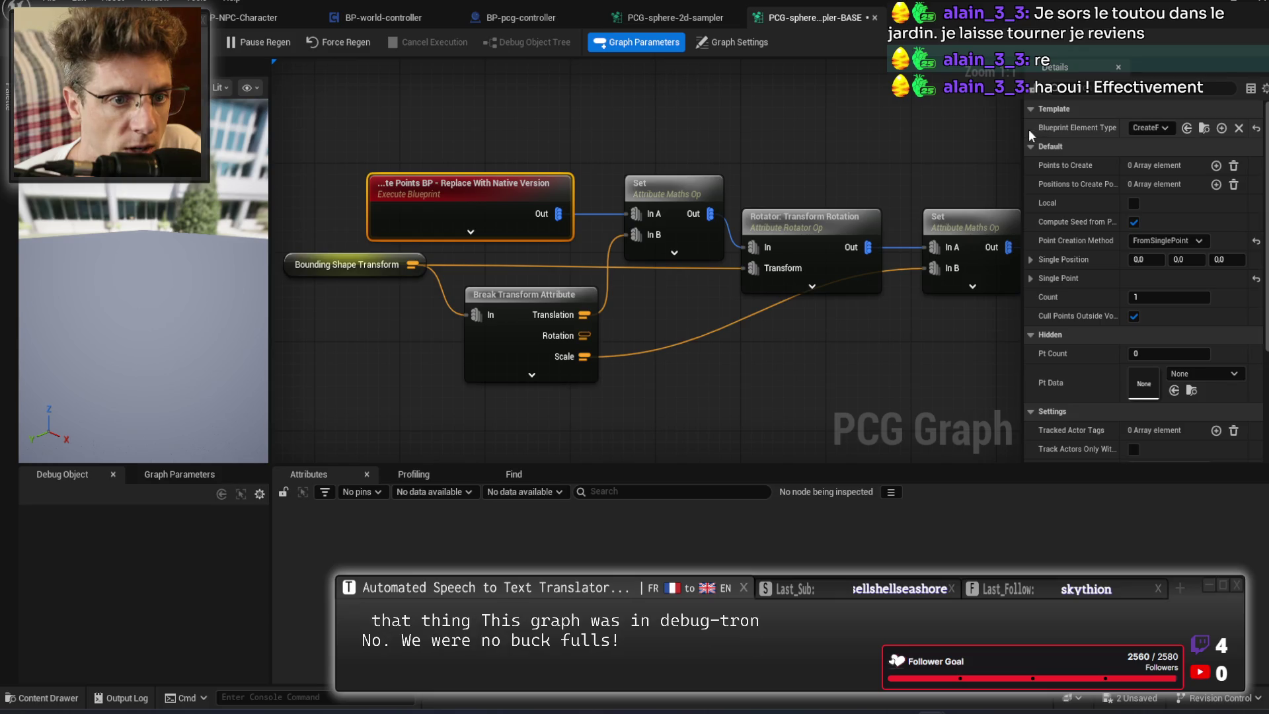
pyautogui.moveTo(1023, 126); pyautogui.dragTo(870, 126)
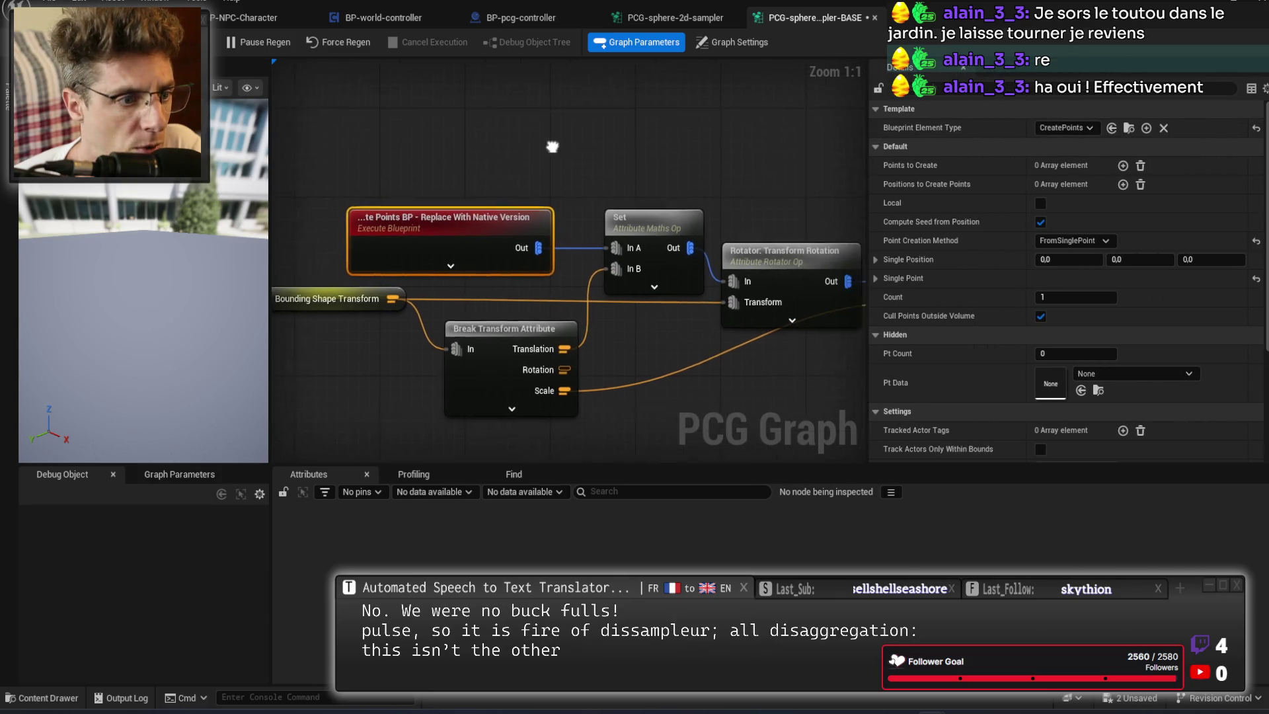
pyautogui.rightClick(392, 135)
# Add a native Create Points node and compare its Points to Create with the Blueprint node's.
pyautogui.write('cre')
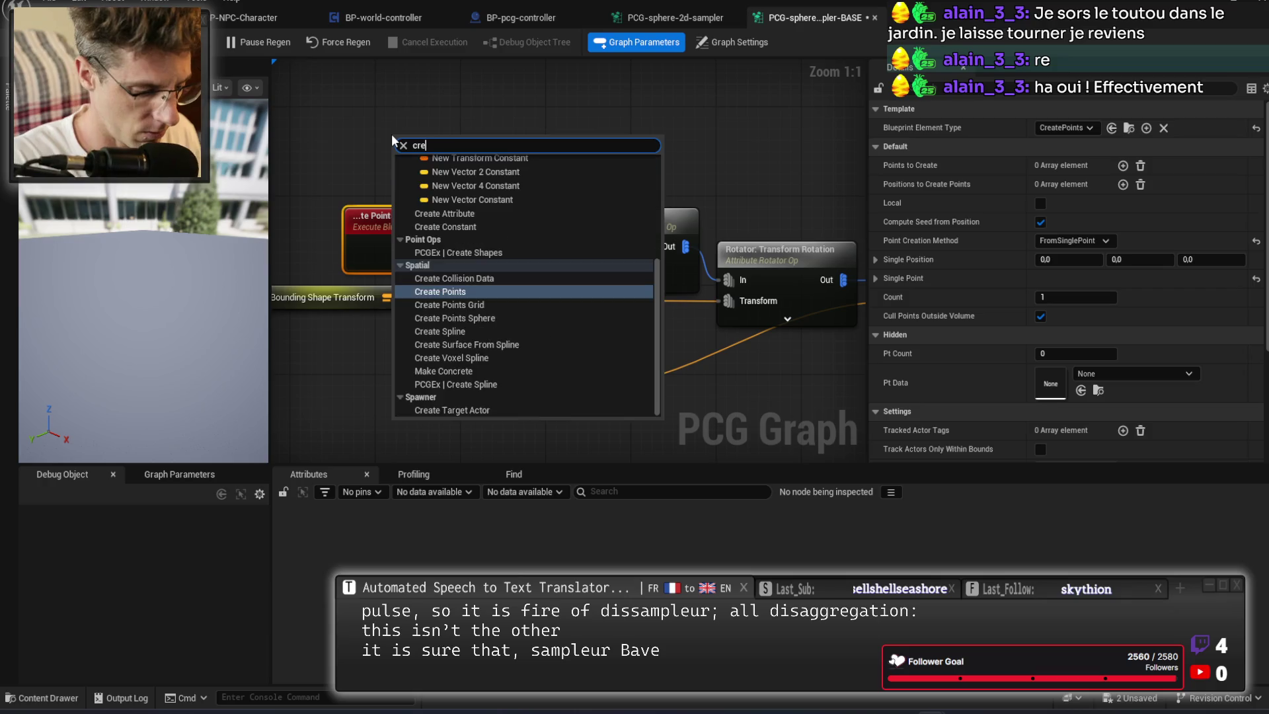
pyautogui.write('ate point')
pyautogui.press('Return')
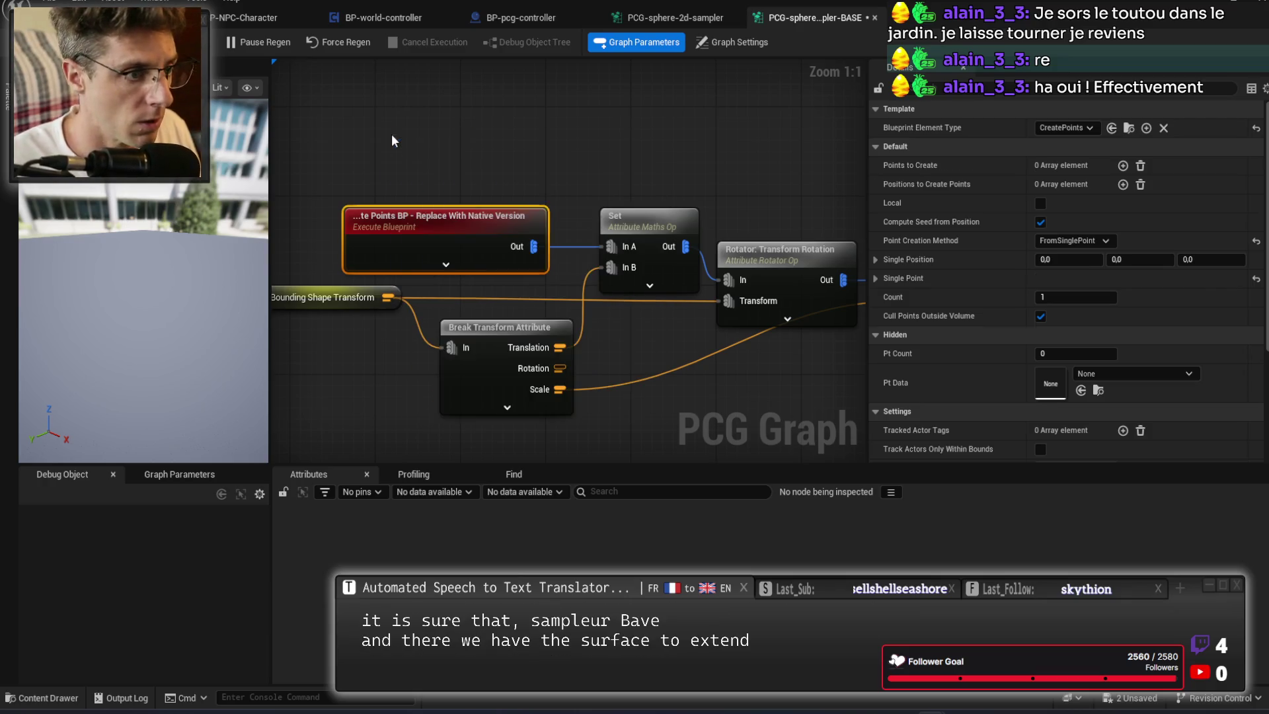
pyautogui.click(457, 226)
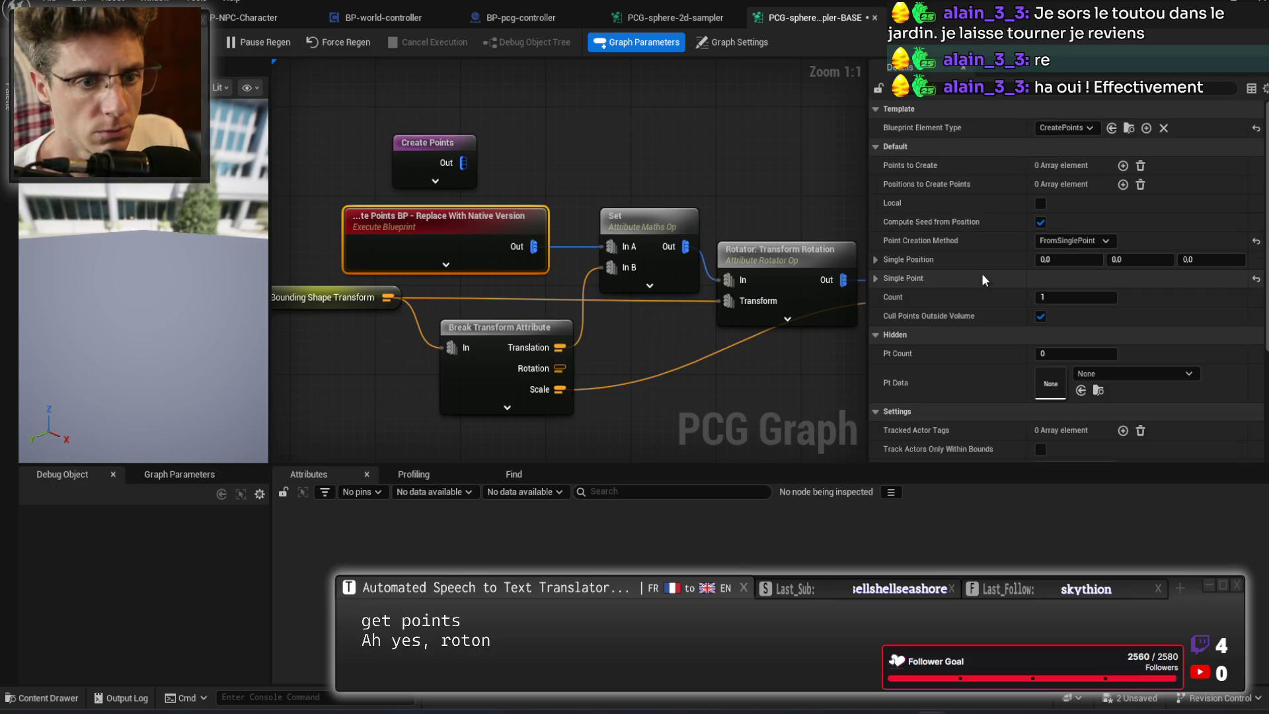
pyautogui.click(427, 152)
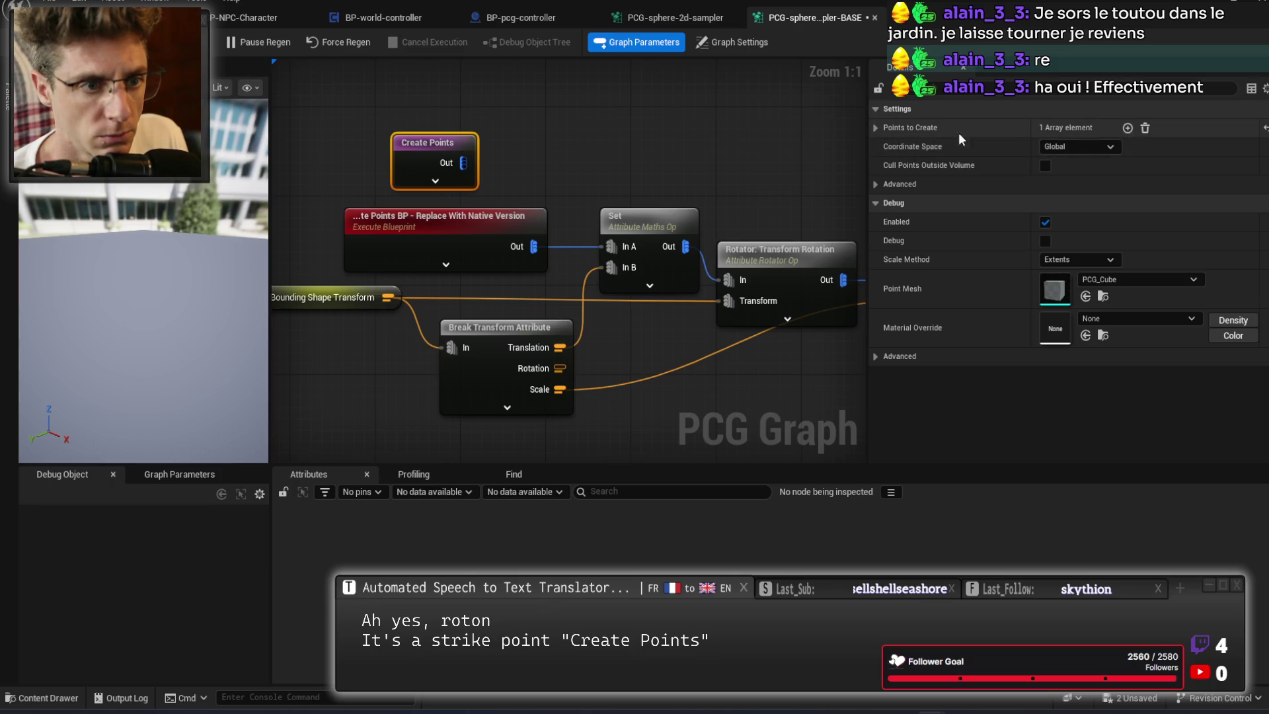
pyautogui.click(882, 129)
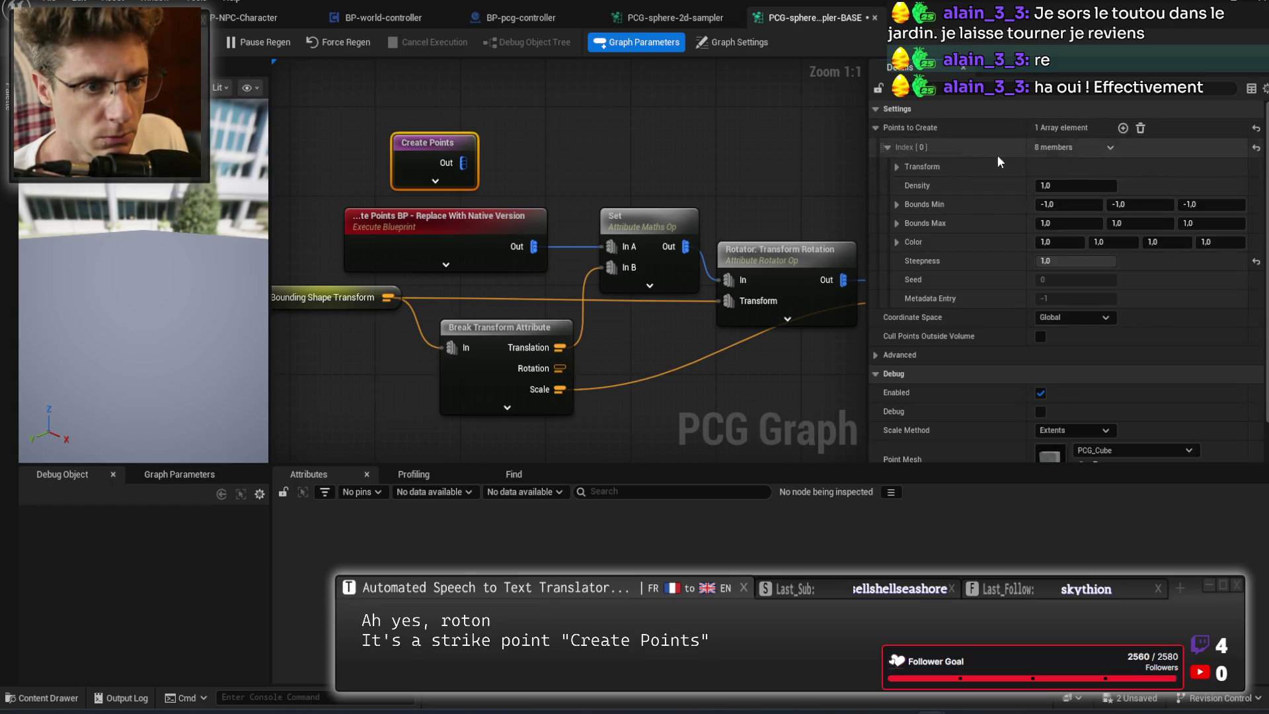
pyautogui.click(502, 225)
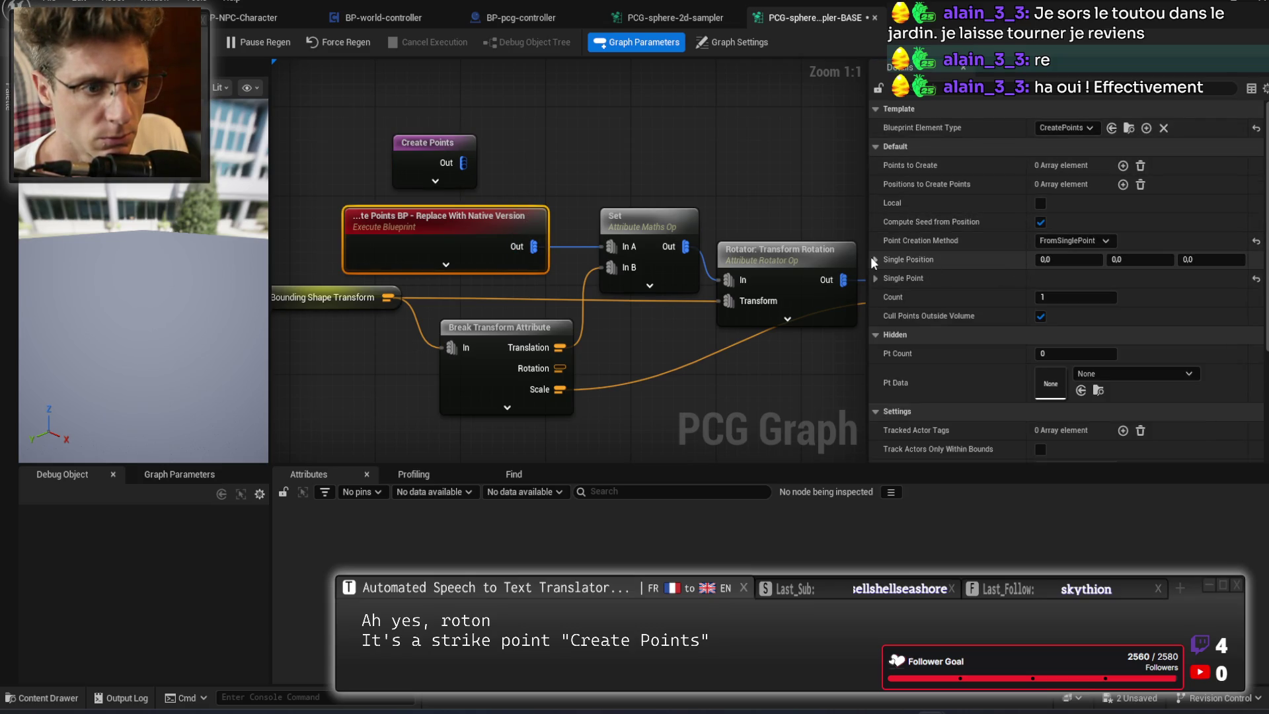
pyautogui.click(433, 152)
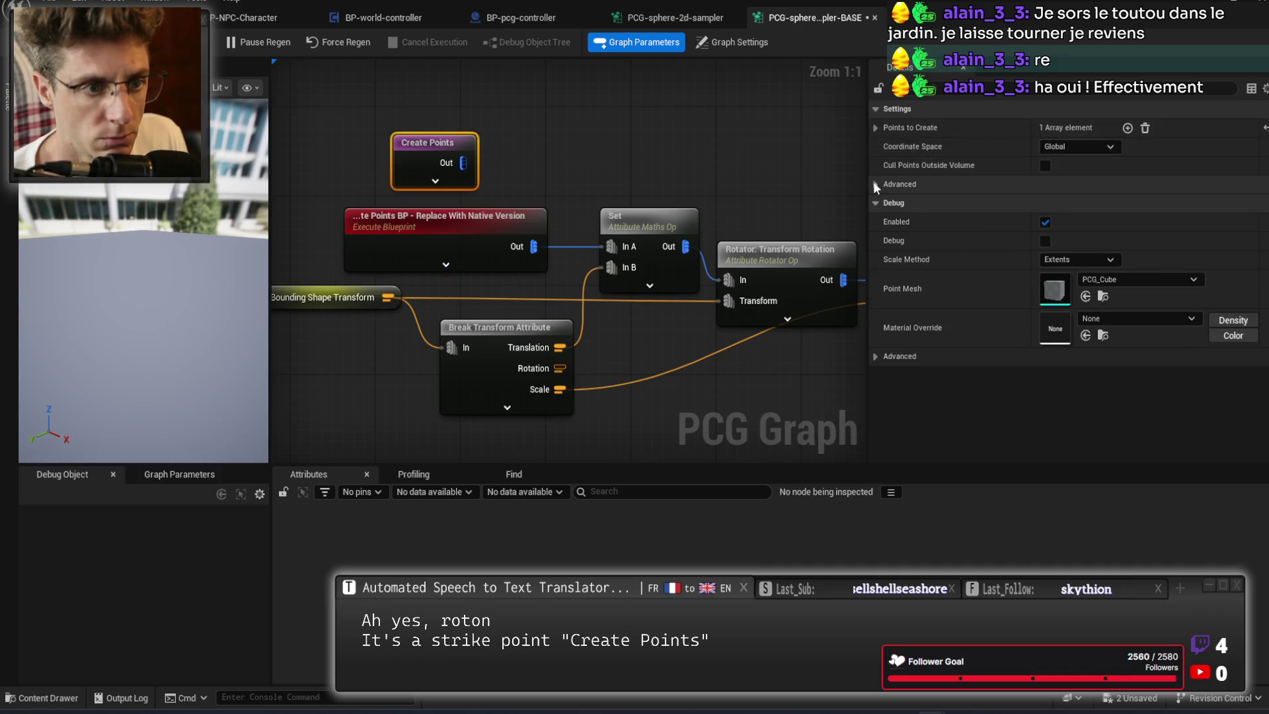
pyautogui.click(874, 128)
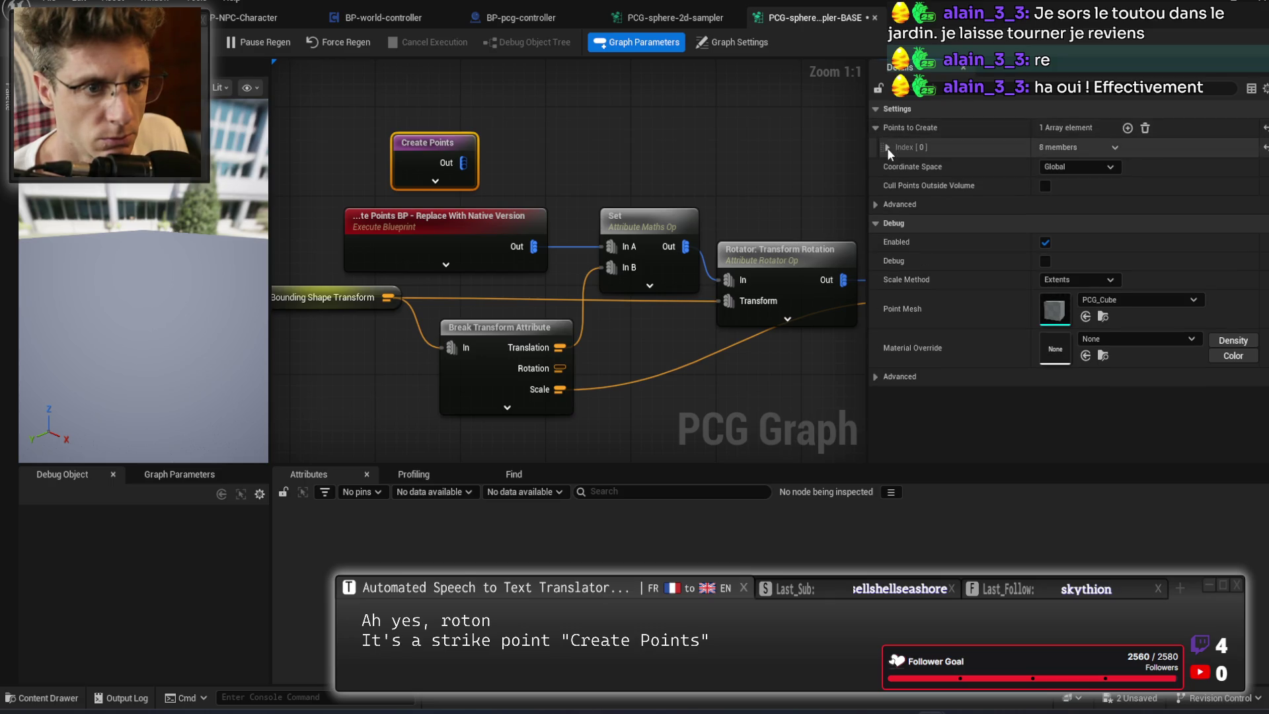
pyautogui.click(887, 147)
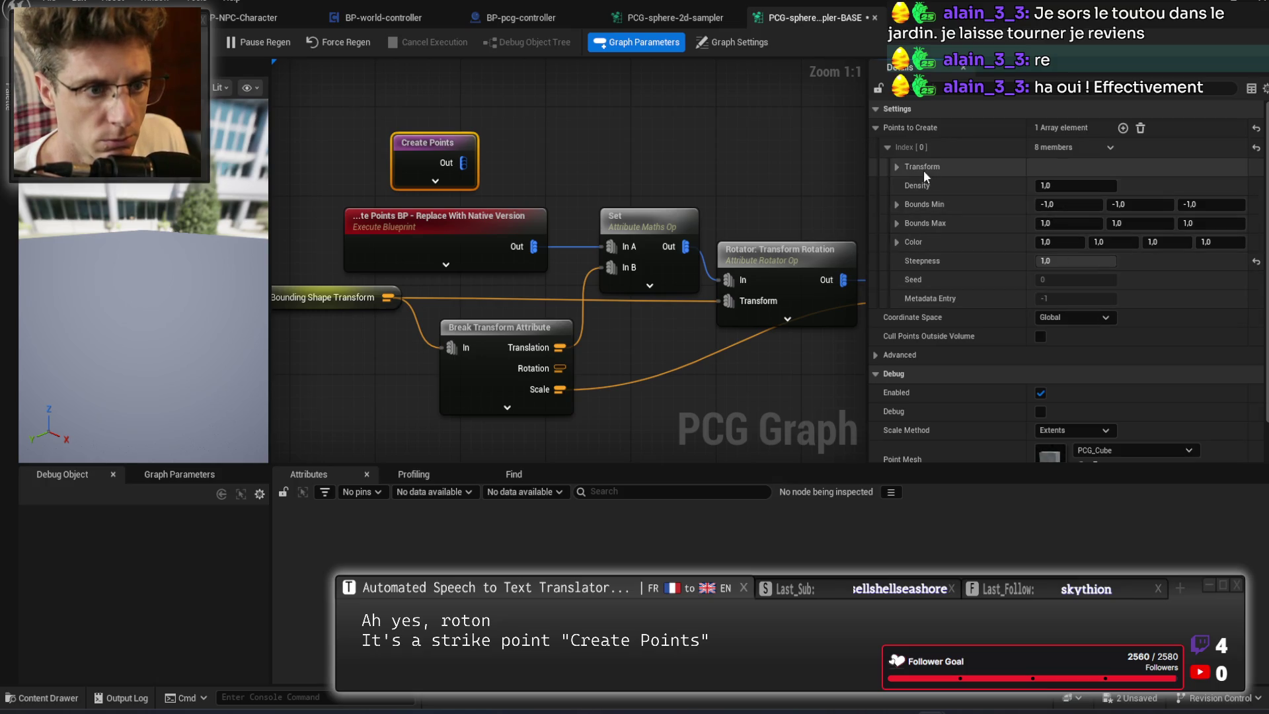
pyautogui.click(900, 168)
# Wire Create Points into the Set node's In A, delete the Blueprint node, and reposition Create Points.
pyautogui.moveTo(463, 163); pyautogui.dragTo(608, 247)
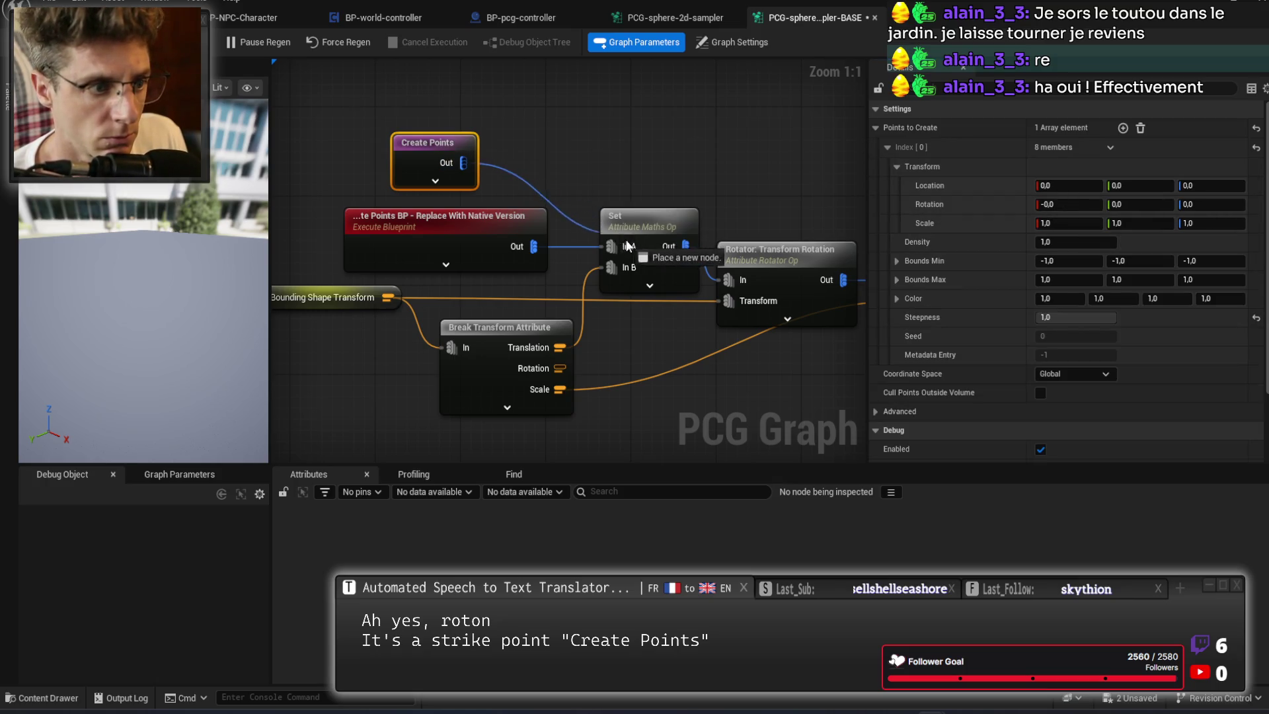
pyautogui.click(524, 224)
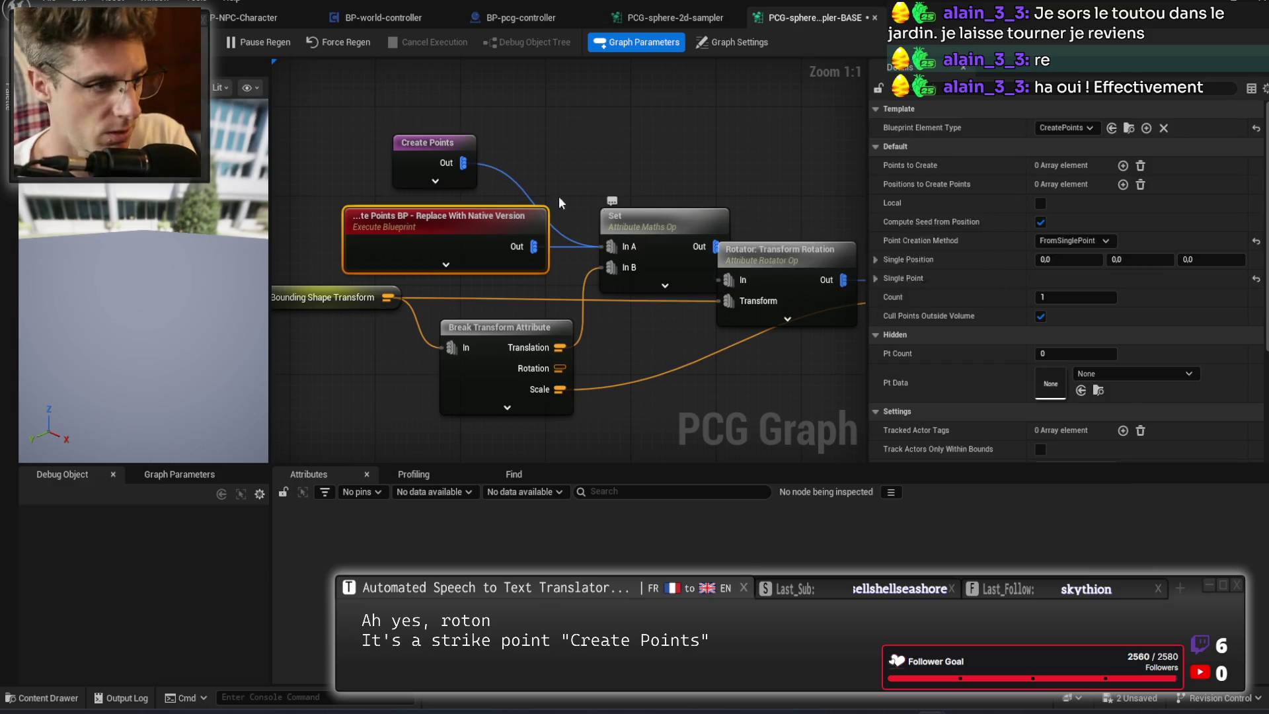
pyautogui.press('Delete')
pyautogui.moveTo(424, 142)
pyautogui.mouseDown()
pyautogui.moveTo(498, 210)
pyautogui.moveTo(513, 201)
pyautogui.moveTo(523, 213)
pyautogui.mouseUp()
pyautogui.click(522, 287)
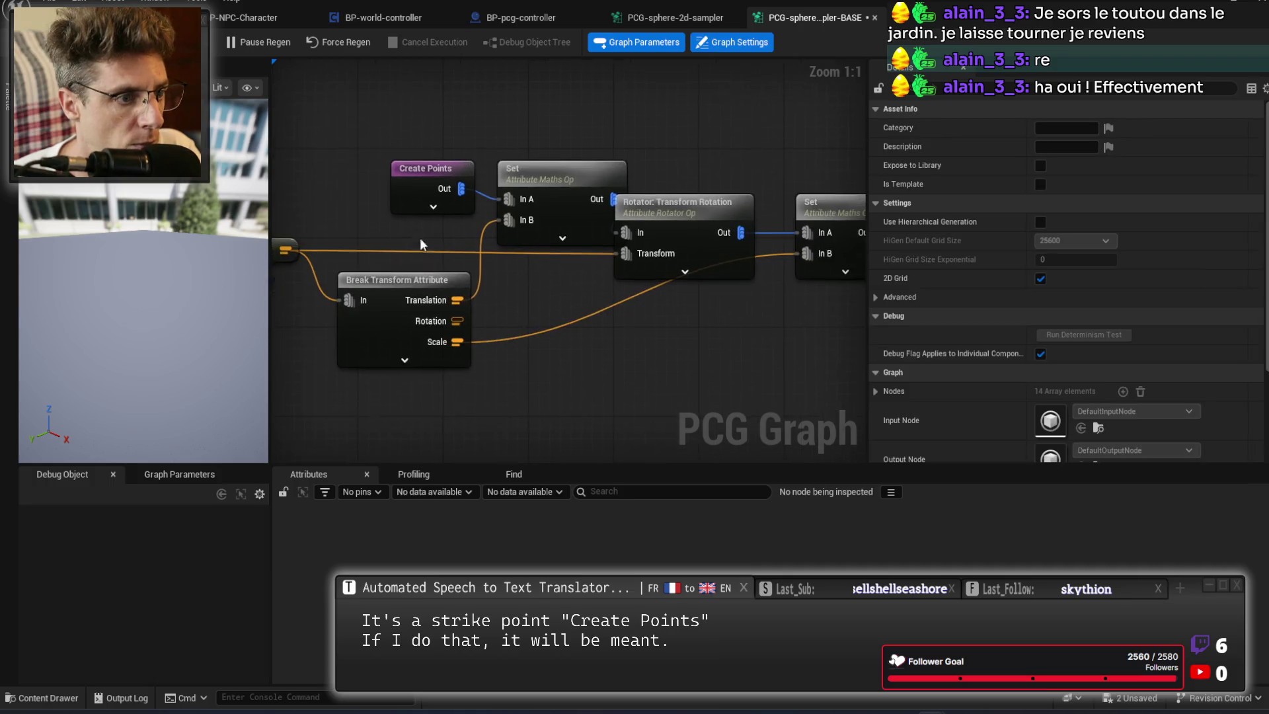
# Tidy the Create Points group and move the Seed node beside Attribute Noise.
pyautogui.moveTo(374, 123); pyautogui.dragTo(691, 348)
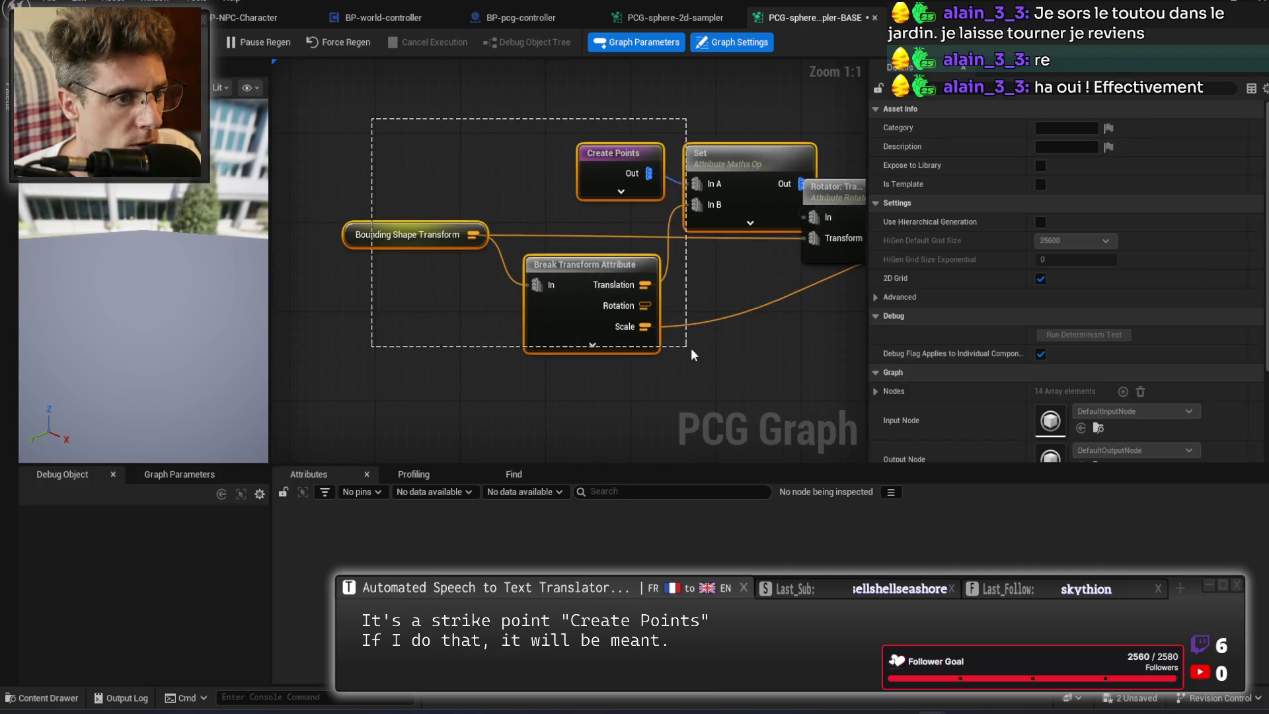
pyautogui.moveTo(755, 160); pyautogui.dragTo(692, 161)
pyautogui.click(560, 312)
pyautogui.rightClick(594, 310)
pyautogui.click(657, 282)
pyautogui.scroll(-1, 656, 282)
pyautogui.moveTo(570, 331)
pyautogui.mouseDown()
pyautogui.moveTo(406, 327)
pyautogui.moveTo(516, 334)
pyautogui.mouseUp()
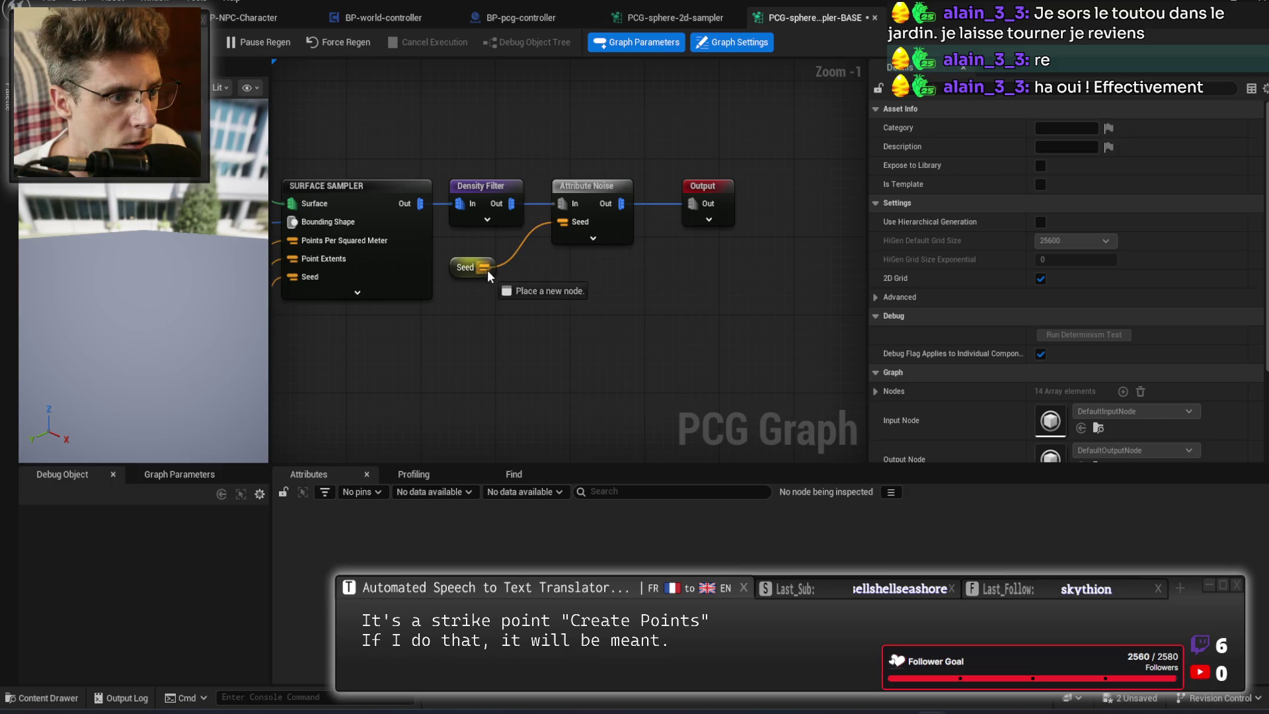
pyautogui.moveTo(466, 272); pyautogui.dragTo(495, 247)
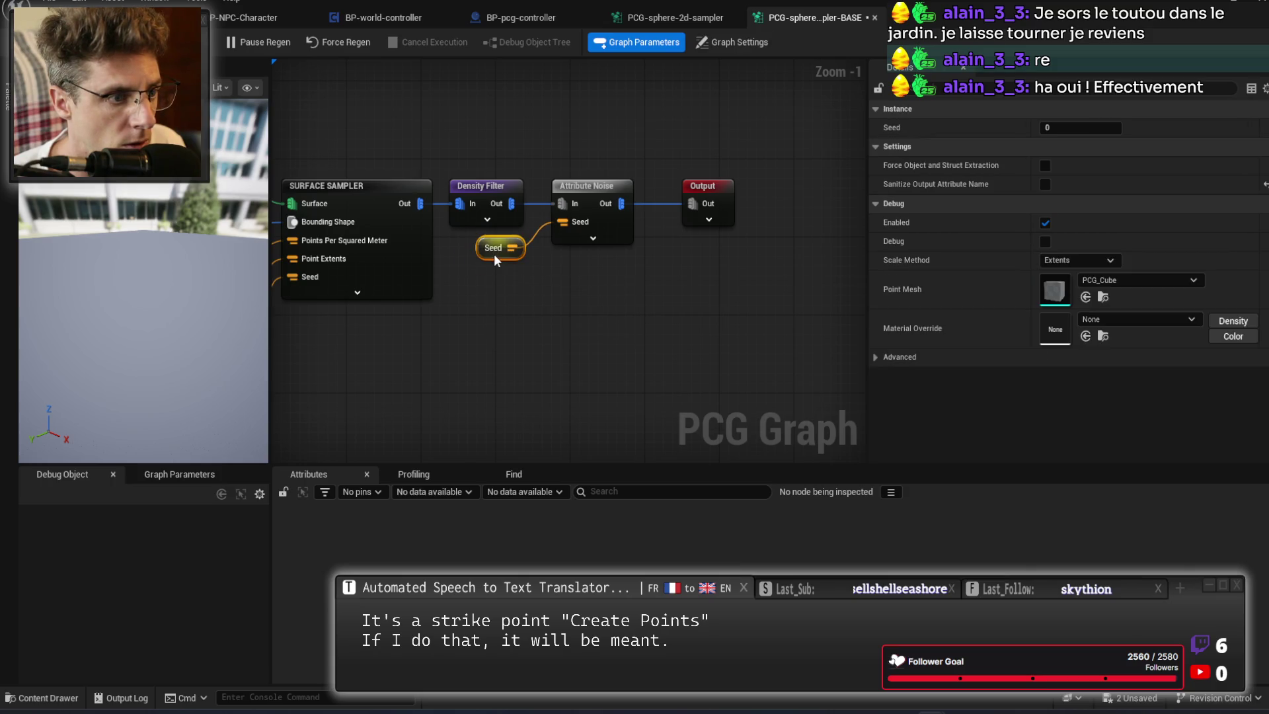
# Save the BASE sampler graph and return to BP-pcg-controller.
pyautogui.moveTo(478, 333); pyautogui.dragTo(688, 314)
pyautogui.hotkey('ctrl', 's')
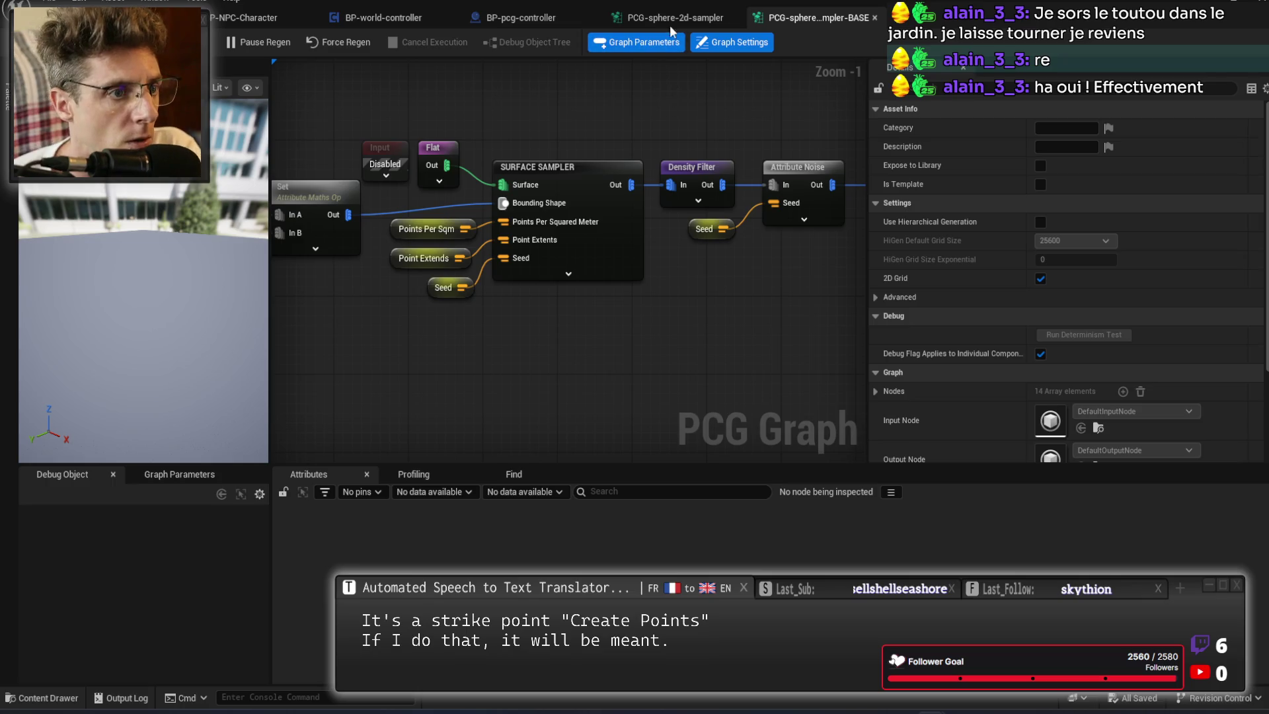
pyautogui.click(670, 20)
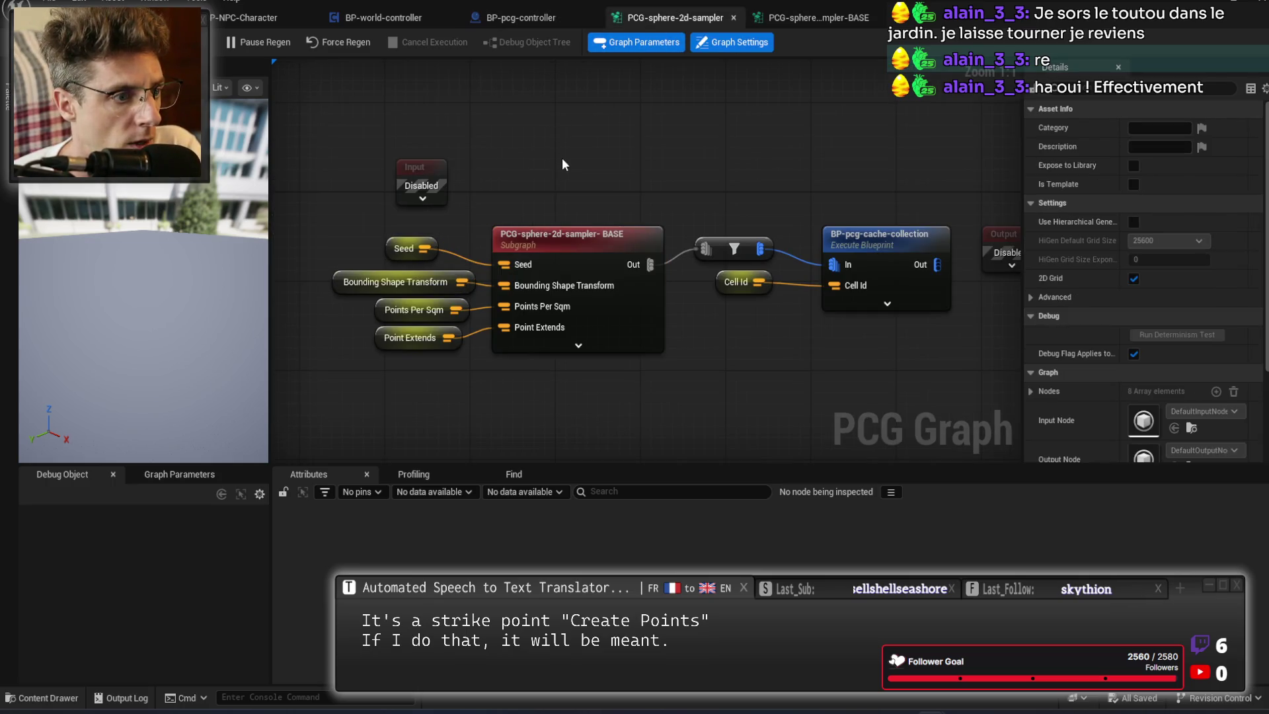
pyautogui.click(522, 18)
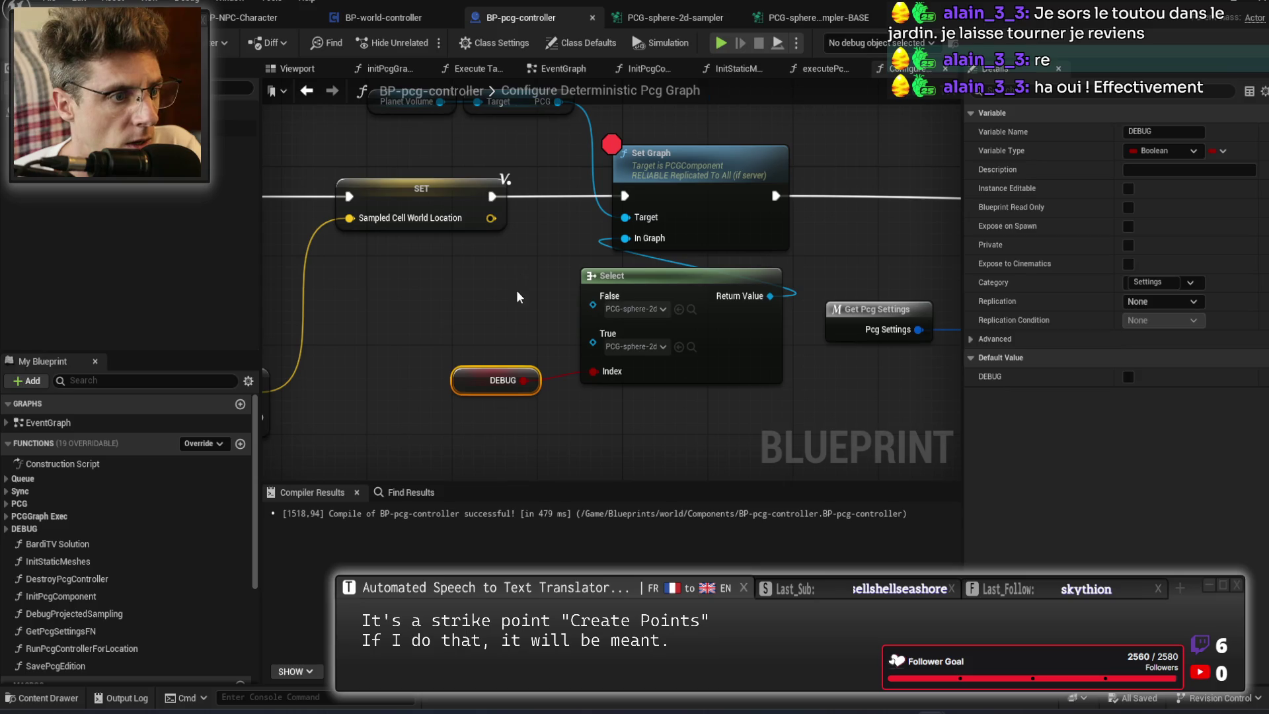
# Untick the Ints pin on the Break Pcg Task node.
pyautogui.click(718, 141)
pyautogui.moveTo(823, 148); pyautogui.dragTo(687, 136)
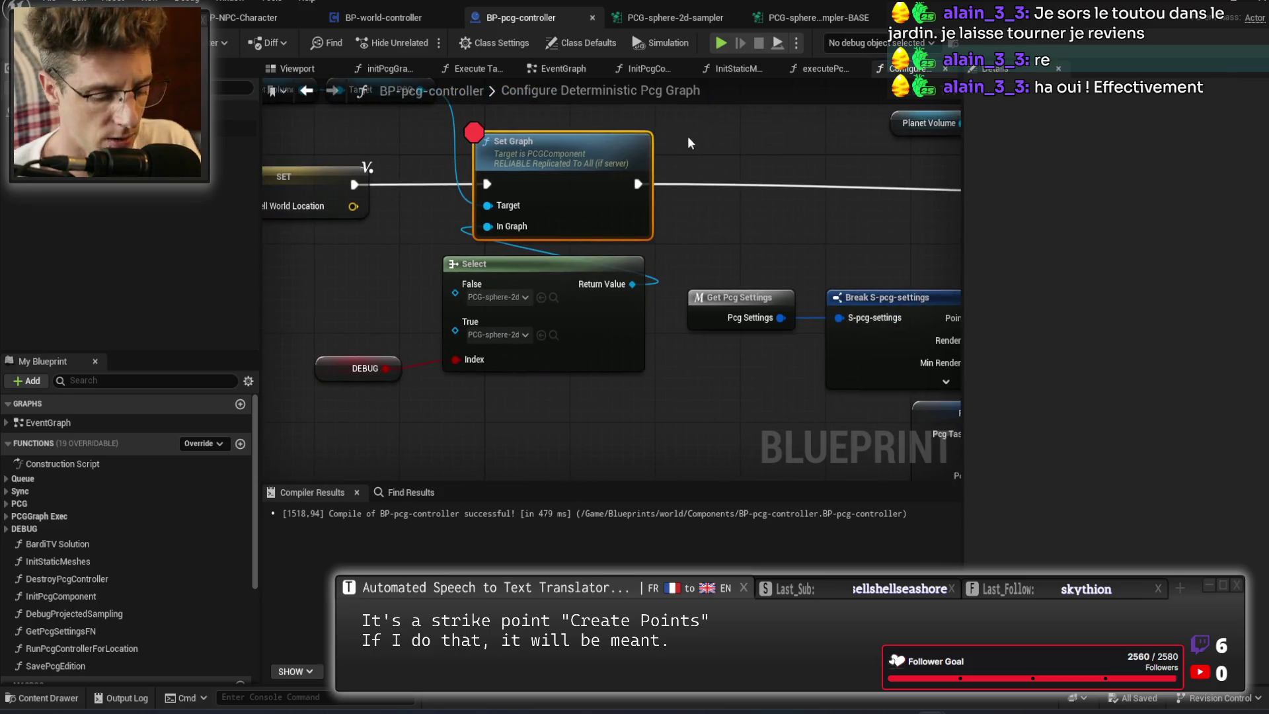
pyautogui.moveTo(725, 184)
pyautogui.mouseDown()
pyautogui.moveTo(768, 276)
pyautogui.moveTo(718, 283)
pyautogui.moveTo(991, 302)
pyautogui.moveTo(811, 303)
pyautogui.mouseUp()
pyautogui.click(767, 244)
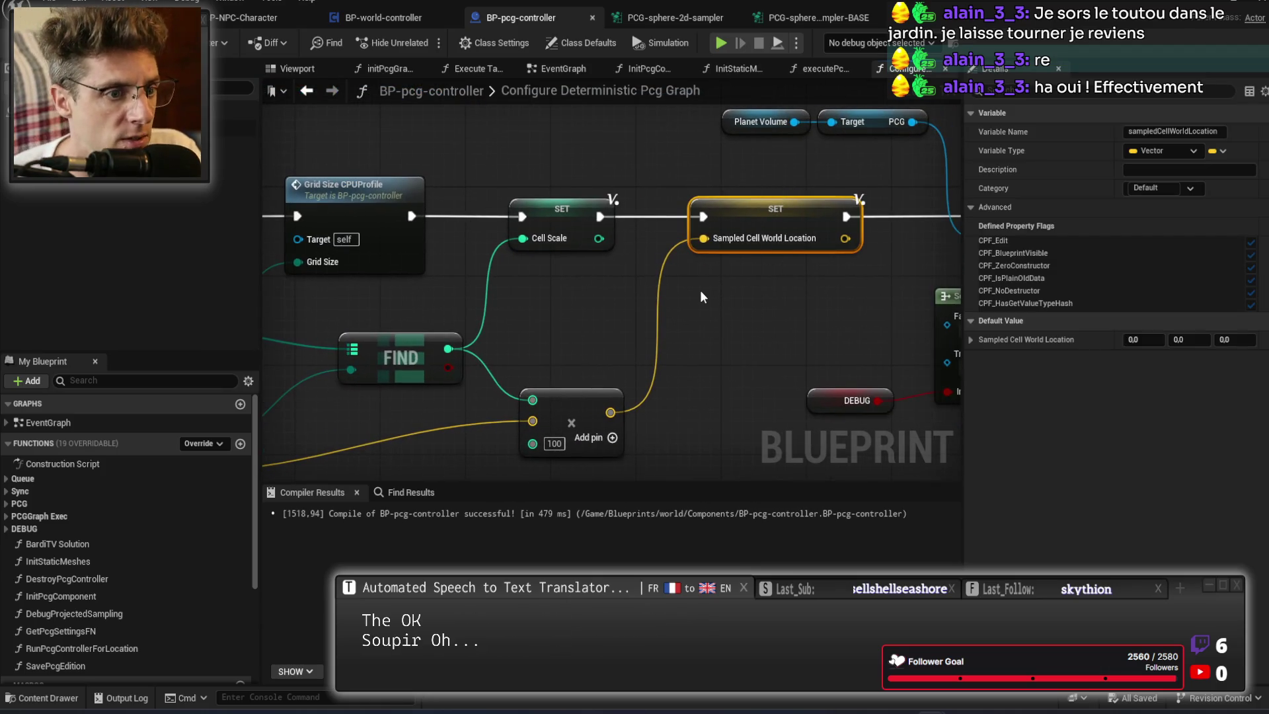
pyautogui.moveTo(592, 306)
pyautogui.mouseDown()
pyautogui.moveTo(1127, 189)
pyautogui.moveTo(735, 321)
pyautogui.mouseUp()
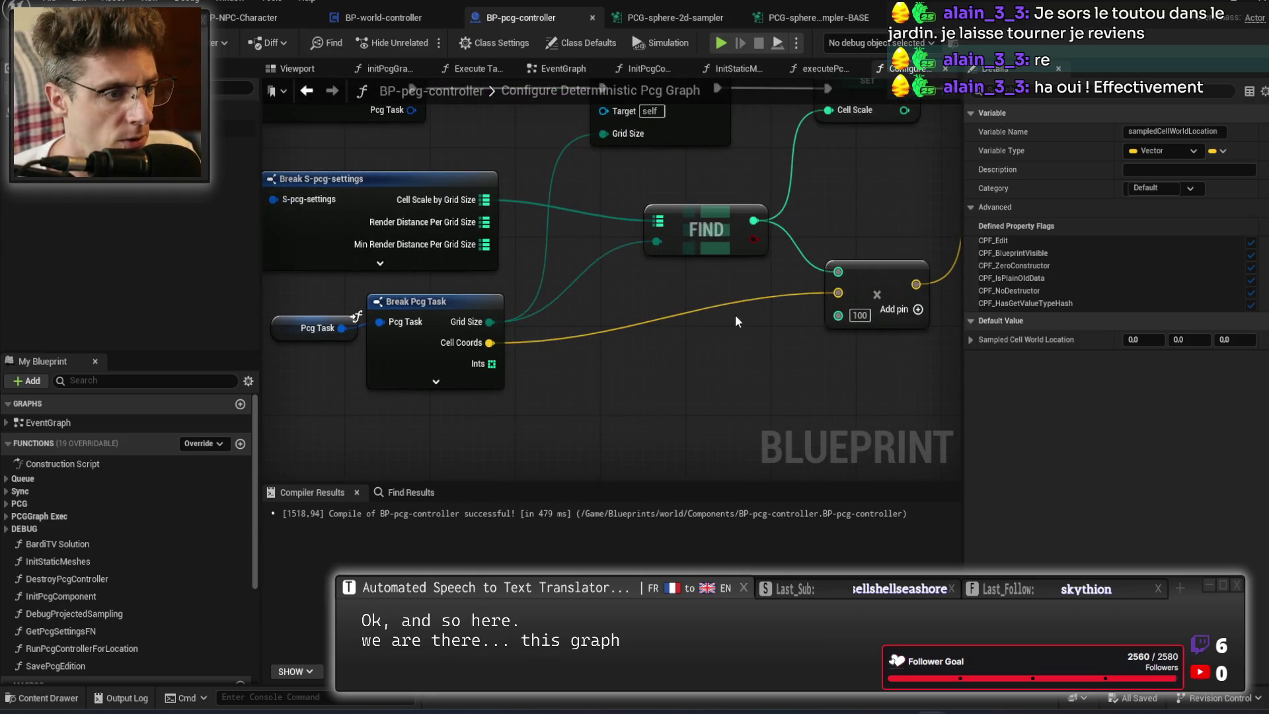
pyautogui.click(474, 382)
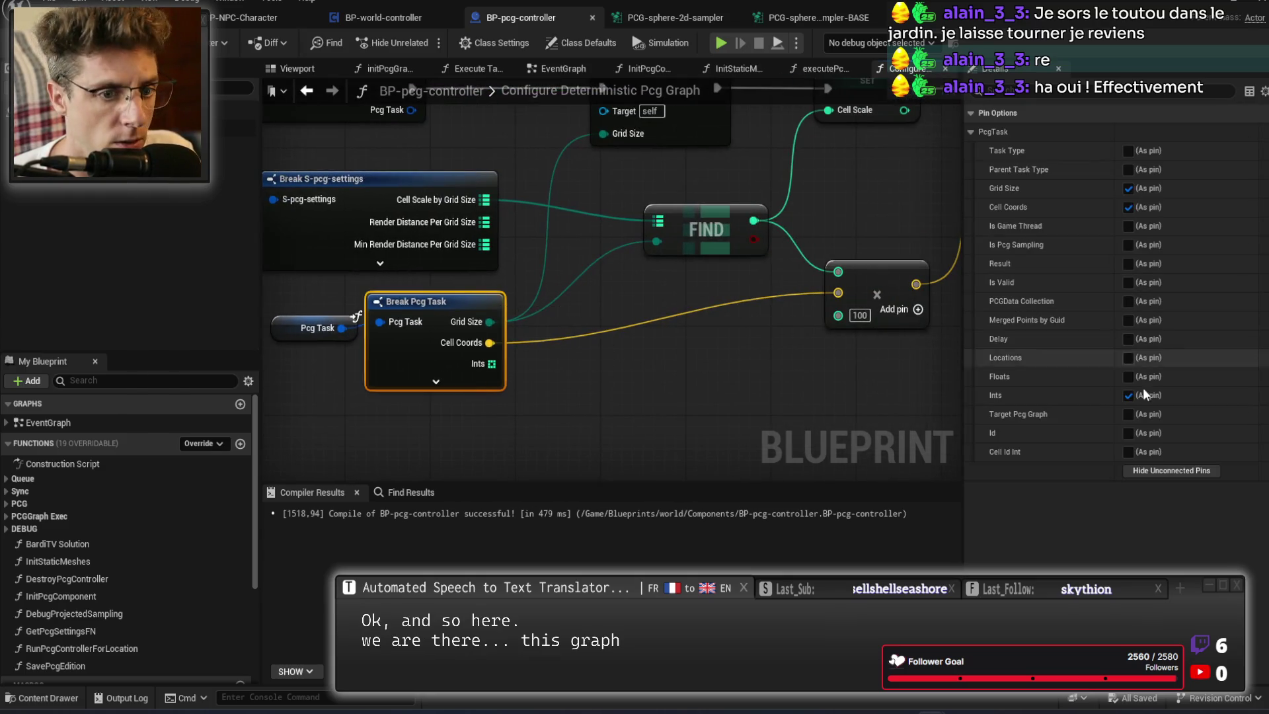
pyautogui.click(1128, 395)
# Review the Set parameter nodes through to the Return Node, then start simulating.
pyautogui.moveTo(706, 359); pyautogui.dragTo(597, 359)
pyautogui.scroll(-2, 768, 224)
pyautogui.scroll(1, 767, 224)
pyautogui.moveTo(767, 224)
pyautogui.mouseDown()
pyautogui.moveTo(462, 247)
pyautogui.moveTo(834, 238)
pyautogui.moveTo(558, 370)
pyautogui.moveTo(482, 389)
pyautogui.moveTo(601, 348)
pyautogui.moveTo(617, 248)
pyautogui.moveTo(455, 249)
pyautogui.mouseUp()
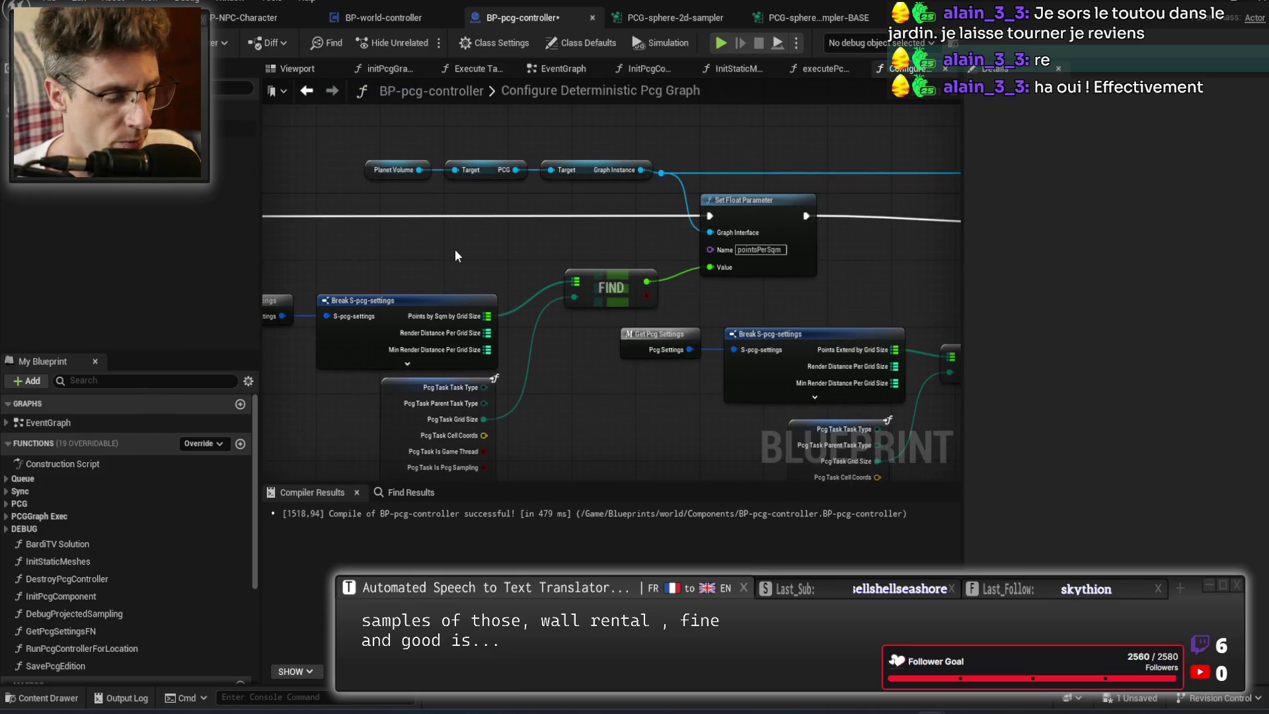
pyautogui.moveTo(585, 235)
pyautogui.mouseDown()
pyautogui.moveTo(572, 237)
pyautogui.moveTo(629, 239)
pyautogui.moveTo(466, 246)
pyautogui.moveTo(522, 194)
pyautogui.mouseUp()
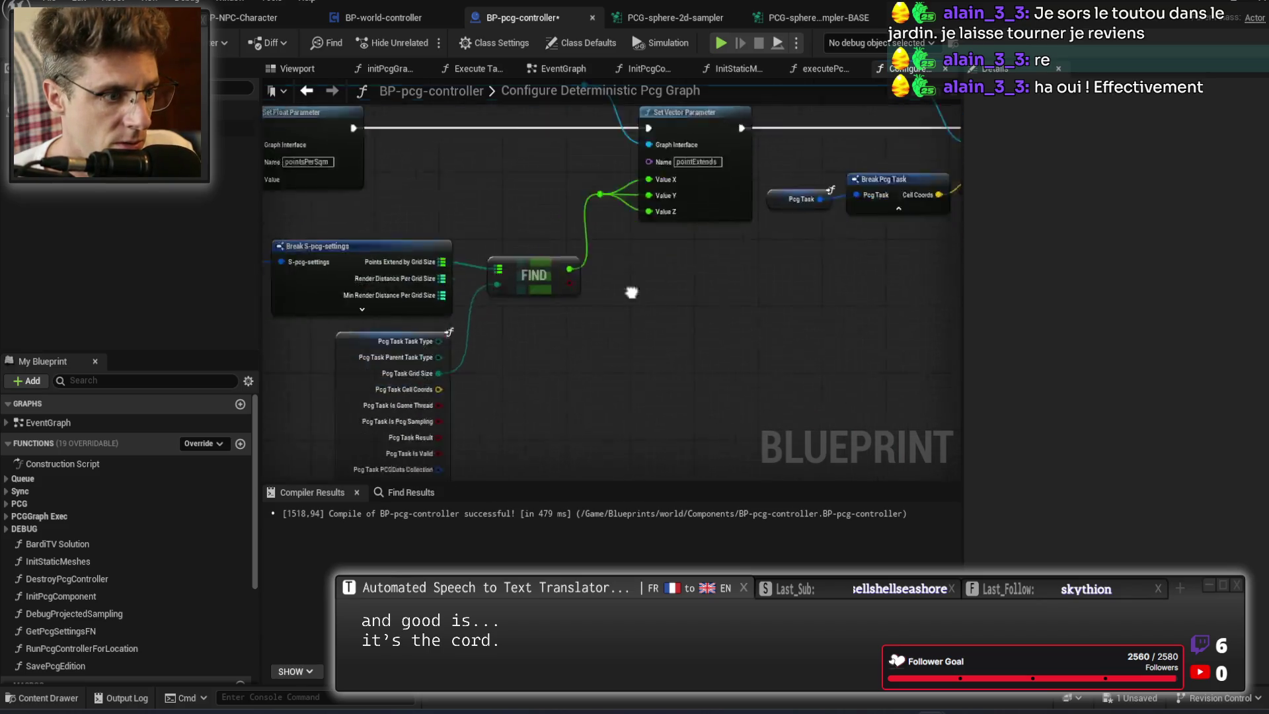
pyautogui.moveTo(909, 306)
pyautogui.mouseDown()
pyautogui.moveTo(436, 370)
pyautogui.moveTo(371, 366)
pyautogui.mouseUp()
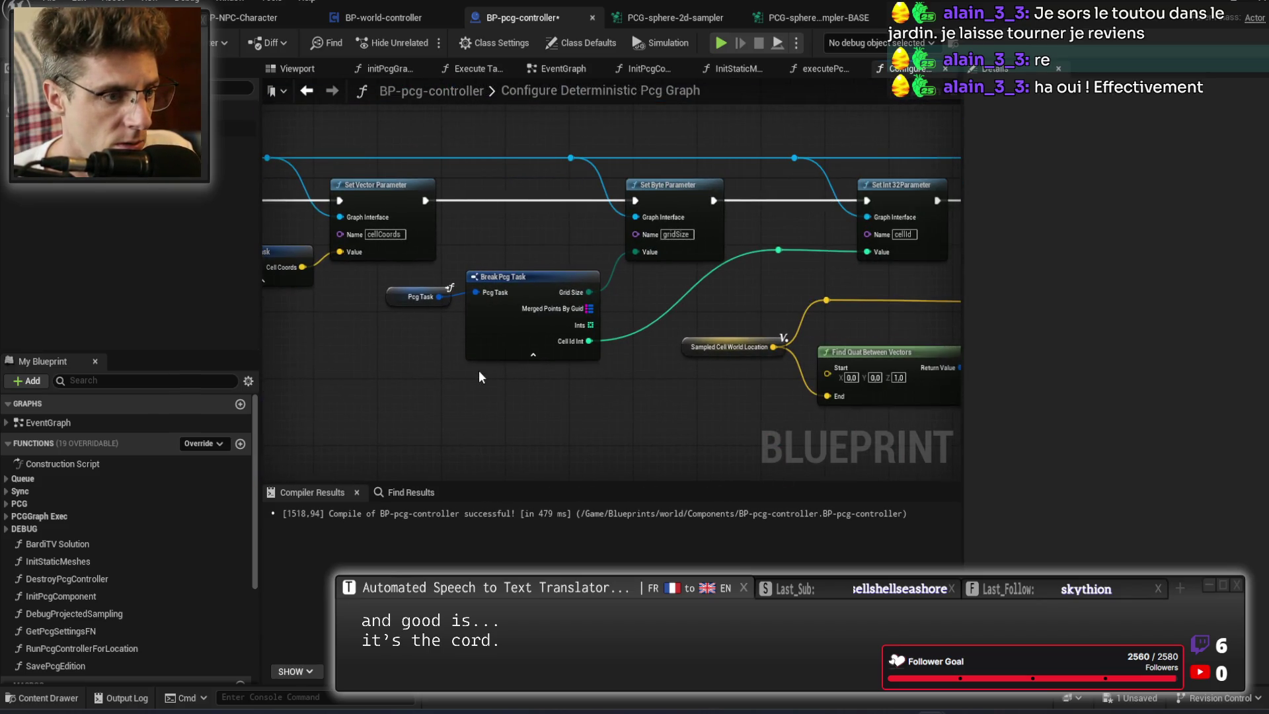
pyautogui.moveTo(481, 377); pyautogui.dragTo(410, 380)
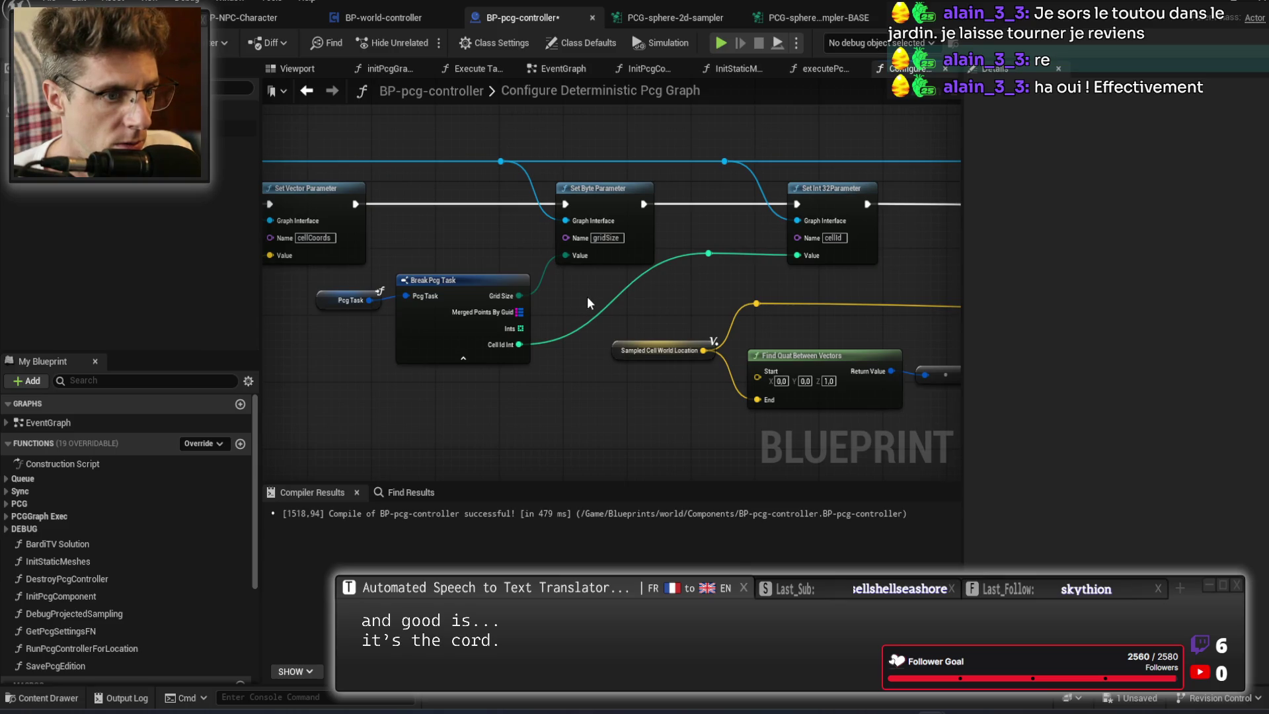
pyautogui.moveTo(925, 295)
pyautogui.mouseDown()
pyautogui.moveTo(791, 300)
pyautogui.moveTo(275, 267)
pyautogui.mouseUp()
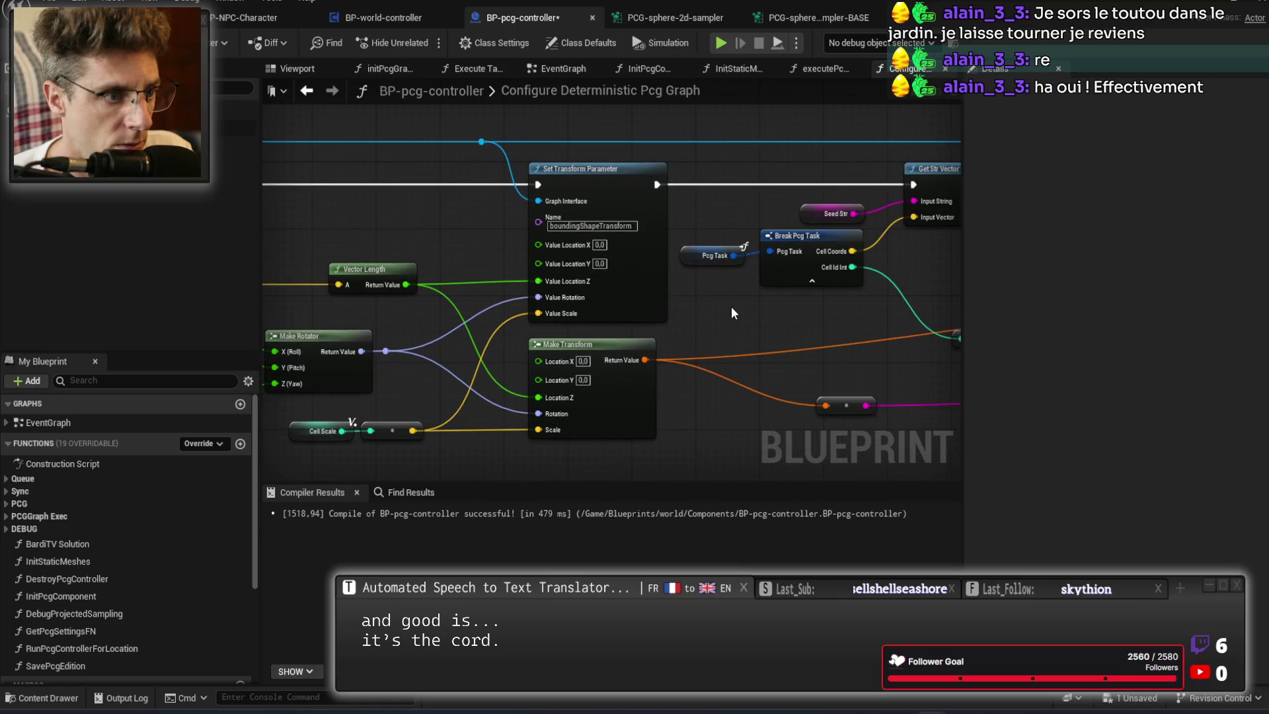
pyautogui.moveTo(731, 307)
pyautogui.mouseDown()
pyautogui.moveTo(628, 306)
pyautogui.moveTo(576, 271)
pyautogui.moveTo(247, 298)
pyautogui.mouseUp()
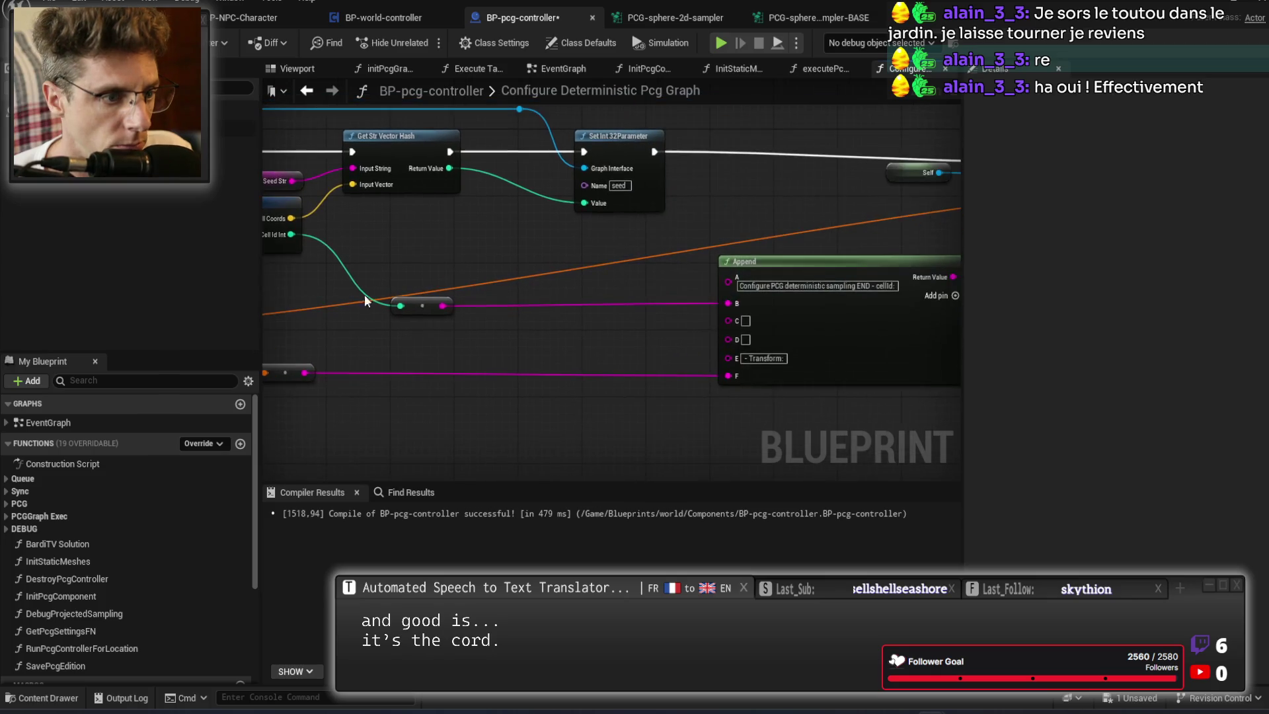
pyautogui.moveTo(578, 266)
pyautogui.mouseDown()
pyautogui.moveTo(628, 338)
pyautogui.moveTo(313, 320)
pyautogui.mouseUp()
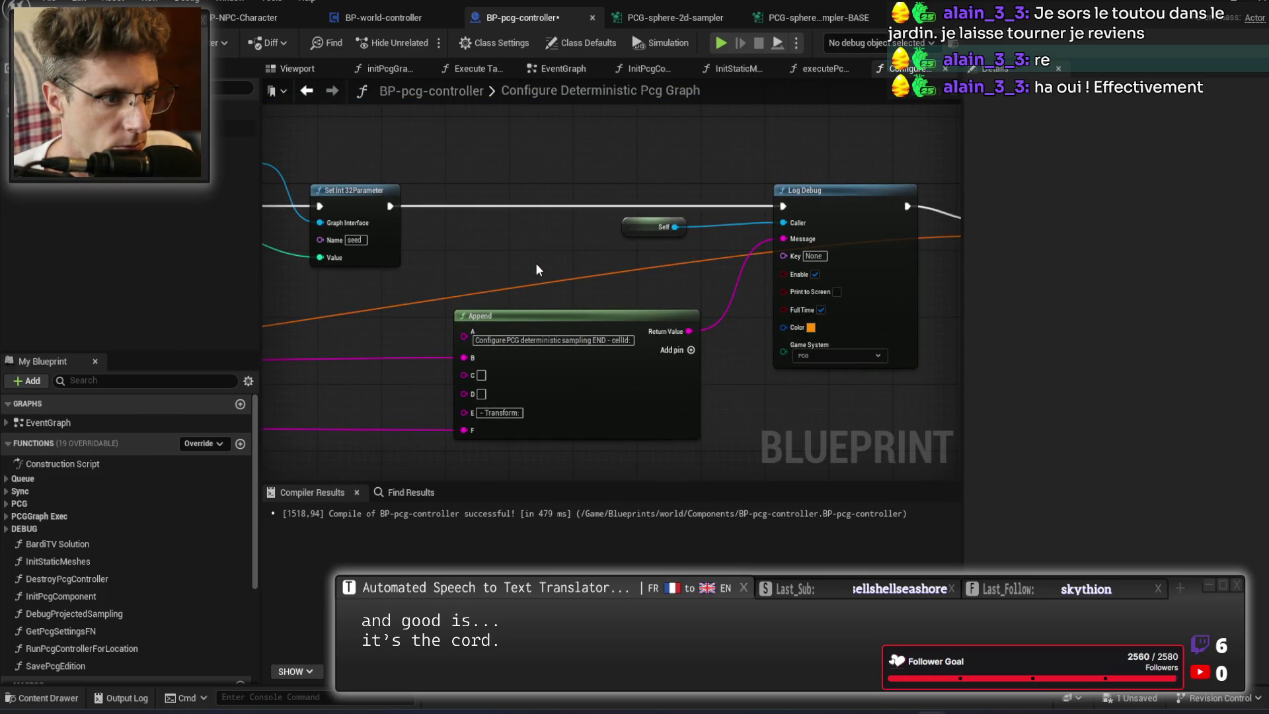
pyautogui.moveTo(535, 263); pyautogui.dragTo(439, 251)
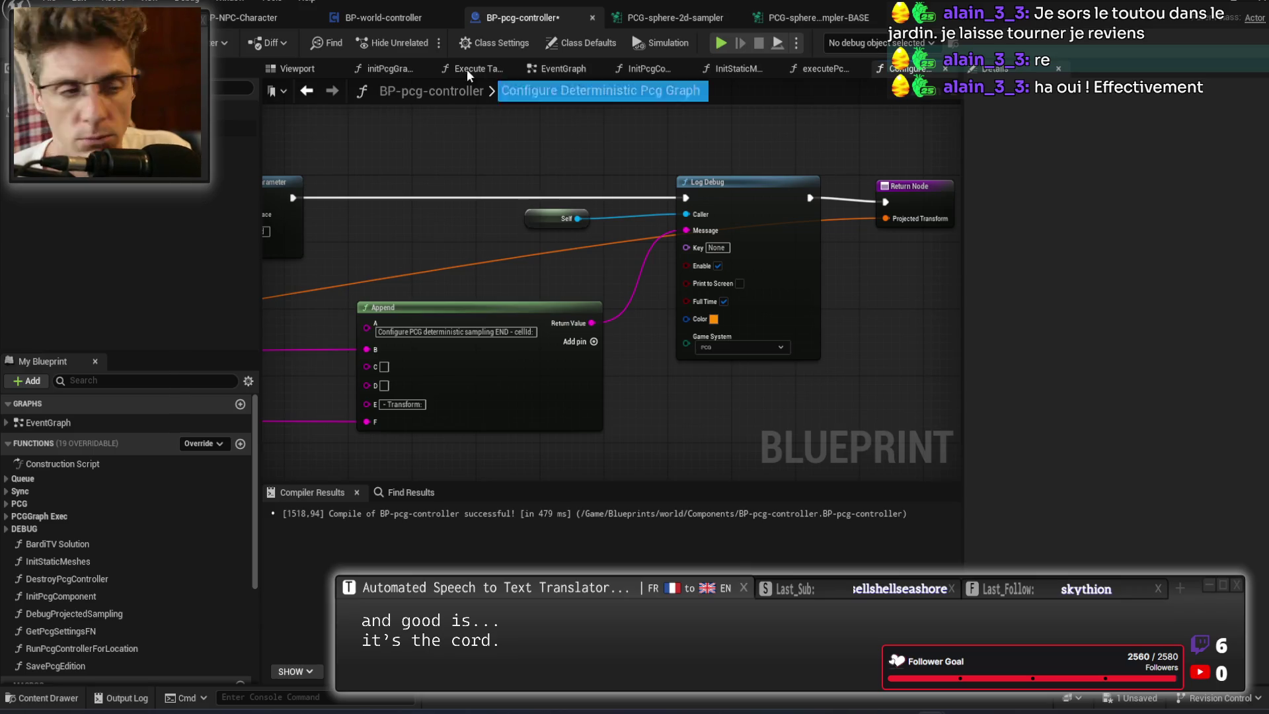
pyautogui.click(720, 44)
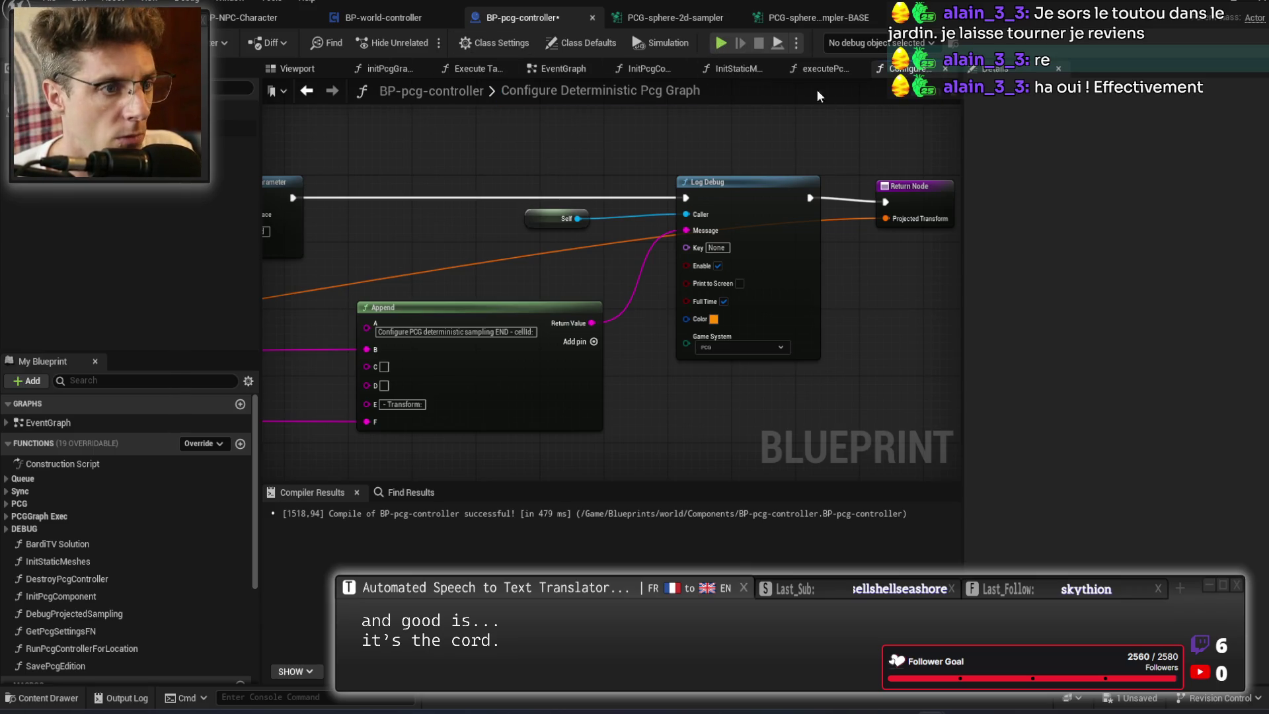
pyautogui.click(719, 43)
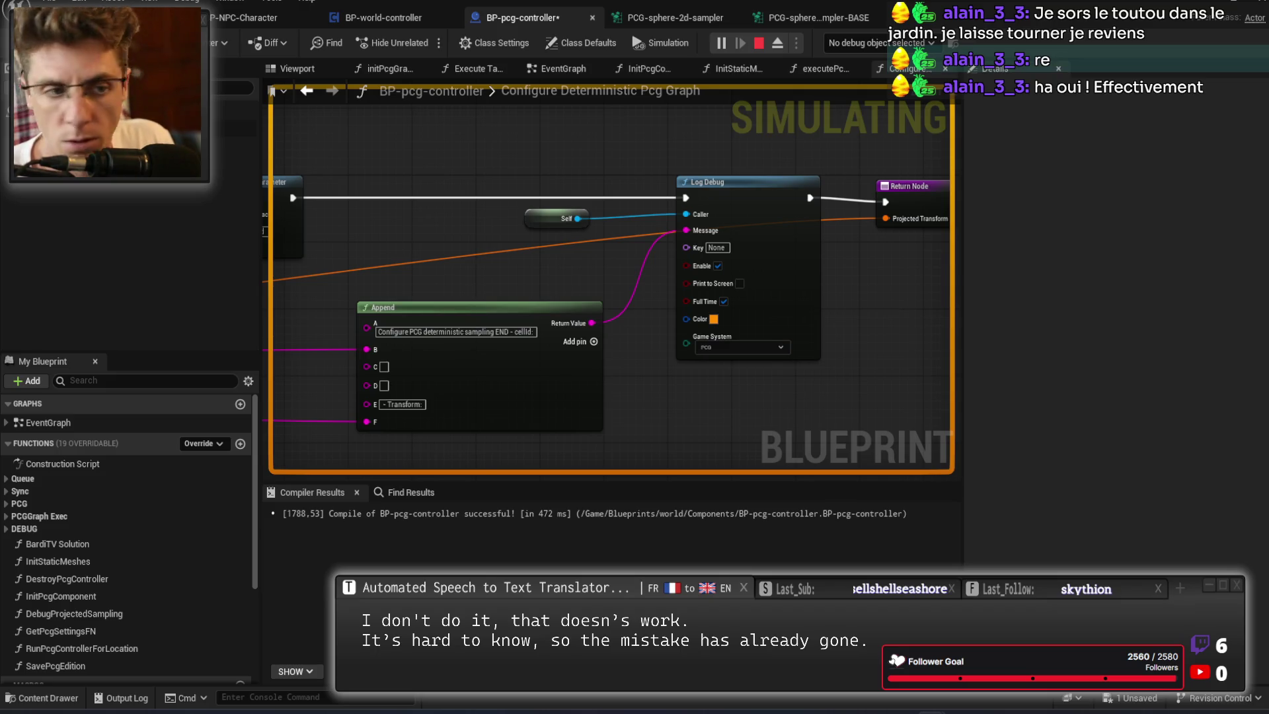
# Stop the BP-pcg-controller simulation after watching it run.
pyautogui.click(759, 42)
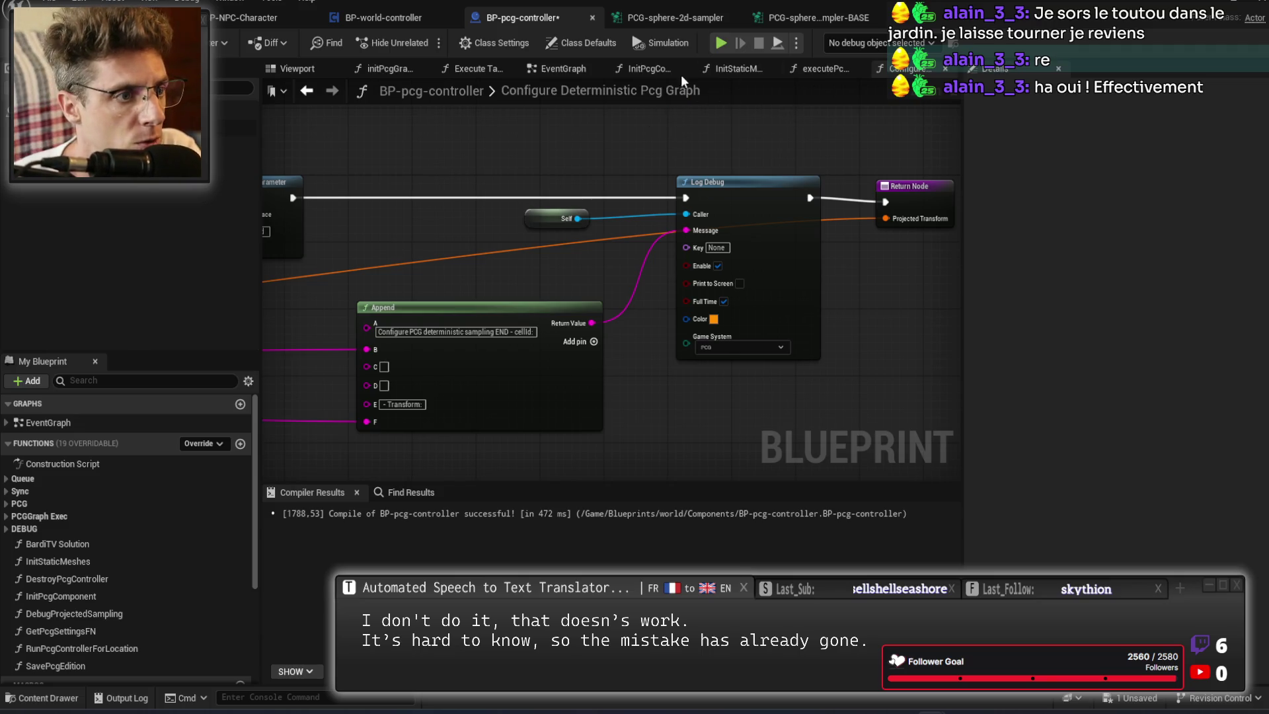
# Drill from the EventGraph through Execute Task into BPFL-logger's LogPcgTask function to view its Log Debug call.
pyautogui.click(571, 65)
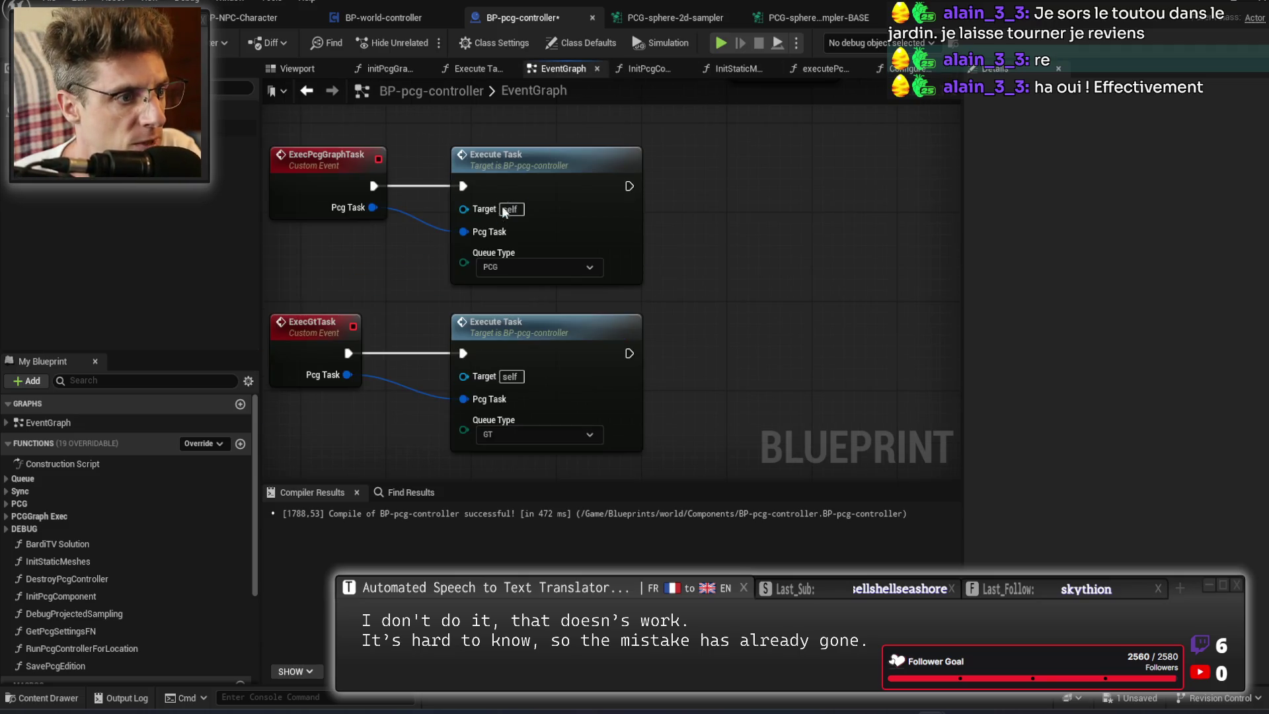
pyautogui.doubleClick(567, 192)
pyautogui.moveTo(1007, 230)
pyautogui.mouseDown()
pyautogui.moveTo(1059, 285)
pyautogui.moveTo(620, 299)
pyautogui.moveTo(742, 313)
pyautogui.moveTo(820, 280)
pyautogui.mouseUp()
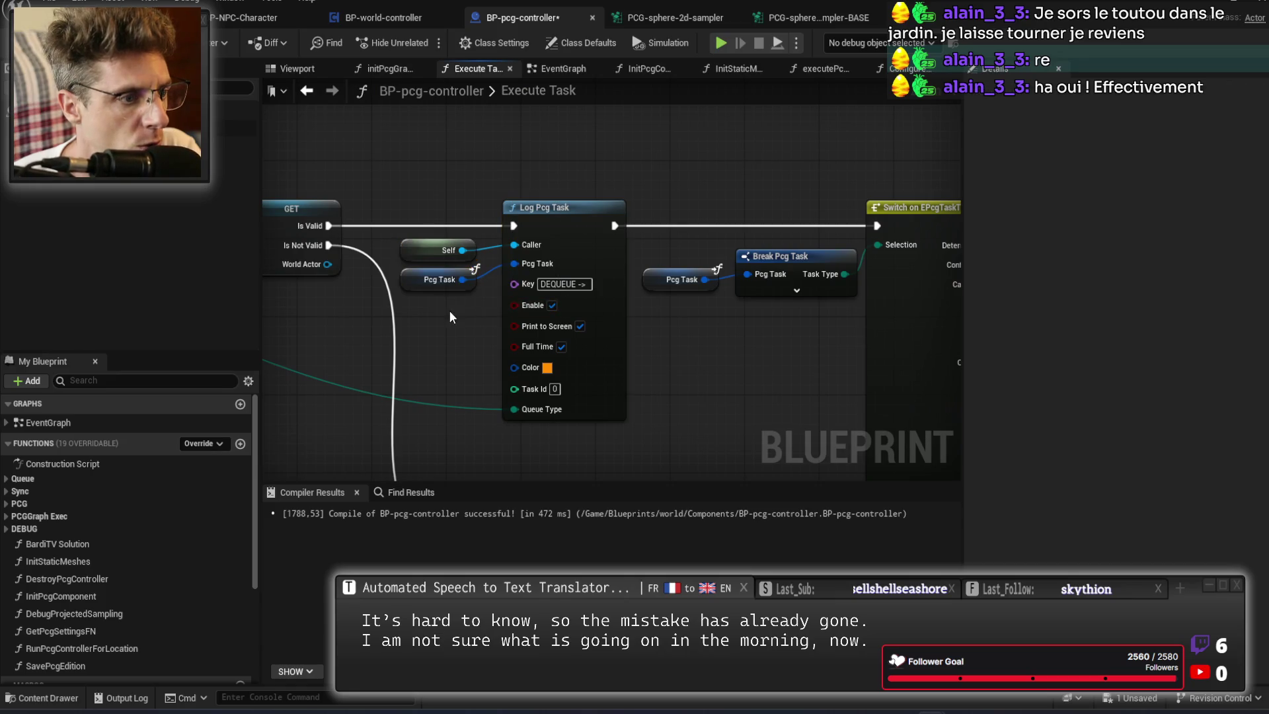
pyautogui.doubleClick(582, 261)
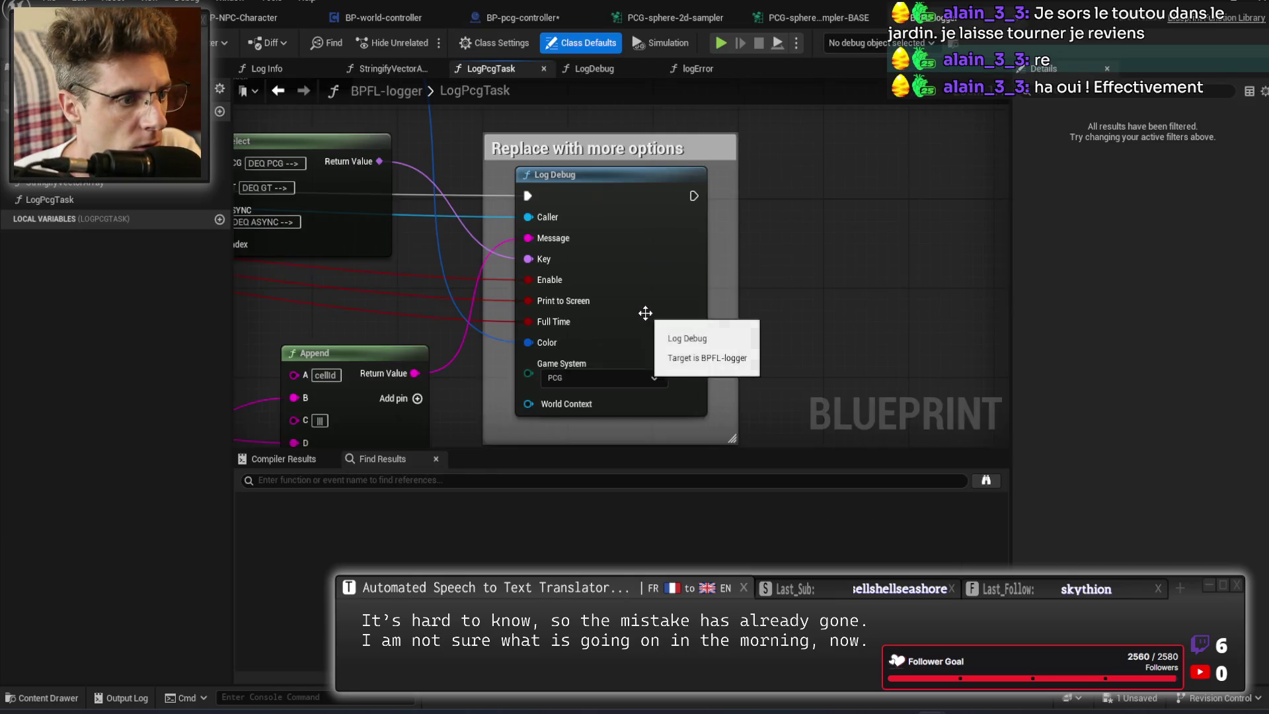
pyautogui.moveTo(389, 315); pyautogui.dragTo(580, 319)
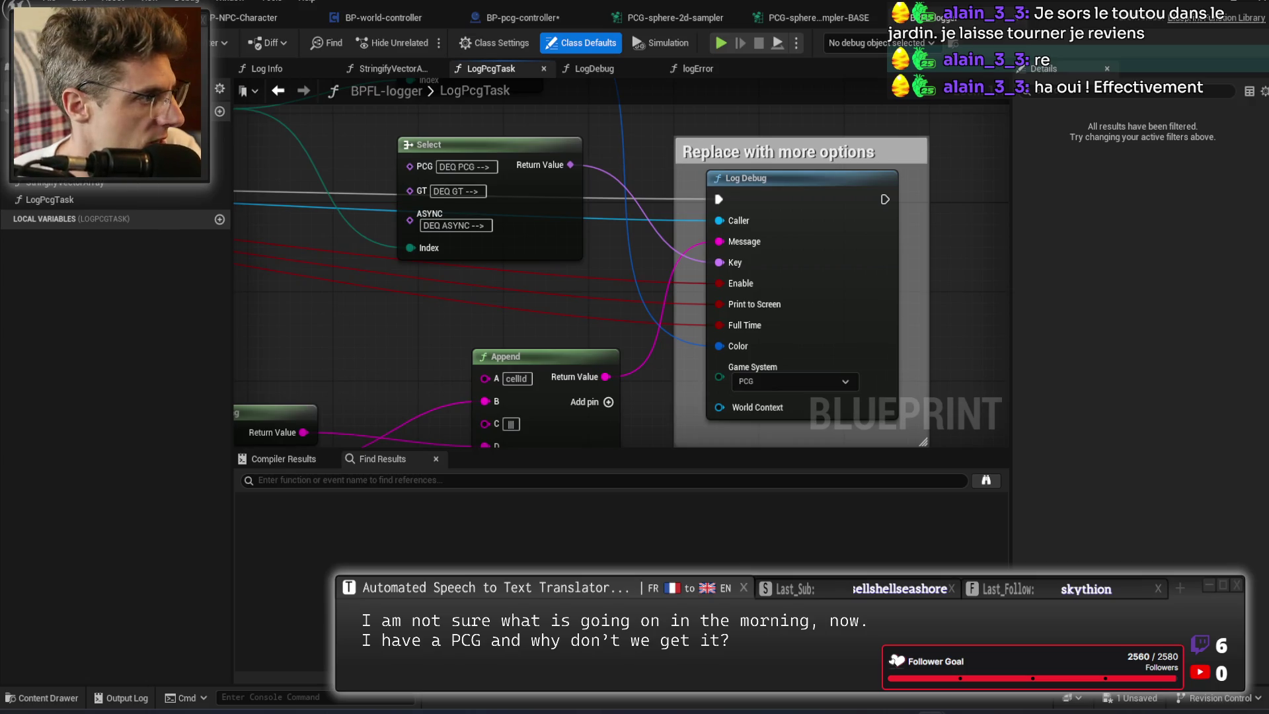
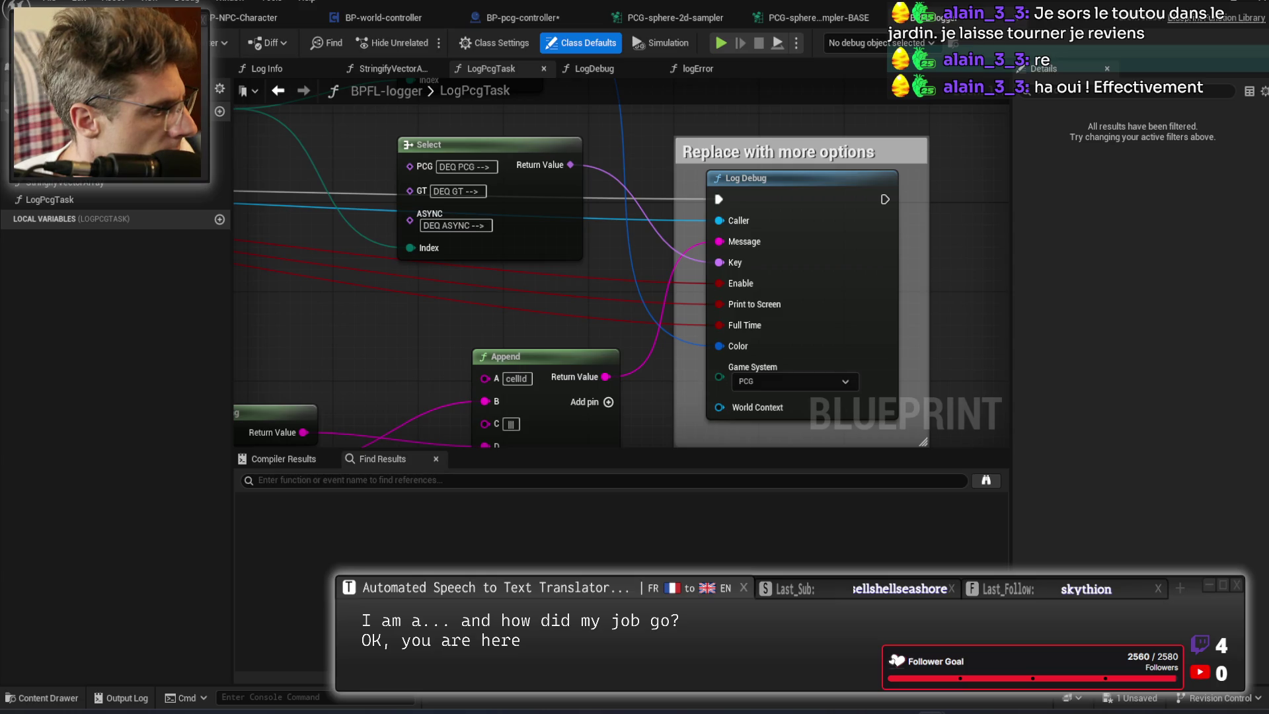
# Set the voxel spline's Output Volume Spline Surface Type to VST_M_Water1 and save all assets.
pyautogui.hotkey('alt', 'Tab')
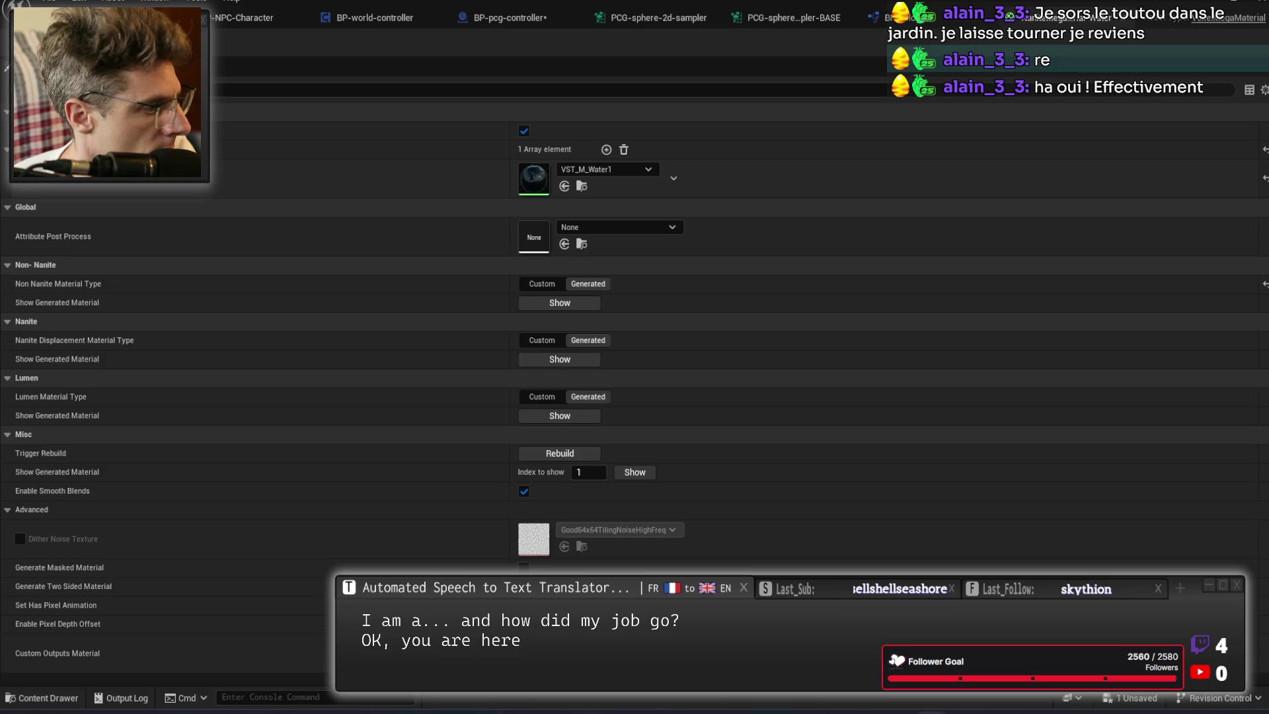
pyautogui.hotkey('ctrl', 'Tab')
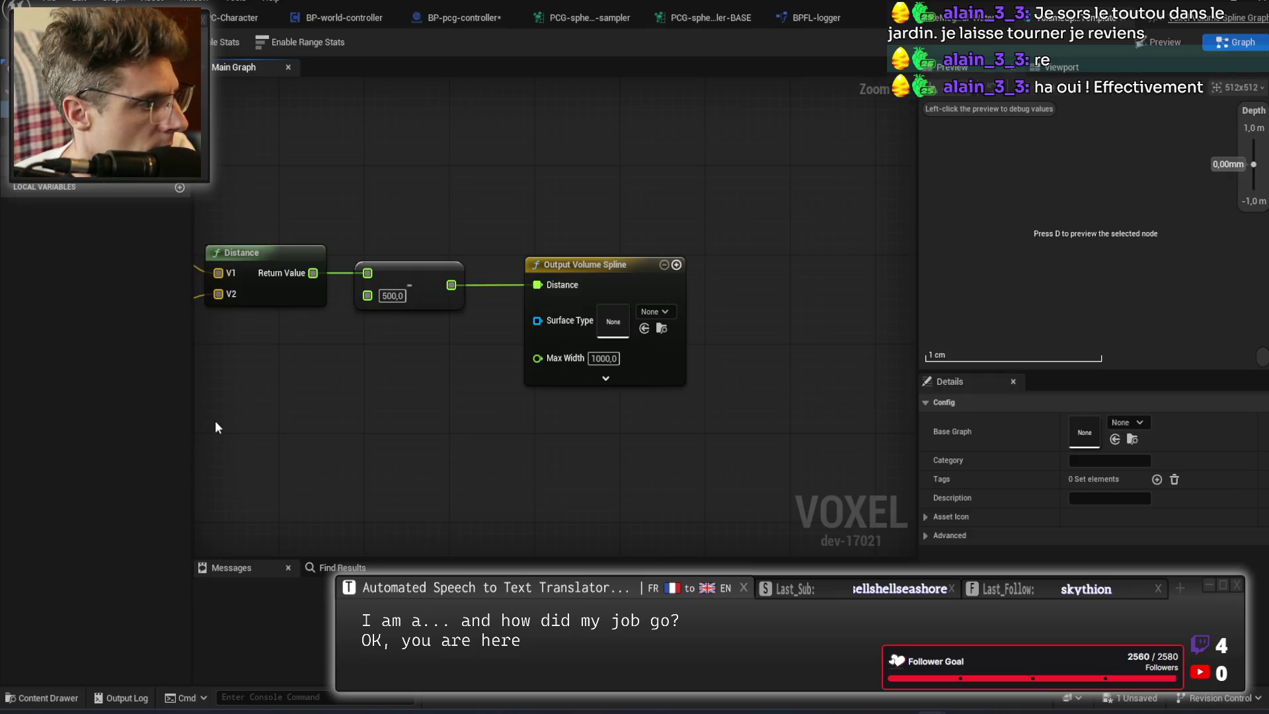
pyautogui.hotkey('ctrl', 'Tab')
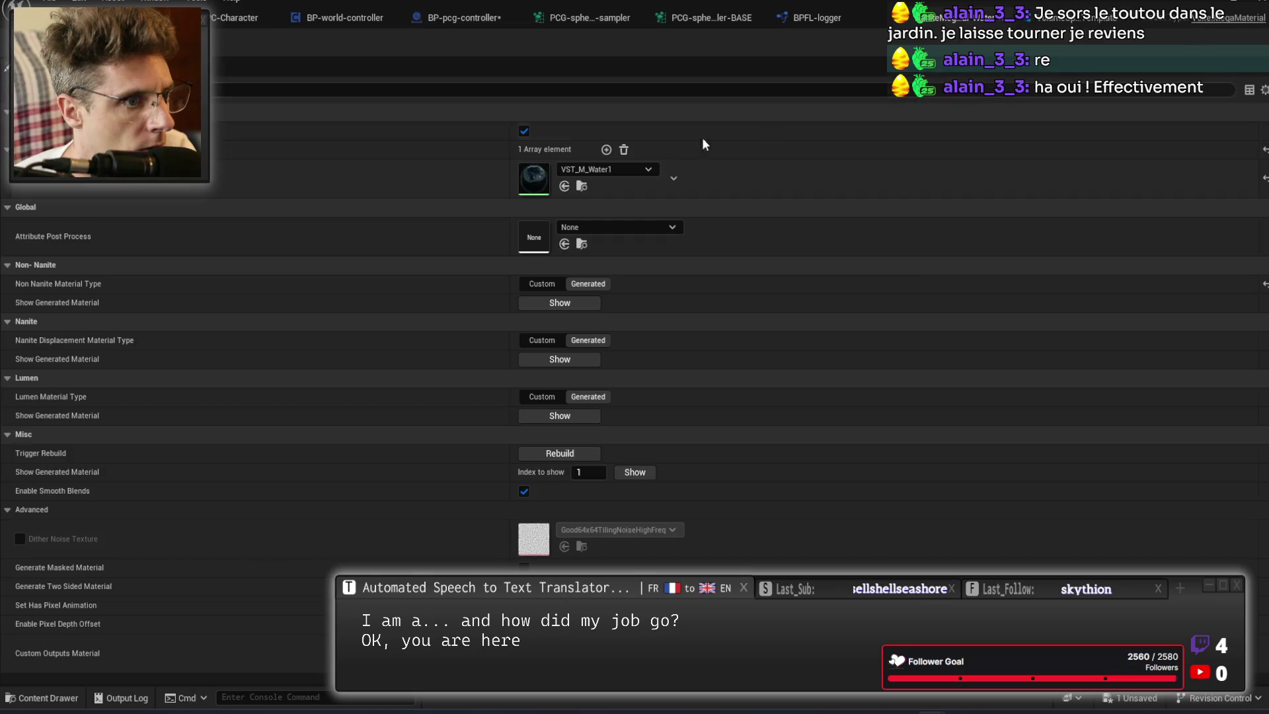
pyautogui.hotkey('ctrl', 'Tab')
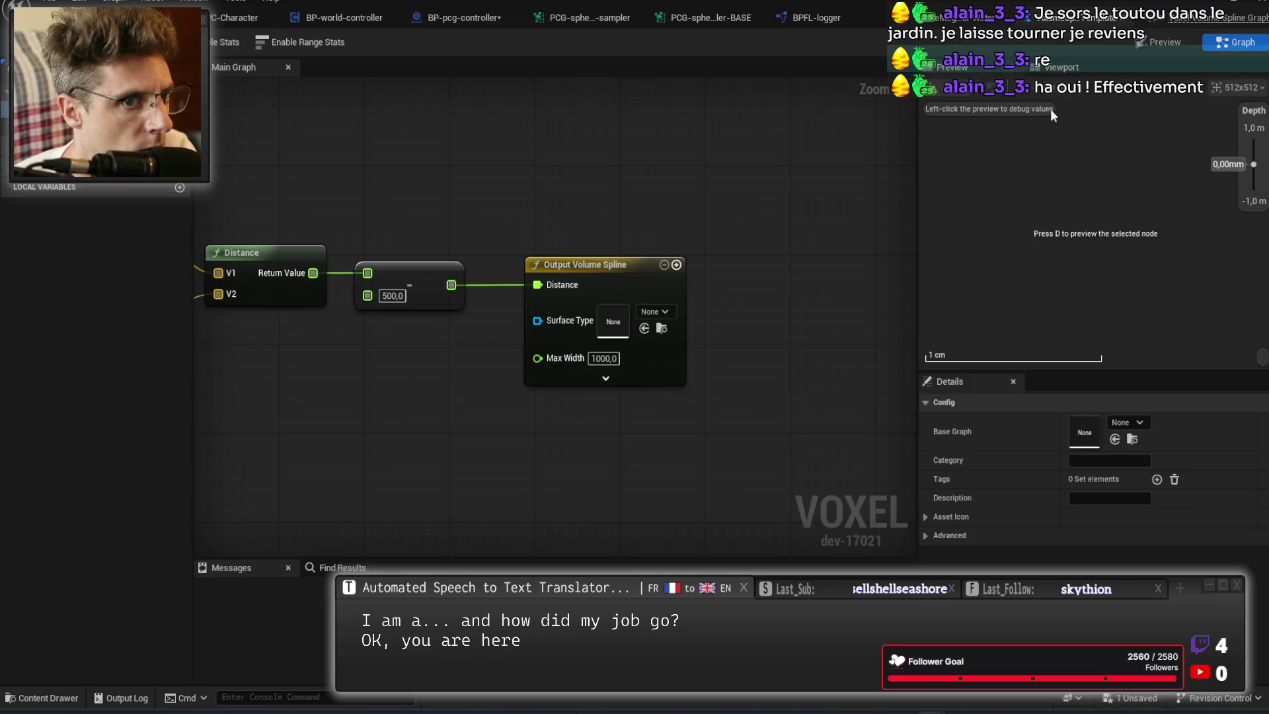
pyautogui.click(647, 328)
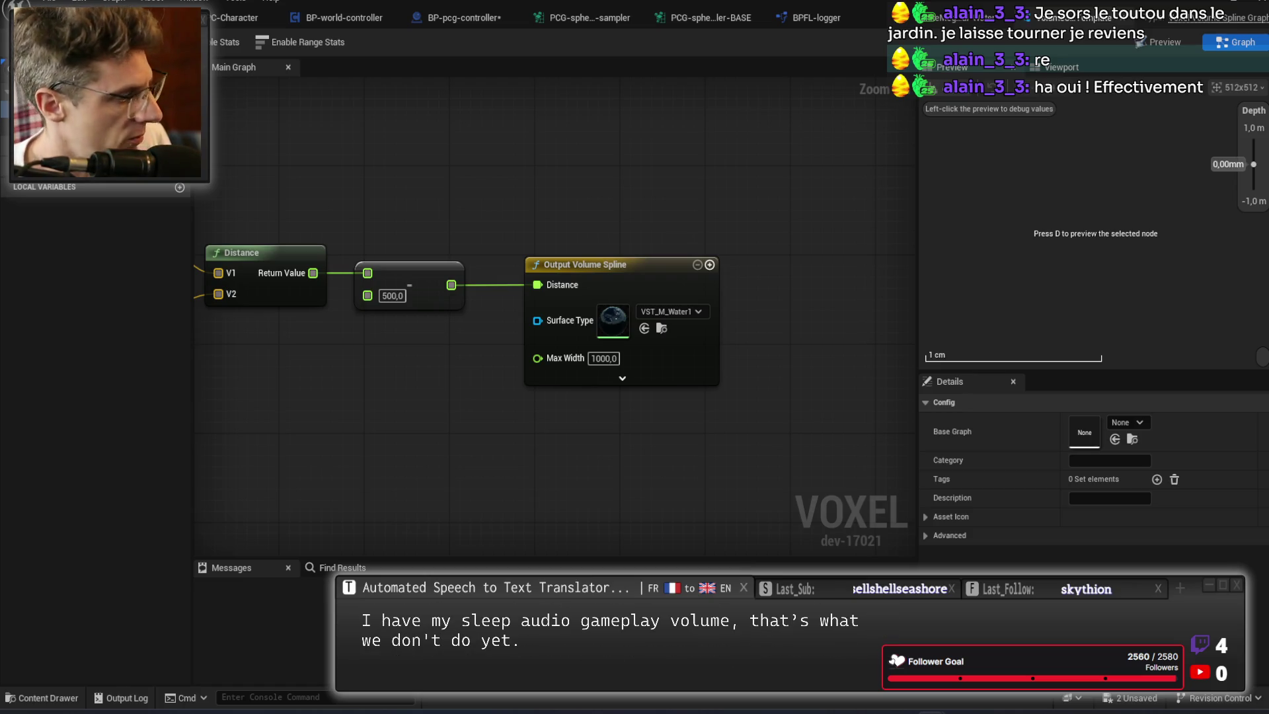
pyautogui.hotkey('ctrl', 's')
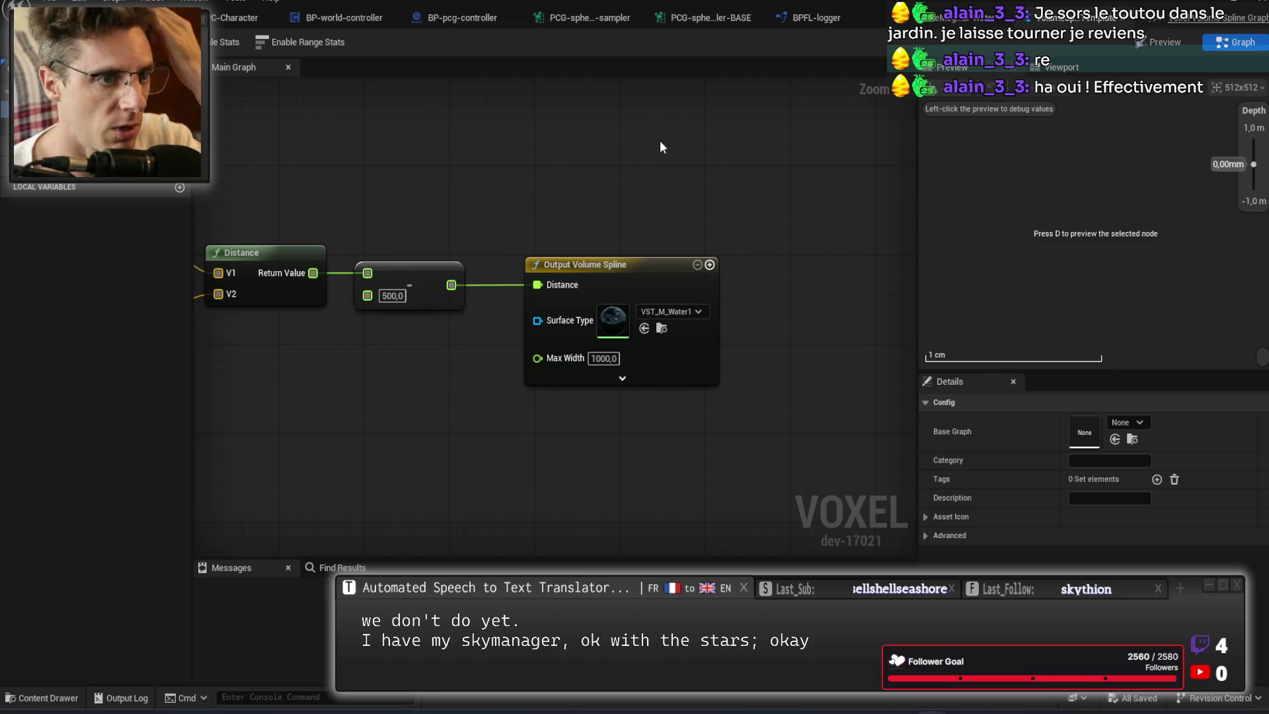
pyautogui.click(1128, 21)
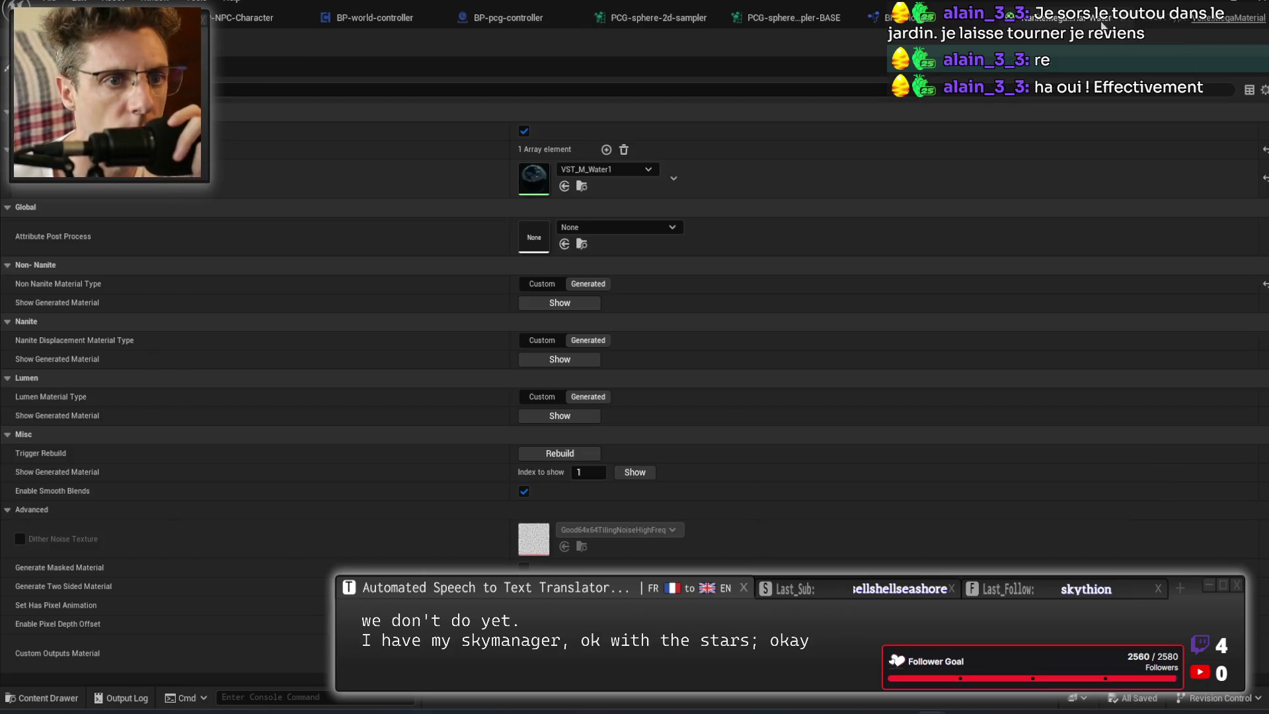
# Inspect the logger's LogDebug function graph, then bring up the game controller's initSequence defaults.
pyautogui.click(1120, 21)
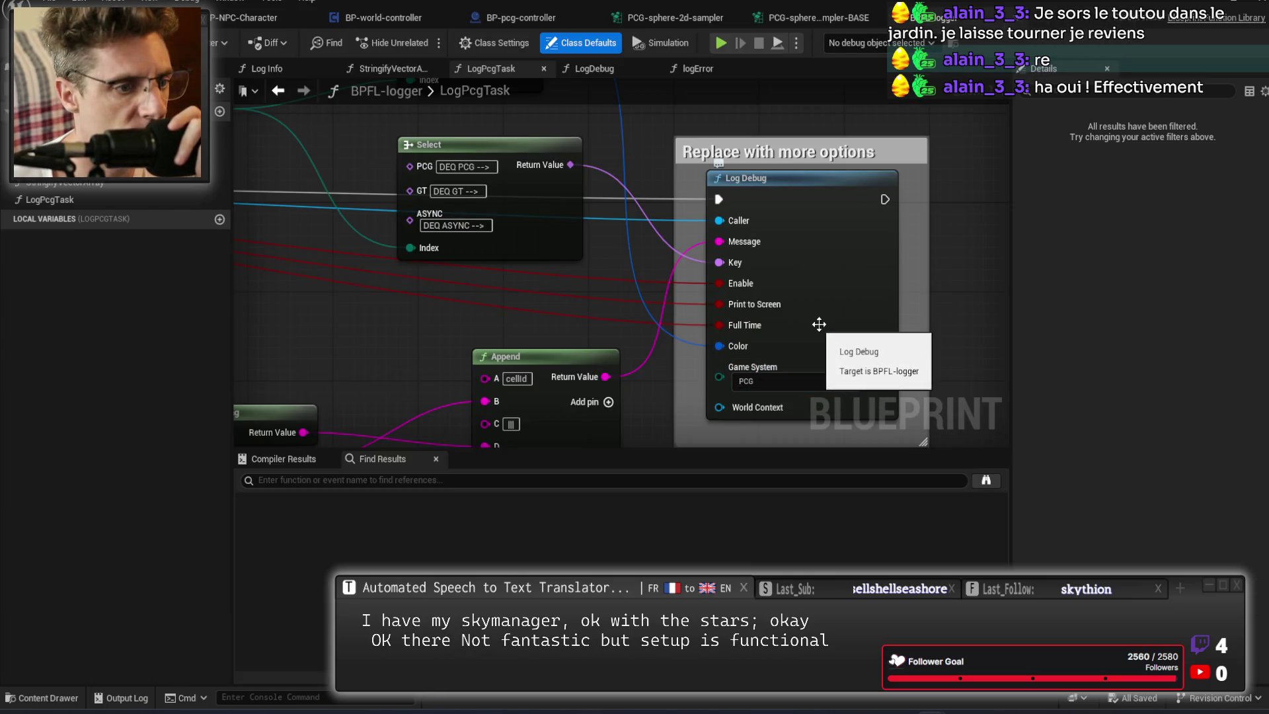
pyautogui.doubleClick(819, 257)
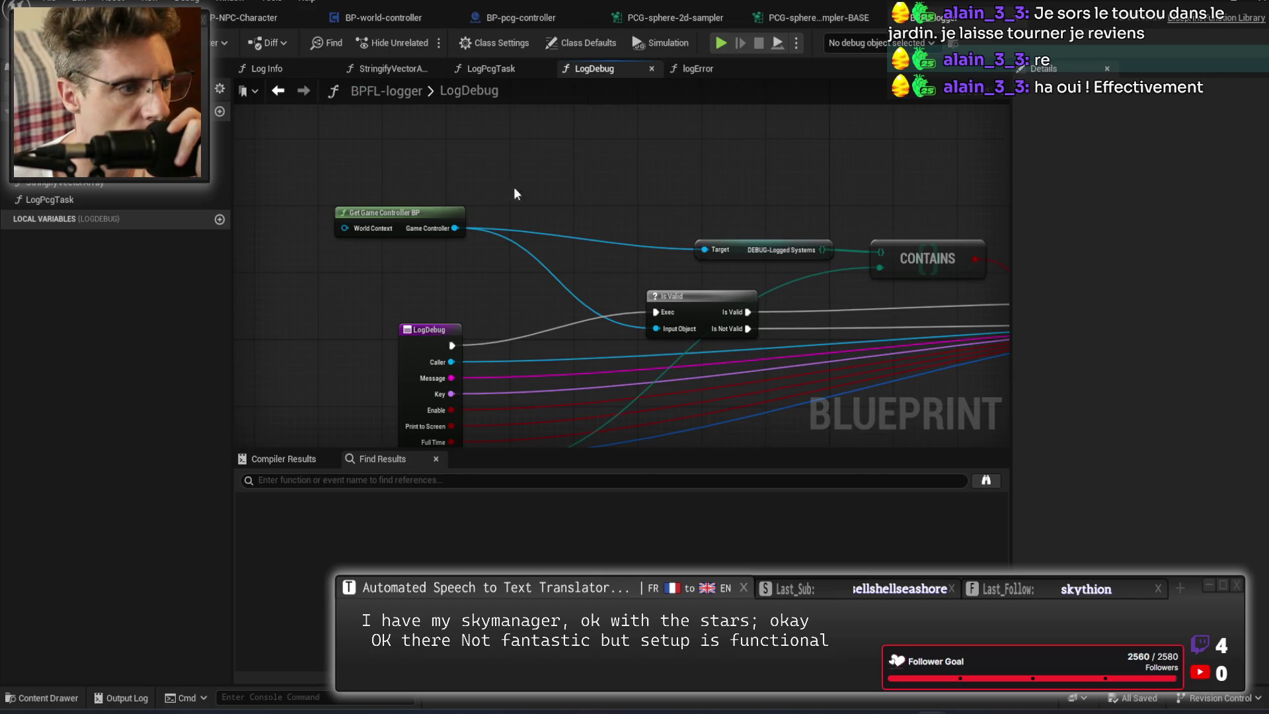
pyautogui.moveTo(431, 192); pyautogui.dragTo(397, 267)
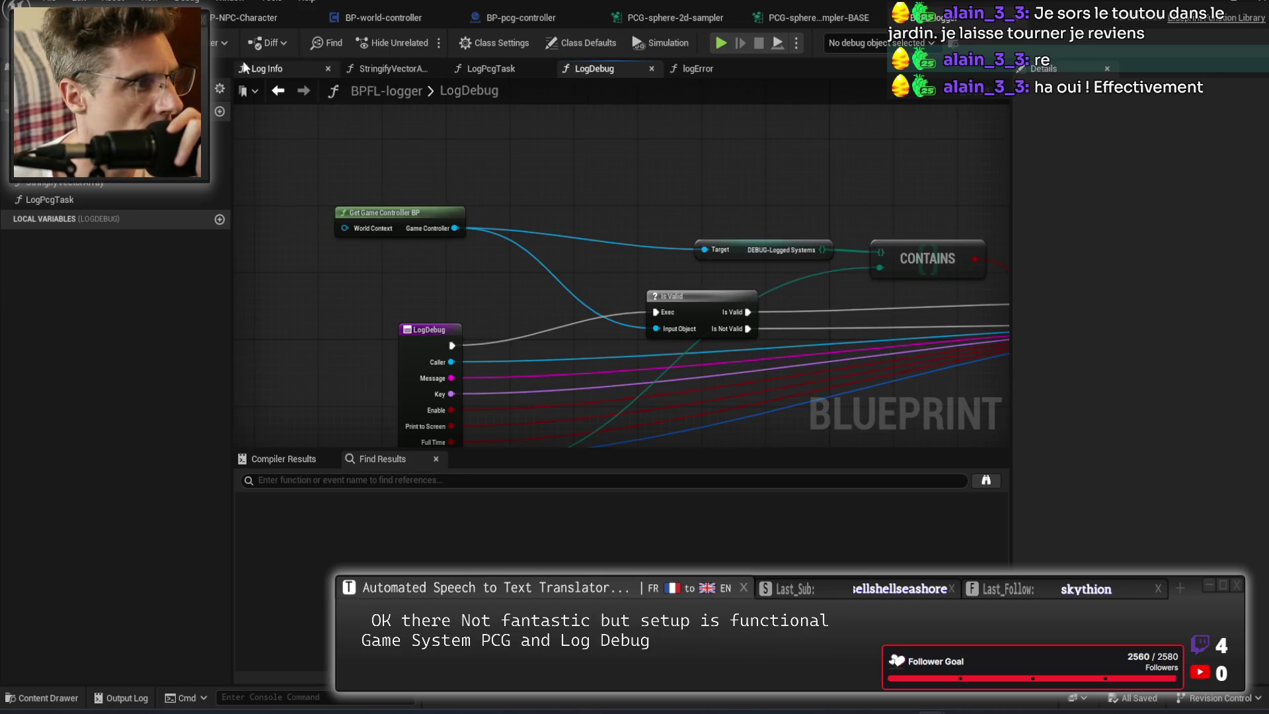
pyautogui.click(152, 18)
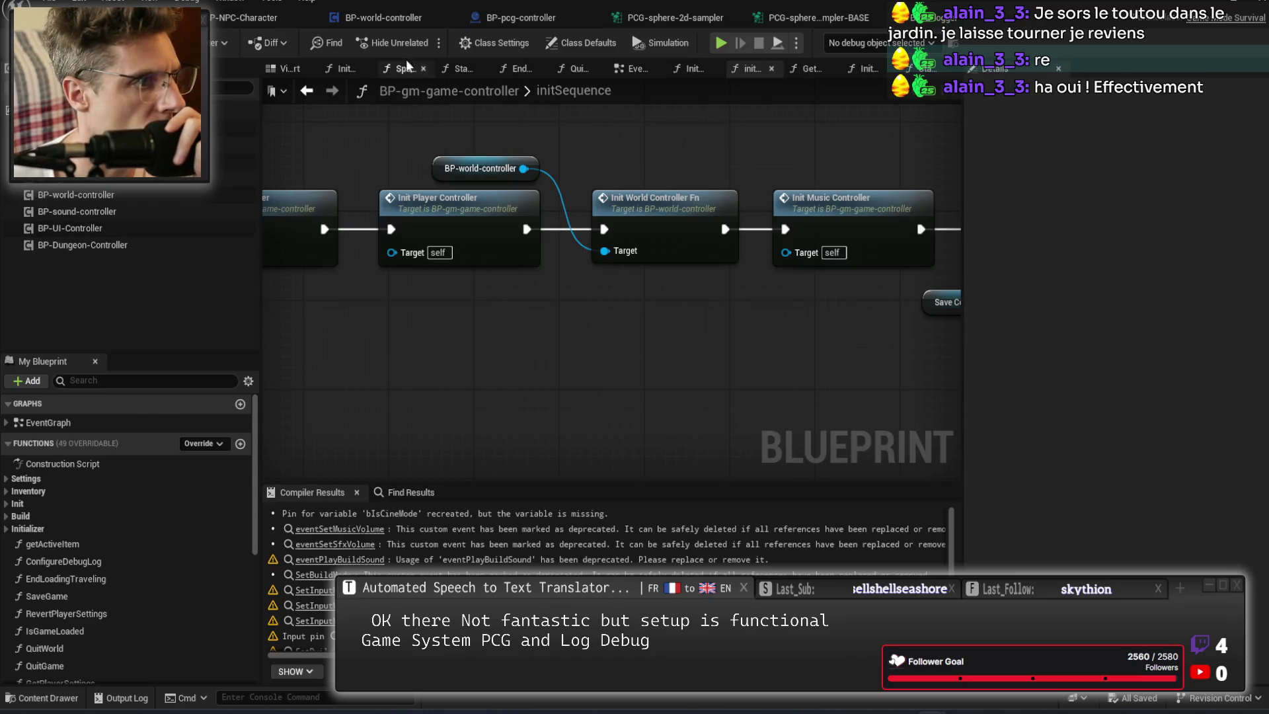
pyautogui.click(581, 43)
# Add PCG as the only entry in the game controller's DEBUG-Logged Systems default.
pyautogui.scroll(-10, 1134, 501)
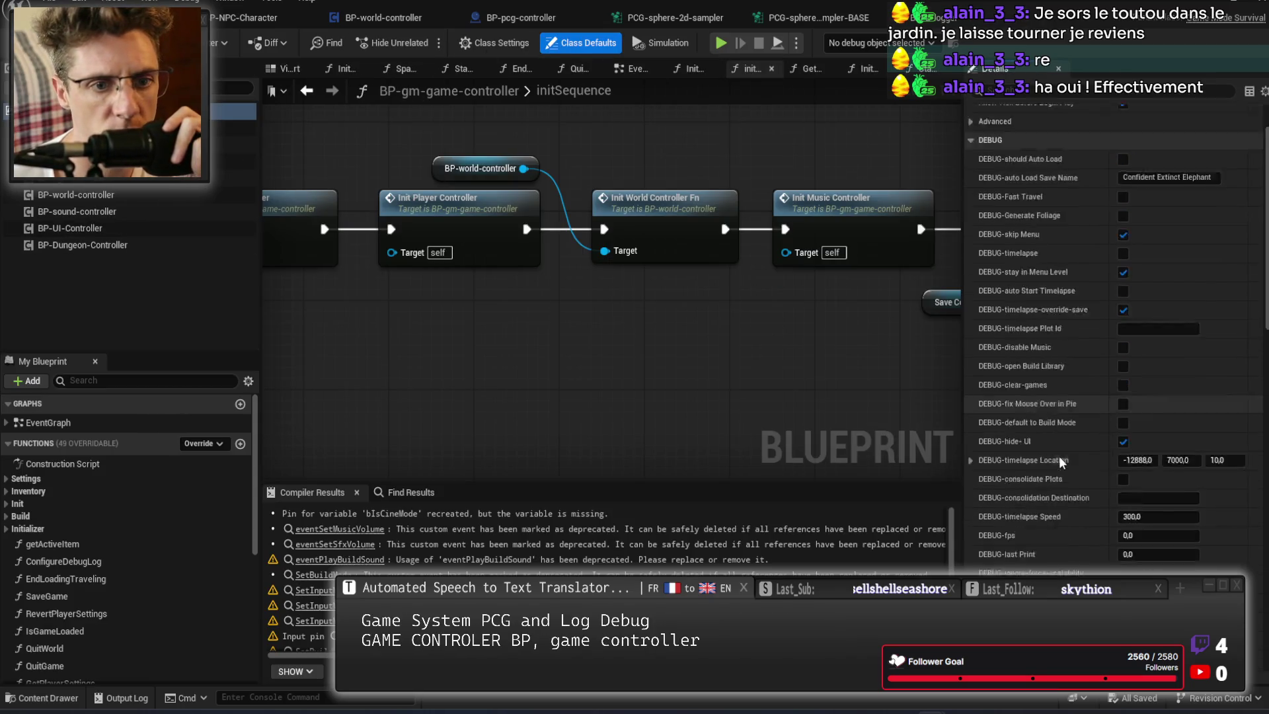
pyautogui.scroll(-1, 1059, 439)
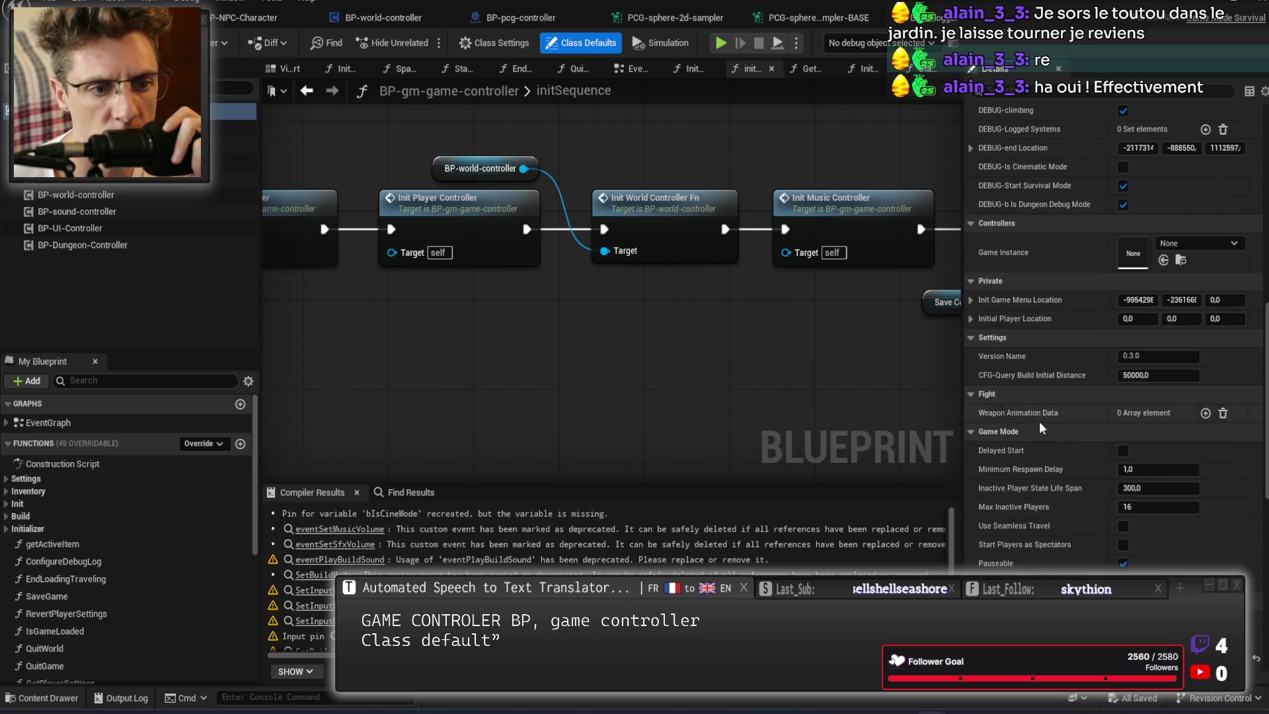
pyautogui.scroll(-1, 1053, 413)
pyautogui.scroll(-10, 1055, 501)
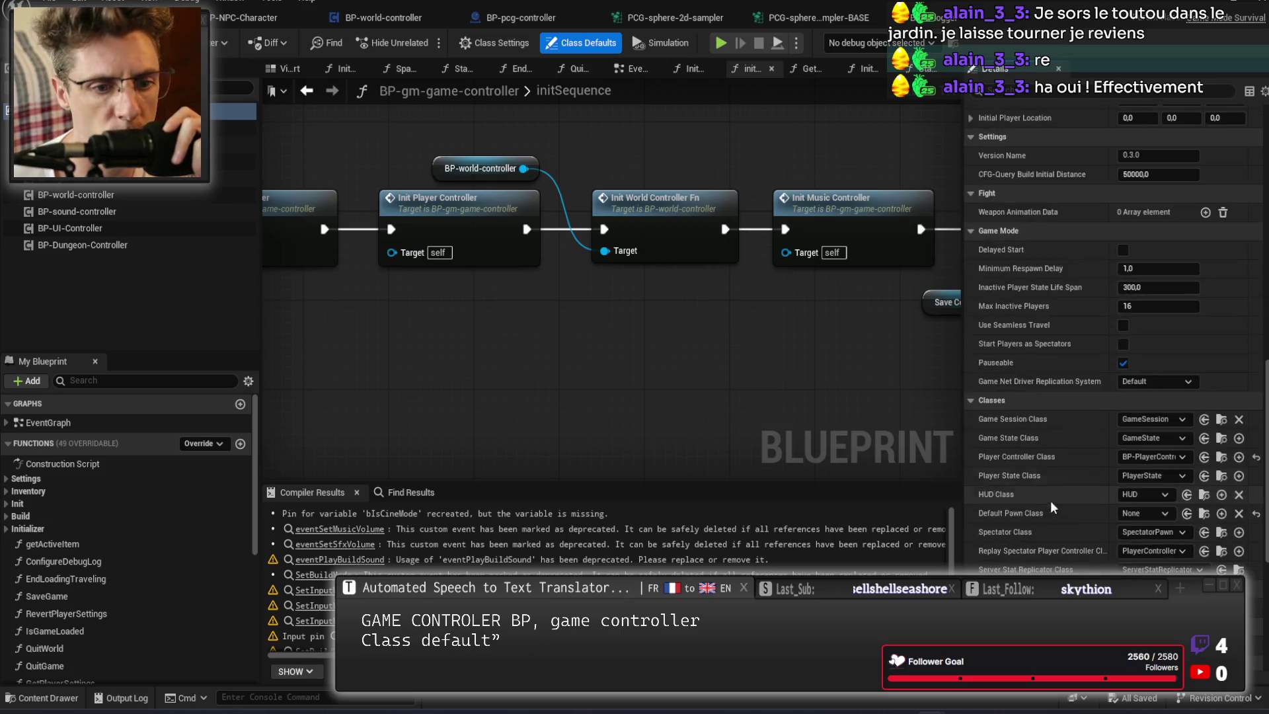
pyautogui.scroll(5, 1077, 330)
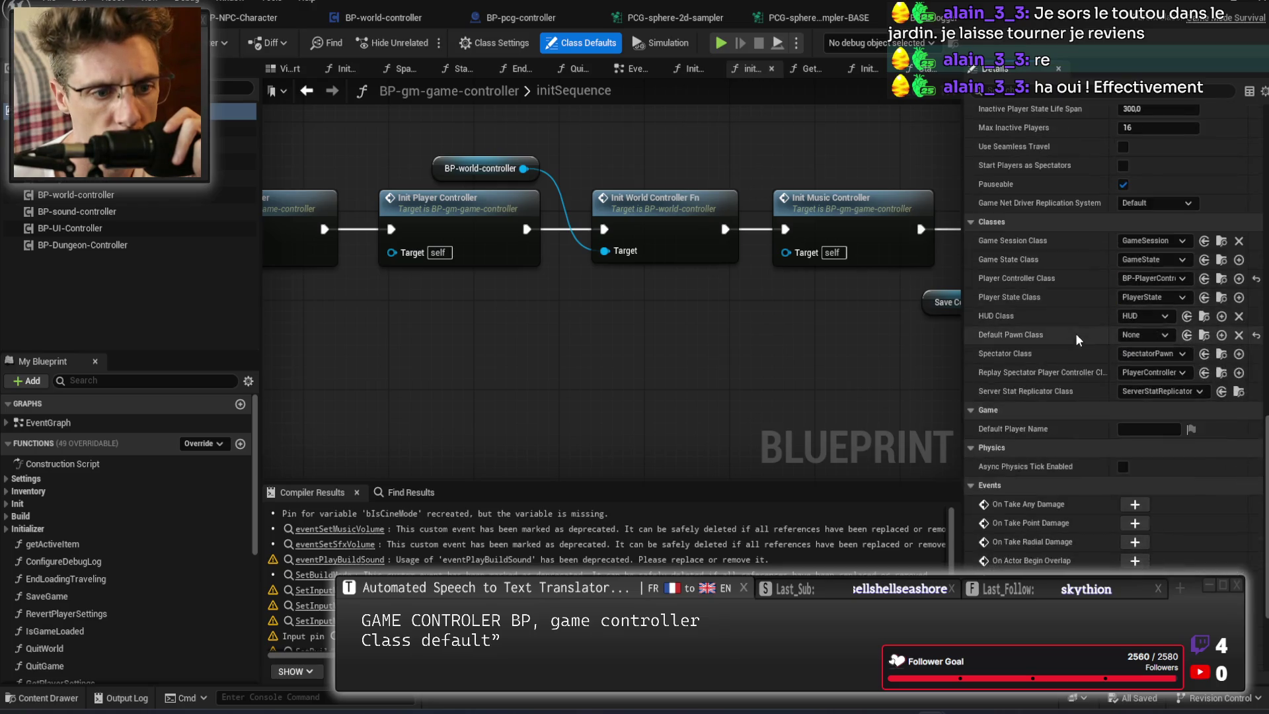
pyautogui.scroll(5, 1083, 466)
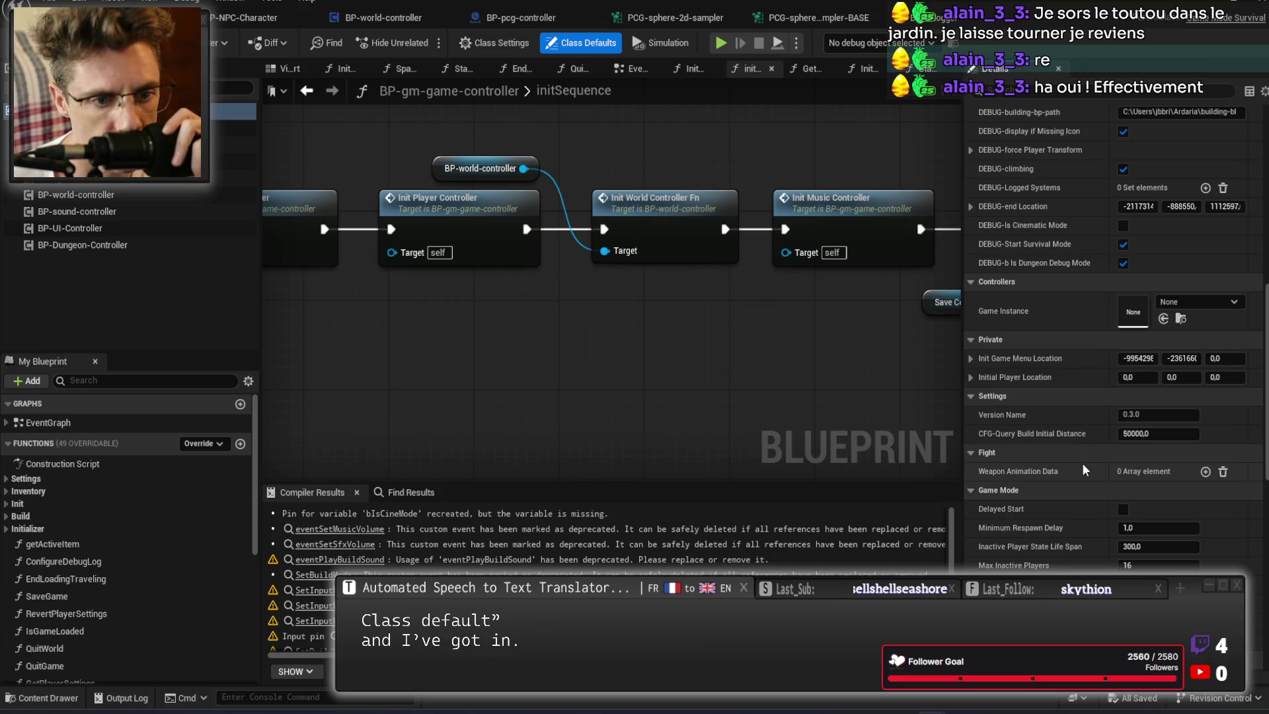
pyautogui.scroll(7, 1080, 462)
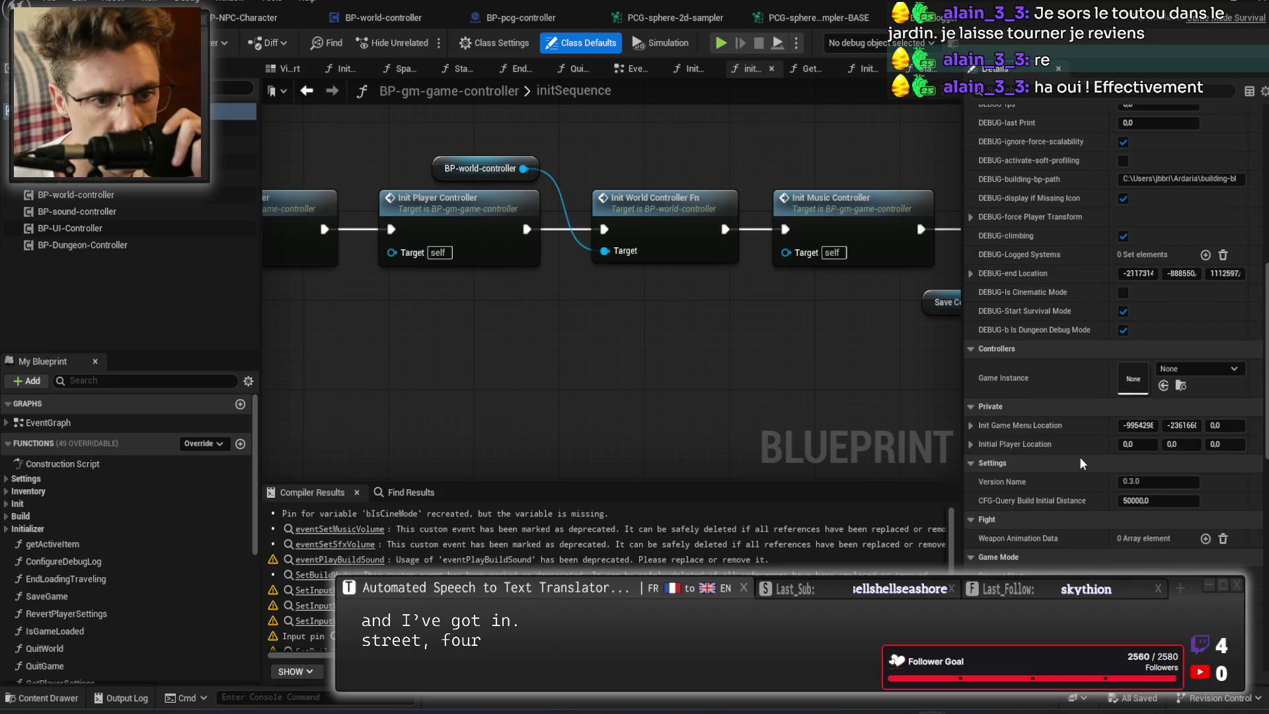
pyautogui.scroll(2, 1081, 461)
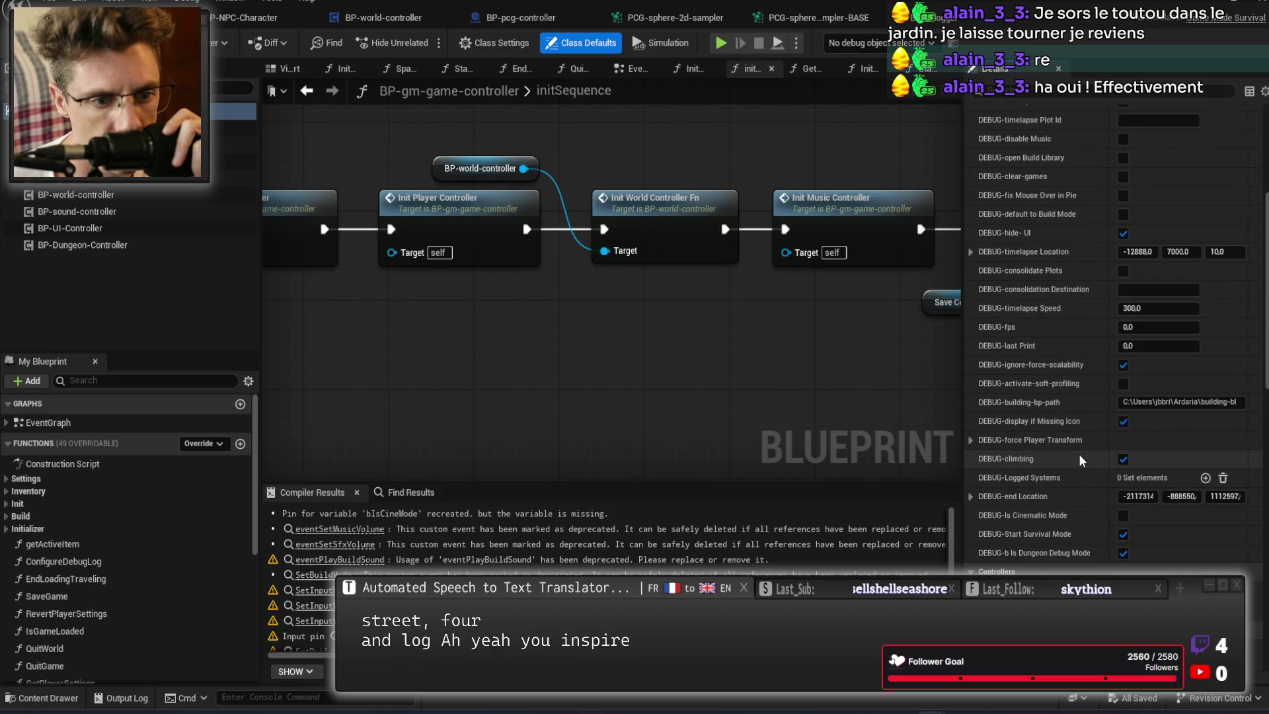
pyautogui.click(1205, 477)
pyautogui.click(1152, 496)
pyautogui.click(1136, 546)
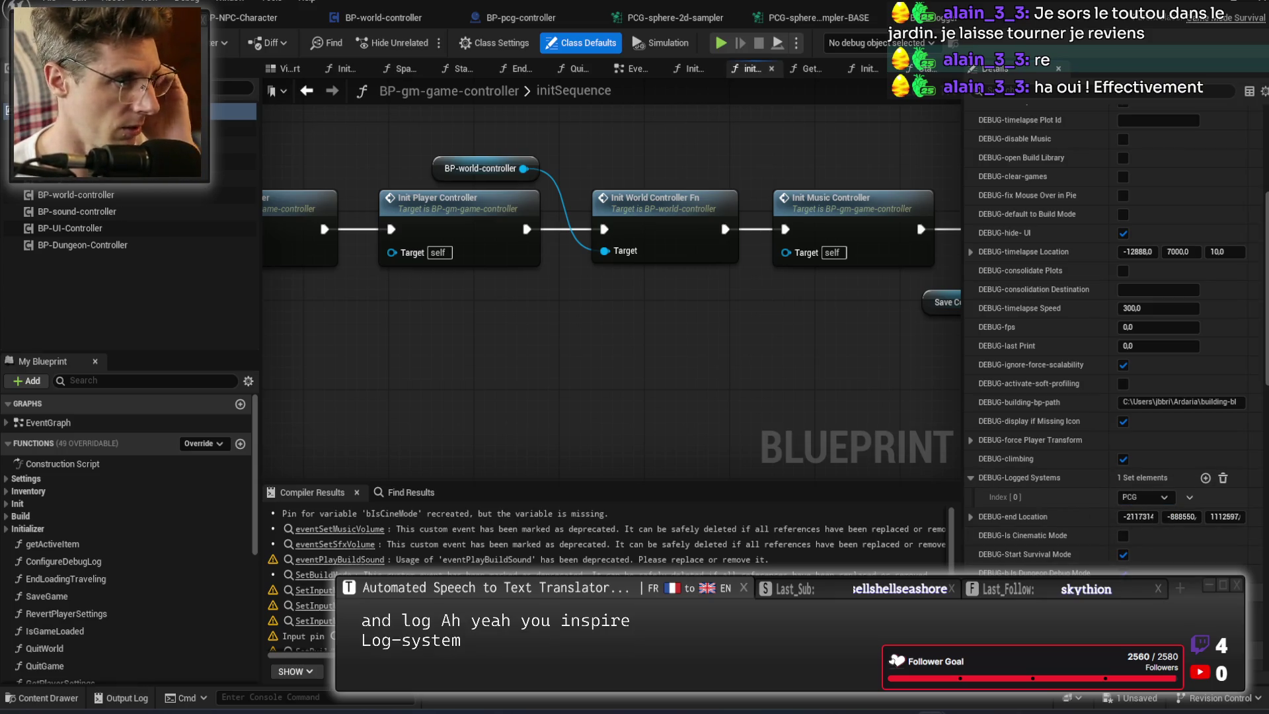
pyautogui.scroll(-1, 604, 535)
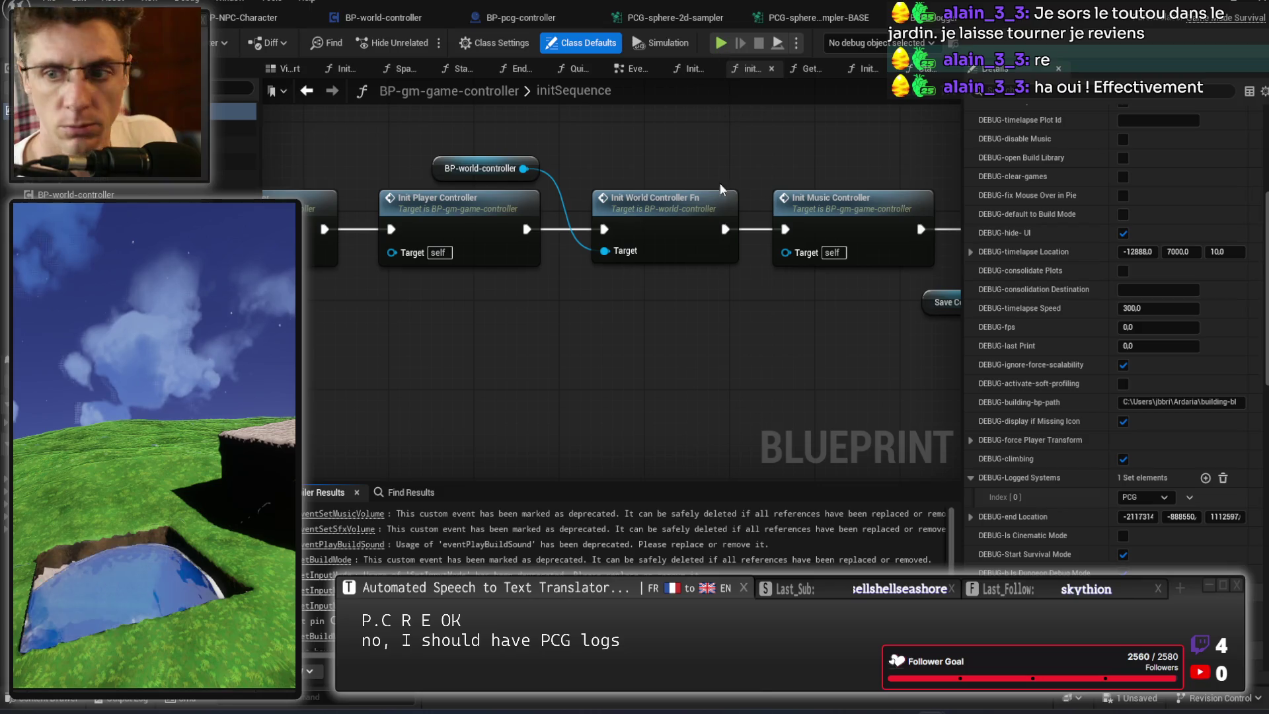
# Run a simulation to confirm grass covers the planet, then stop it and go to Rider.
pyautogui.click(721, 43)
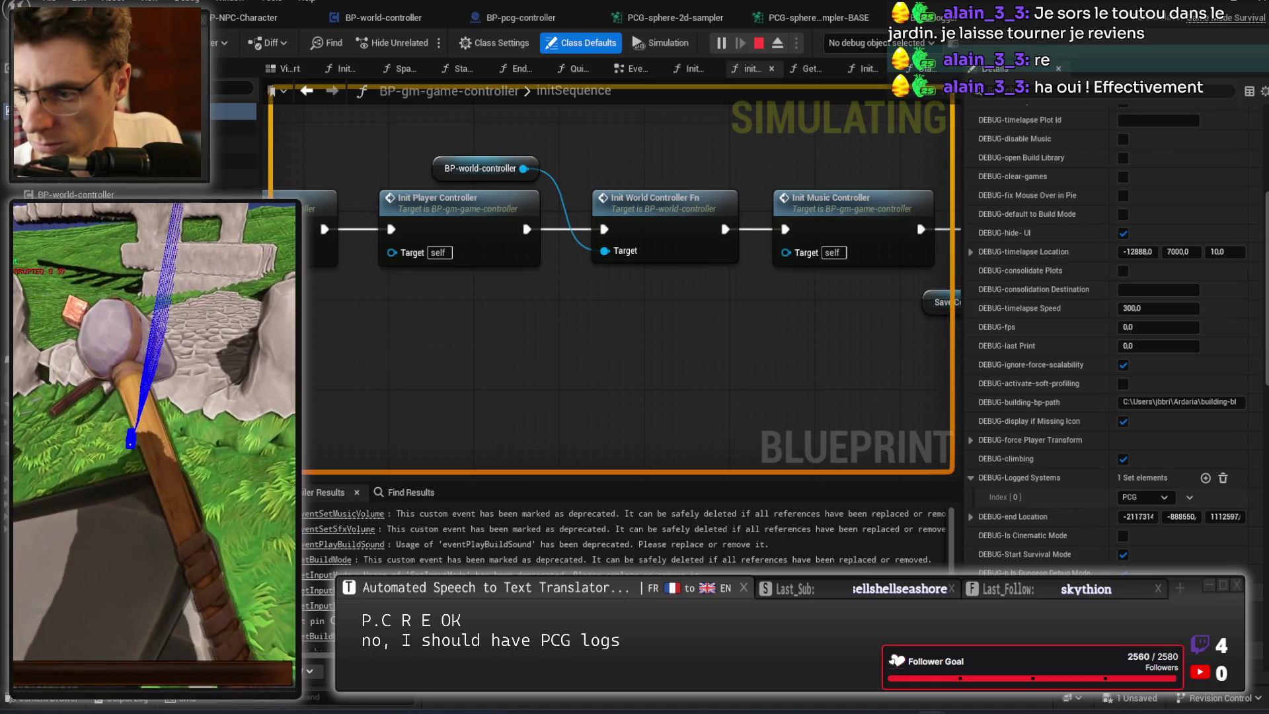
pyautogui.press('Escape')
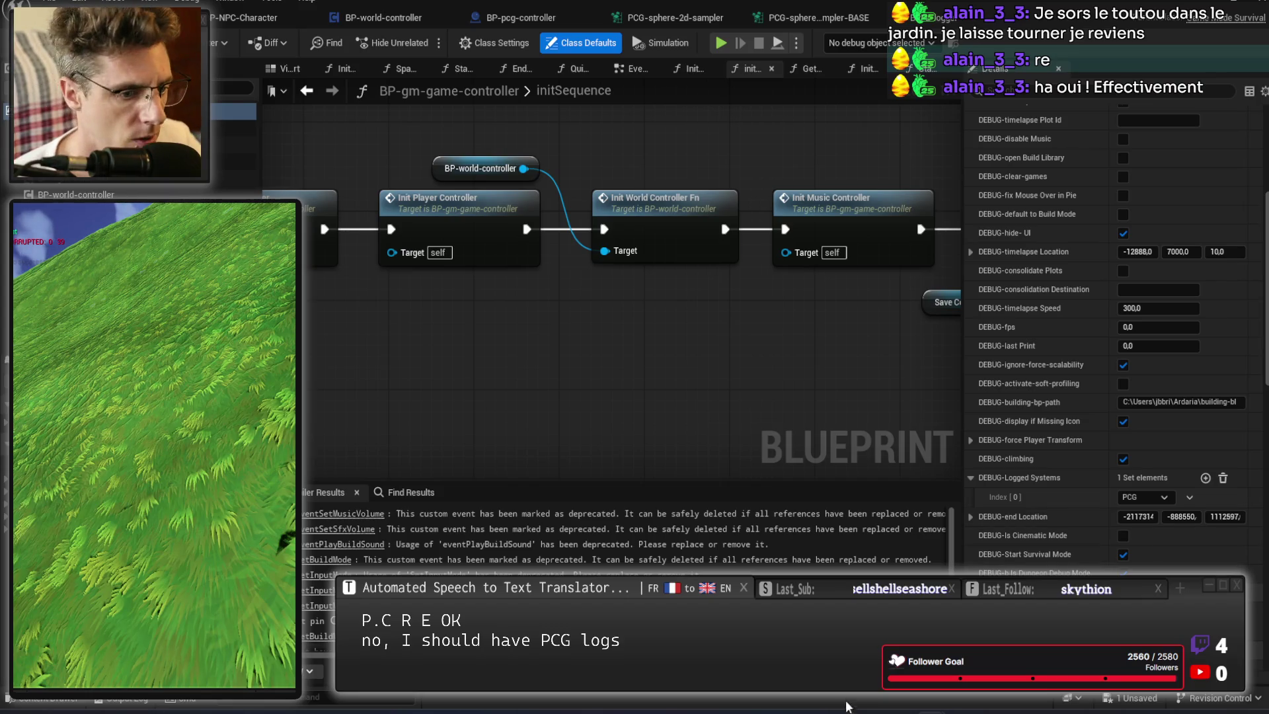
pyautogui.hotkey('alt', 'Tab')
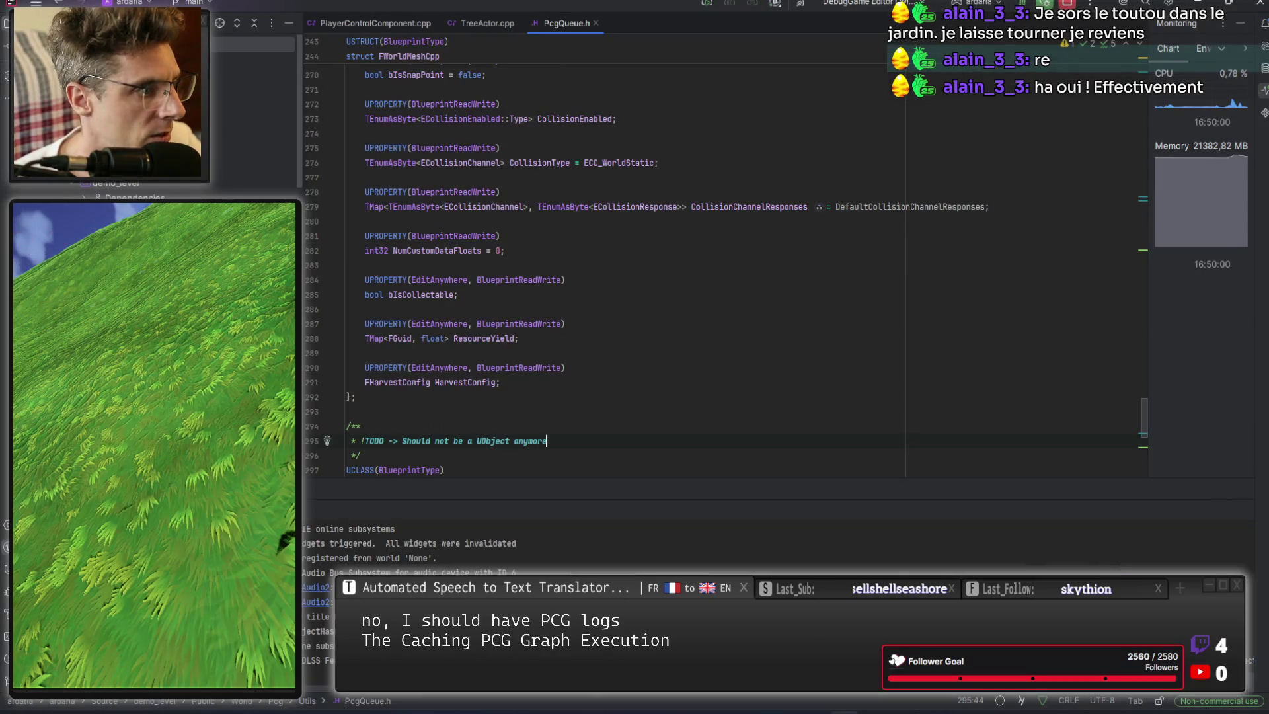
# Open CacheDeterministicSampling.cpp and uncomment the UE_LOG line in PcgDebug in CentralLog.h.
pyautogui.scroll(-3, 251, 99)
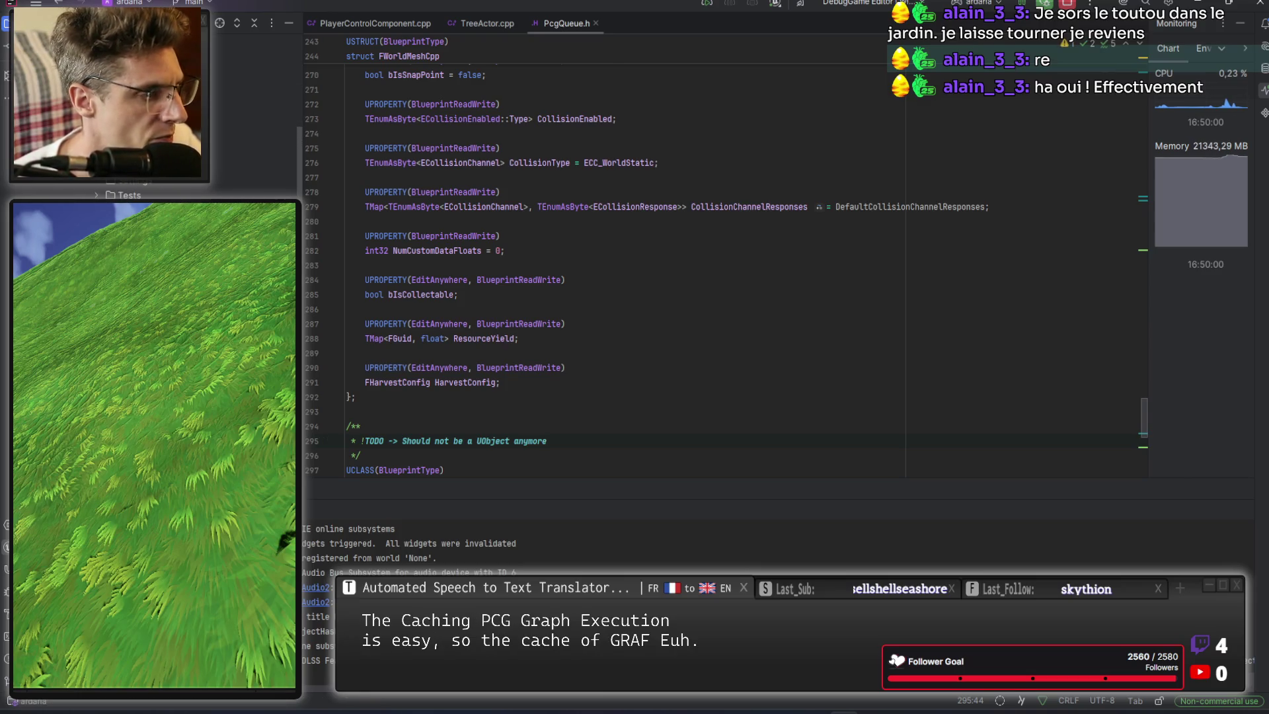
pyautogui.doubleClick(165, 152)
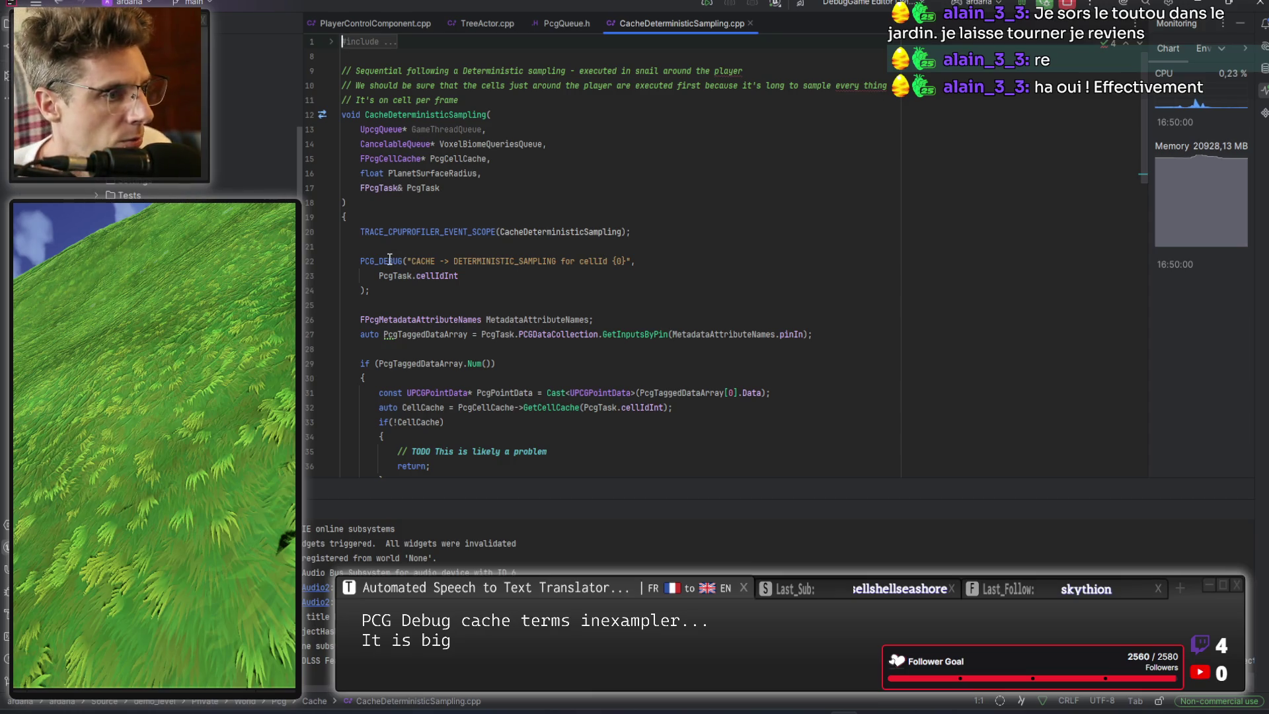
pyautogui.keyDown('ctrl'); pyautogui.click(389, 260); pyautogui.keyUp('ctrl')
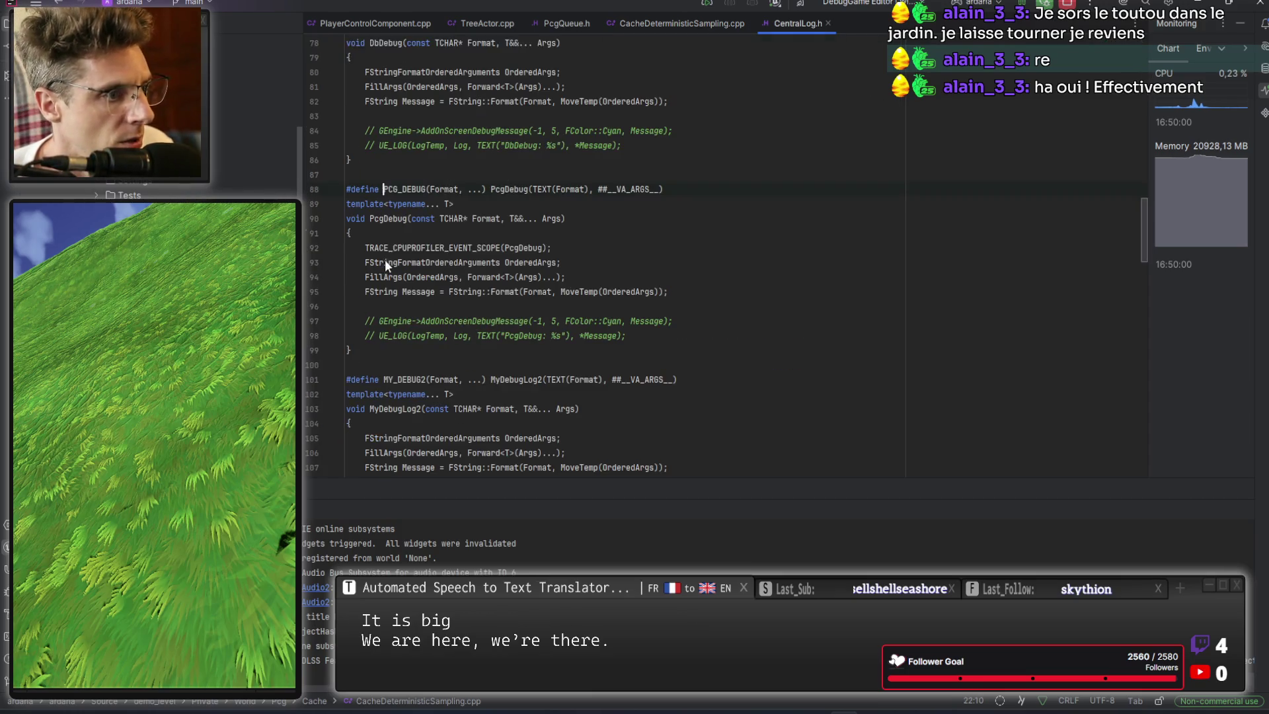
pyautogui.click(394, 336)
pyautogui.hotkey('ctrl', '/')
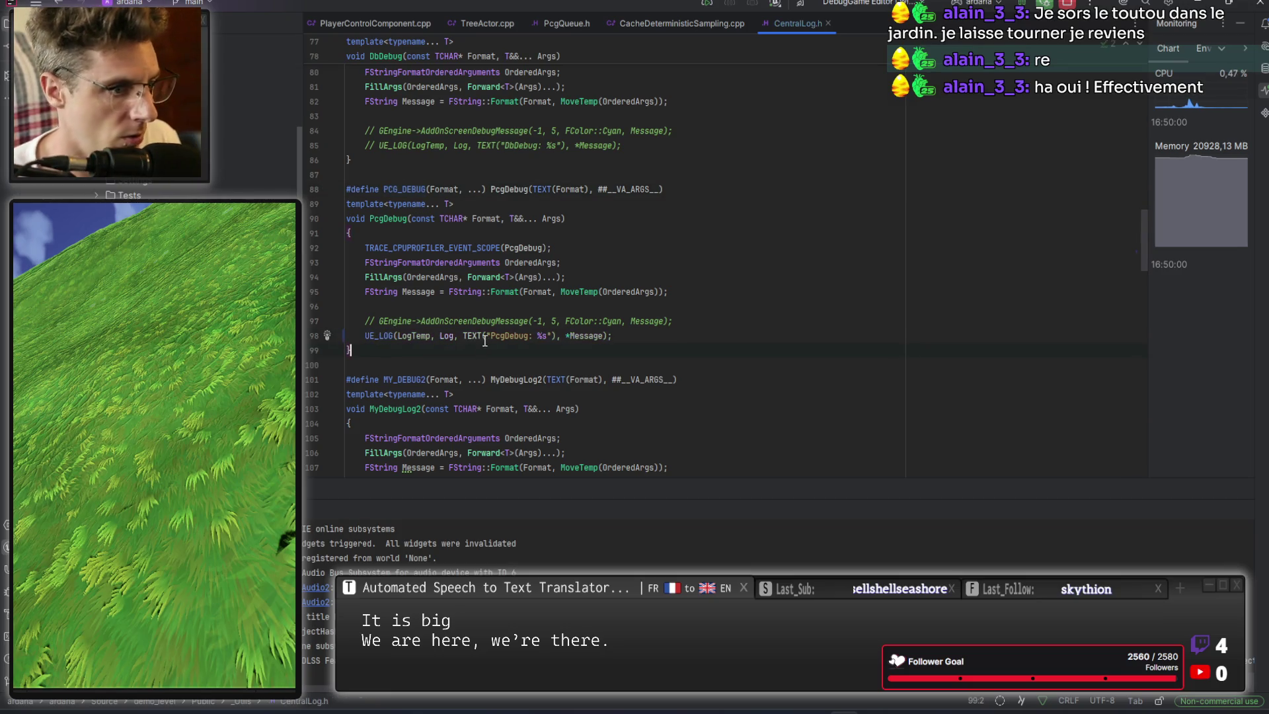
# Back in CacheDeterministicSampling.cpp, locate the found-points debug call and trigger a Live Coding recompile.
pyautogui.click(671, 22)
pyautogui.scroll(-5, 578, 245)
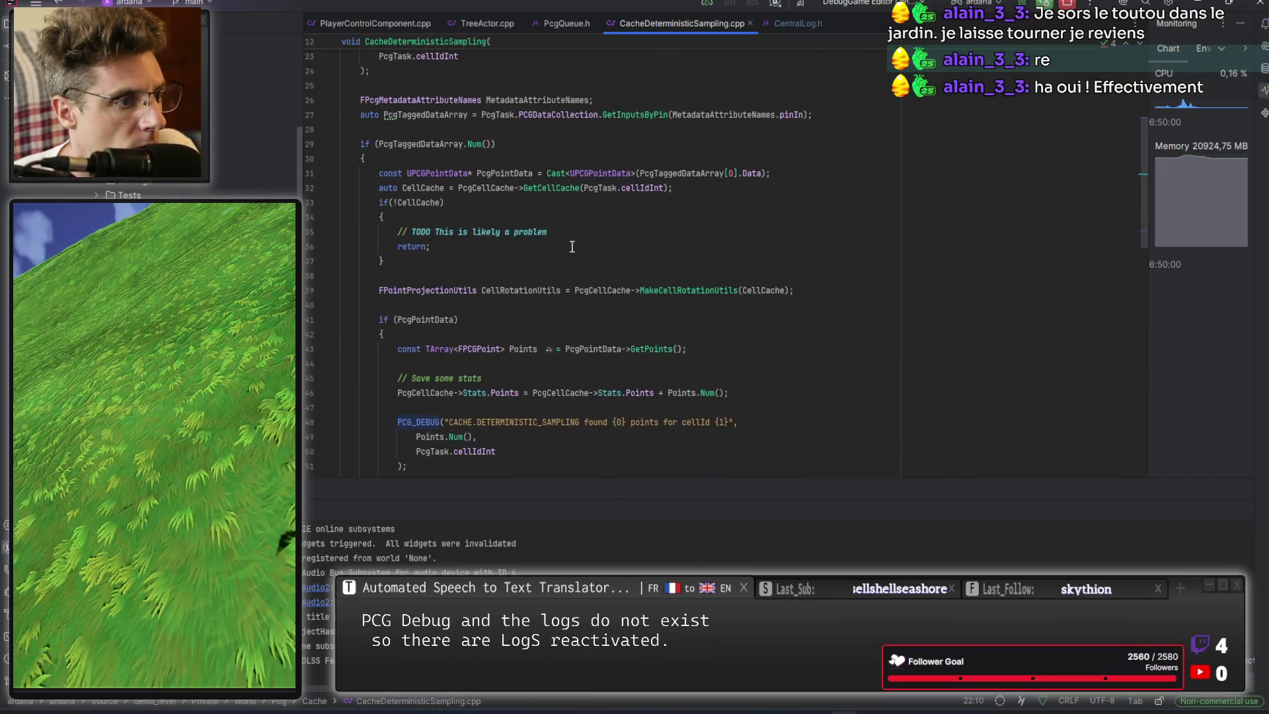
pyautogui.scroll(-4, 571, 247)
pyautogui.scroll(-2, 571, 246)
pyautogui.click(472, 263)
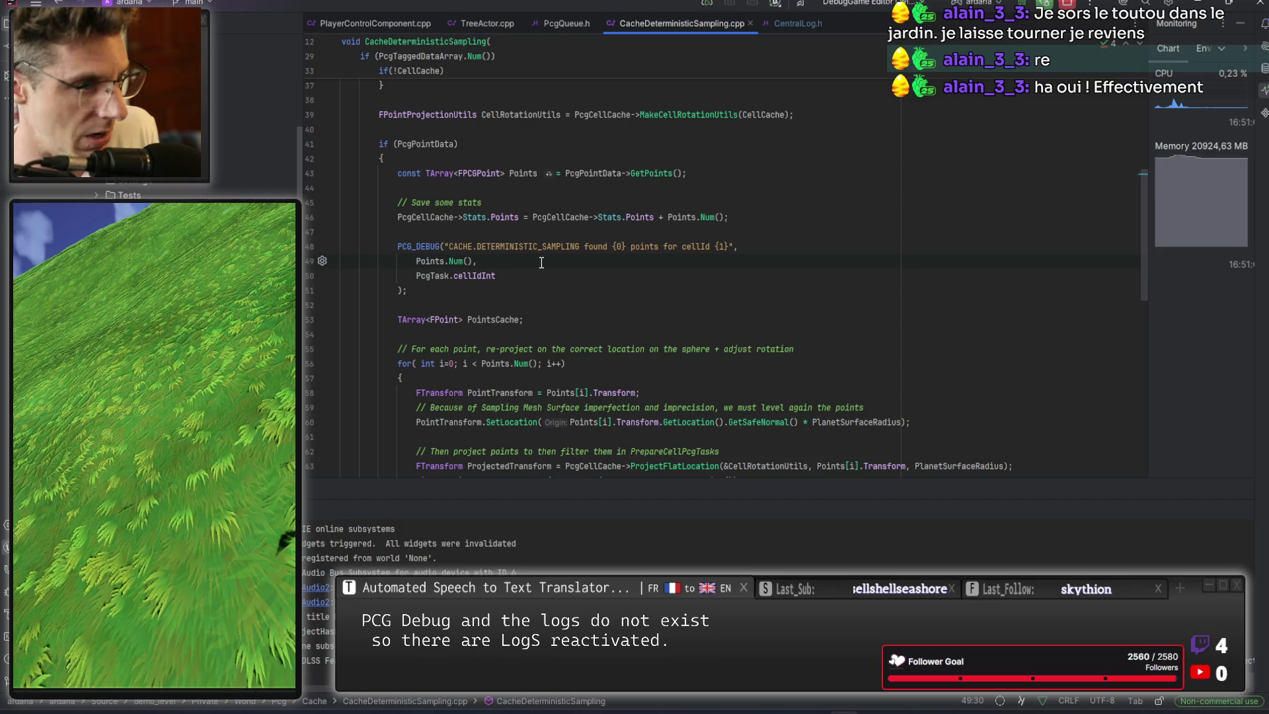
pyautogui.scroll(-3, 541, 262)
pyautogui.hotkey('ctrl', 'alt', 'F11')
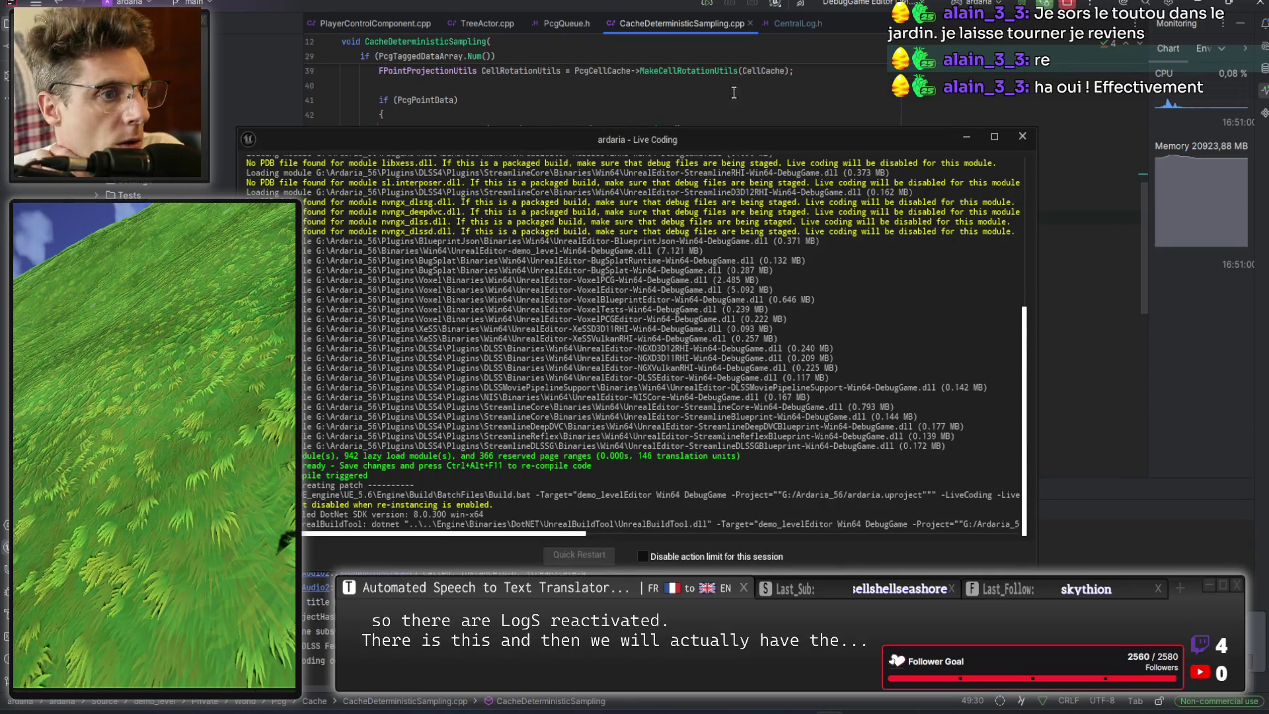
# Dismiss Live Coding and read the point-projection loop past the cell cache lookup.
pyautogui.click(966, 136)
pyautogui.scroll(4, 649, 229)
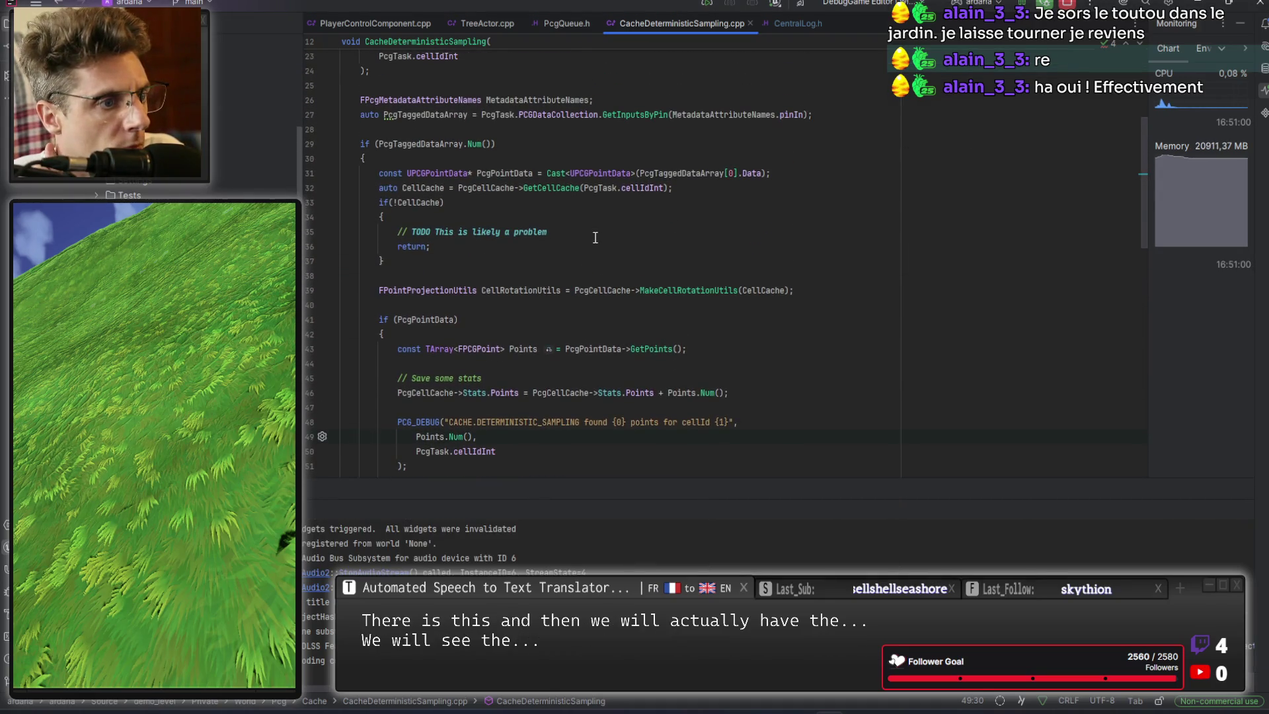
pyautogui.moveTo(684, 175)
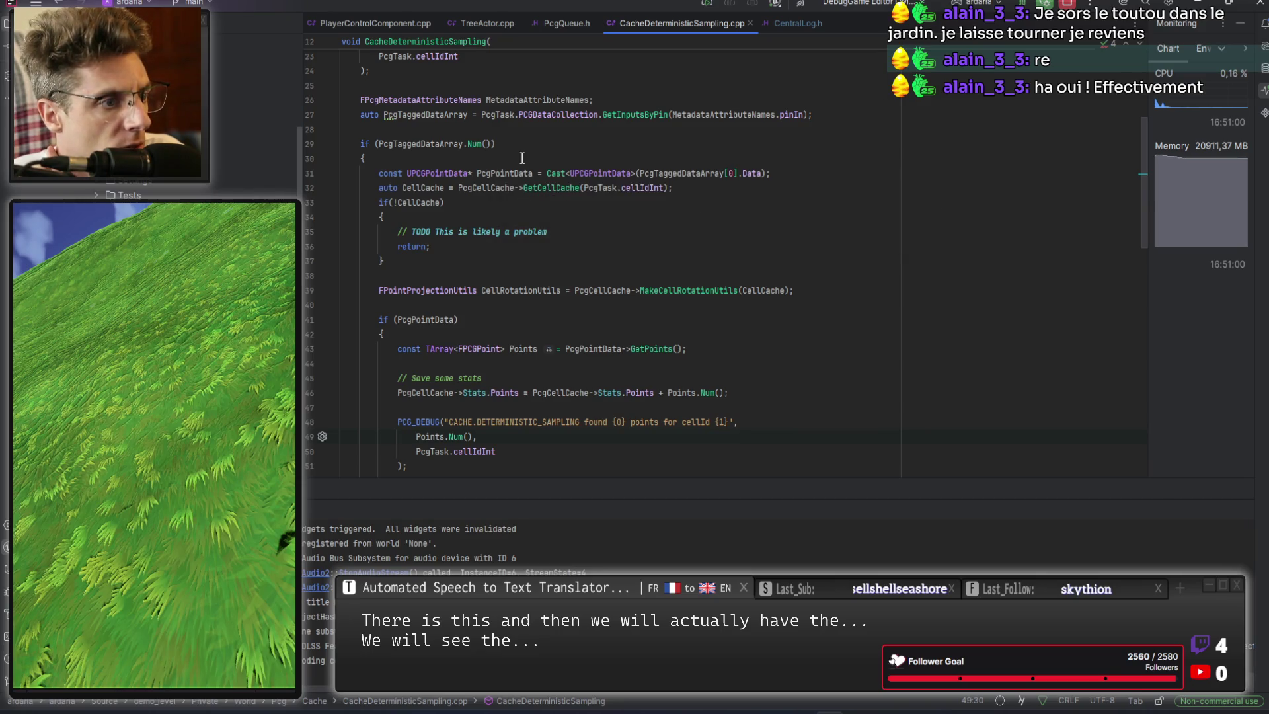
pyautogui.click(720, 191)
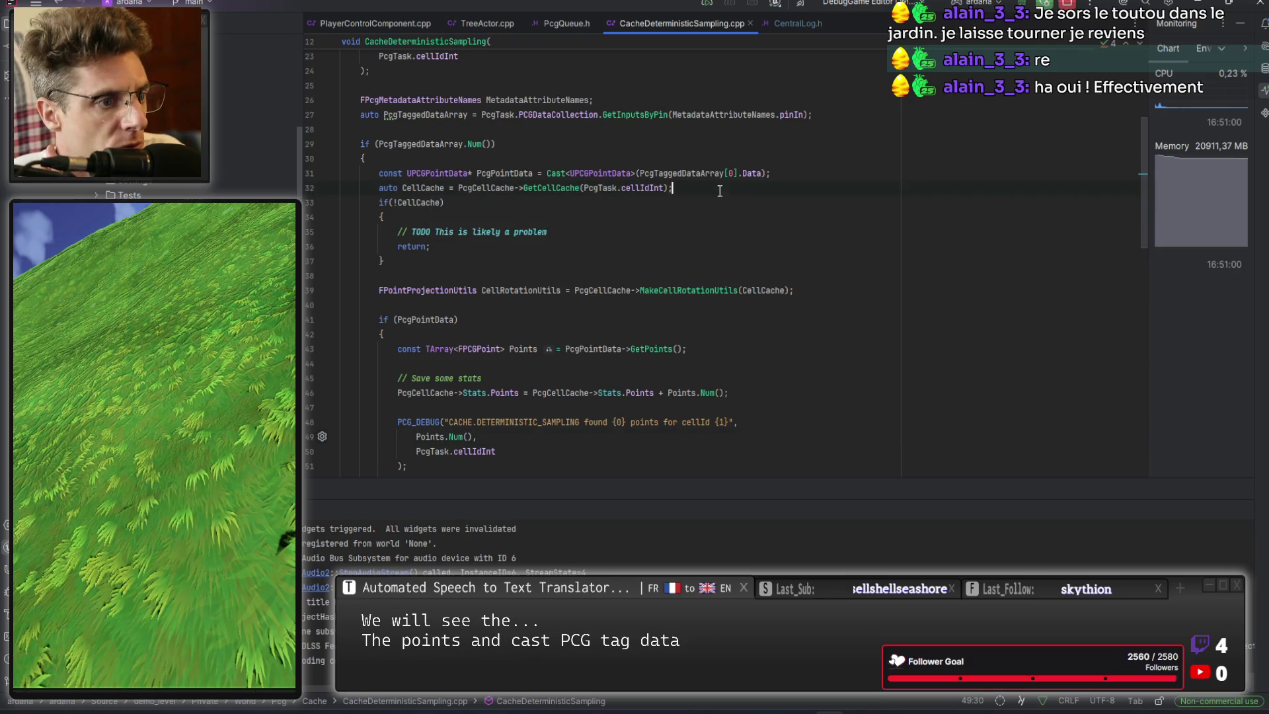
pyautogui.scroll(-1, 674, 274)
pyautogui.scroll(-9, 674, 274)
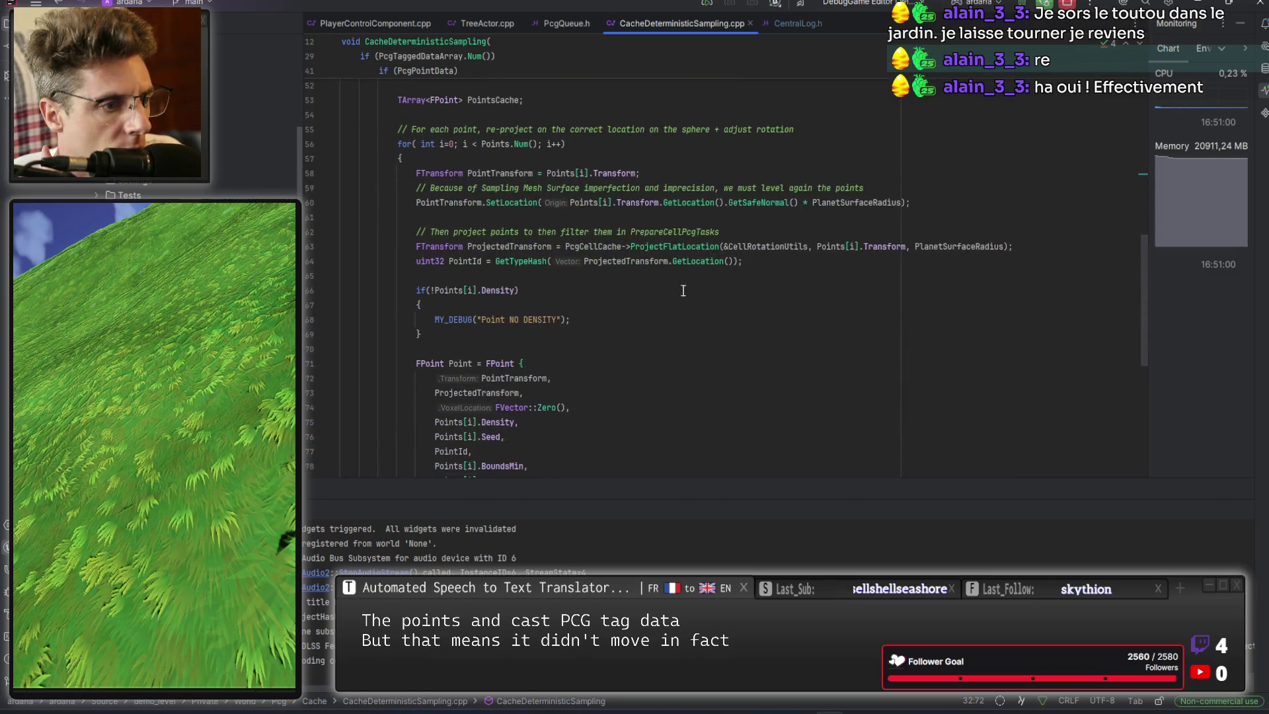
pyautogui.scroll(-2, 710, 339)
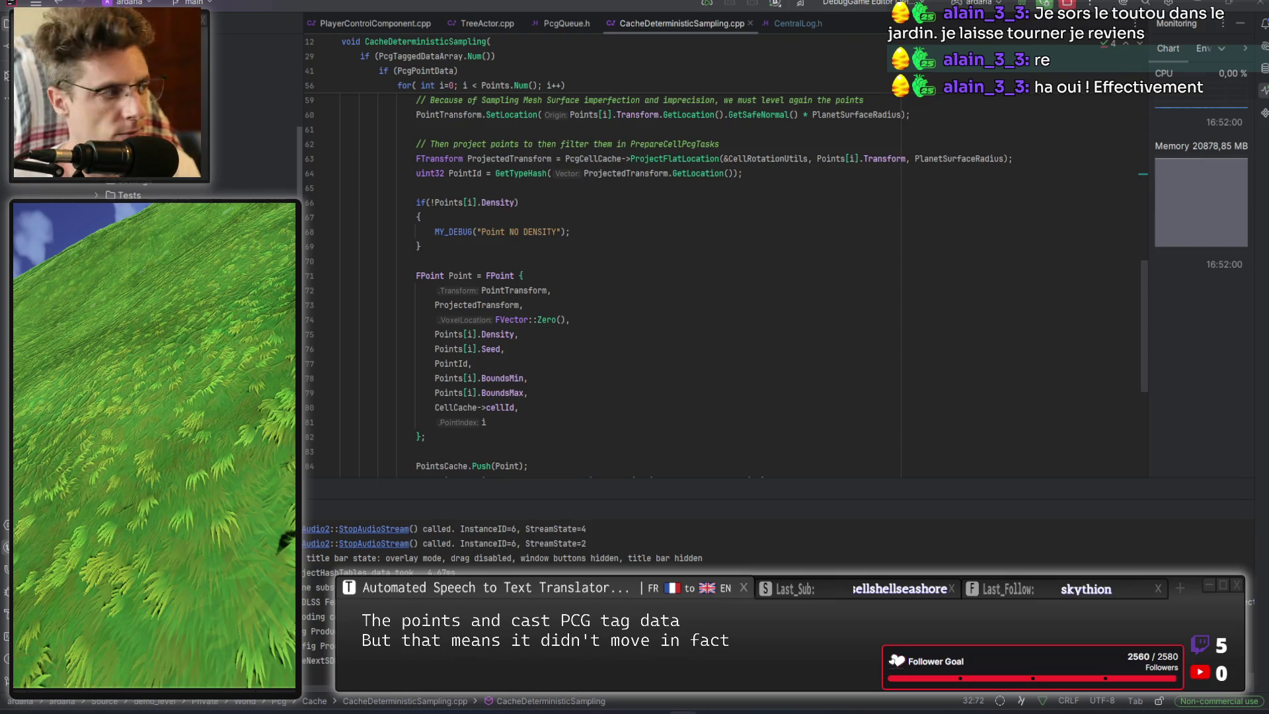
pyautogui.hotkey('alt', 'Tab')
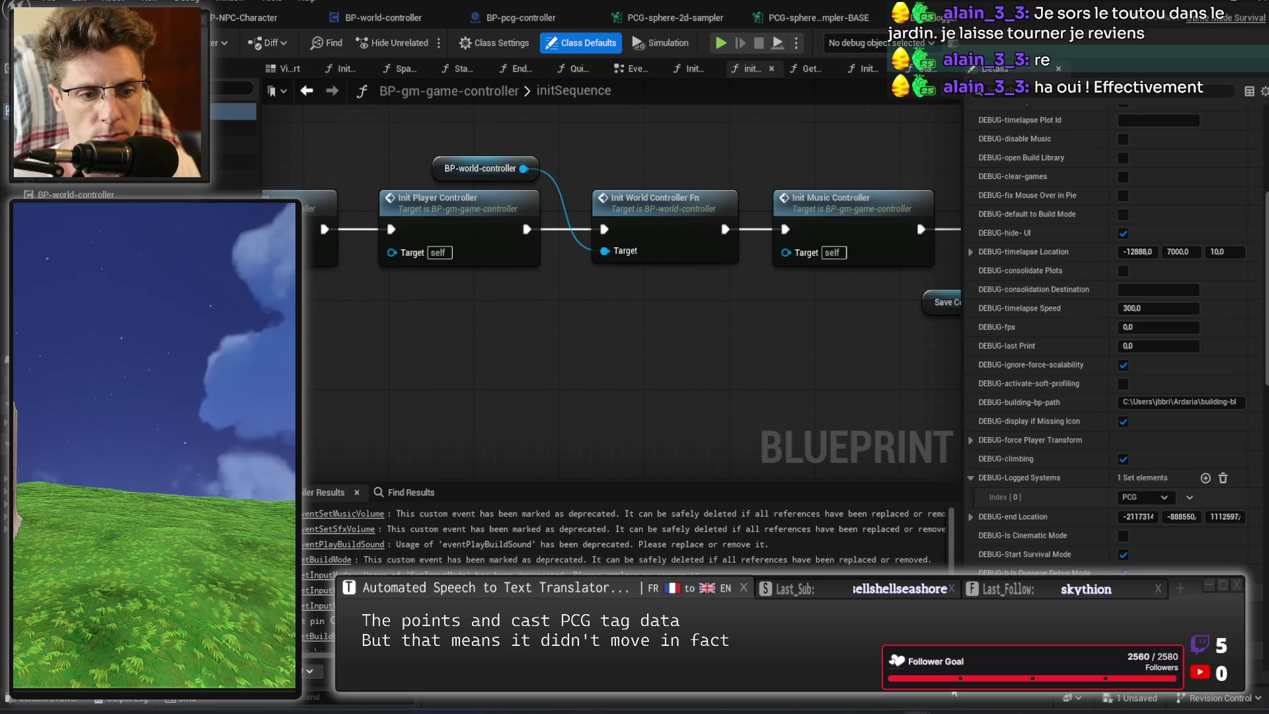
# Live-compile the code changes into the editor and stop the running planet simulation.
pyautogui.hotkey('ctrl', 'alt', 'F11')
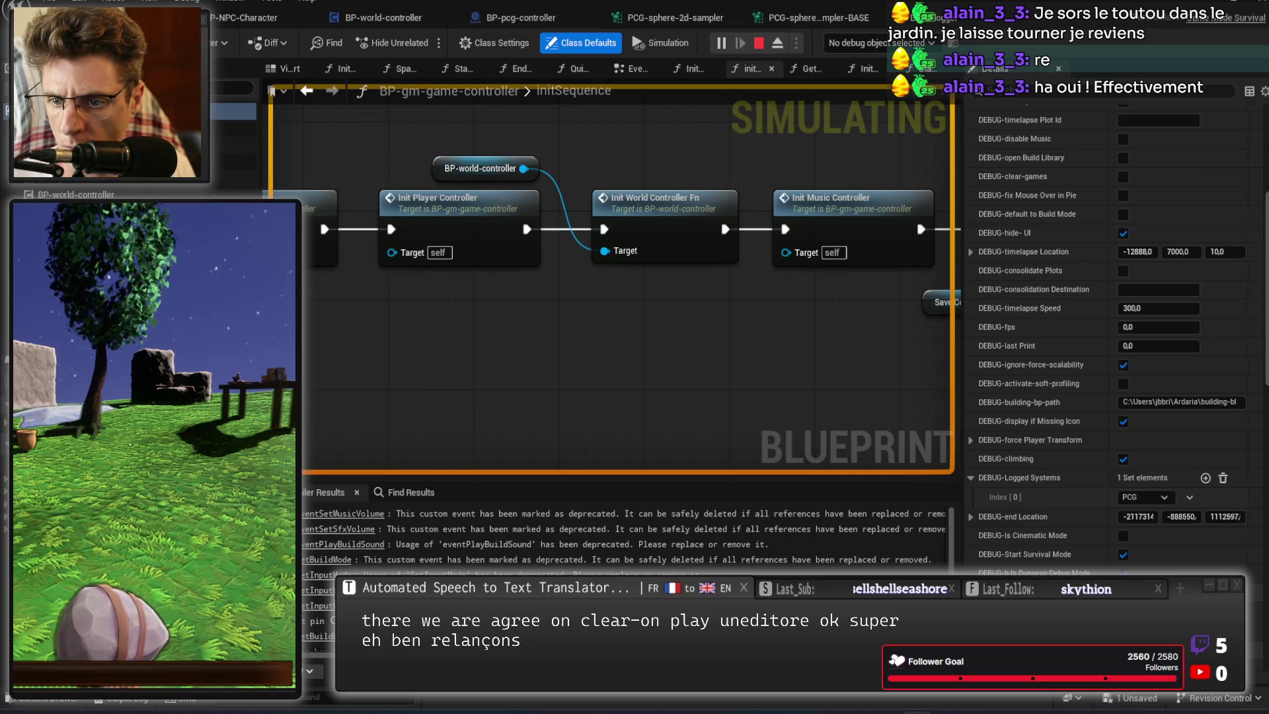
pyautogui.press('Escape')
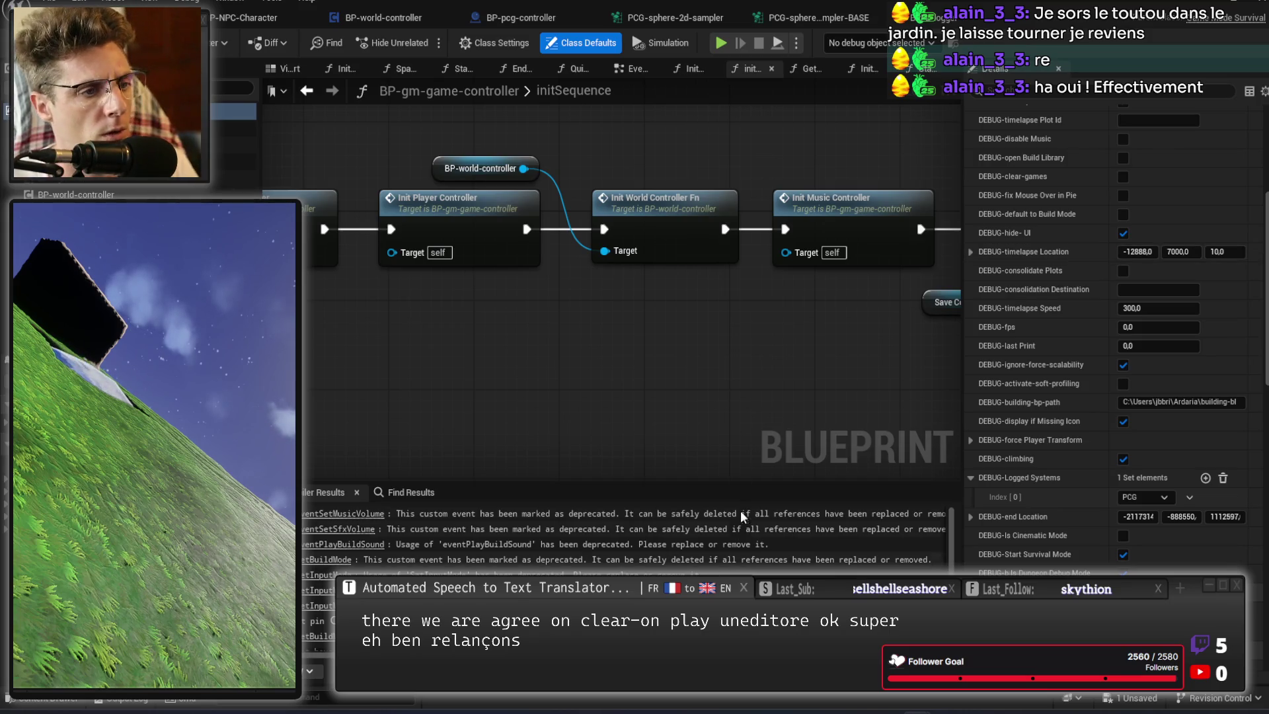
# Highlight Points, PcgPointData and PcgCellCache usages in the sampling code, then view the PCG-sphere BASE graph.
pyautogui.hotkey('alt', 'Tab')
pyautogui.scroll(8, 628, 280)
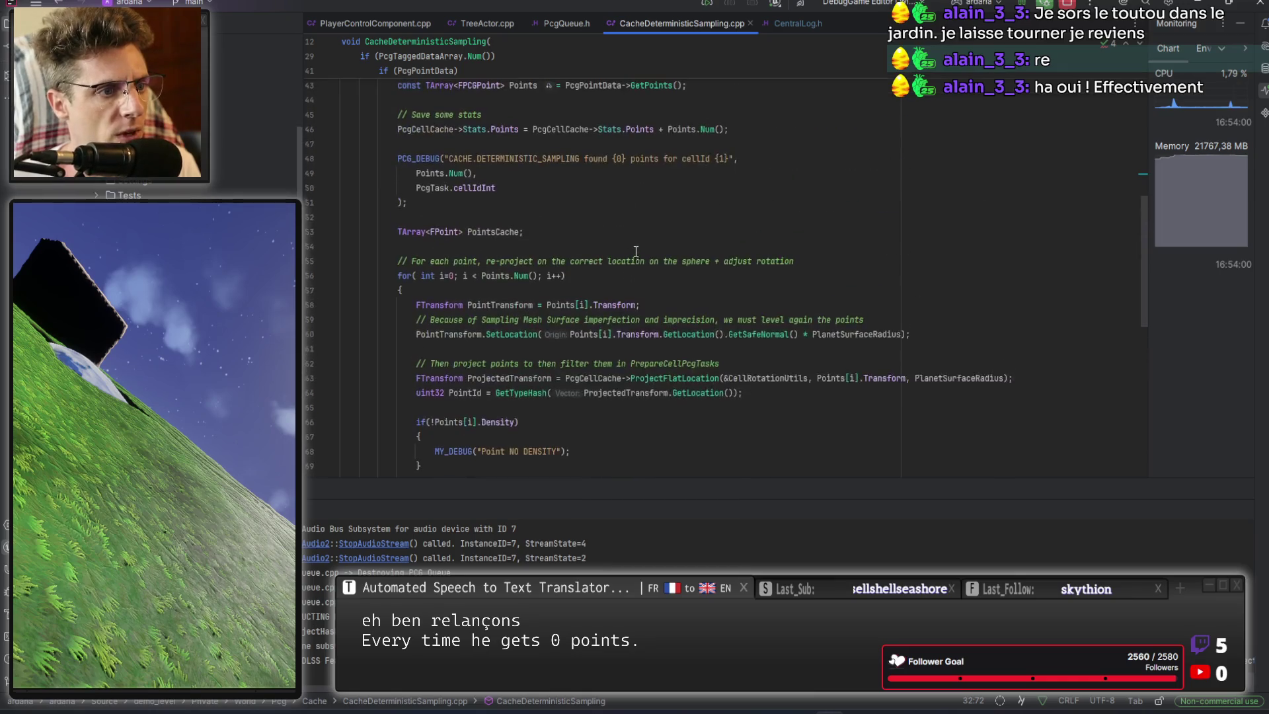
pyautogui.scroll(1, 566, 327)
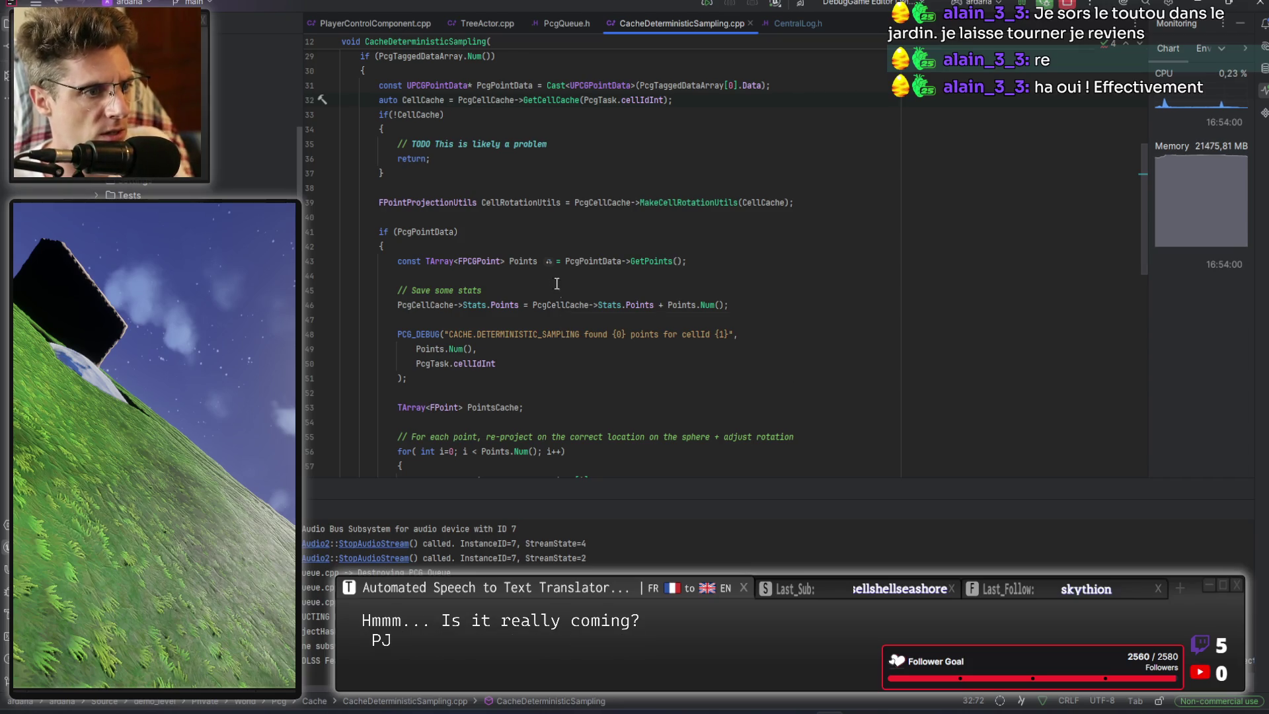
pyautogui.doubleClick(687, 305)
pyautogui.scroll(1, 541, 322)
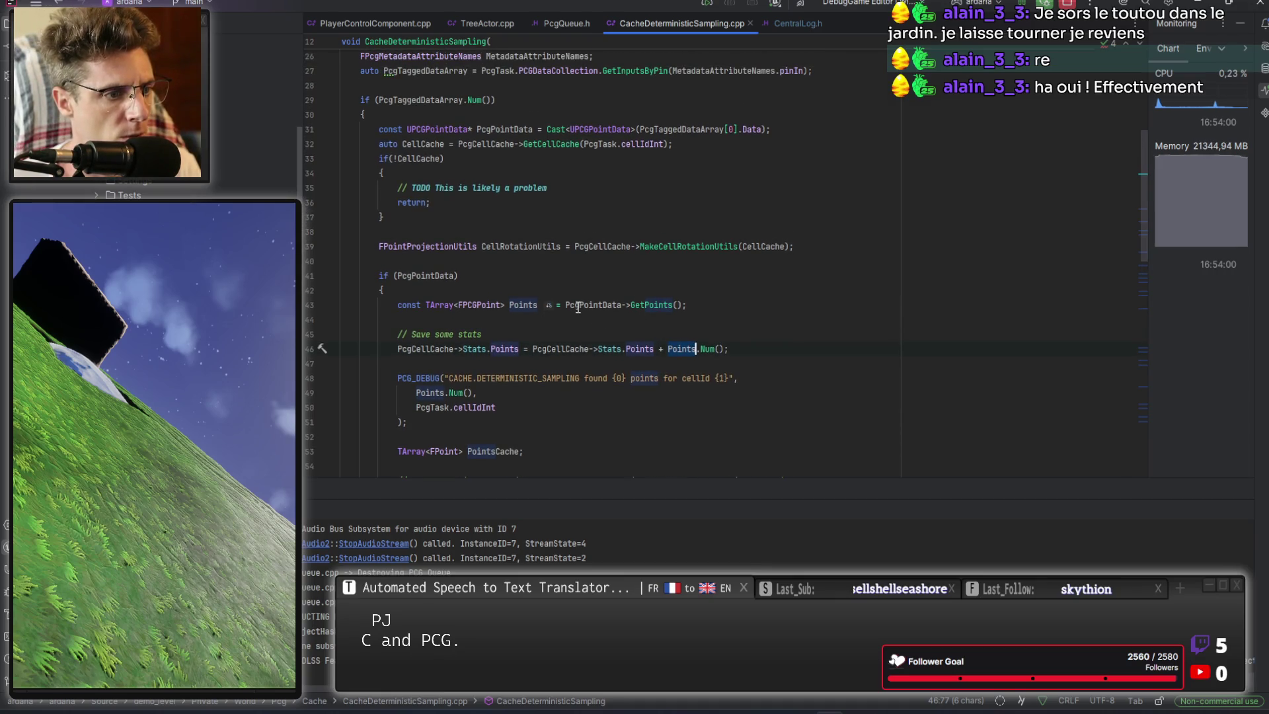
pyautogui.doubleClick(606, 304)
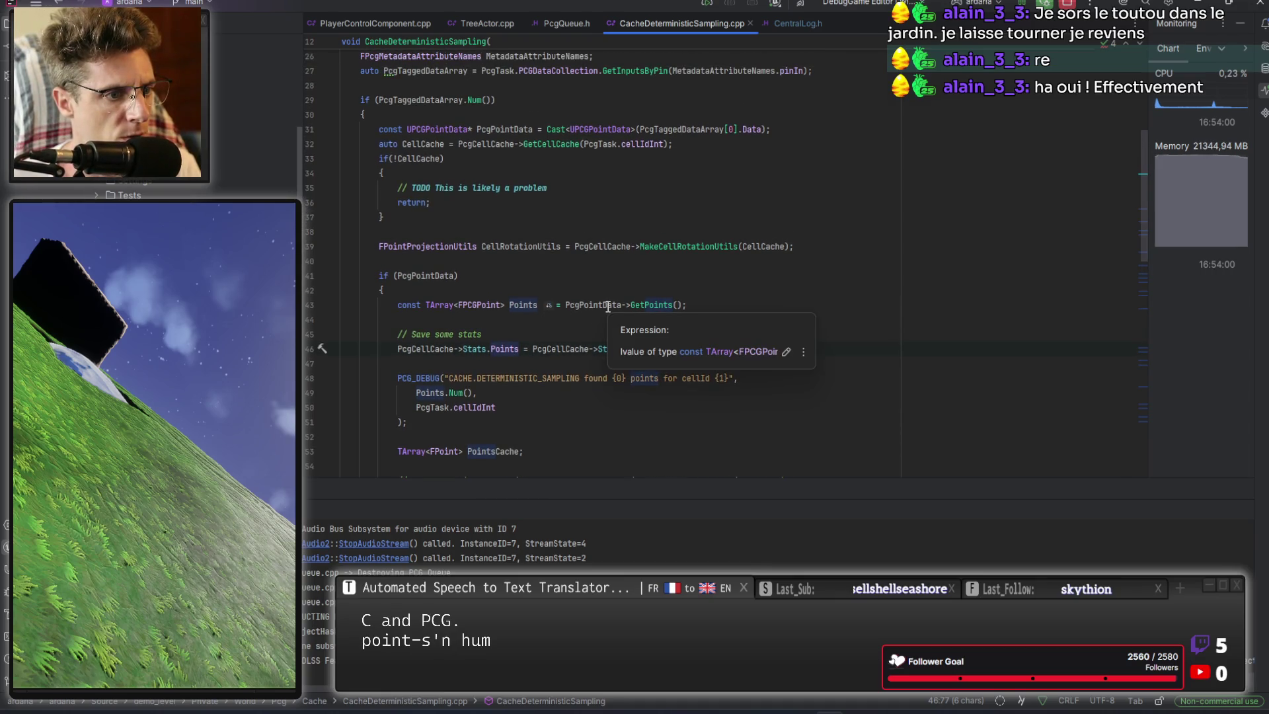
pyautogui.doubleClick(603, 246)
pyautogui.scroll(4, 615, 256)
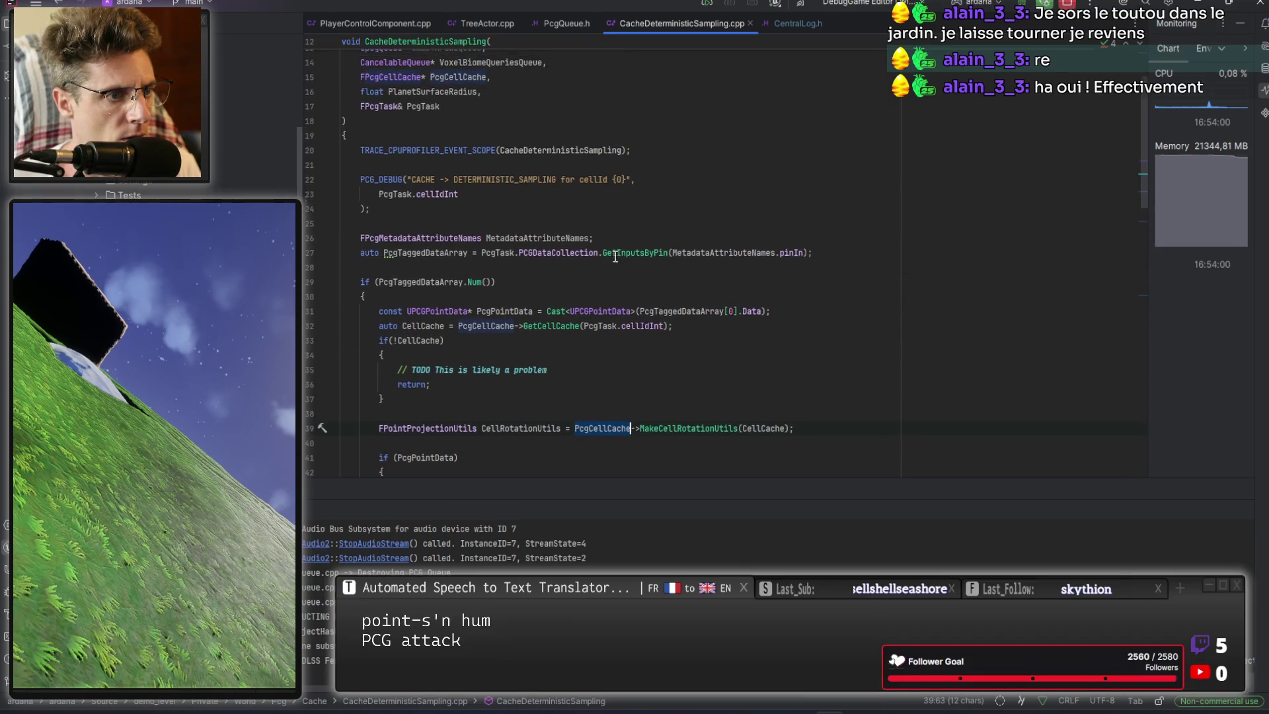
pyautogui.scroll(1, 615, 257)
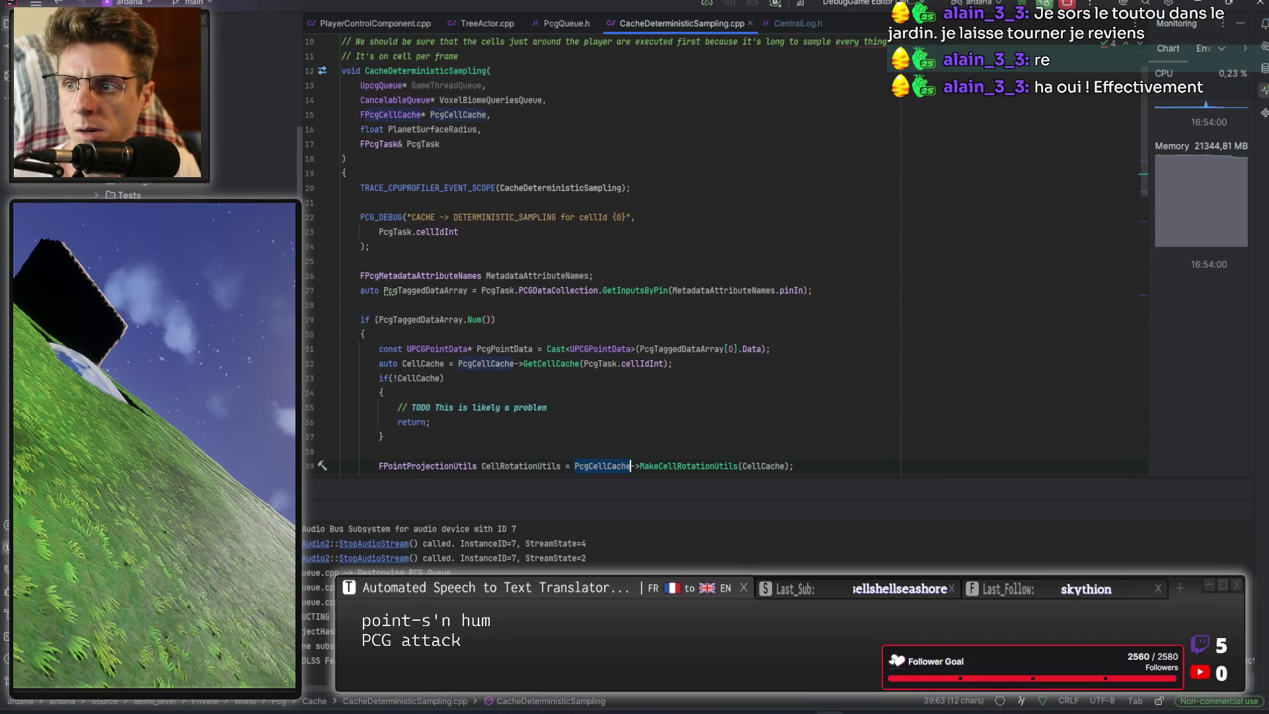
pyautogui.hotkey('alt', 'Tab')
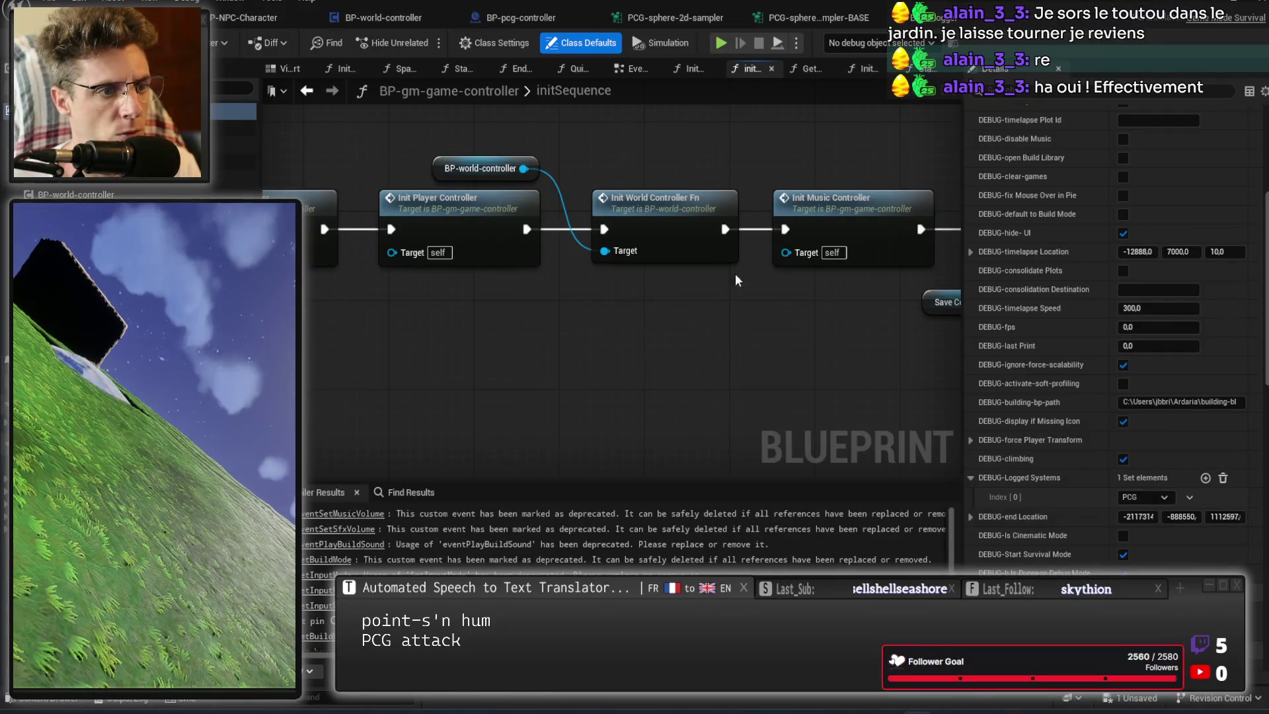
pyautogui.click(832, 25)
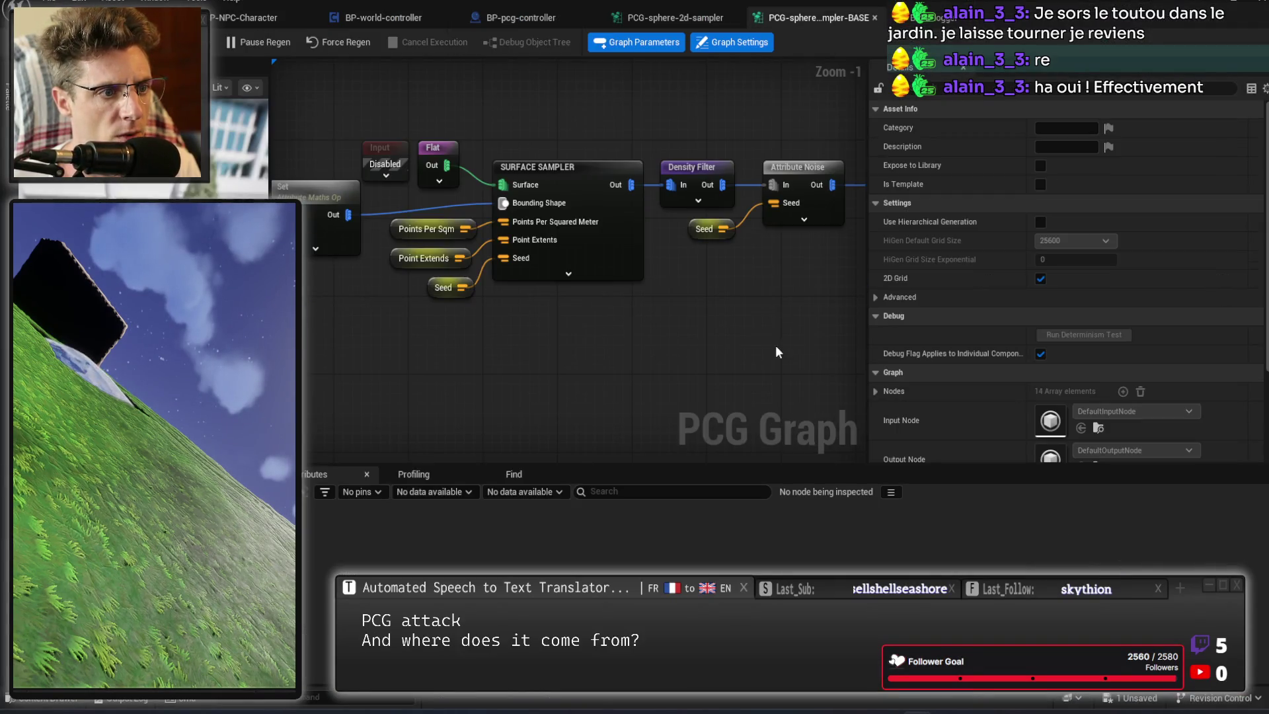
# From the PCG-sphere-2d-sampler graph, open BP-pcg-cache-collection's Execute with Context function.
pyautogui.click(699, 25)
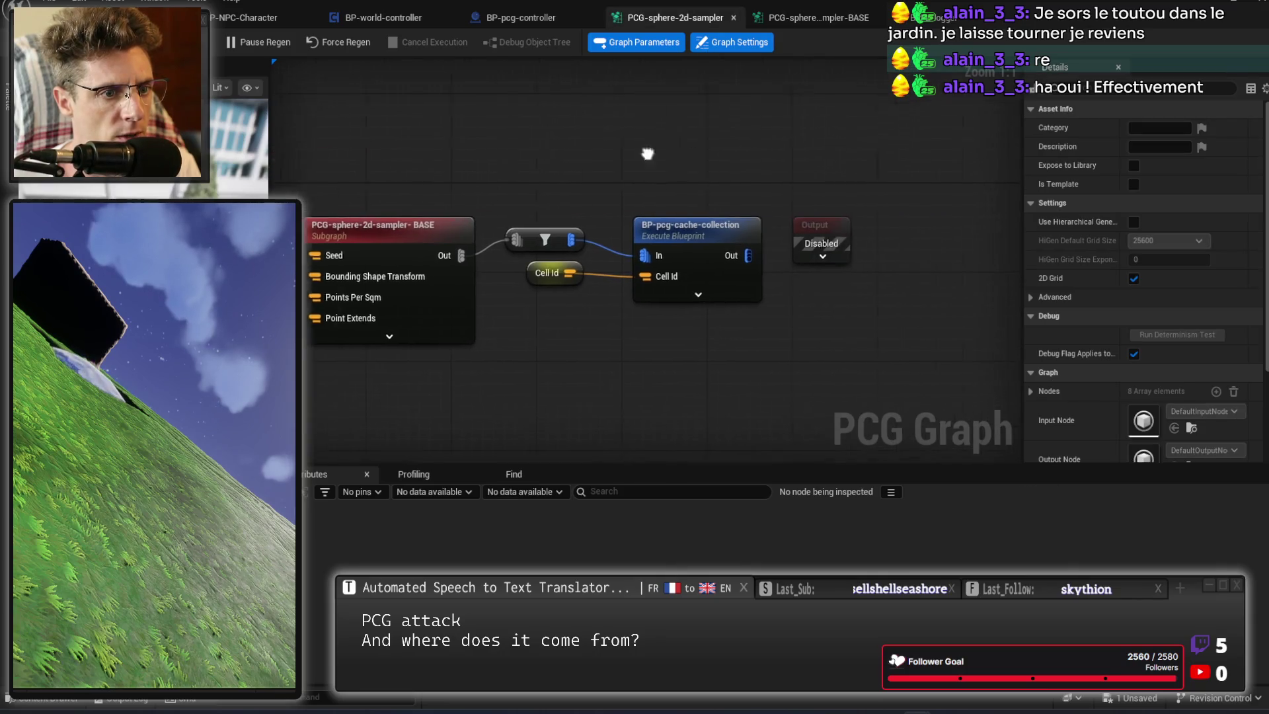
pyautogui.doubleClick(657, 229)
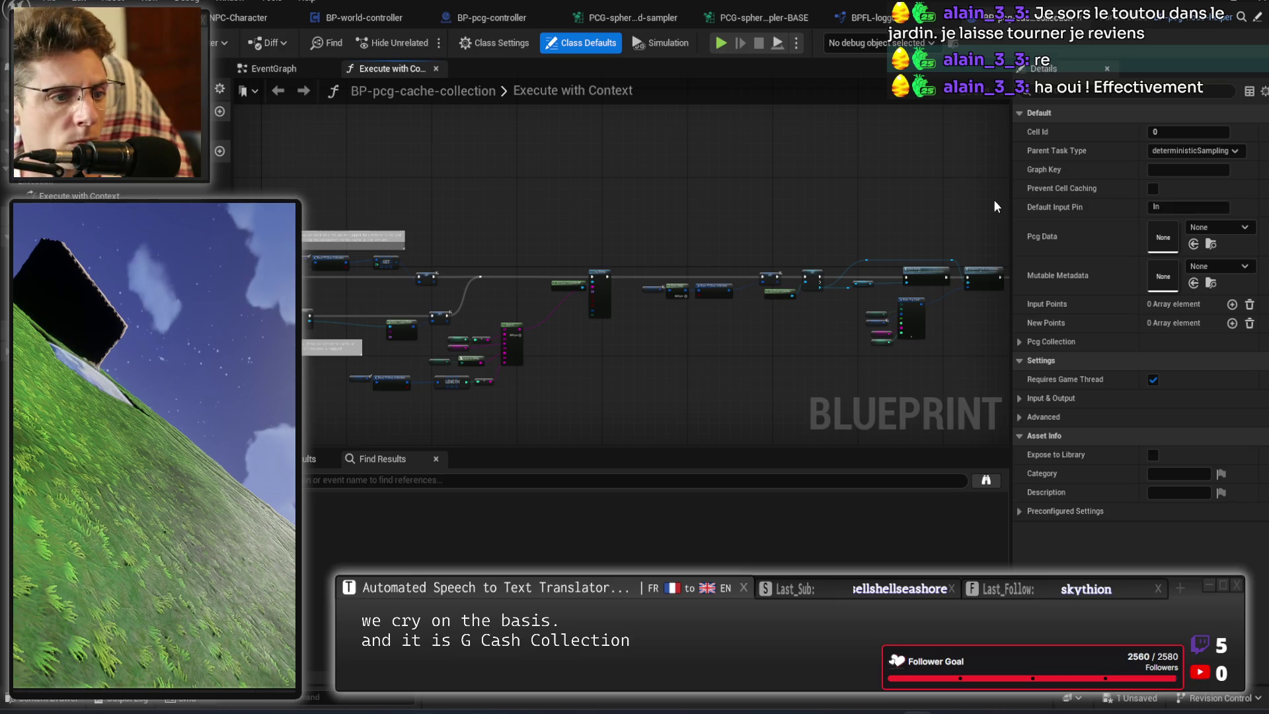
pyautogui.moveTo(634, 209); pyautogui.dragTo(865, 191)
# Put an F9 breakpoint on the Branch node and simulate until execution halts there.
pyautogui.moveTo(277, 323); pyautogui.dragTo(636, 330)
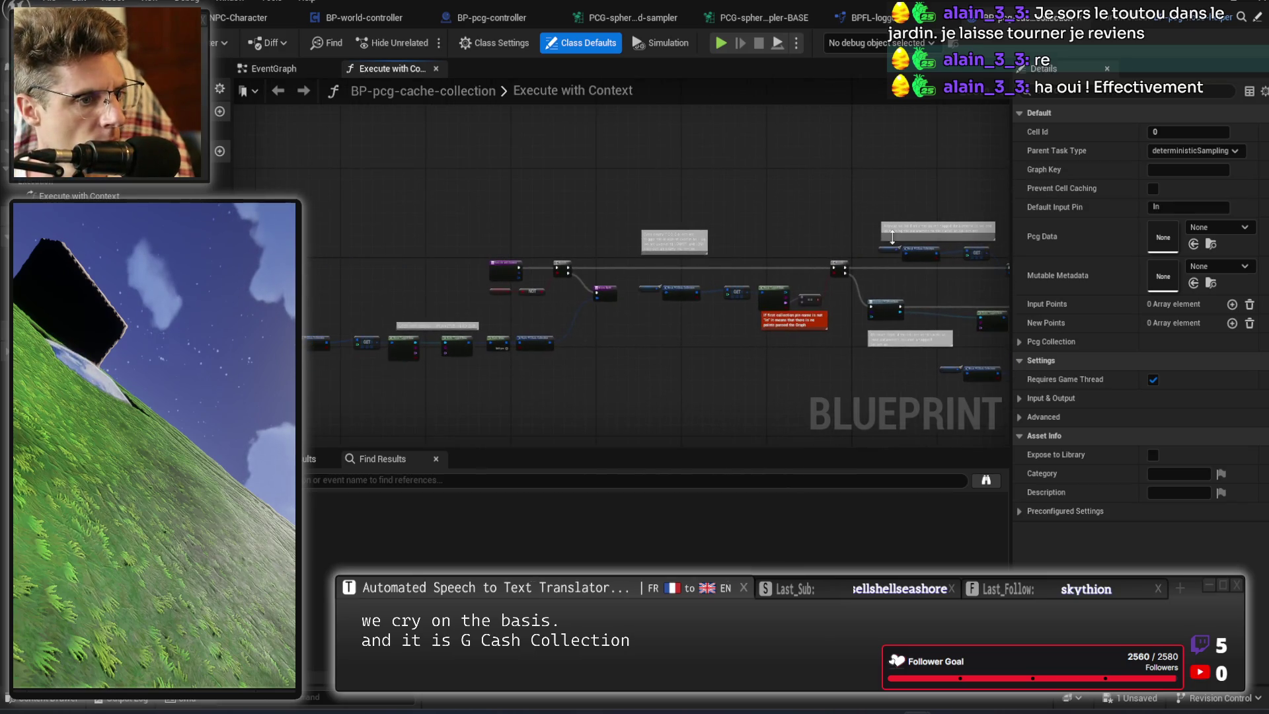
pyautogui.scroll(5, 506, 316)
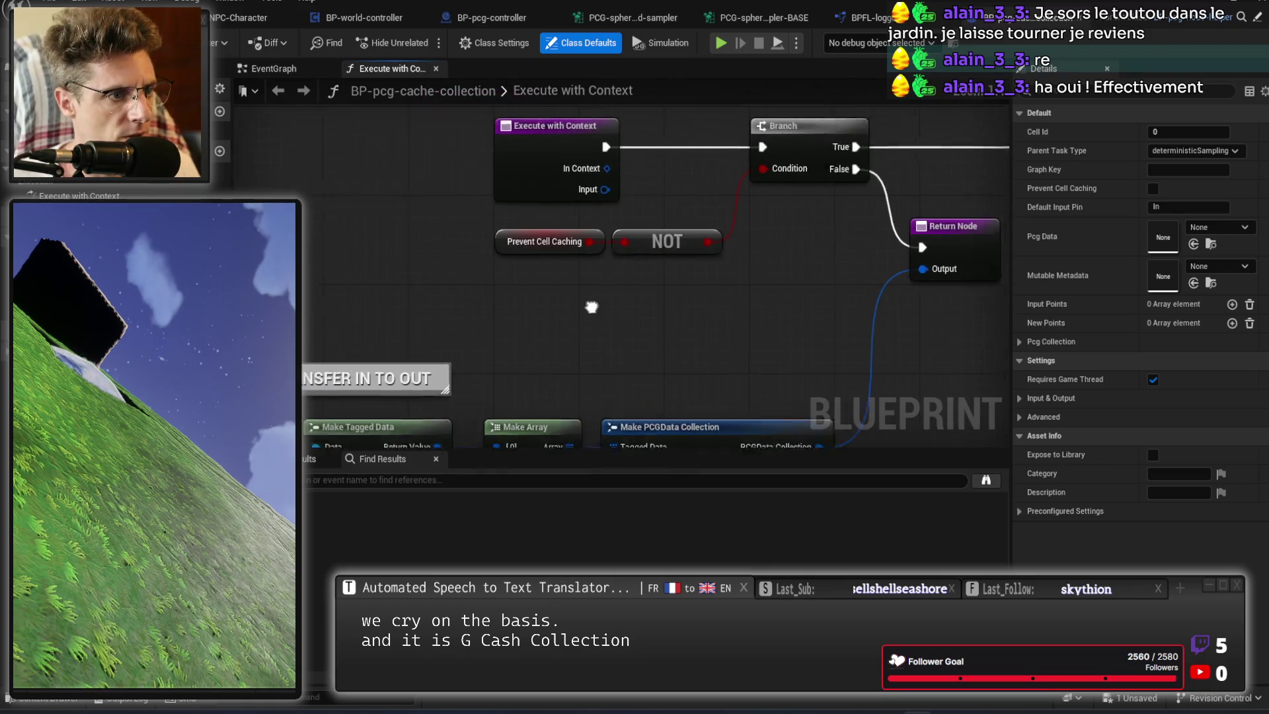
pyautogui.scroll(-2, 696, 357)
pyautogui.scroll(2, 674, 181)
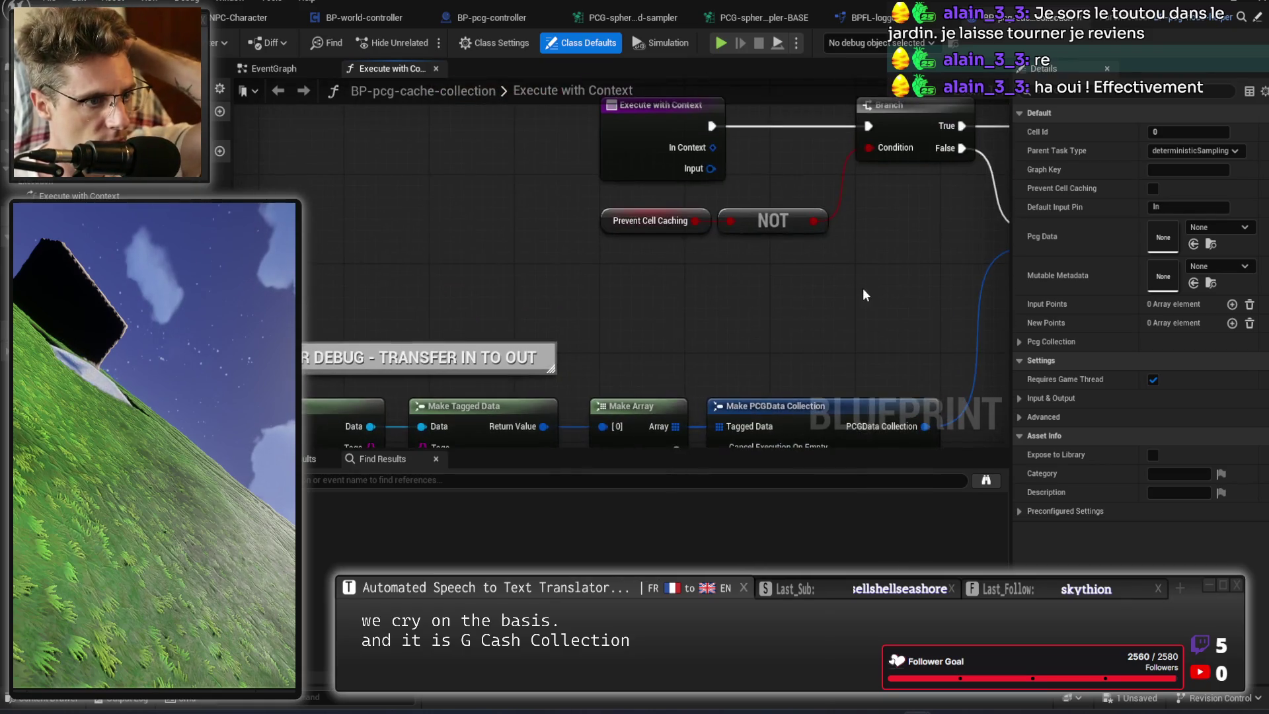
pyautogui.moveTo(764, 303); pyautogui.dragTo(634, 294)
pyautogui.scroll(-2, 634, 294)
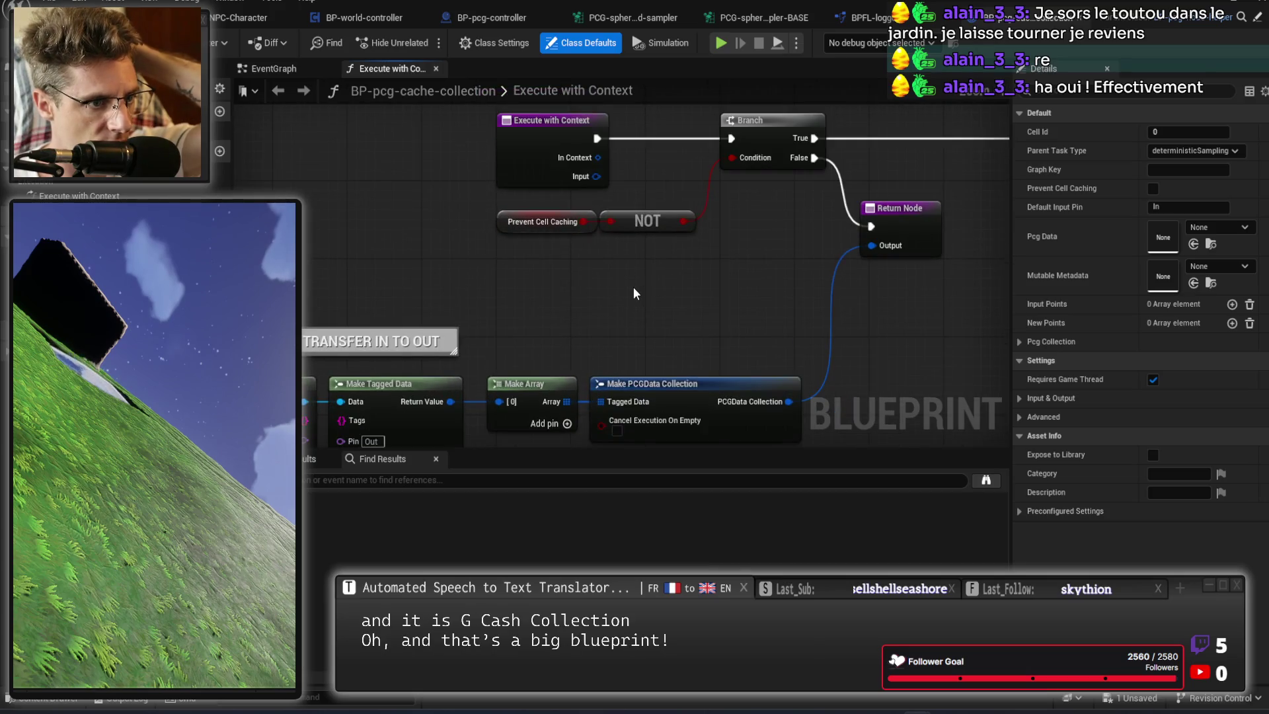
pyautogui.scroll(1, 668, 340)
pyautogui.moveTo(668, 340)
pyautogui.mouseDown()
pyautogui.moveTo(682, 284)
pyautogui.moveTo(538, 452)
pyautogui.mouseUp()
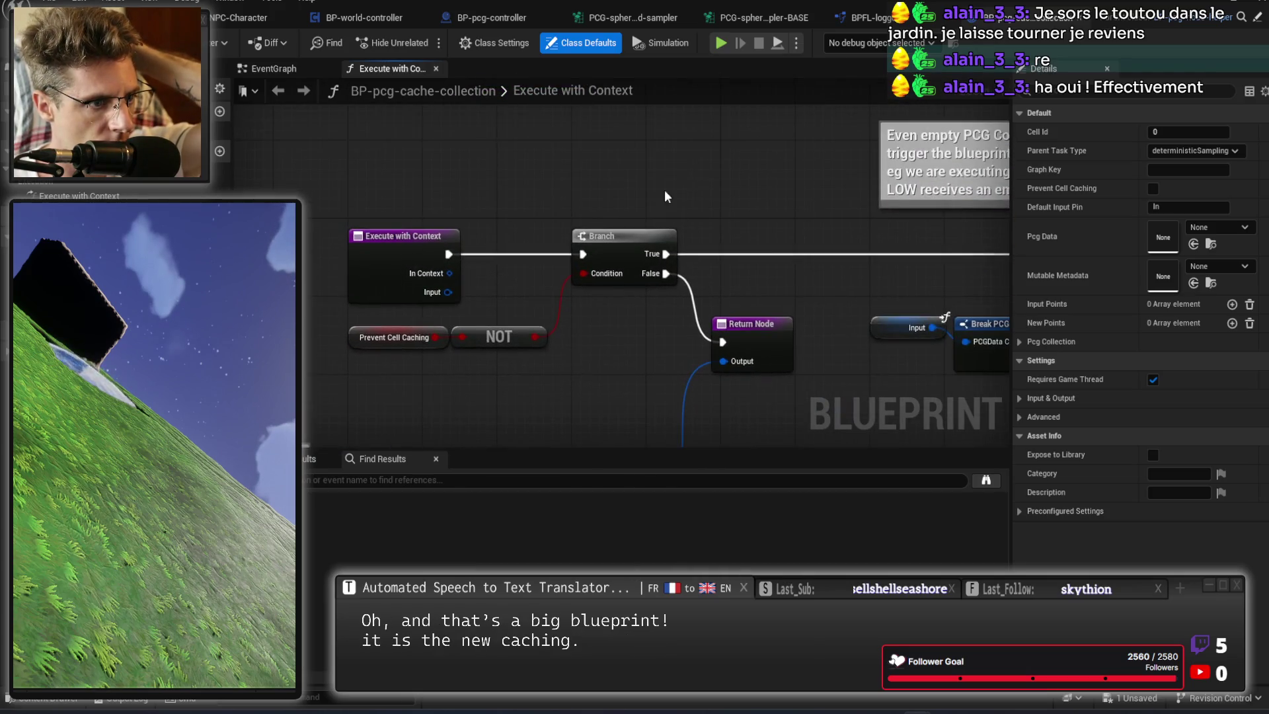
pyautogui.click(638, 254)
pyautogui.press('F9')
pyautogui.click(721, 43)
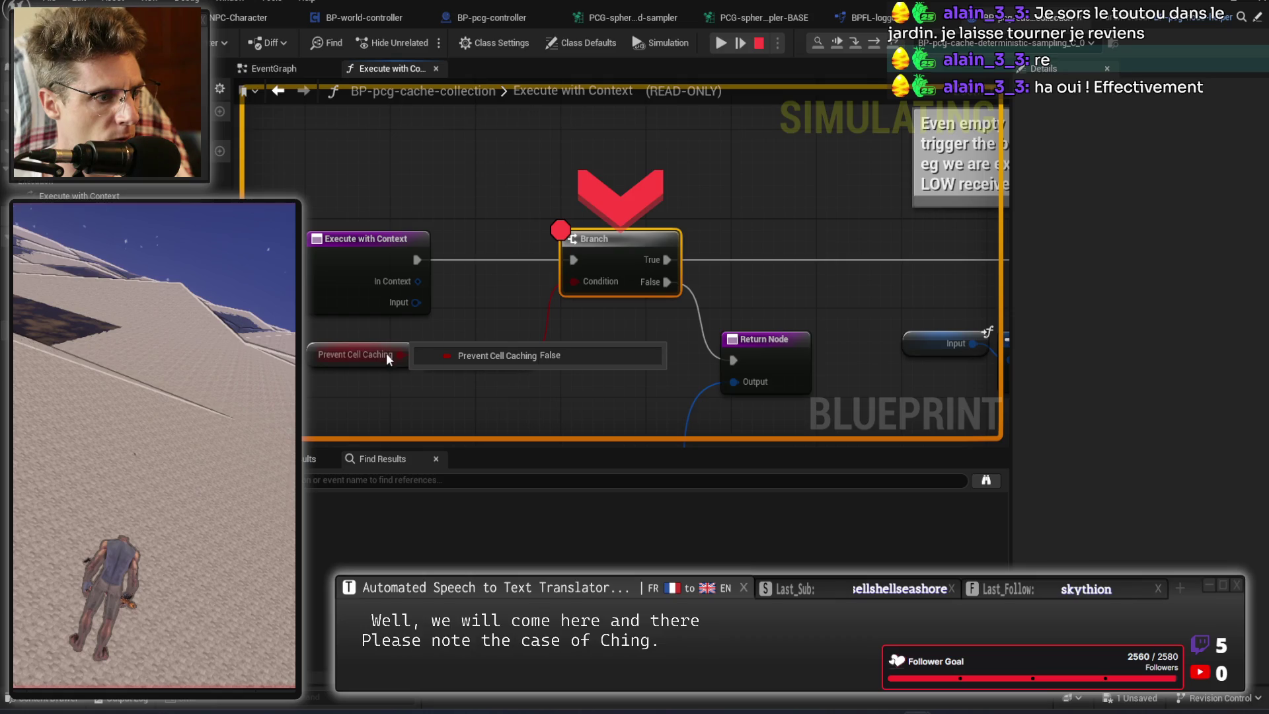
# Pan the blueprint graph over the Make PCGData Collection, Break Tagged Data and Input nodes.
pyautogui.moveTo(656, 302)
pyautogui.moveTo(656, 303)
pyautogui.mouseDown()
pyautogui.moveTo(466, 256)
pyautogui.moveTo(438, 287)
pyautogui.moveTo(727, 173)
pyautogui.mouseUp()
pyautogui.moveTo(596, 187)
pyautogui.mouseDown()
pyautogui.moveTo(274, 363)
pyautogui.moveTo(575, 276)
pyautogui.moveTo(410, 251)
pyautogui.moveTo(458, 298)
pyautogui.moveTo(484, 305)
pyautogui.moveTo(764, 220)
pyautogui.moveTo(774, 267)
pyautogui.moveTo(906, 192)
pyautogui.moveTo(453, 388)
pyautogui.mouseUp()
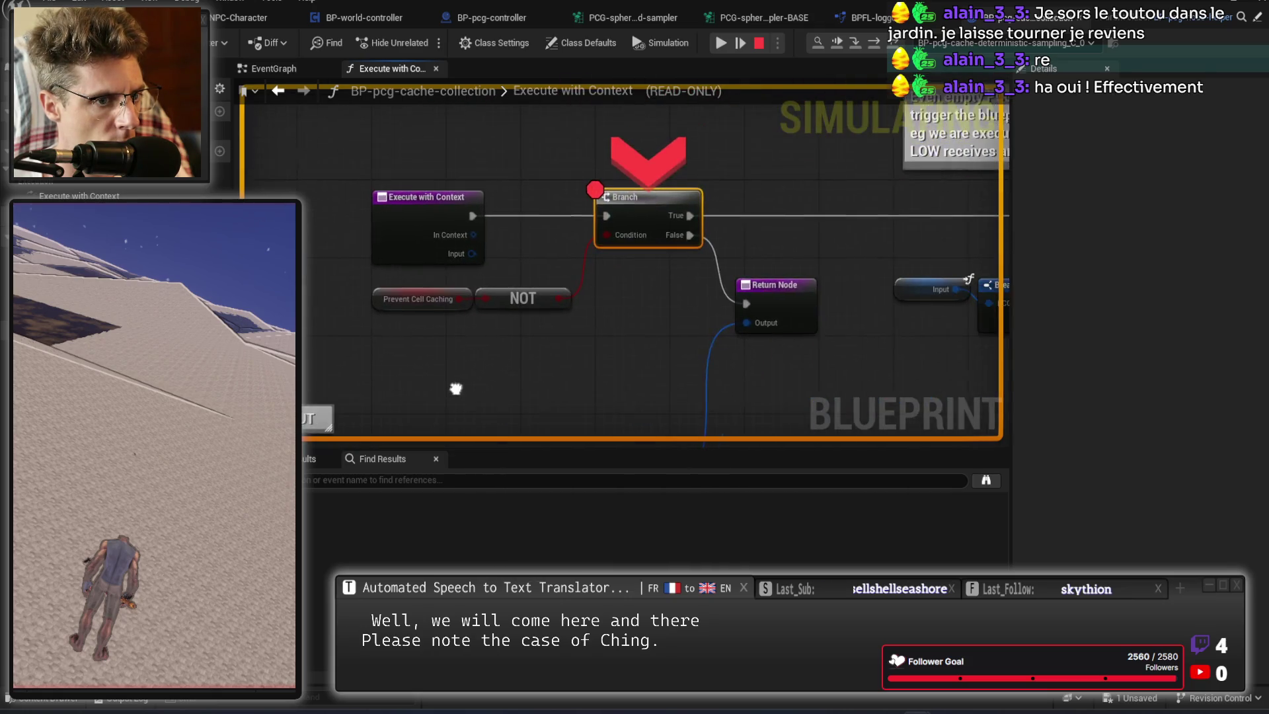
pyautogui.moveTo(469, 303)
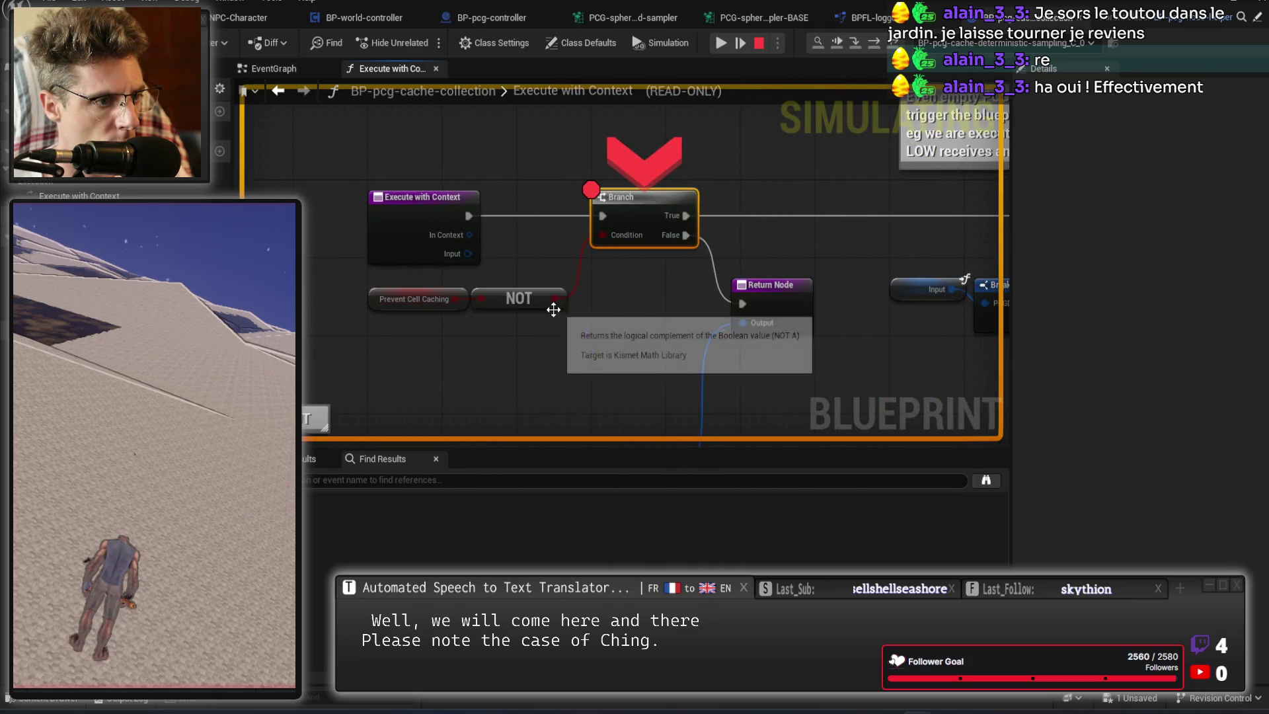
pyautogui.moveTo(660, 355)
pyautogui.mouseDown()
pyautogui.moveTo(648, 370)
pyautogui.moveTo(538, 268)
pyautogui.moveTo(830, 176)
pyautogui.mouseUp()
# In the debug popup, expand Input > Tagged Data entries down to the nested PCGPointData fields.
pyautogui.moveTo(360, 249)
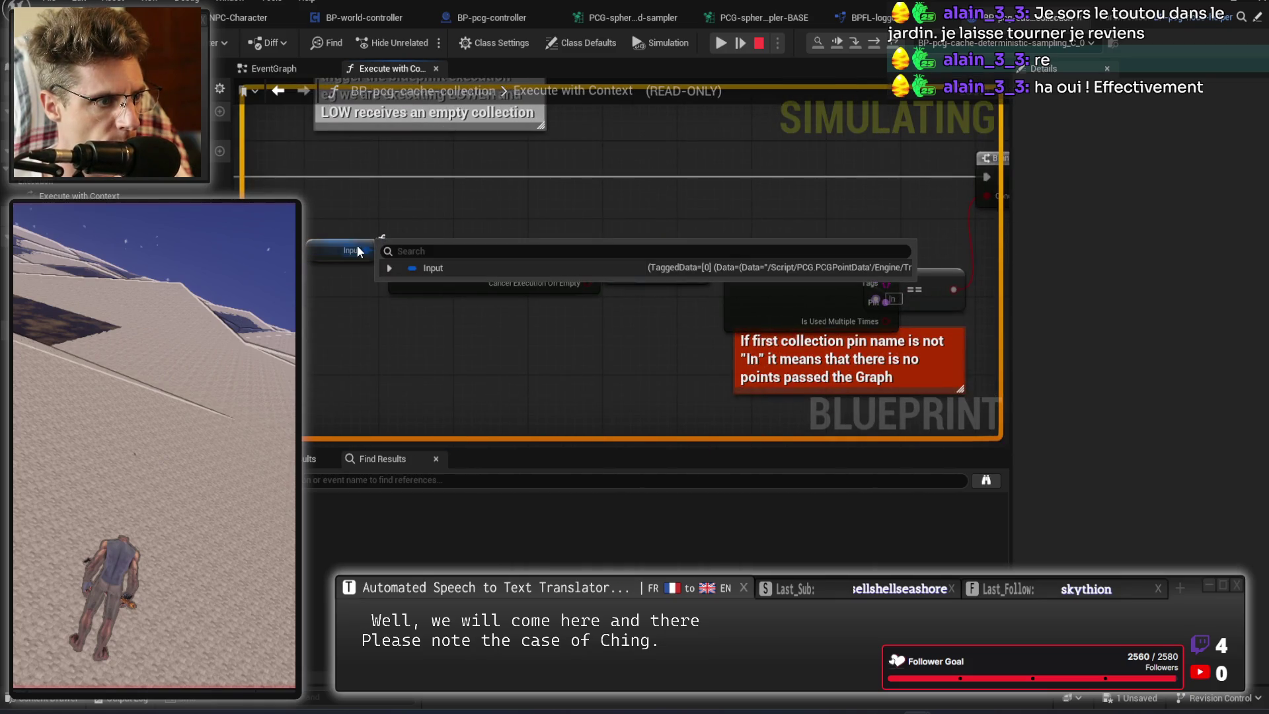
pyautogui.click(390, 267)
pyautogui.click(400, 286)
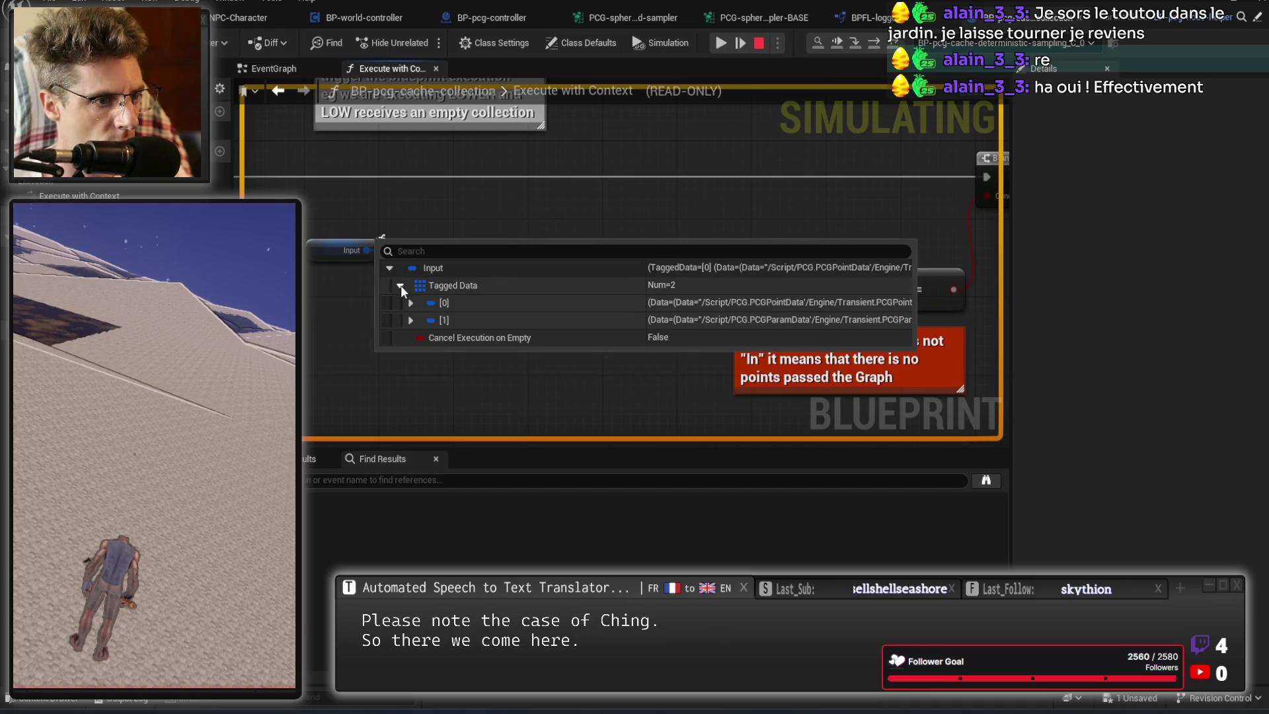
pyautogui.click(409, 320)
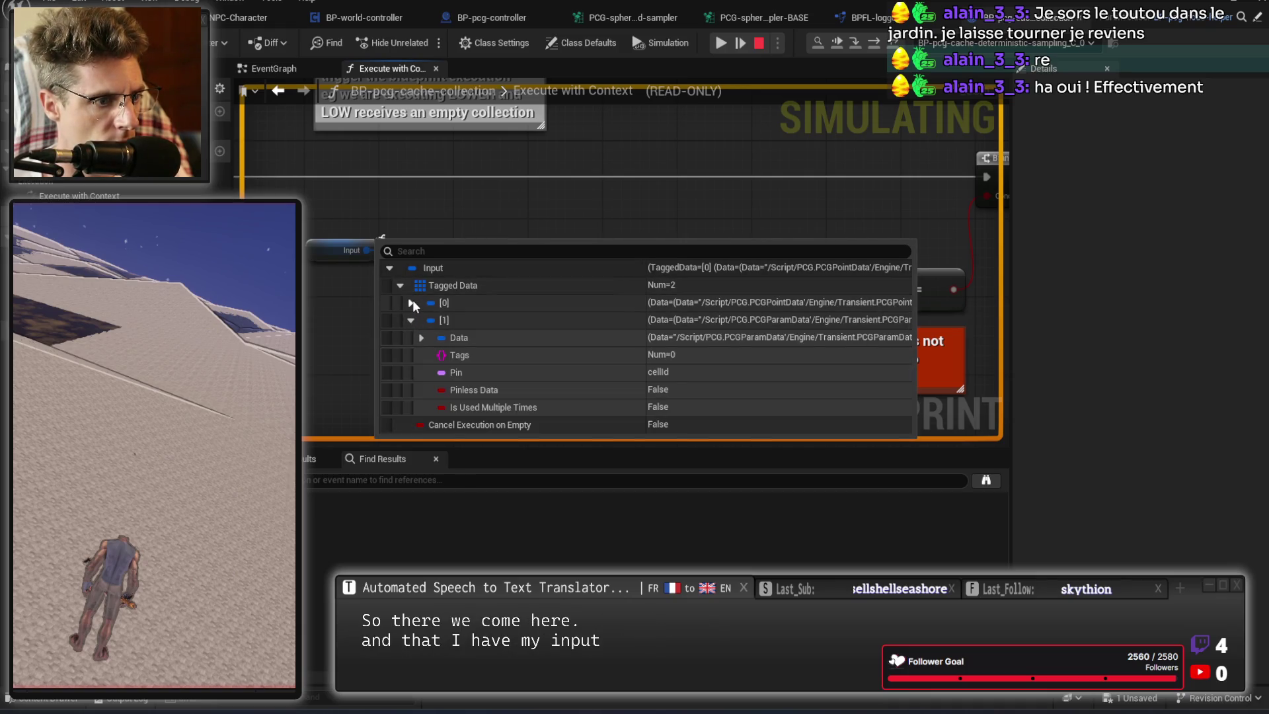
pyautogui.click(412, 303)
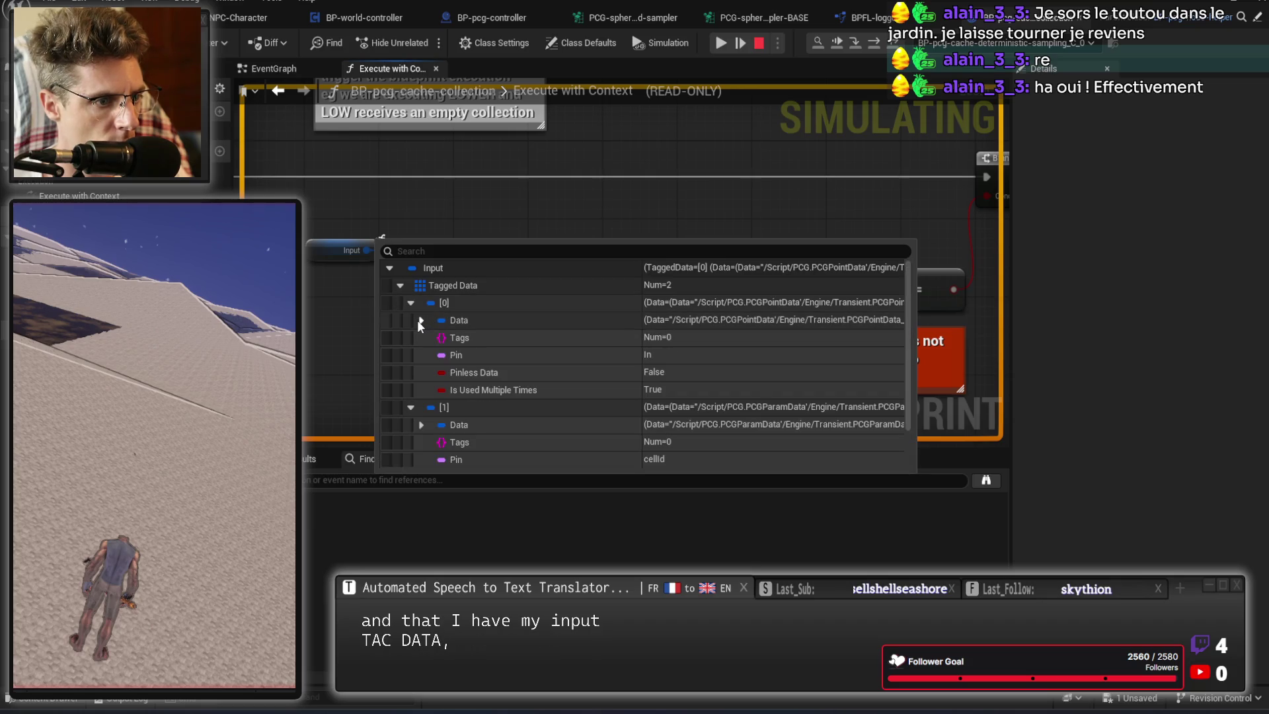
pyautogui.scroll(-2, 490, 370)
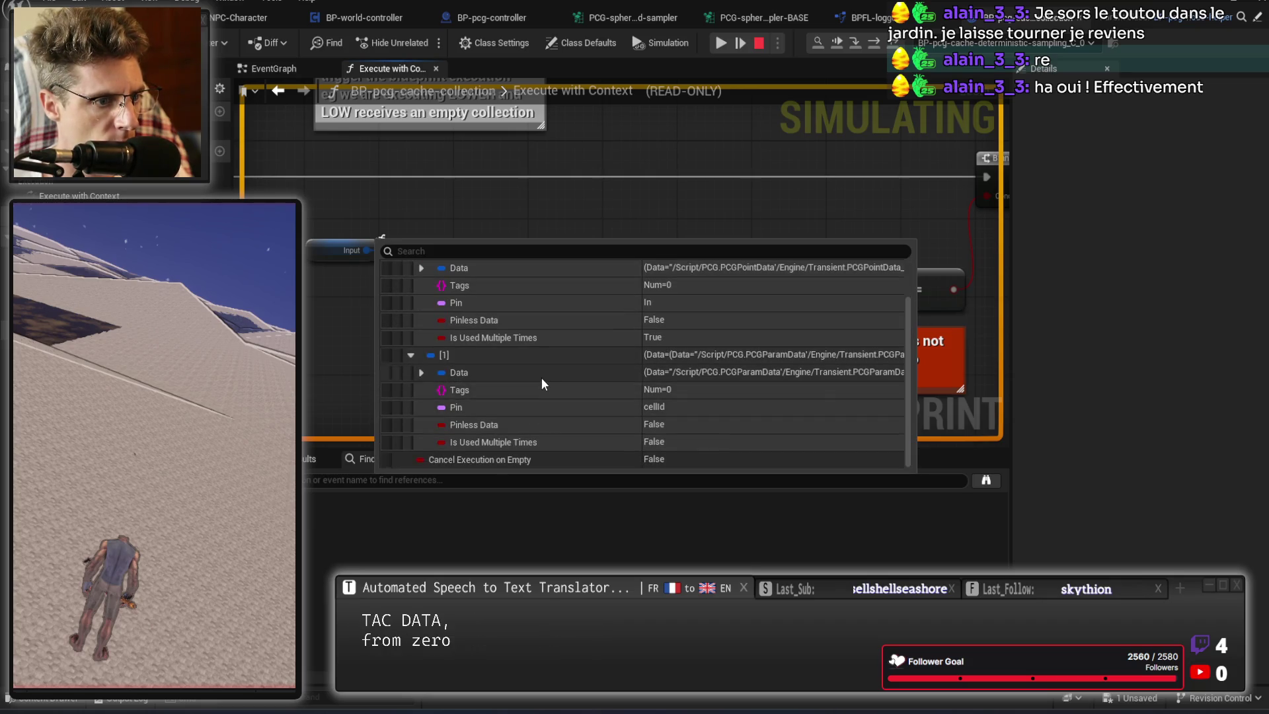
pyautogui.scroll(2, 541, 378)
pyautogui.click(421, 313)
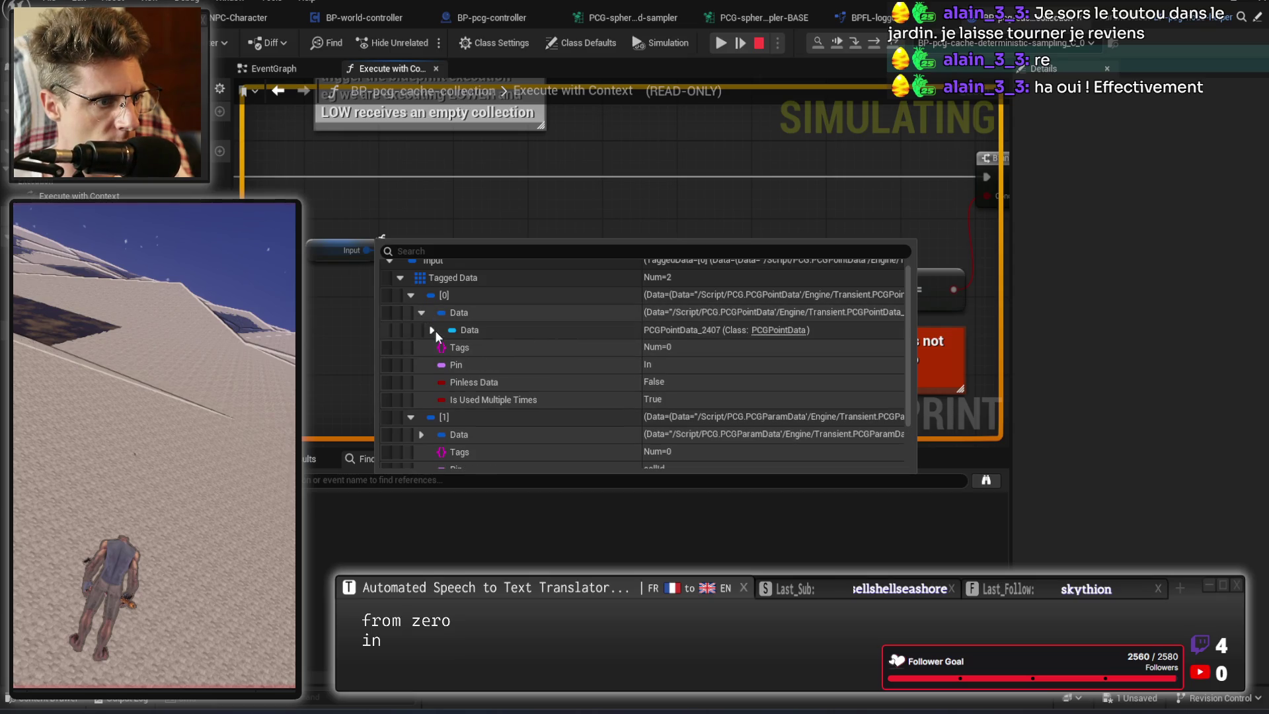
pyautogui.click(433, 330)
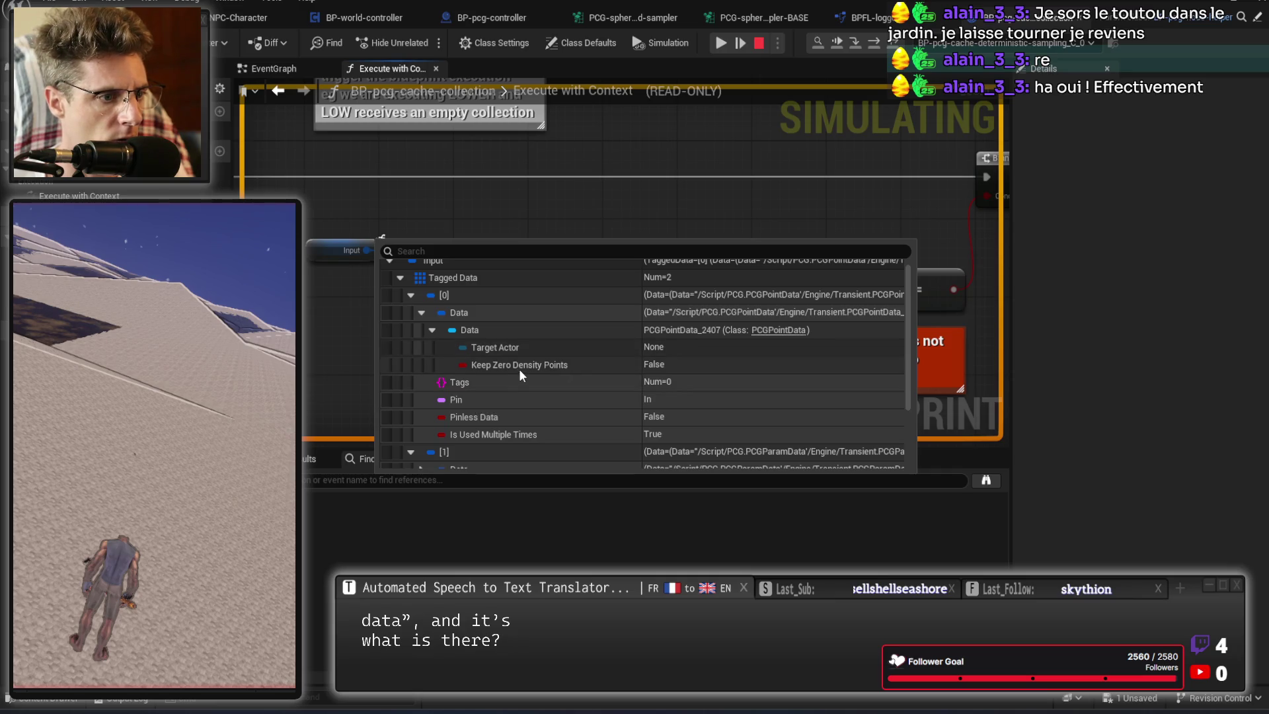
pyautogui.scroll(-3, 568, 378)
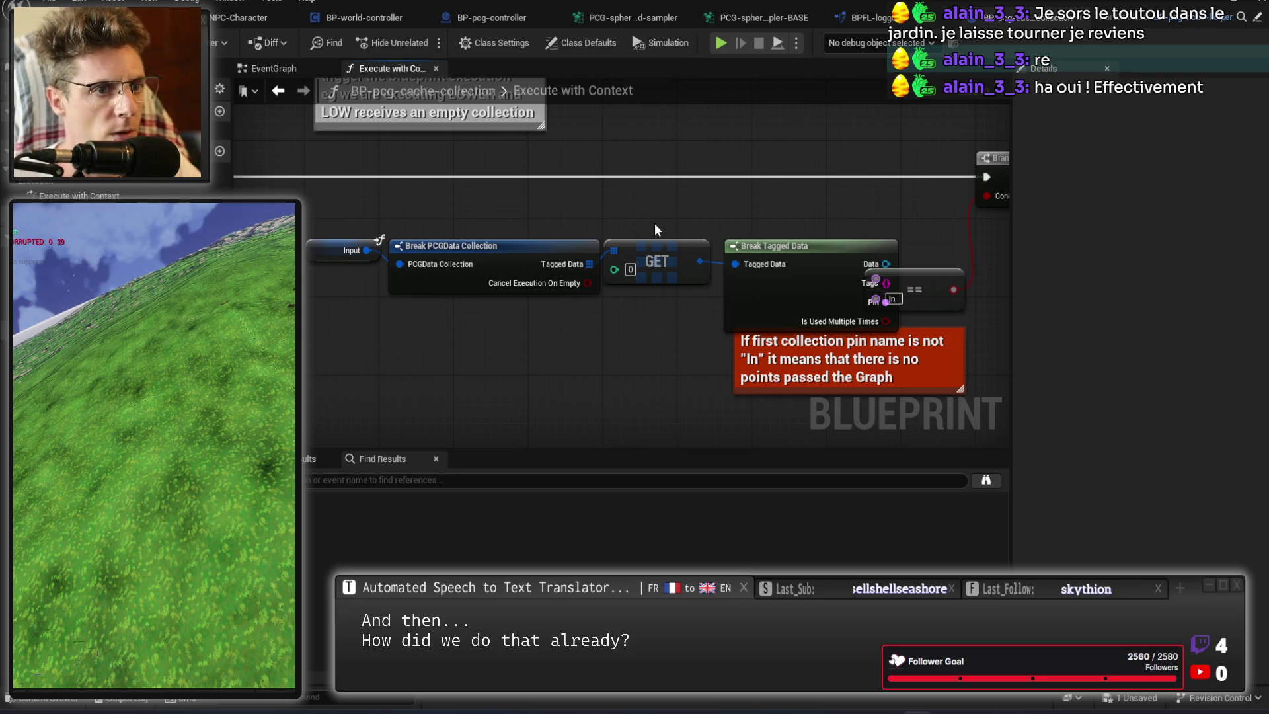
# In the sampler BASE PCG graph, select the Flat node to view its ray settings.
pyautogui.click(763, 18)
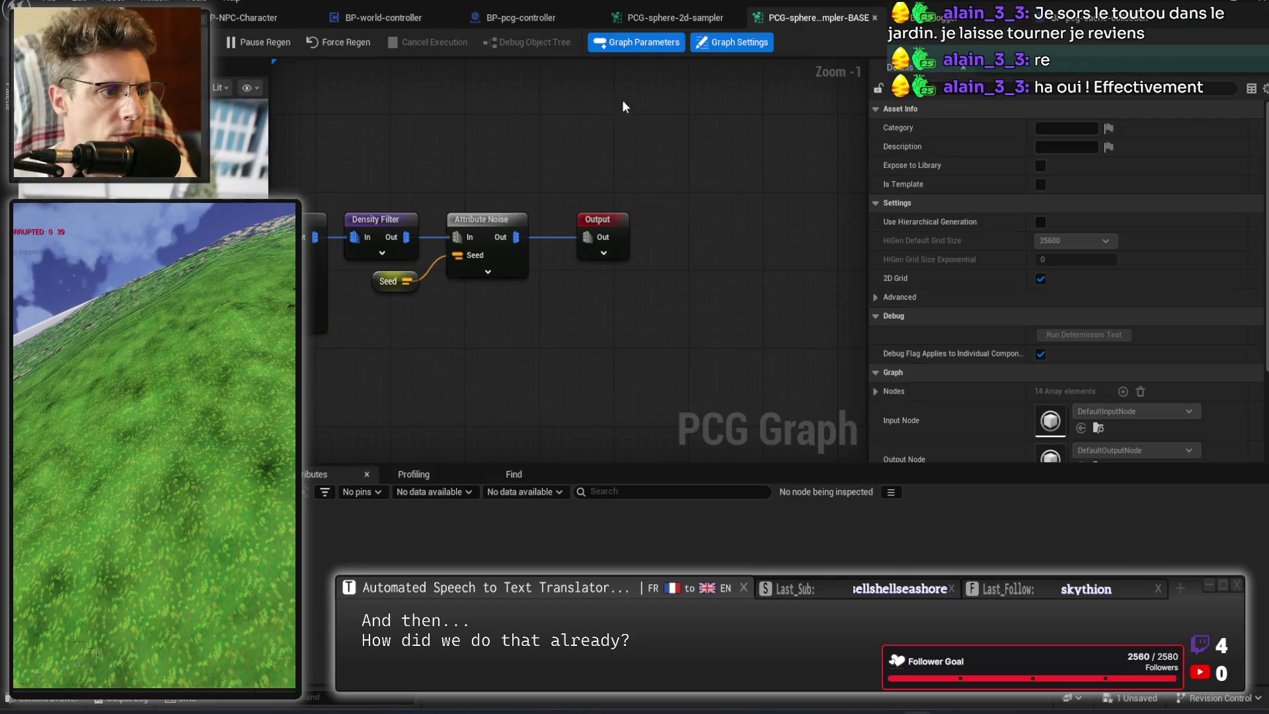
pyautogui.moveTo(702, 167)
pyautogui.mouseDown()
pyautogui.moveTo(636, 183)
pyautogui.moveTo(955, 137)
pyautogui.mouseUp()
pyautogui.moveTo(758, 163); pyautogui.dragTo(771, 224)
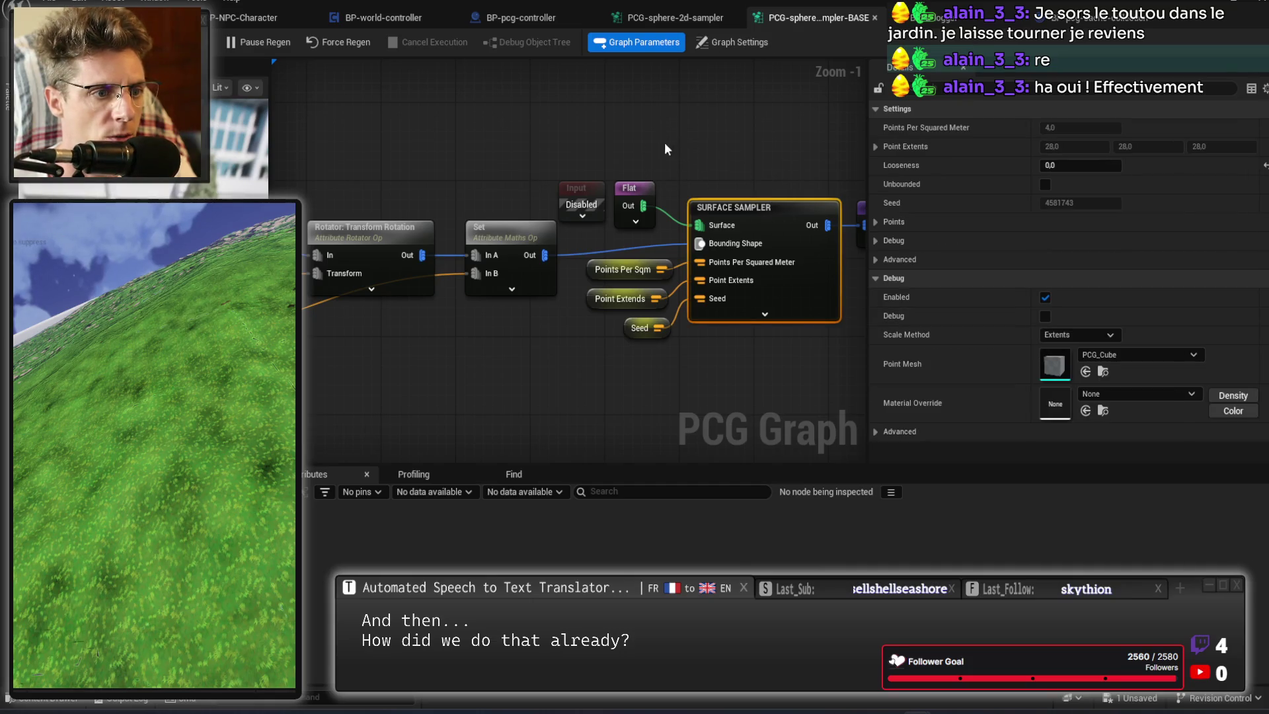
pyautogui.moveTo(664, 141); pyautogui.dragTo(636, 198)
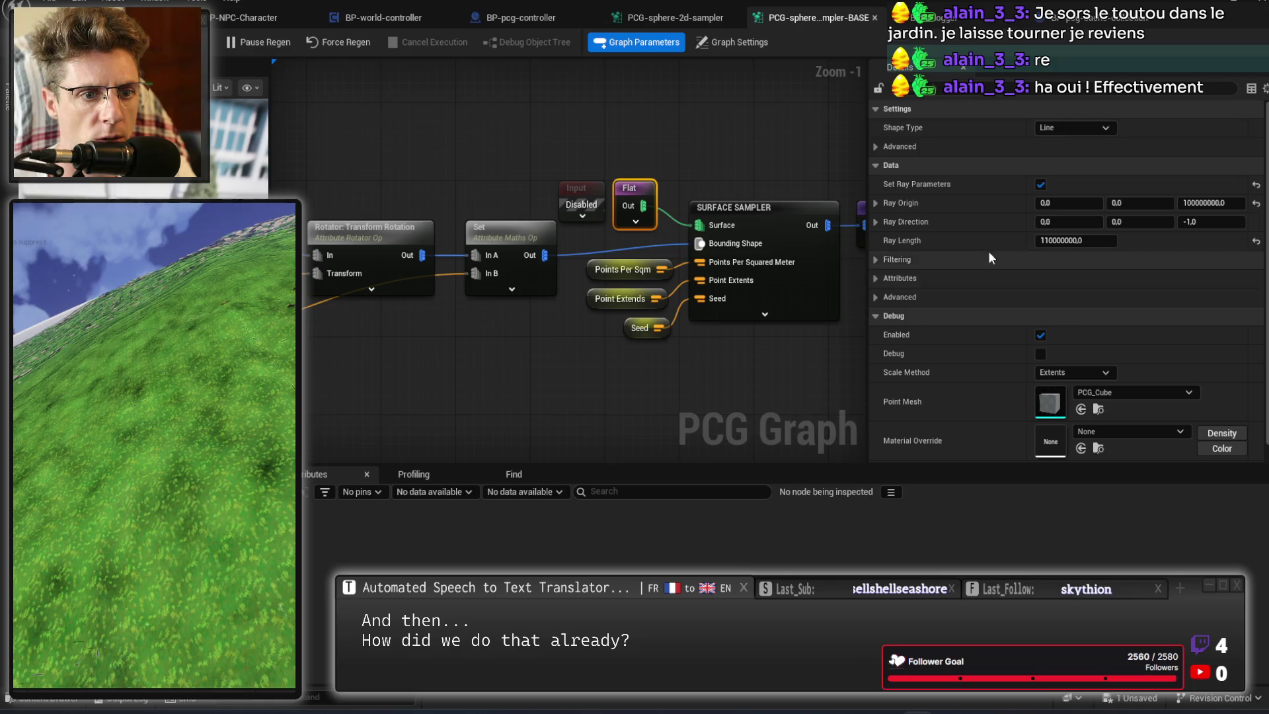
# Confirm the Flat node's Actor Tags filter is FlatPlanetSurface, then open BP-world-controller.
pyautogui.click(879, 148)
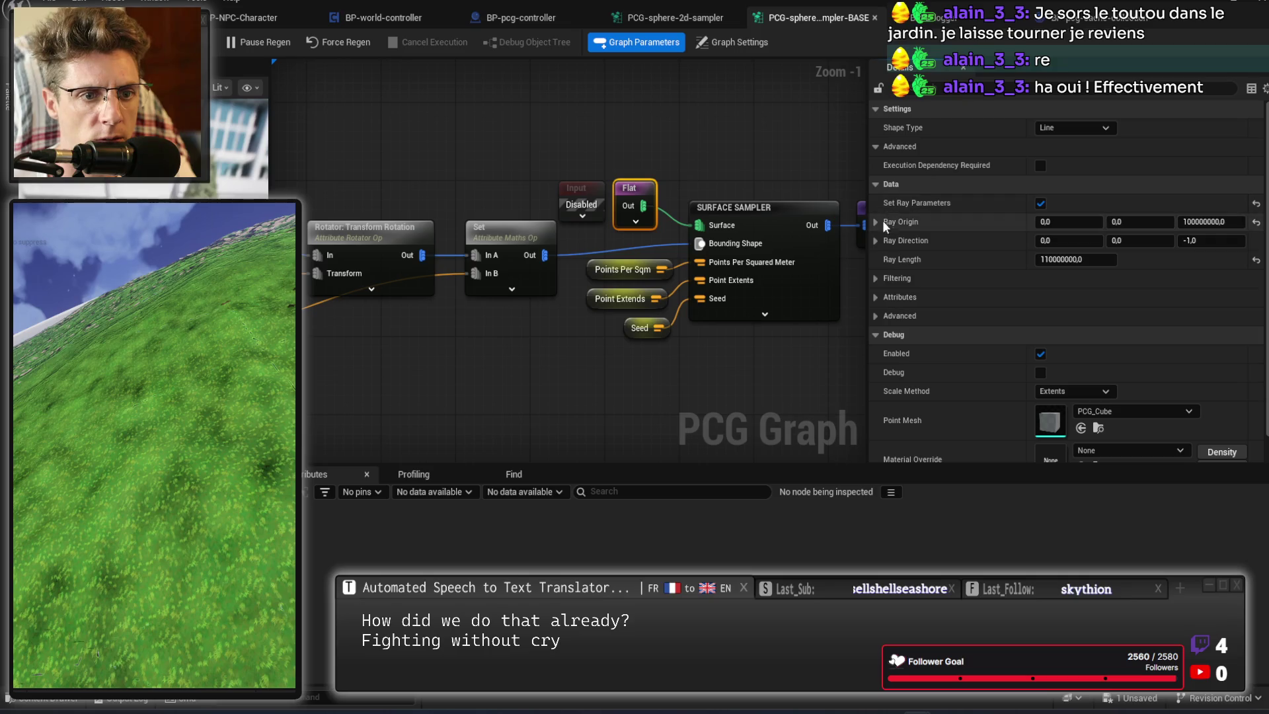
pyautogui.click(875, 277)
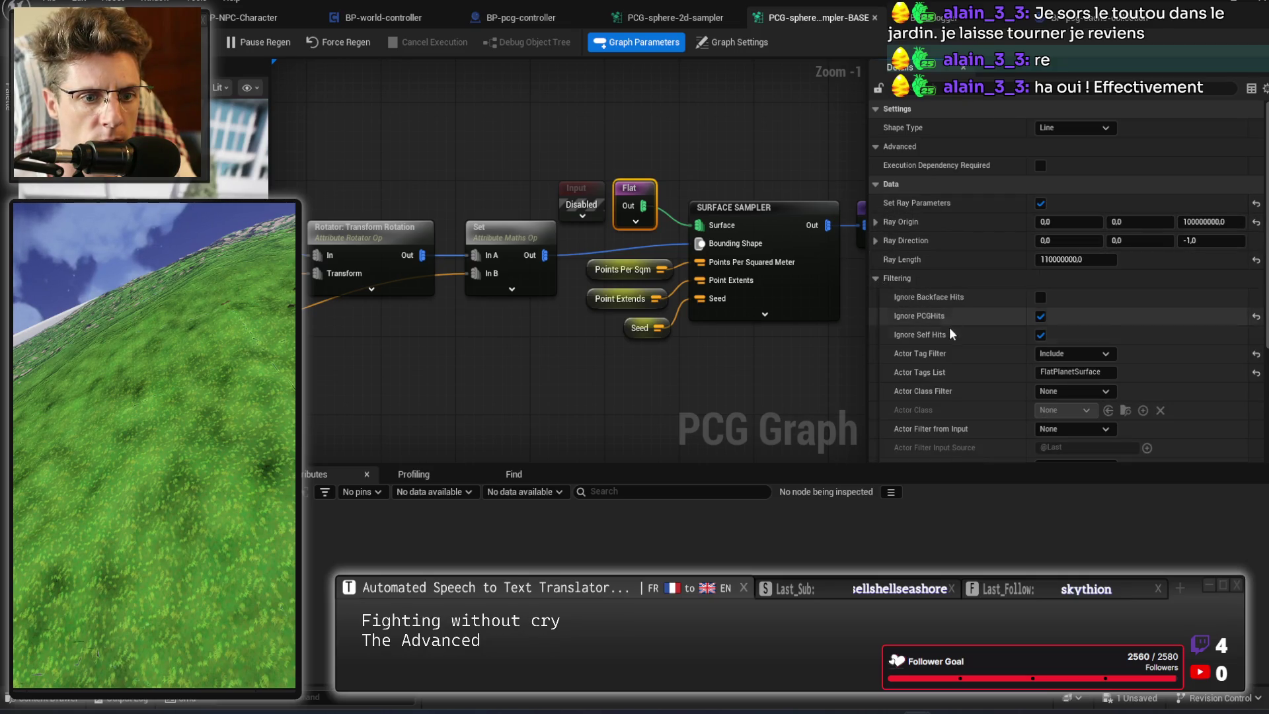
pyautogui.scroll(-2, 949, 327)
pyautogui.click(1093, 305)
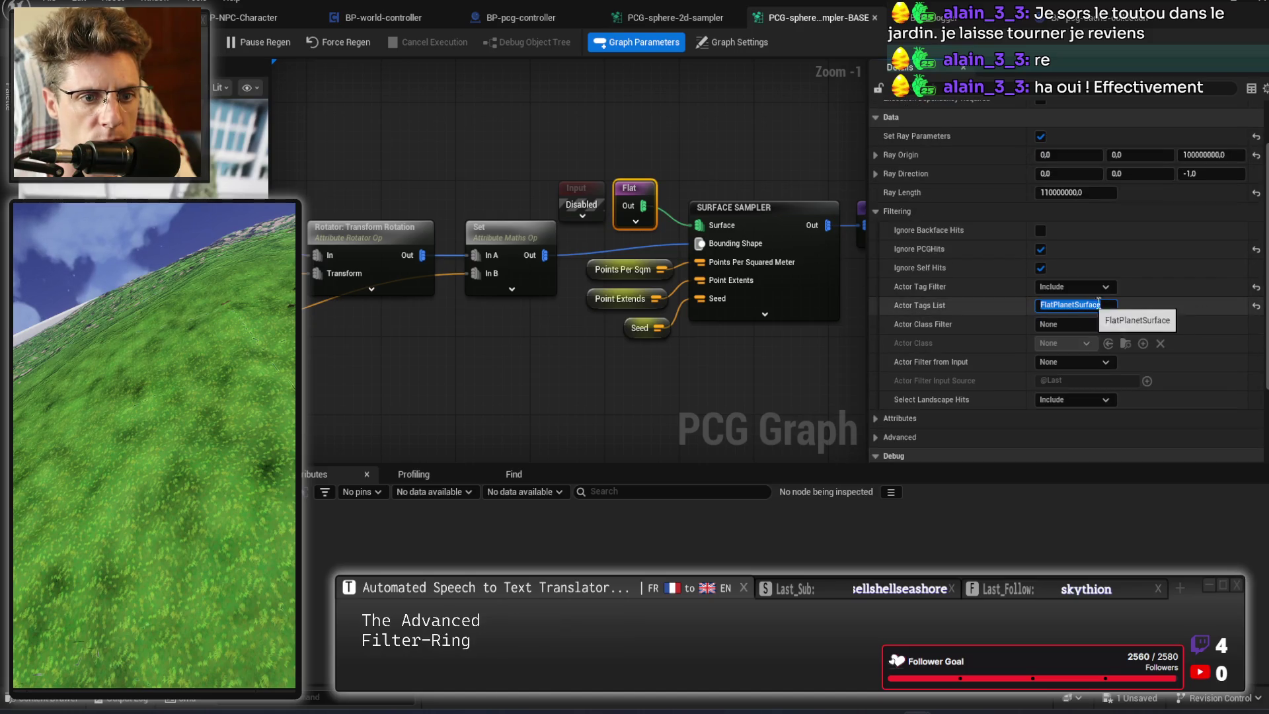
pyautogui.press('Return')
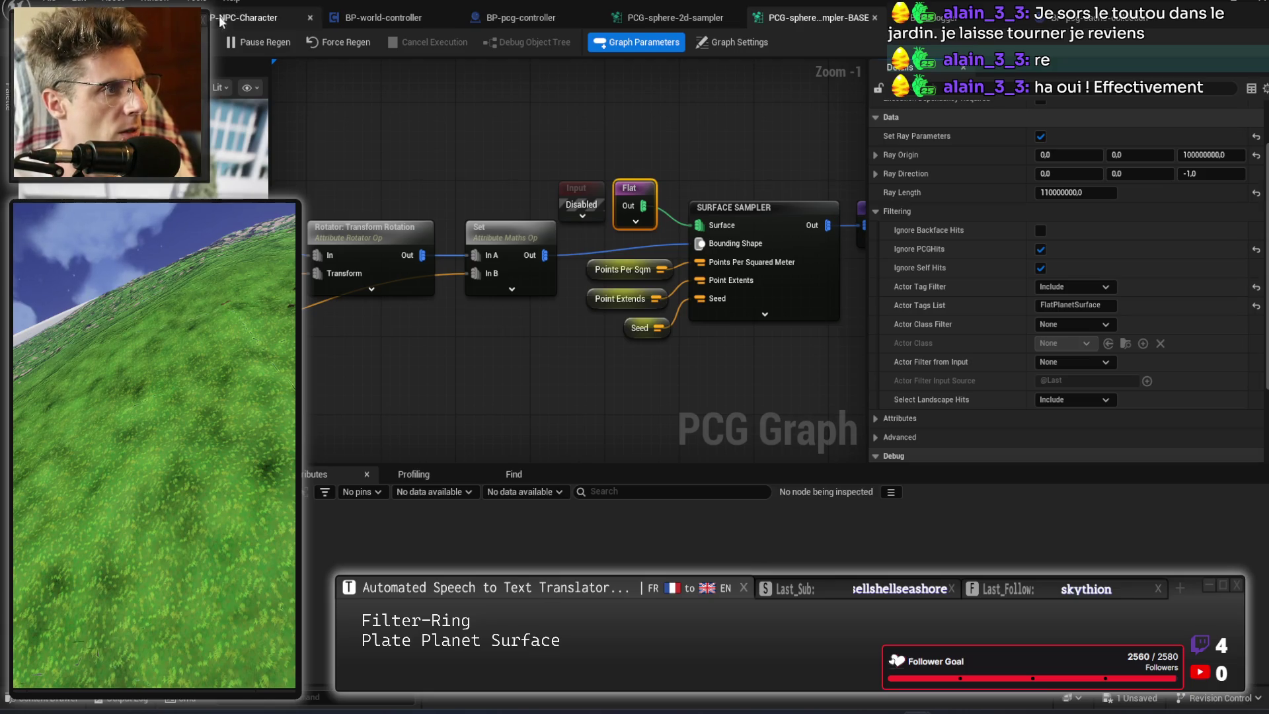
pyautogui.click(374, 18)
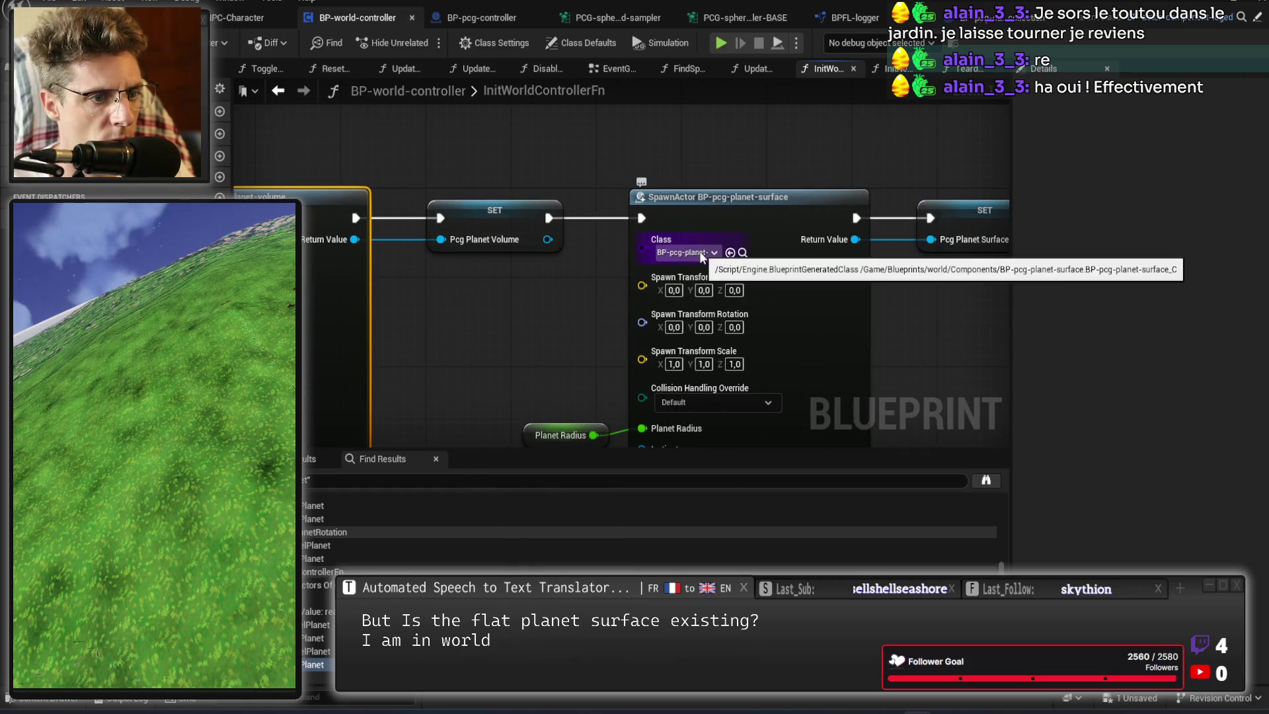
# Select Planet Radius, play the level, and clear the Branch node breakpoint with F9 on break.
pyautogui.click(466, 342)
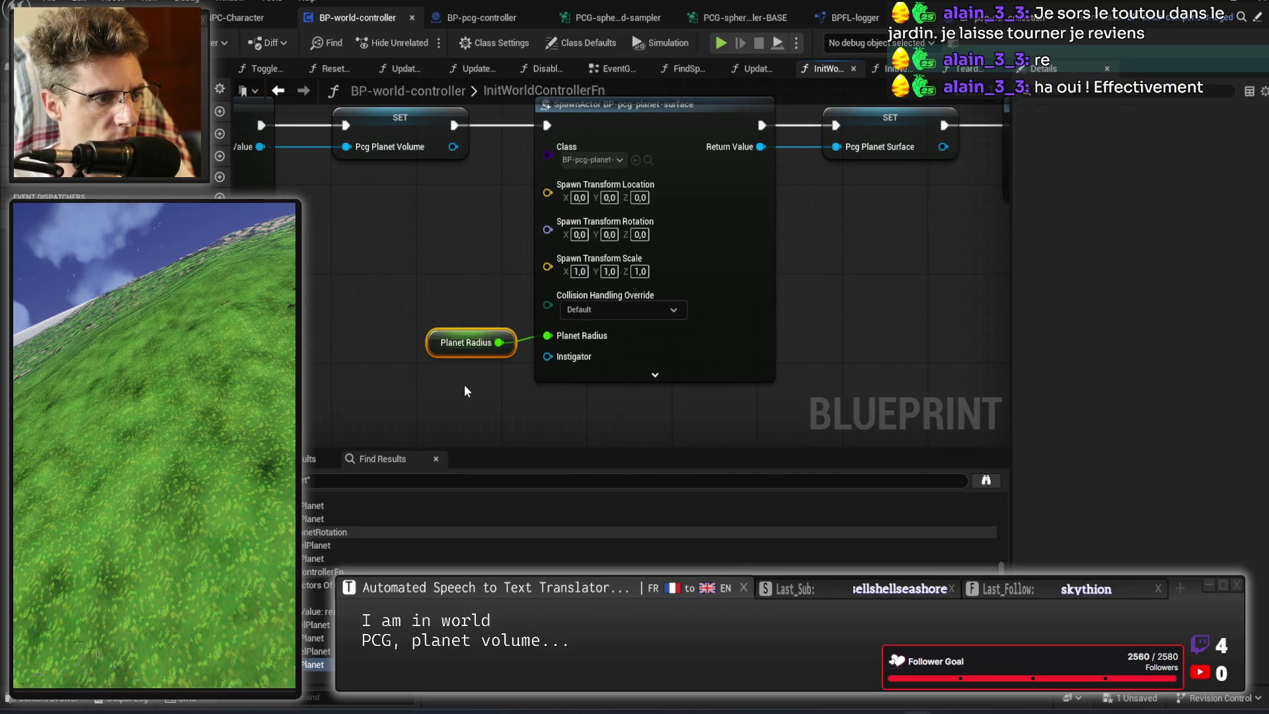
pyautogui.click(721, 42)
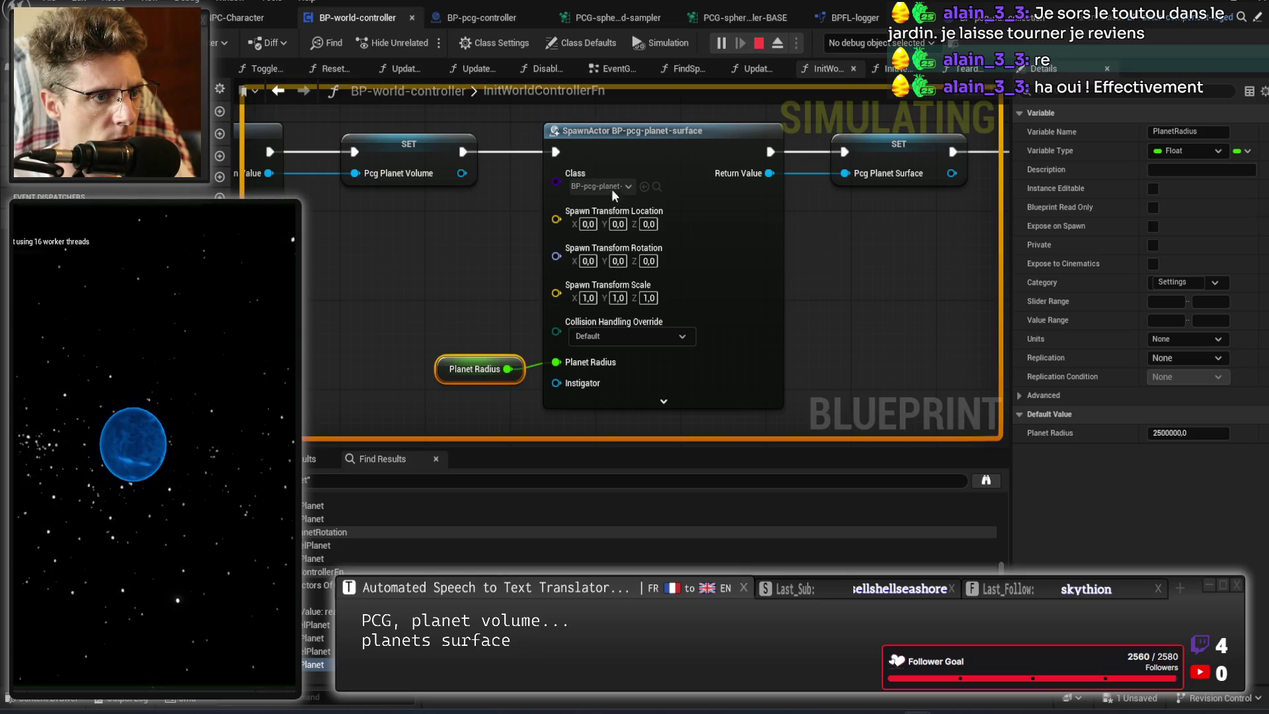
pyautogui.click(130, 453)
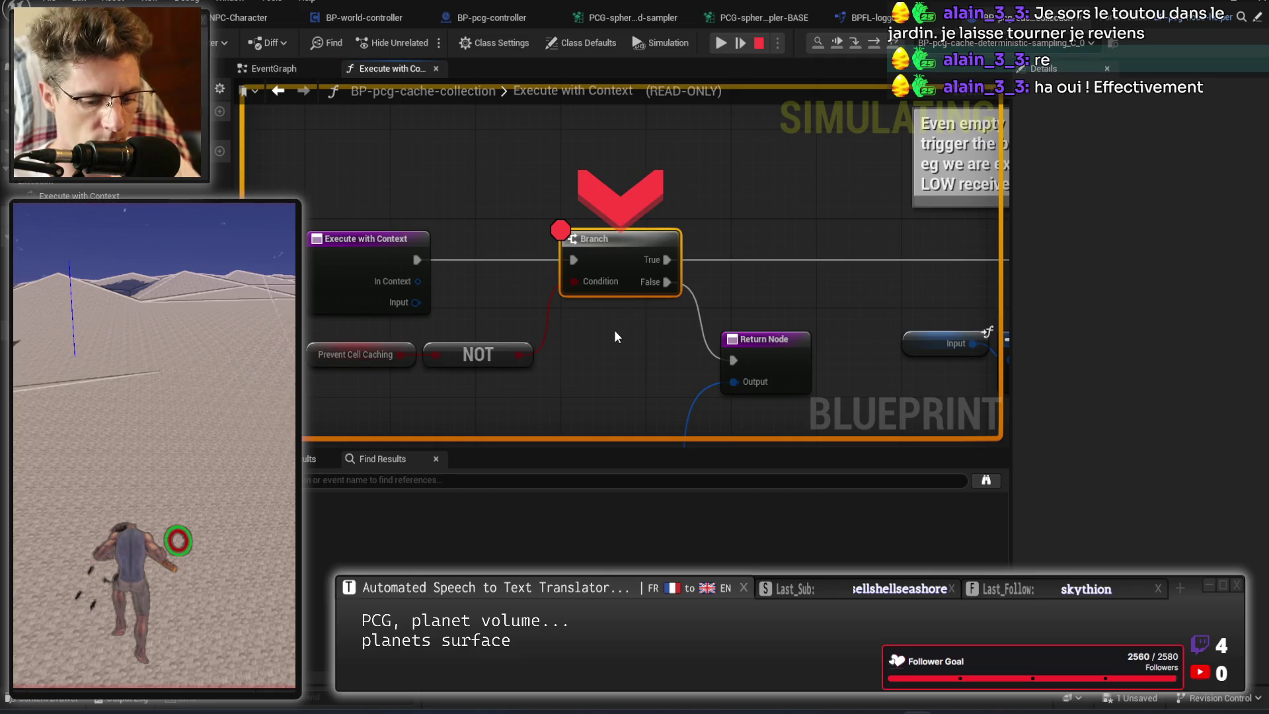
pyautogui.press('F9')
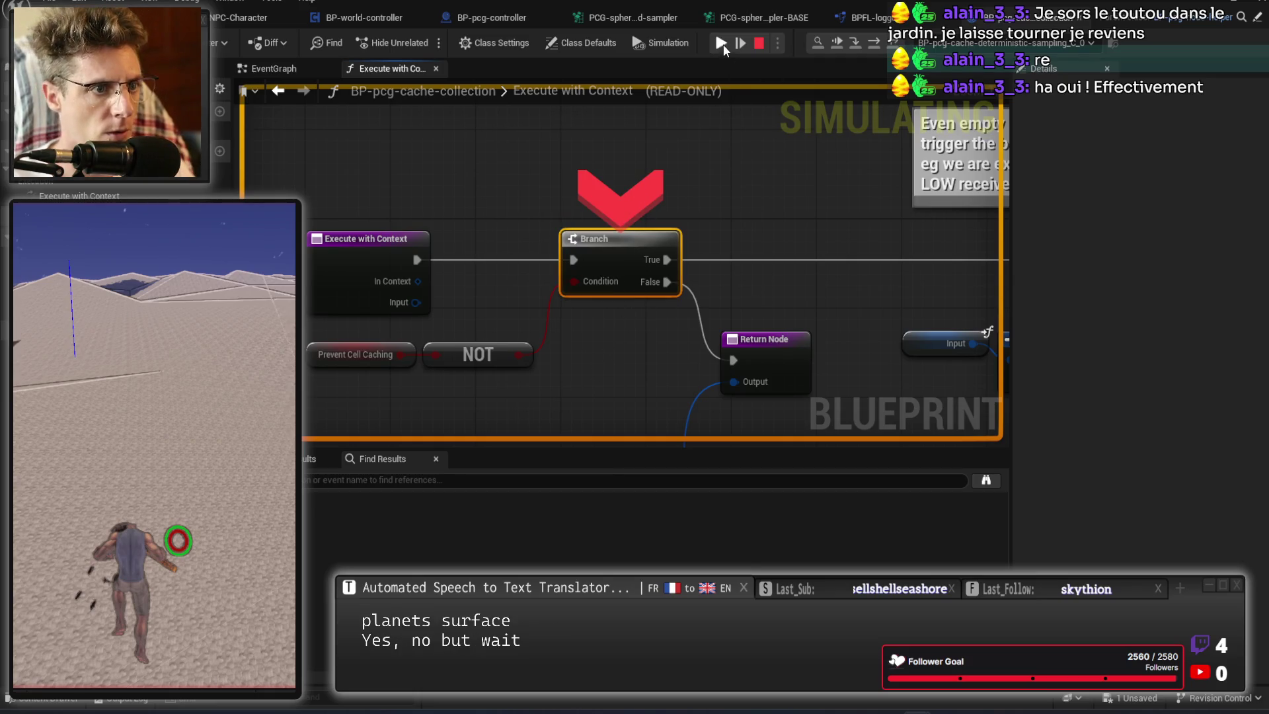
# Resume past the breakpoint, pause the game, and frame the planet volume with F.
pyautogui.click(721, 43)
pyautogui.click(722, 43)
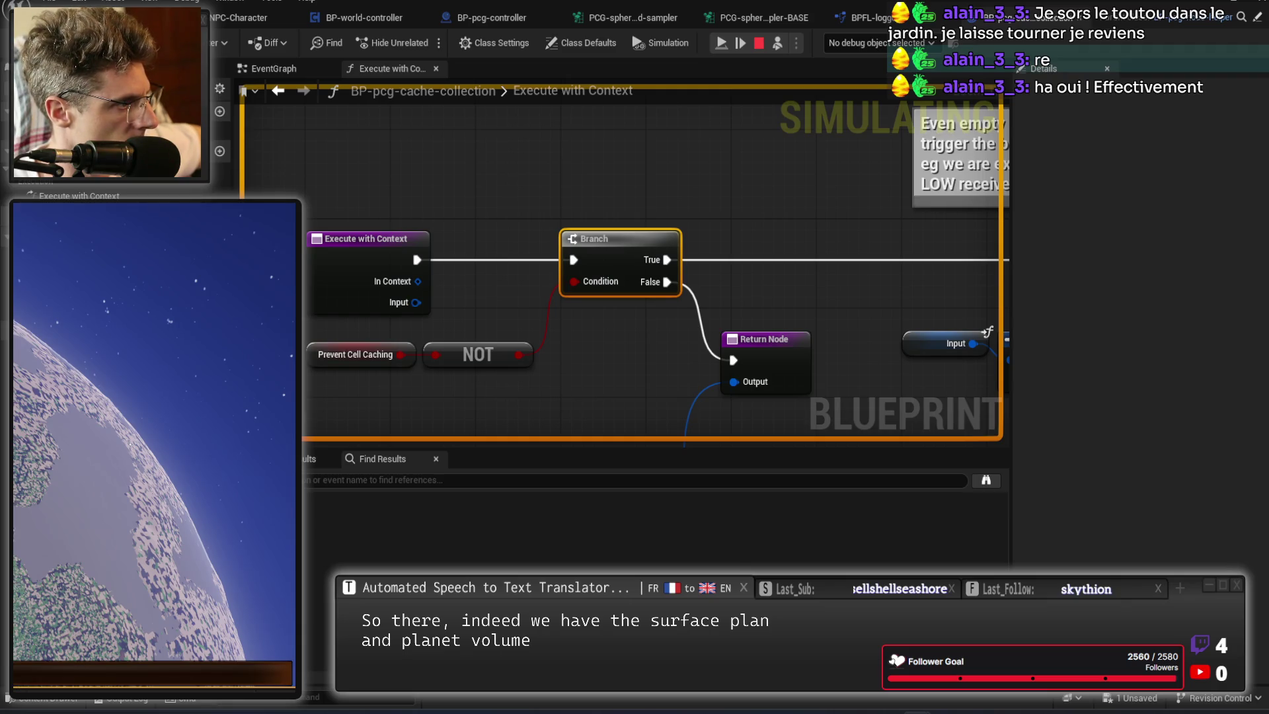
pyautogui.press('f')
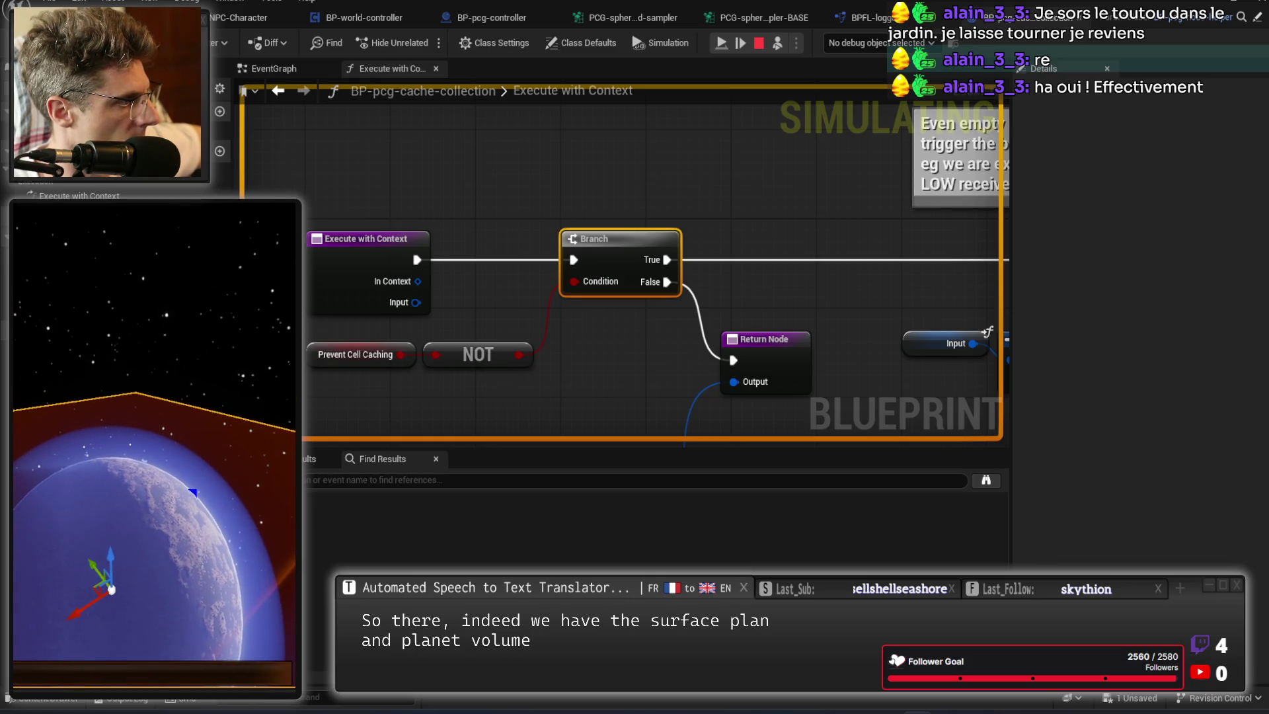
# Orbit the camera around the planet volume to check its bounds, then return to the BASE graph.
pyautogui.moveTo(284, 369); pyautogui.dragTo(145, 296)
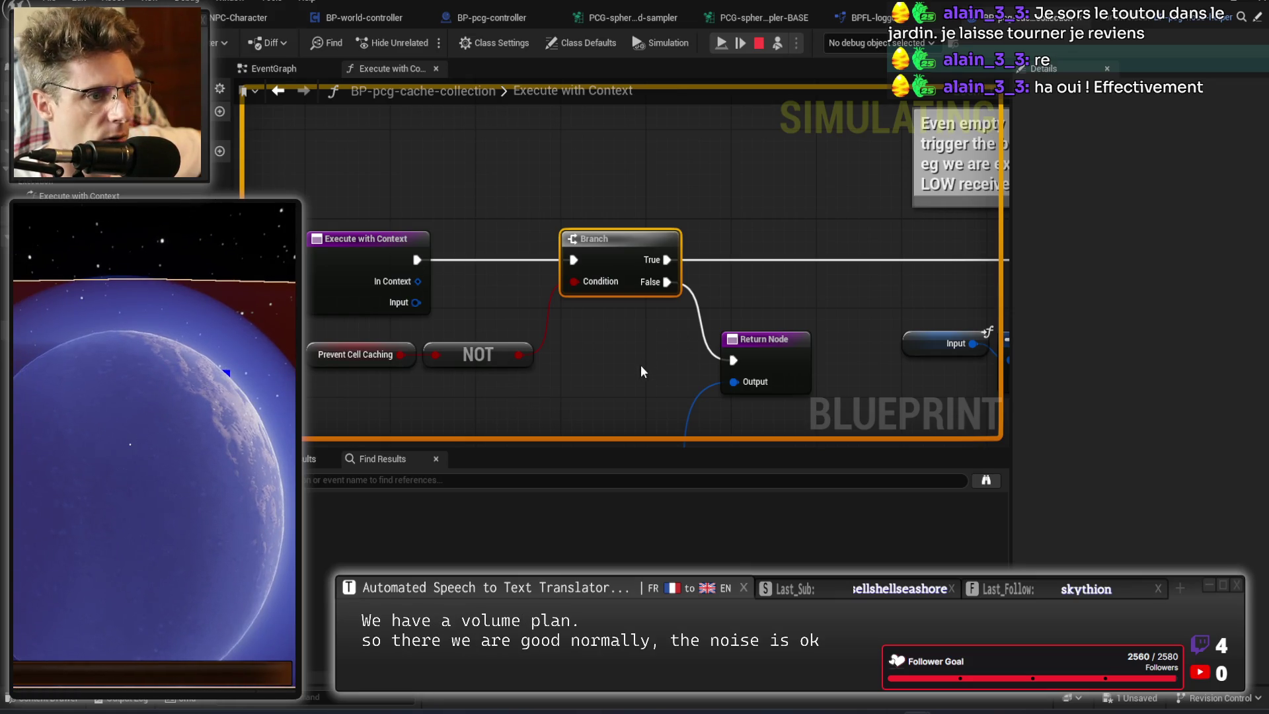
pyautogui.moveTo(644, 370); pyautogui.dragTo(538, 295)
pyautogui.click(786, 19)
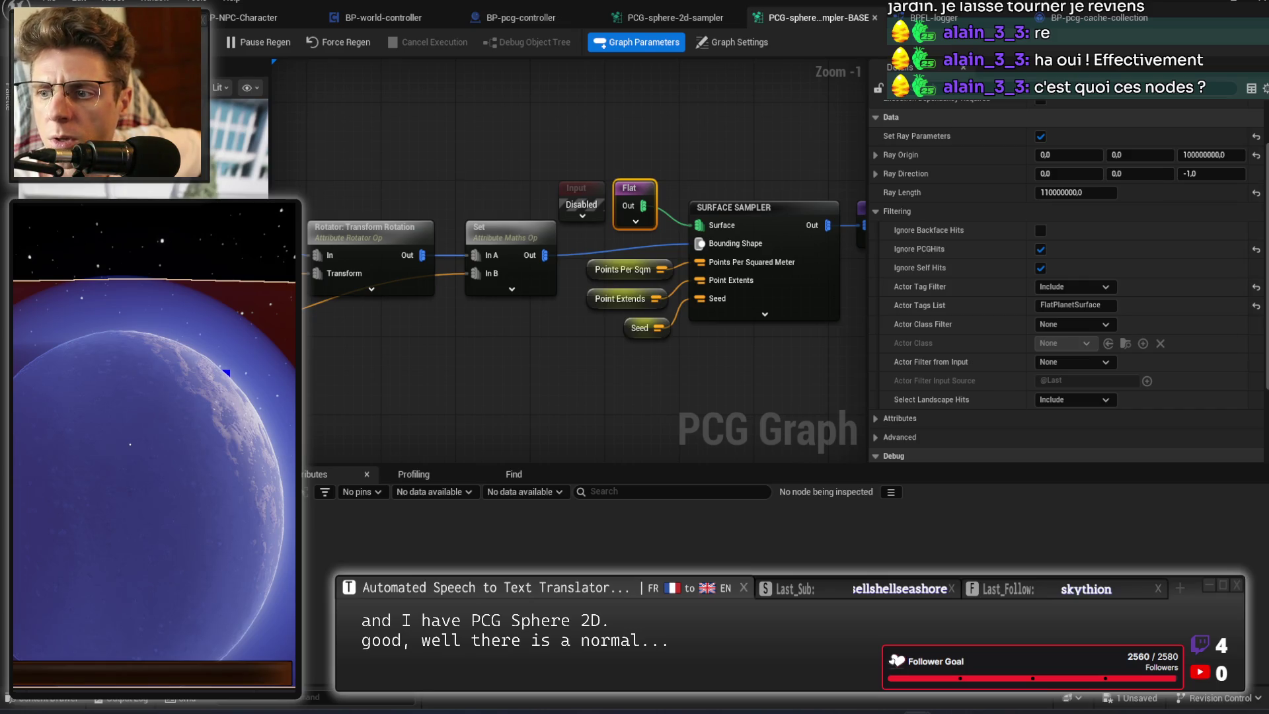
# Zoom out on the BASE graph and select the Surface Sampler node.
pyautogui.scroll(-2, 334, 359)
pyautogui.moveTo(334, 359)
pyautogui.mouseDown()
pyautogui.moveTo(663, 304)
pyautogui.moveTo(794, 354)
pyautogui.moveTo(601, 309)
pyautogui.mouseUp()
pyautogui.moveTo(744, 314); pyautogui.dragTo(486, 310)
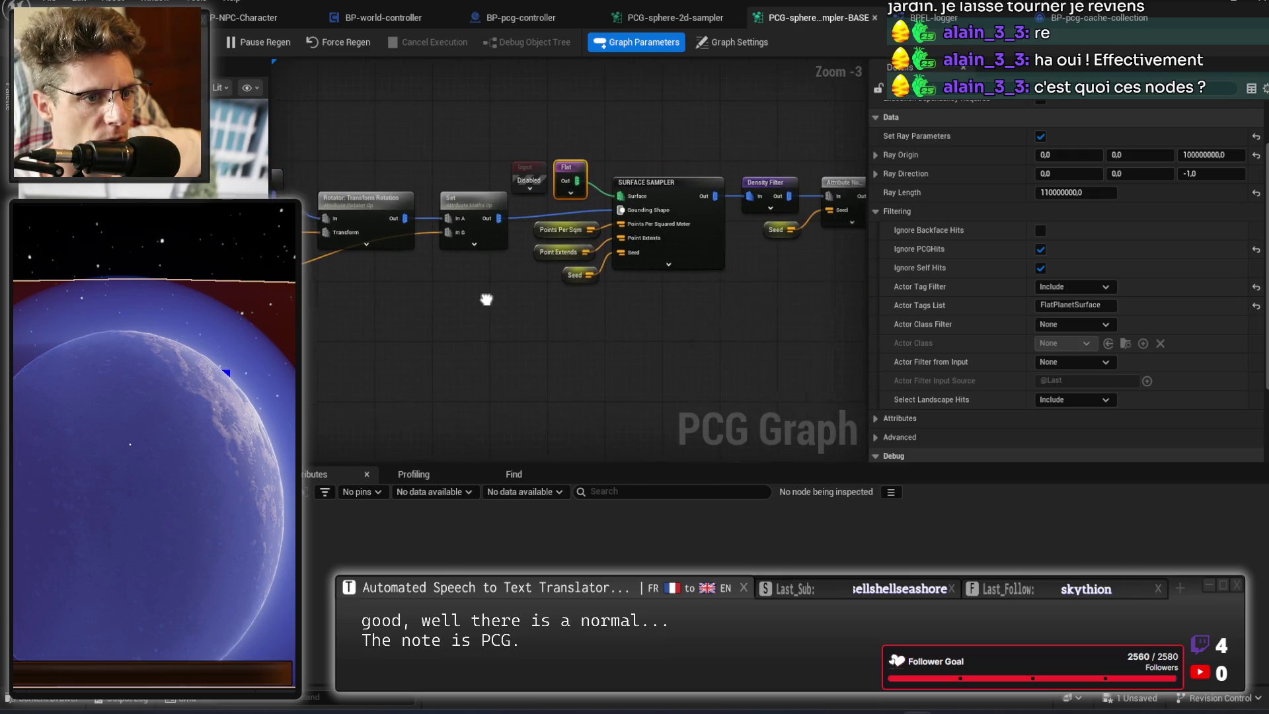
pyautogui.moveTo(689, 315); pyautogui.dragTo(514, 330)
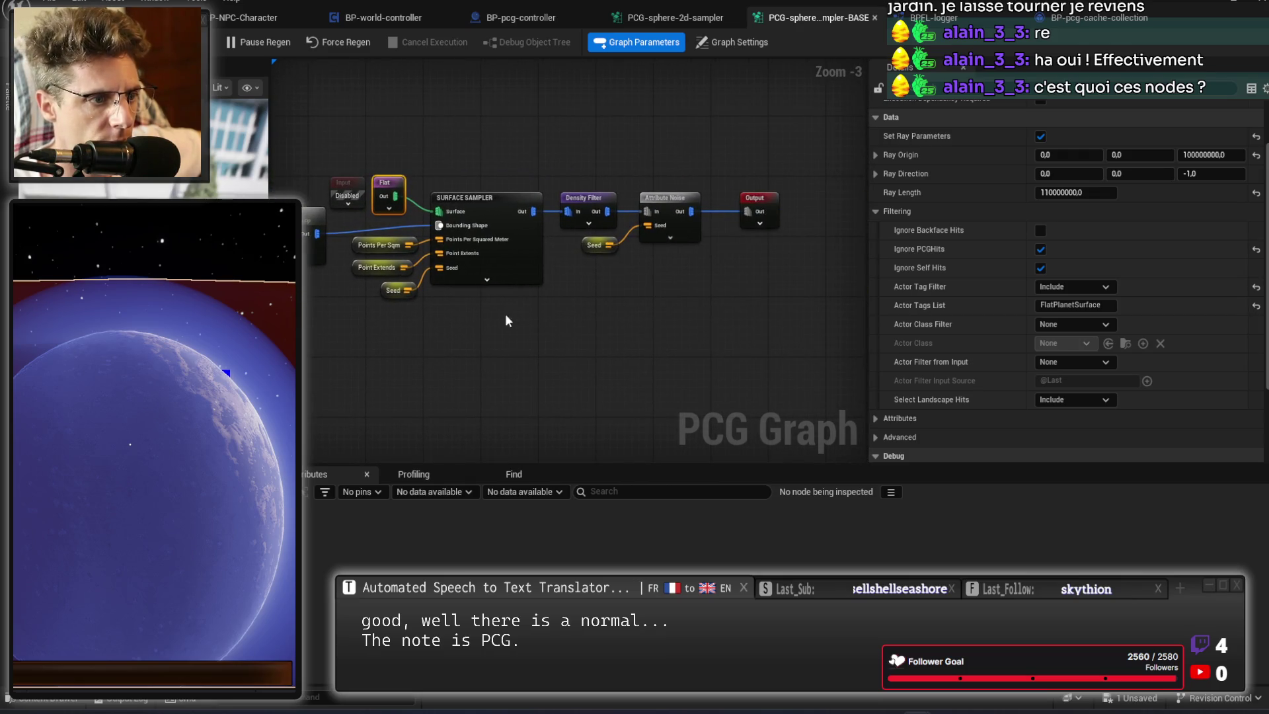
pyautogui.scroll(3, 505, 314)
pyautogui.click(575, 259)
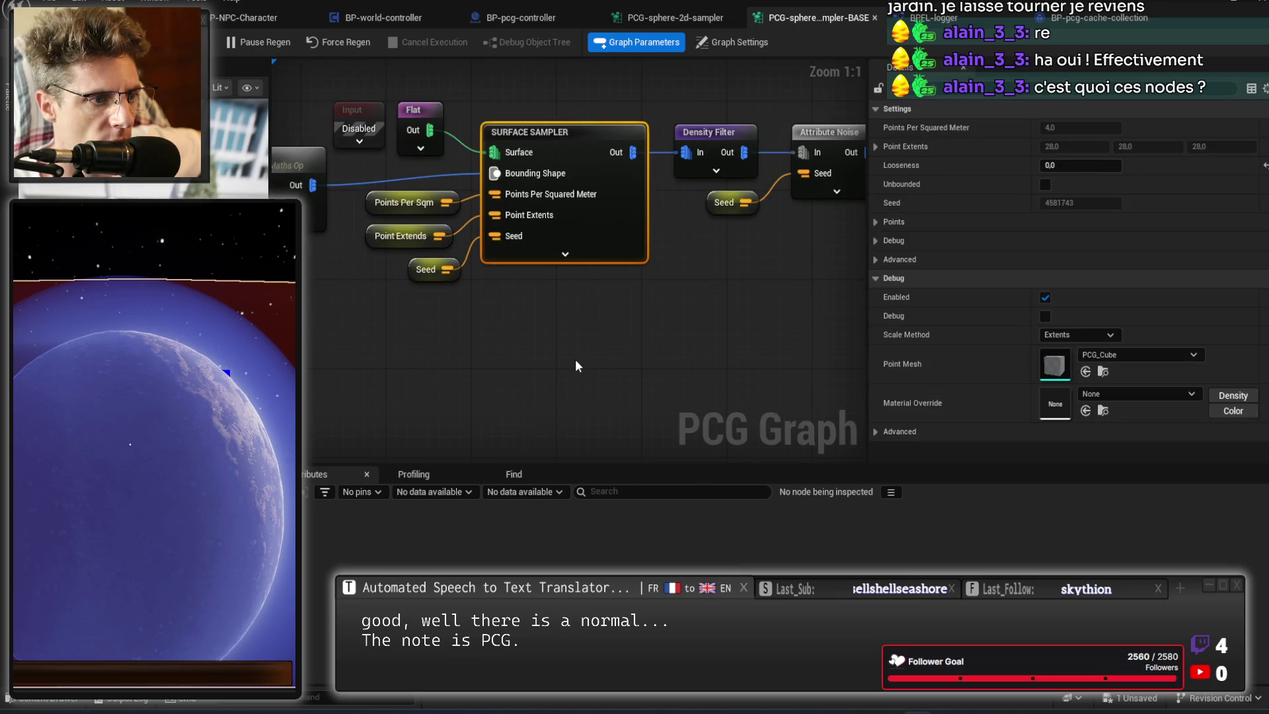
pyautogui.moveTo(574, 359); pyautogui.dragTo(590, 388)
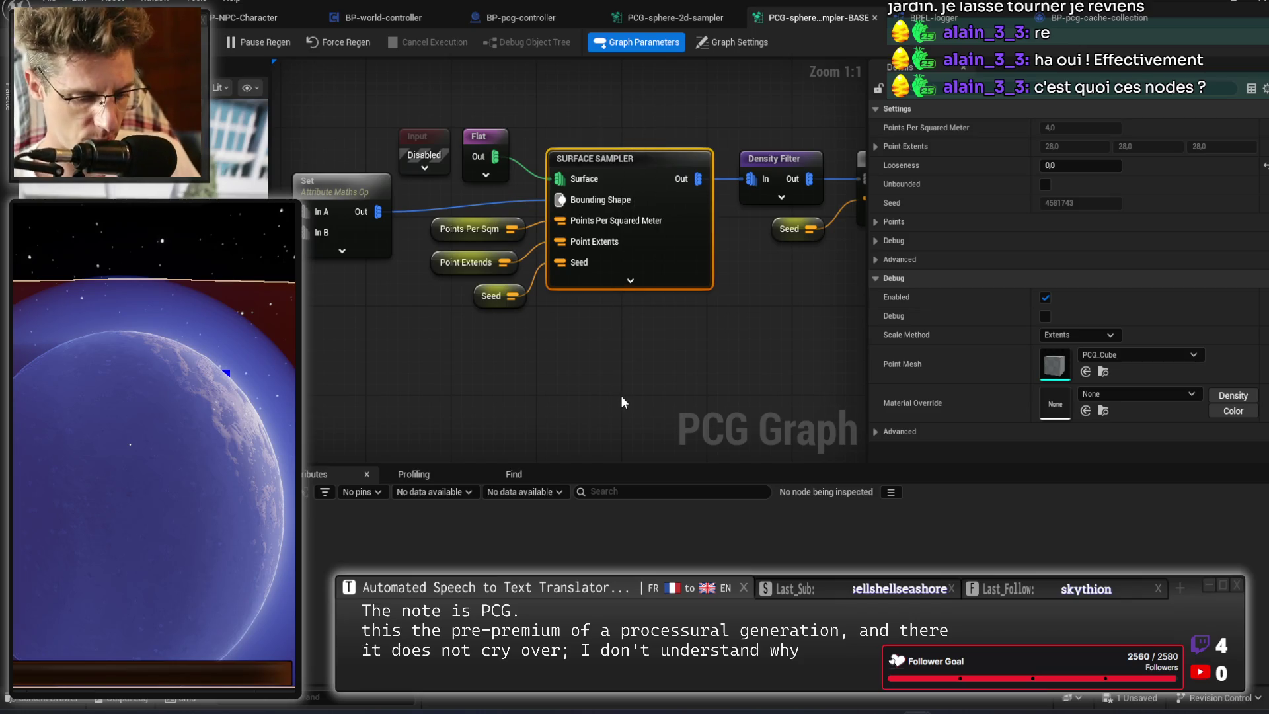
# Pan across Density Filter, Output, Create Points, Break Transform, Rotator and Set nodes.
pyautogui.moveTo(689, 291)
pyautogui.mouseDown()
pyautogui.moveTo(759, 292)
pyautogui.moveTo(751, 299)
pyautogui.mouseUp()
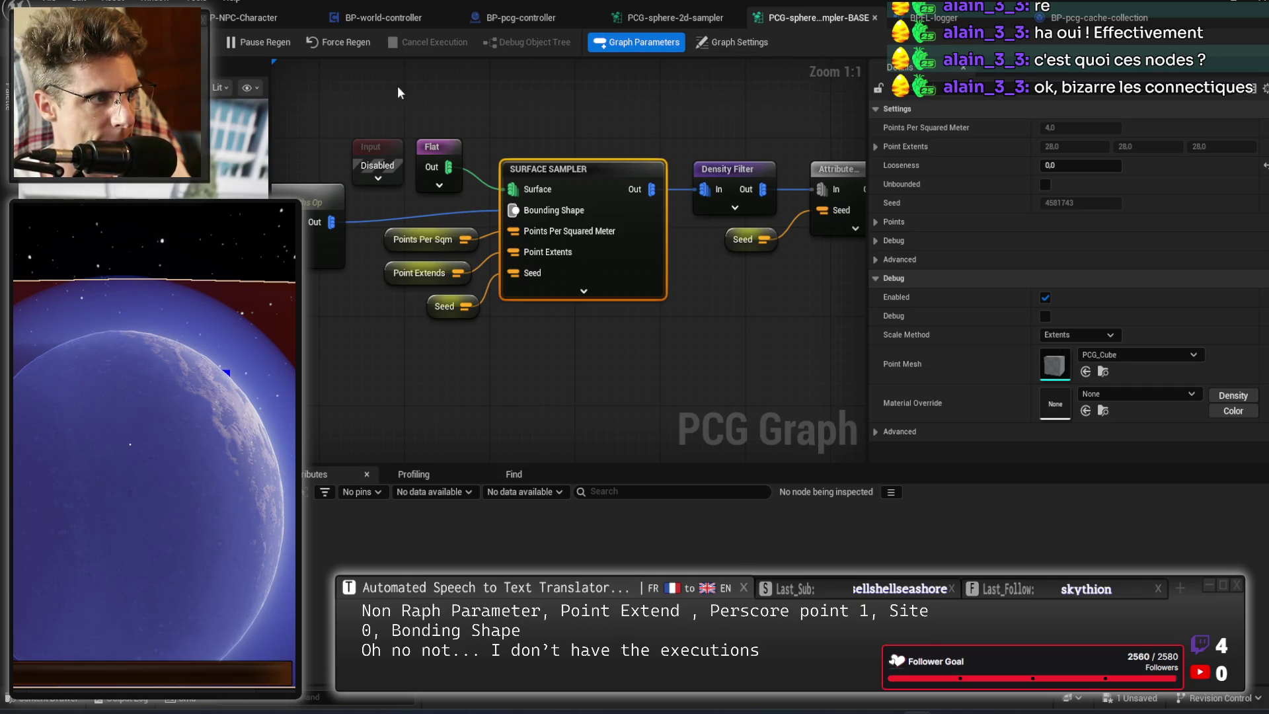
pyautogui.click(687, 348)
pyautogui.moveTo(699, 342)
pyautogui.mouseDown()
pyautogui.moveTo(617, 298)
pyautogui.moveTo(489, 340)
pyautogui.moveTo(485, 367)
pyautogui.moveTo(603, 337)
pyautogui.moveTo(434, 331)
pyautogui.mouseUp()
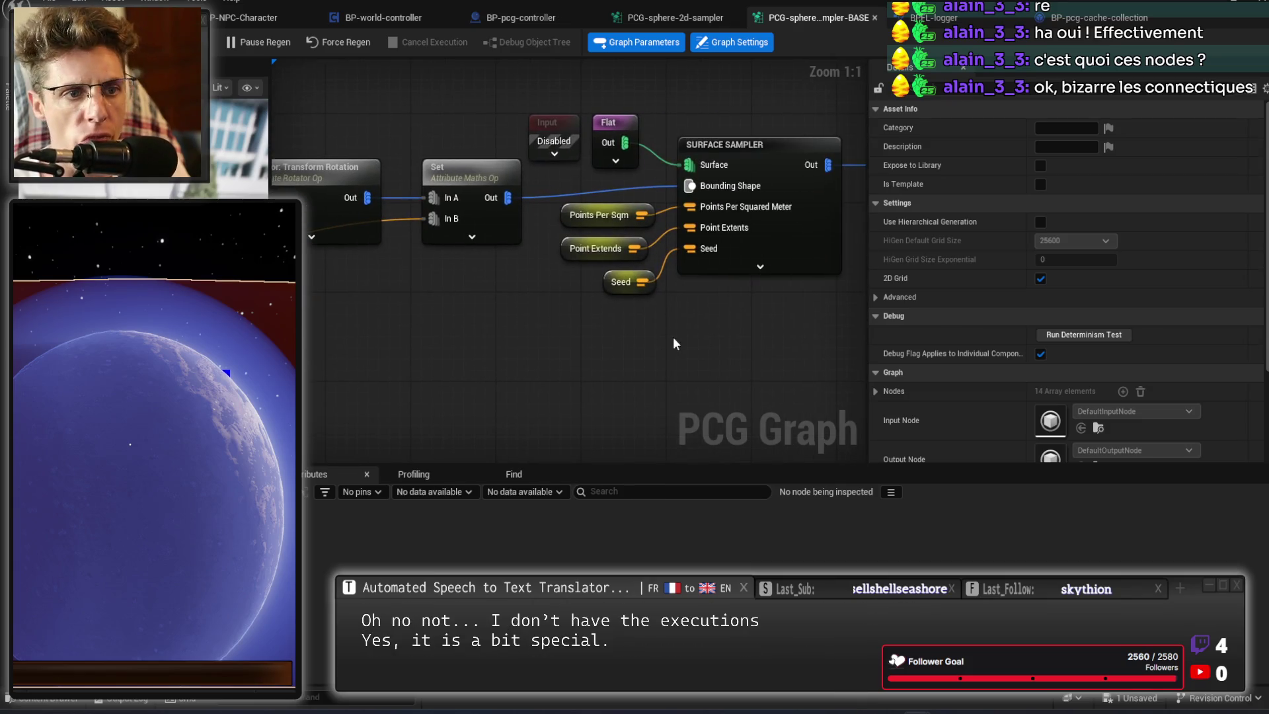
pyautogui.moveTo(513, 350); pyautogui.dragTo(1025, 344)
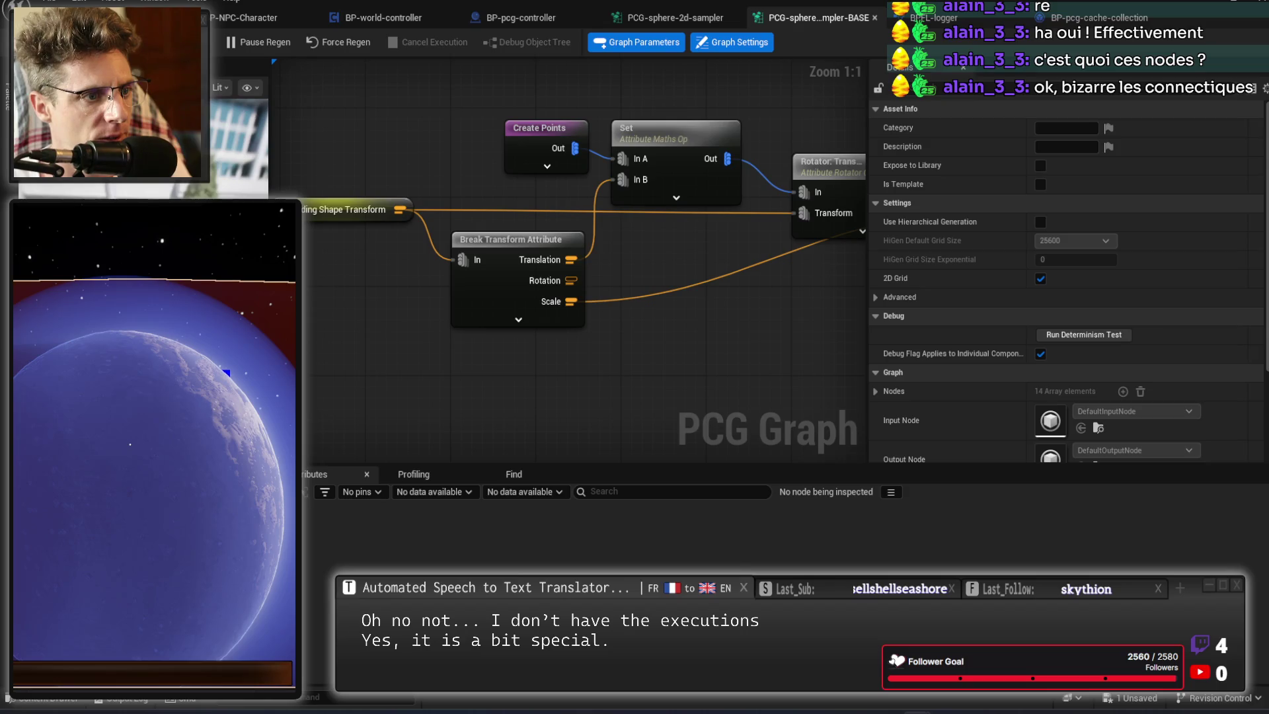
pyautogui.moveTo(660, 344); pyautogui.dragTo(583, 340)
pyautogui.moveTo(727, 311)
pyautogui.mouseDown()
pyautogui.moveTo(654, 311)
pyautogui.moveTo(724, 359)
pyautogui.moveTo(814, 366)
pyautogui.moveTo(795, 344)
pyautogui.moveTo(804, 335)
pyautogui.moveTo(753, 332)
pyautogui.moveTo(691, 300)
pyautogui.moveTo(621, 296)
pyautogui.moveTo(497, 366)
pyautogui.moveTo(401, 348)
pyautogui.mouseUp()
# Inspect the Rotator, Density Filter bounds, Attribute Noise and Surface Sampler settings.
pyautogui.click(591, 150)
pyautogui.click(540, 190)
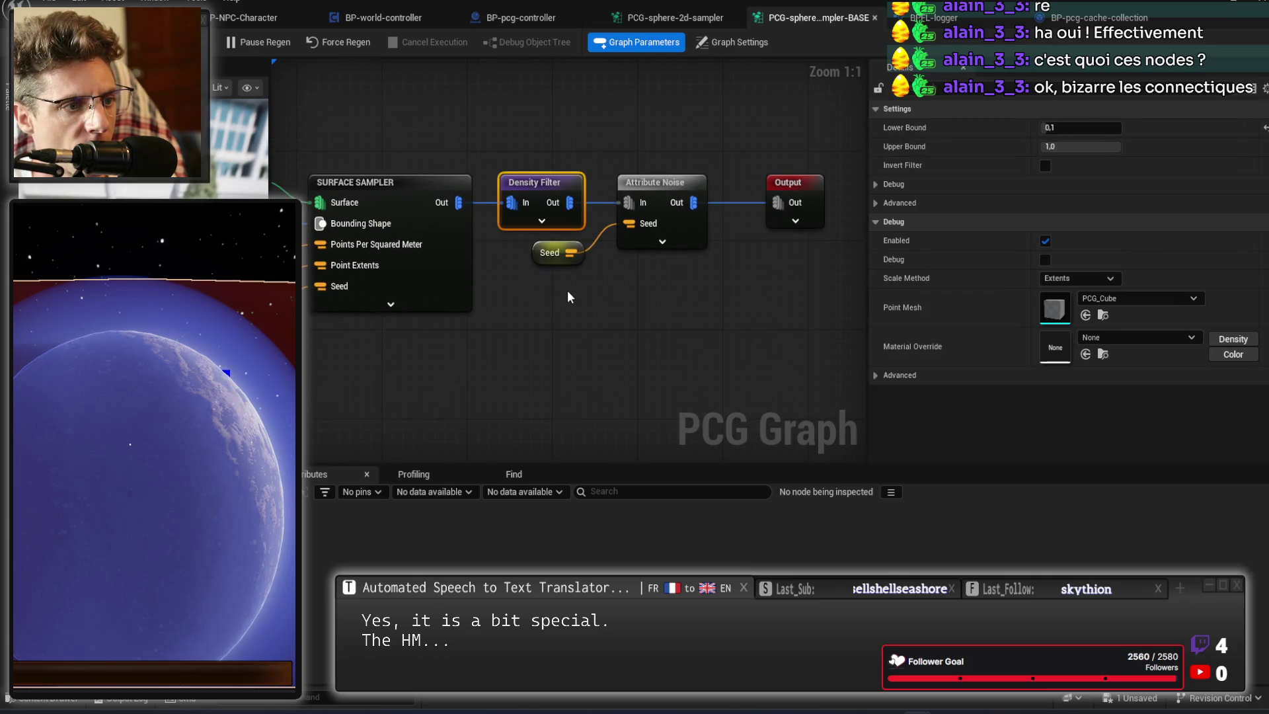
pyautogui.moveTo(677, 142); pyautogui.dragTo(655, 346)
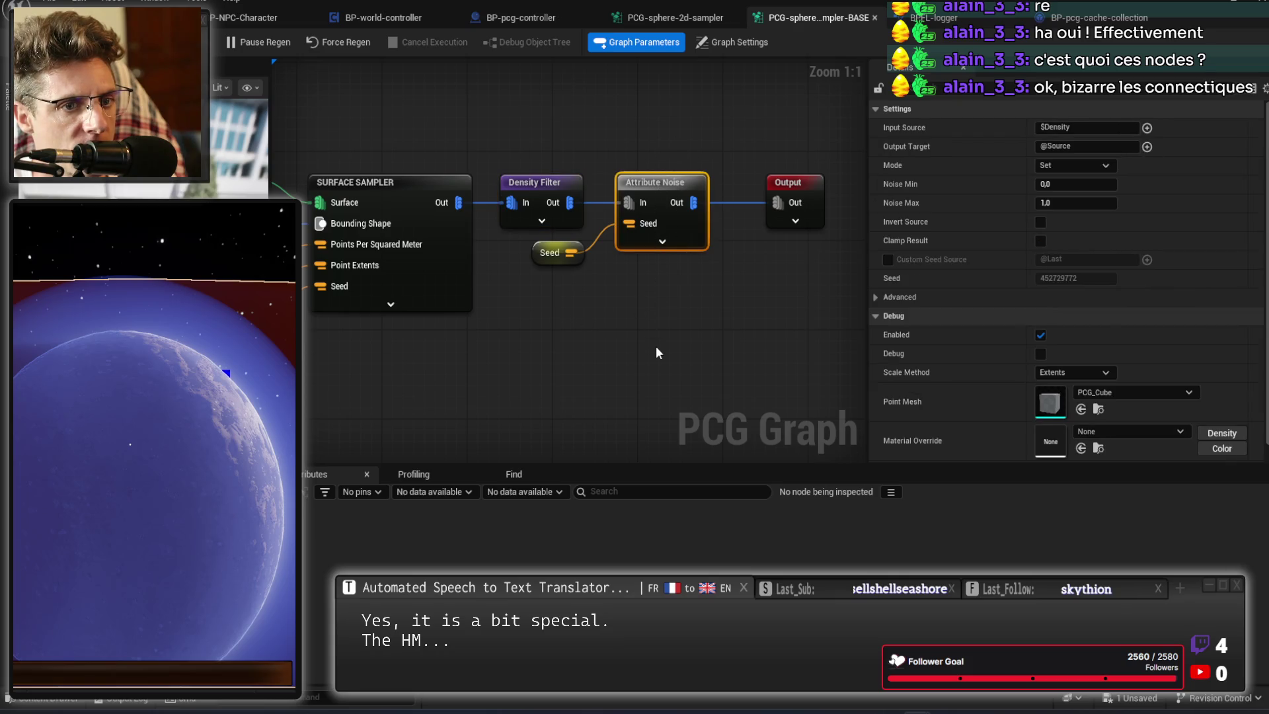
pyautogui.click(703, 330)
pyautogui.moveTo(760, 320)
pyautogui.mouseDown()
pyautogui.moveTo(572, 354)
pyautogui.moveTo(754, 340)
pyautogui.moveTo(625, 332)
pyautogui.moveTo(585, 348)
pyautogui.mouseUp()
pyautogui.click(636, 162)
# Open the PCG-sphere-2d-sampler graph showing the BASE subgraph and cache-collection node.
pyautogui.click(1090, 17)
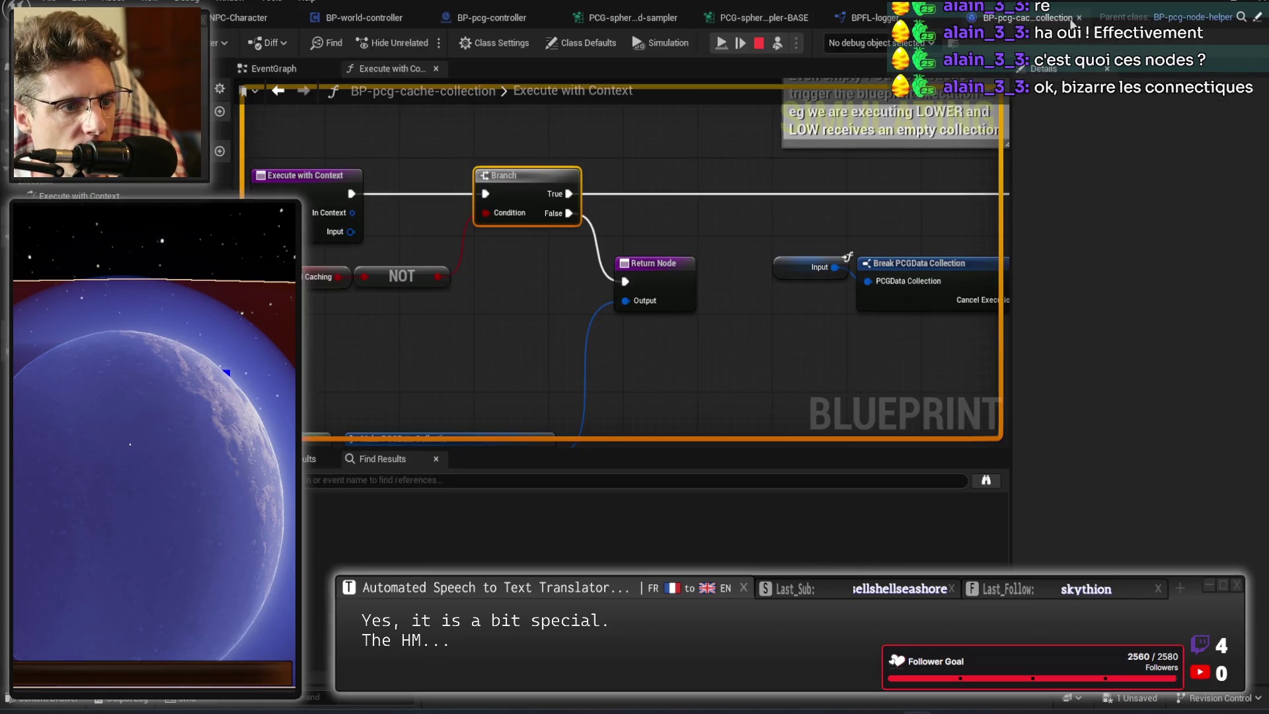
pyautogui.click(750, 19)
pyautogui.click(644, 20)
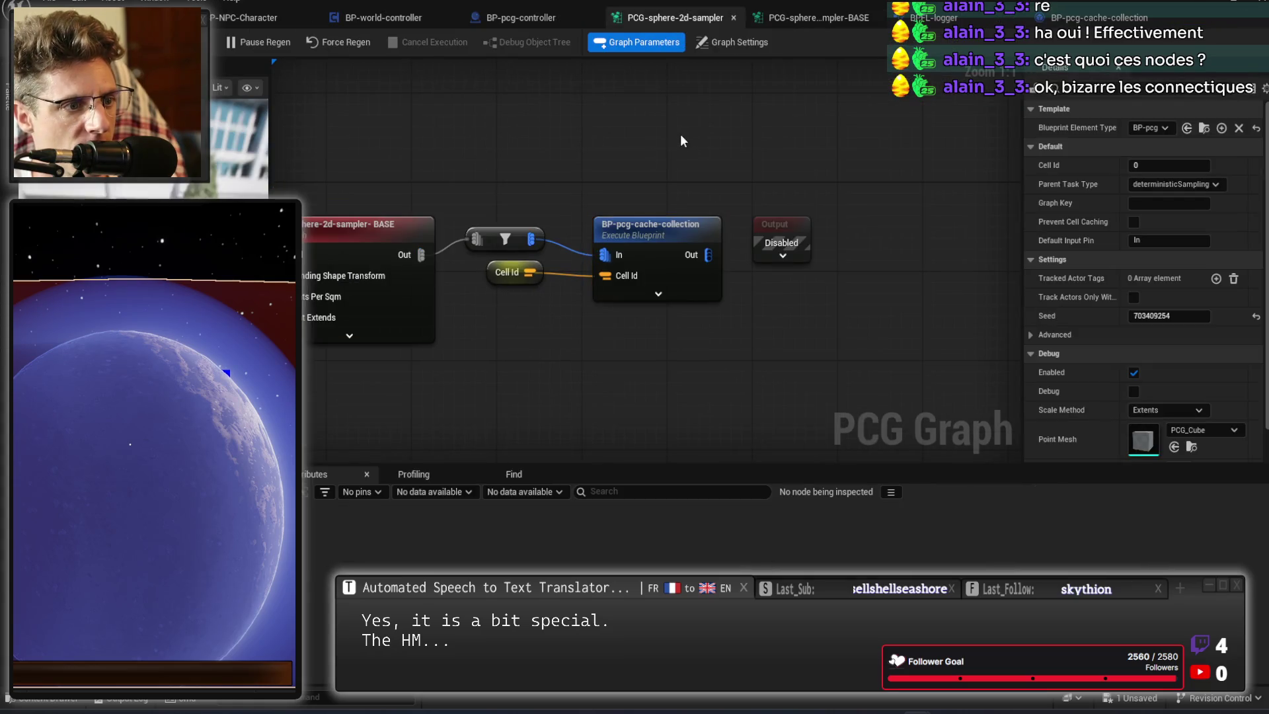
pyautogui.scroll(2, 819, 175)
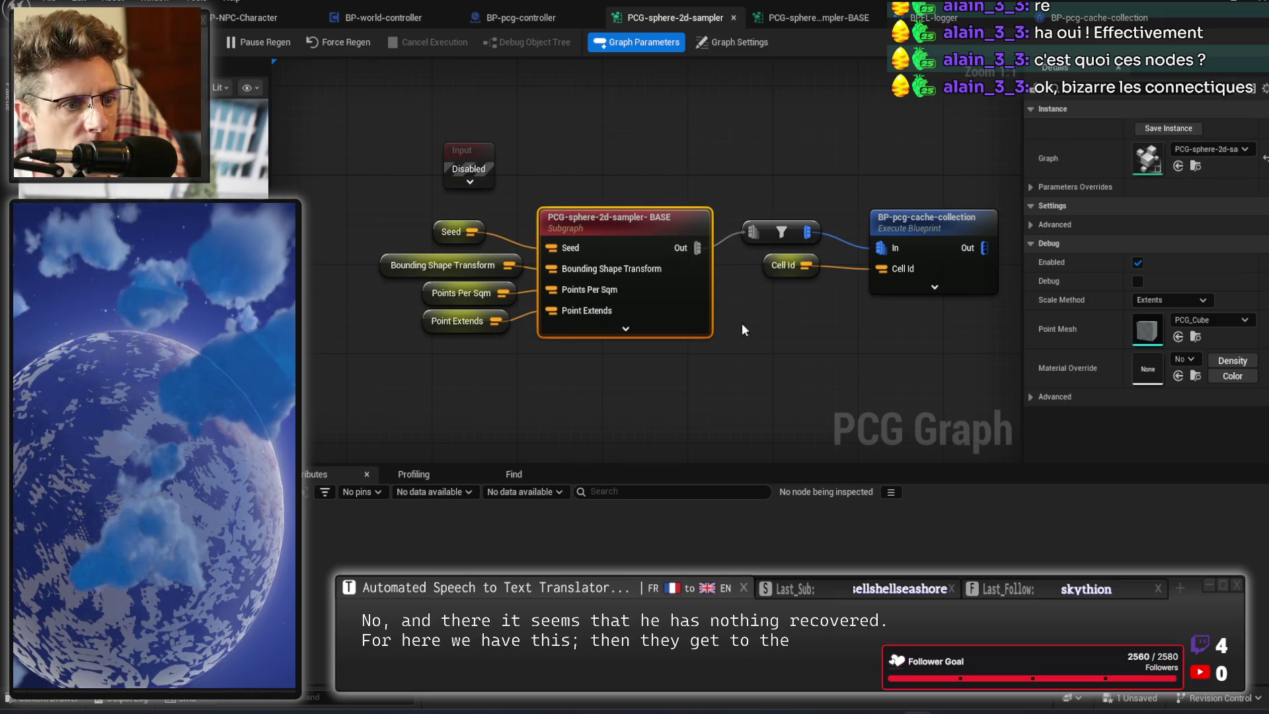
# Open the BASE subgraph and add a second input pin to its Output node.
pyautogui.doubleClick(664, 220)
pyautogui.click(754, 198)
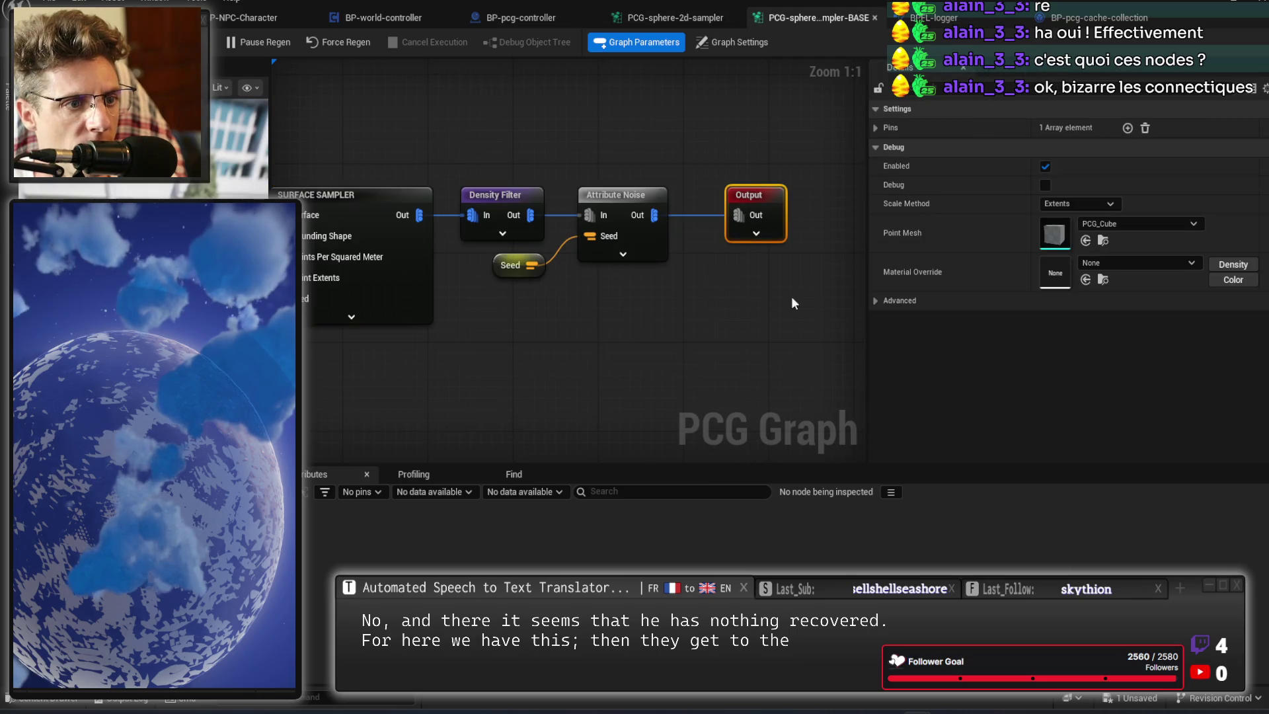
pyautogui.click(875, 127)
pyautogui.click(887, 147)
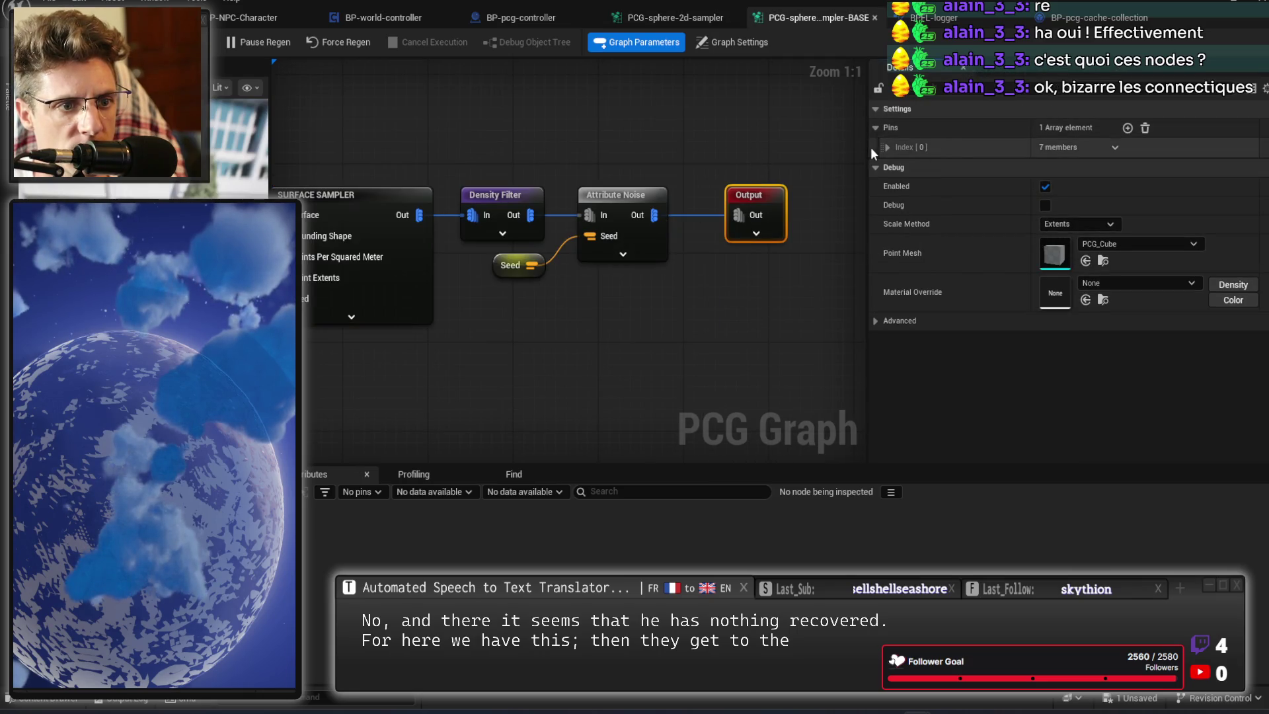
pyautogui.click(1127, 127)
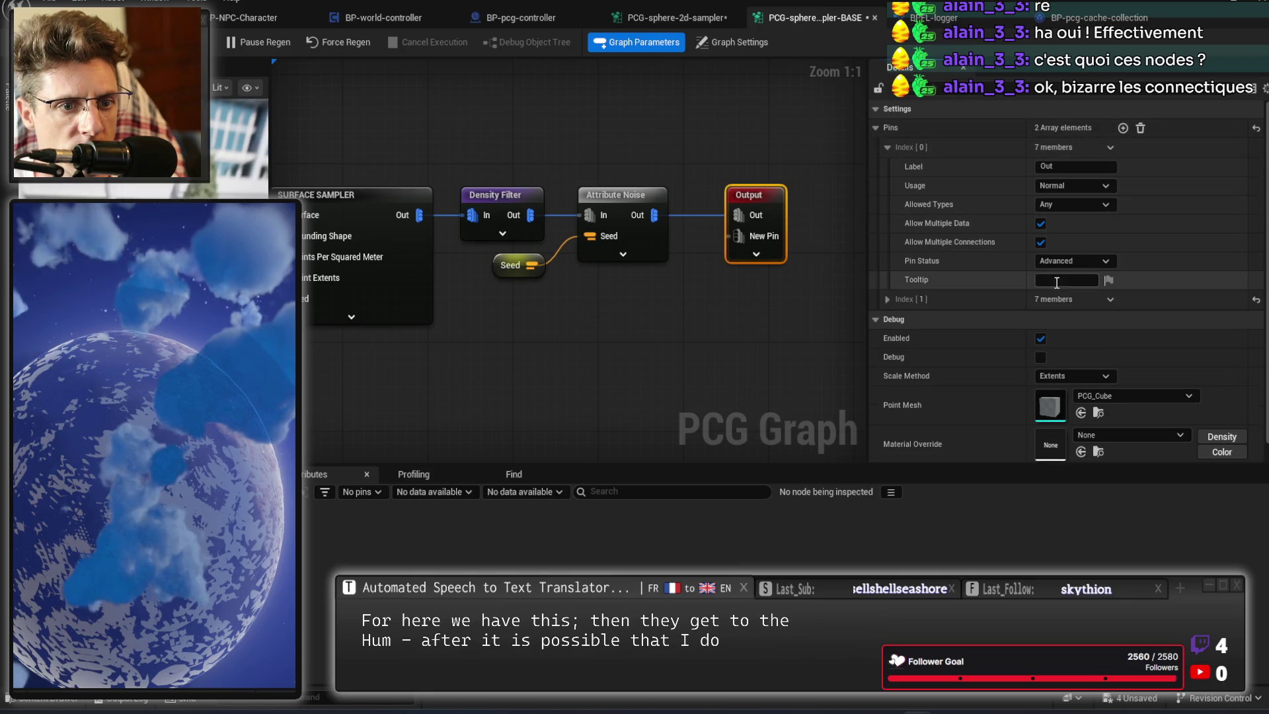
pyautogui.click(886, 299)
# Label the new pin Points, restrict it to Point data, and wire Attribute Noise Out into it.
pyautogui.click(1084, 318)
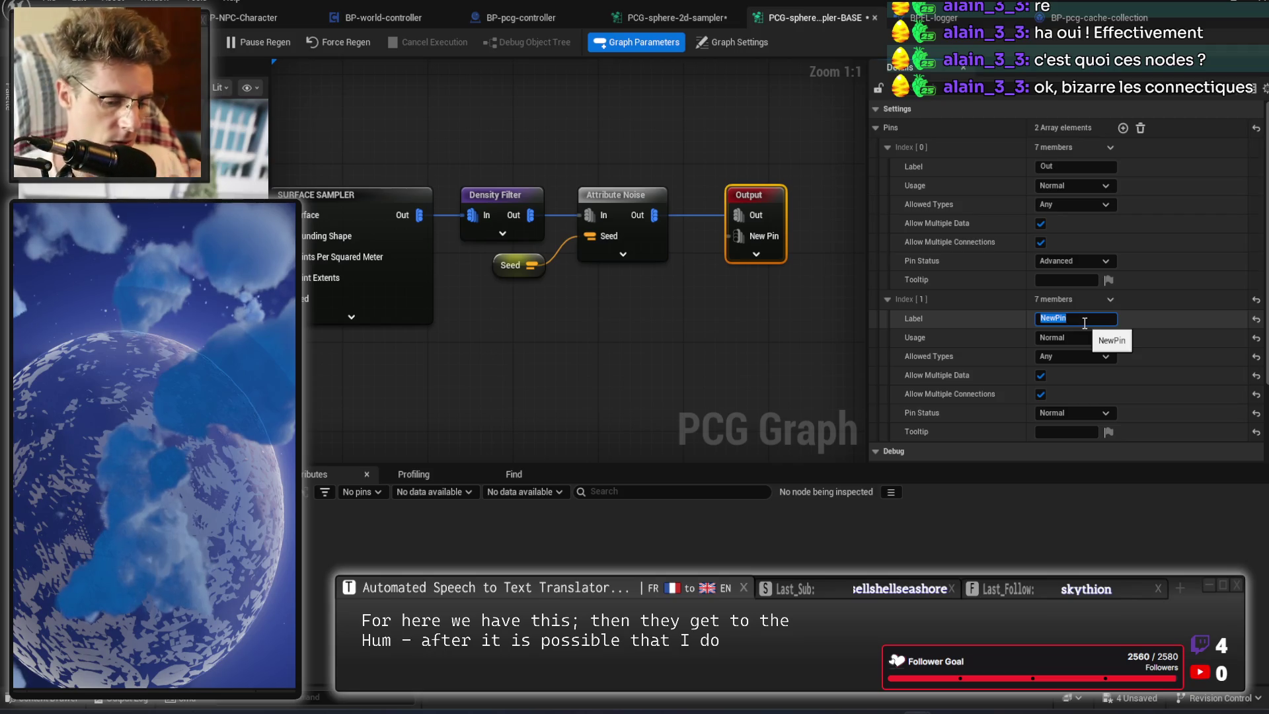
pyautogui.write('Points')
pyautogui.press('Return')
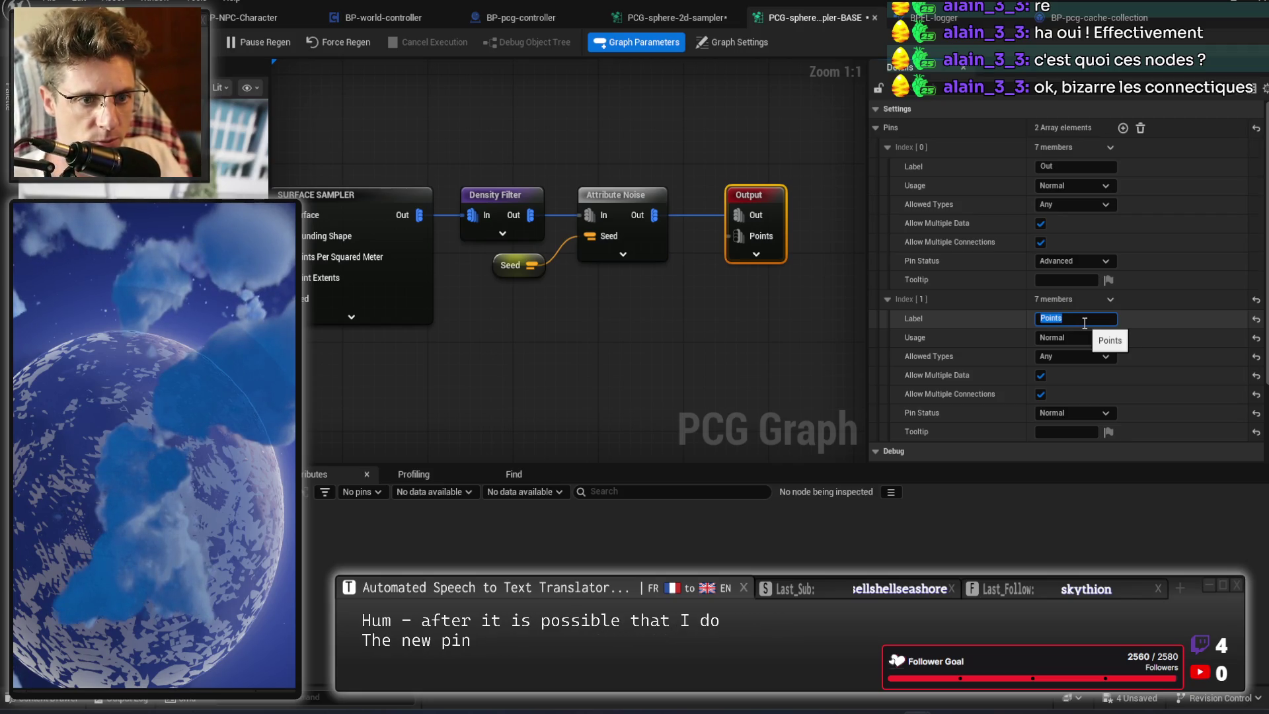
pyautogui.click(1086, 353)
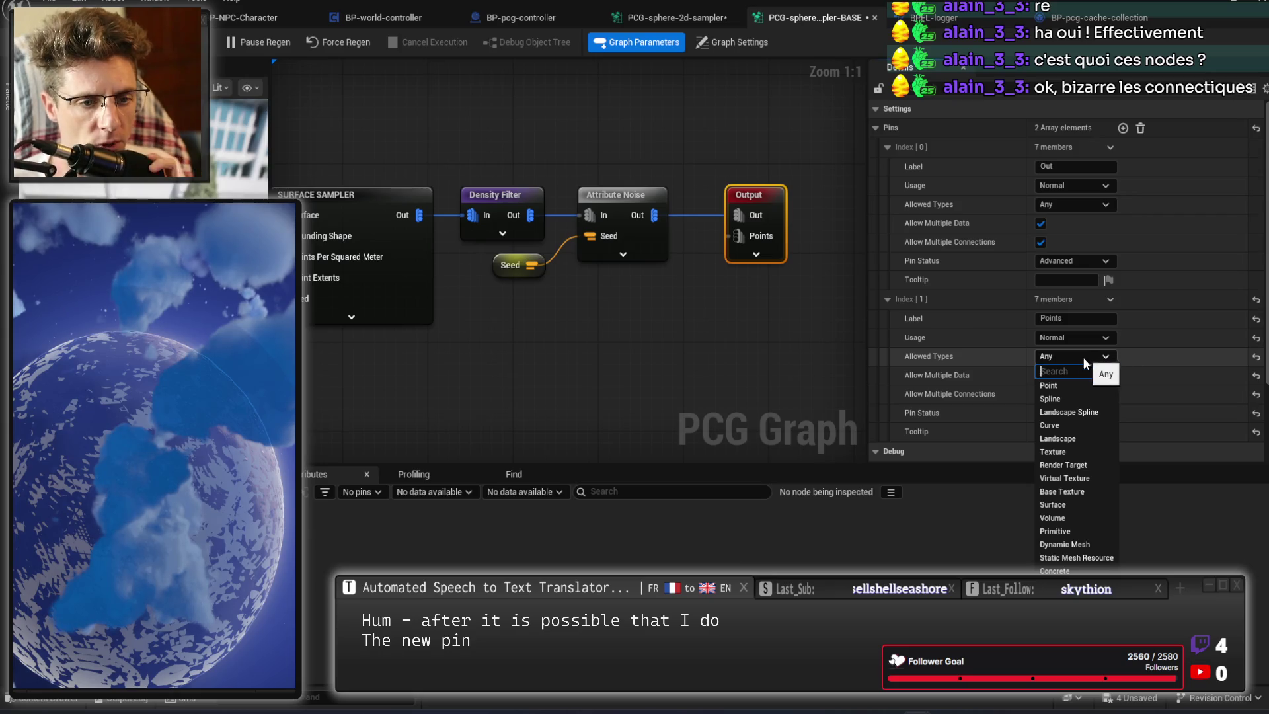
pyautogui.click(1074, 385)
pyautogui.click(712, 300)
pyautogui.moveTo(660, 216)
pyautogui.mouseDown()
pyautogui.moveTo(739, 240)
pyautogui.moveTo(727, 188)
pyautogui.moveTo(739, 196)
pyautogui.mouseUp()
pyautogui.click(738, 147)
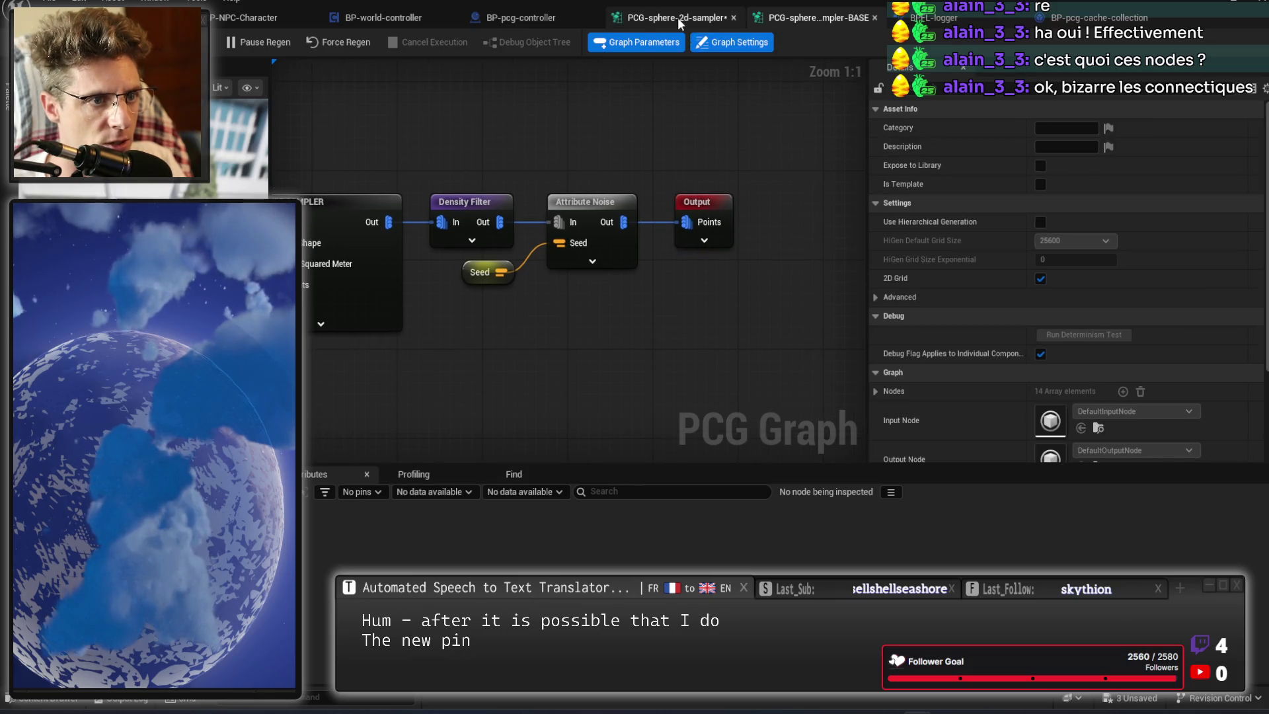
# Wire the subgraph's Points directly into the cache node's In and delete the filter node.
pyautogui.click(677, 17)
pyautogui.moveTo(708, 268); pyautogui.dragTo(880, 248)
pyautogui.moveTo(791, 187); pyautogui.dragTo(793, 236)
pyautogui.press('Delete')
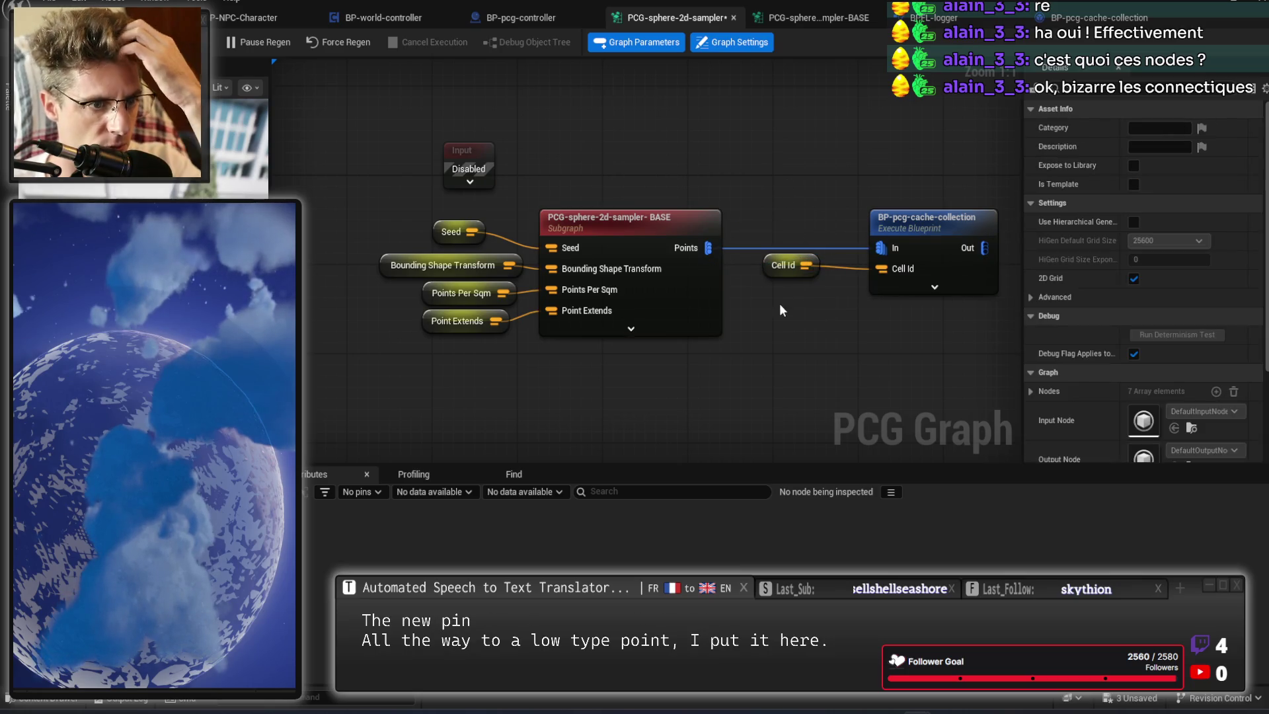
# Move Cell Id below the sampler, pull the cache-collection node closer, and save all with Ctrl+S.
pyautogui.moveTo(812, 273)
pyautogui.mouseDown()
pyautogui.moveTo(781, 385)
pyautogui.moveTo(705, 362)
pyautogui.mouseUp()
pyautogui.moveTo(931, 231); pyautogui.dragTo(822, 229)
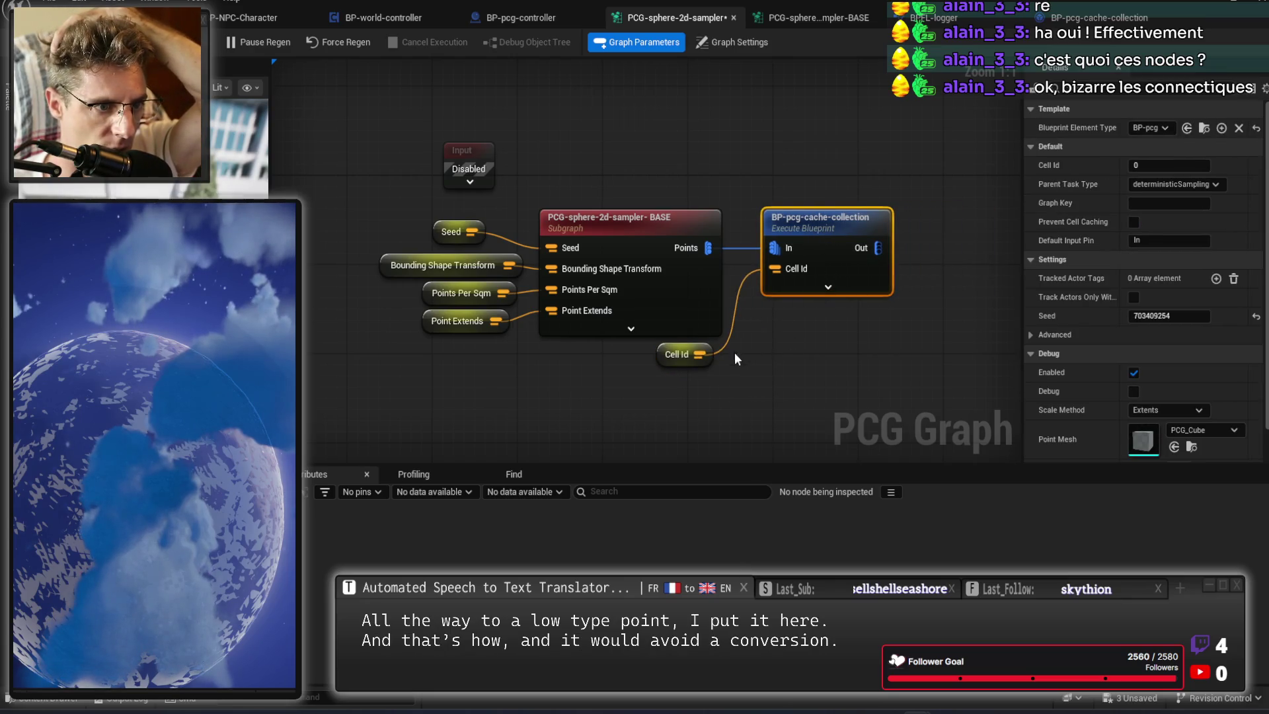
pyautogui.rightClick(708, 354)
pyautogui.click(676, 363)
pyautogui.moveTo(679, 363); pyautogui.dragTo(685, 369)
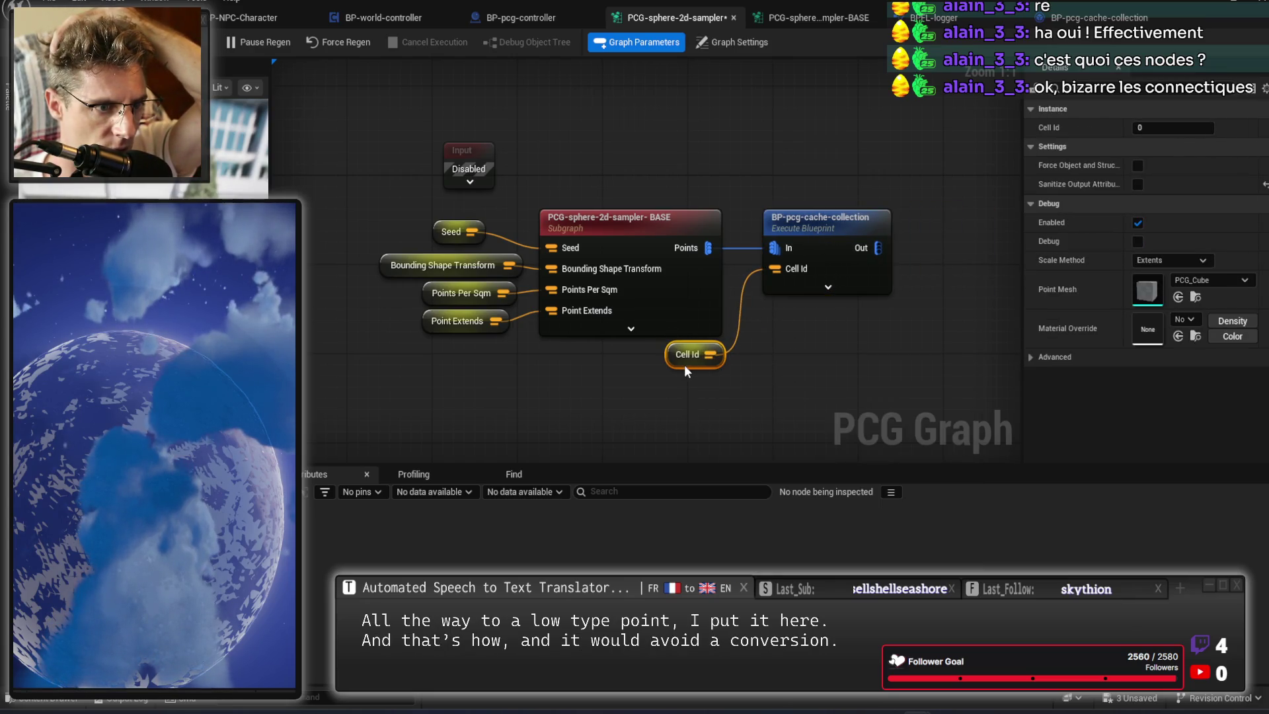
pyautogui.click(806, 356)
pyautogui.hotkey('ctrl', 's')
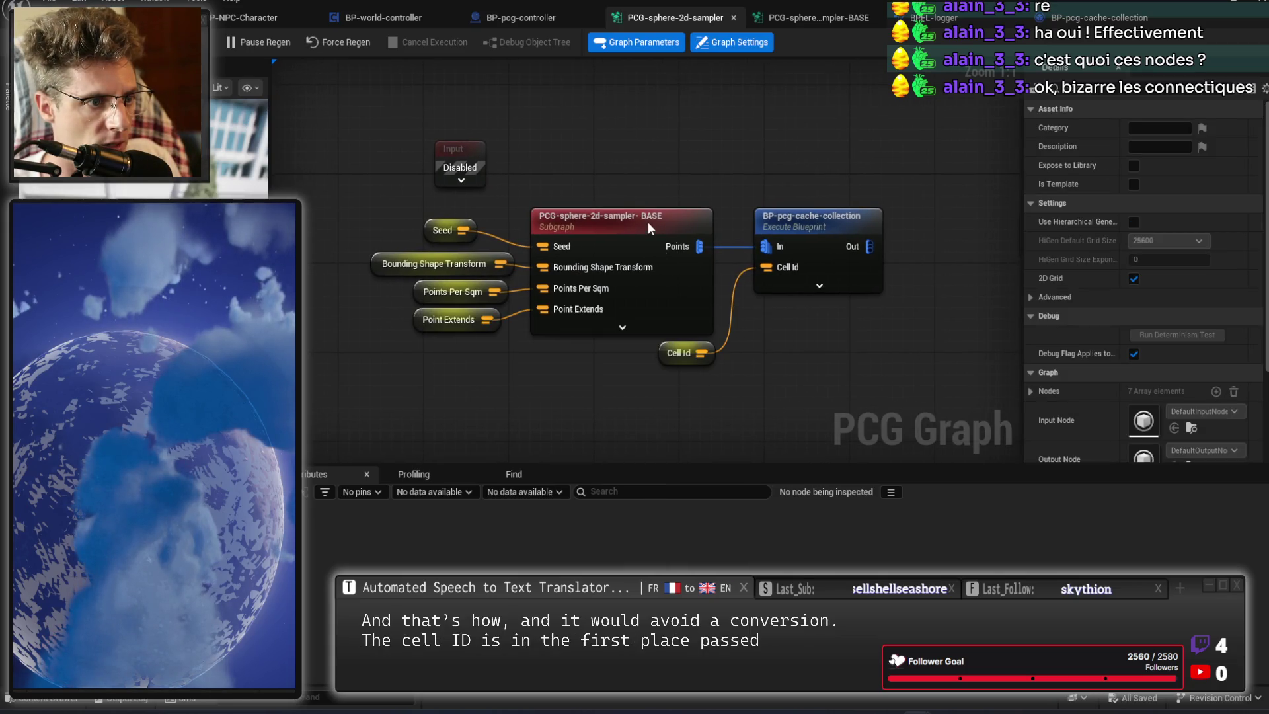
# Select the BASE subgraph node, then the planet sphere, and fly the camera closer to it.
pyautogui.click(649, 225)
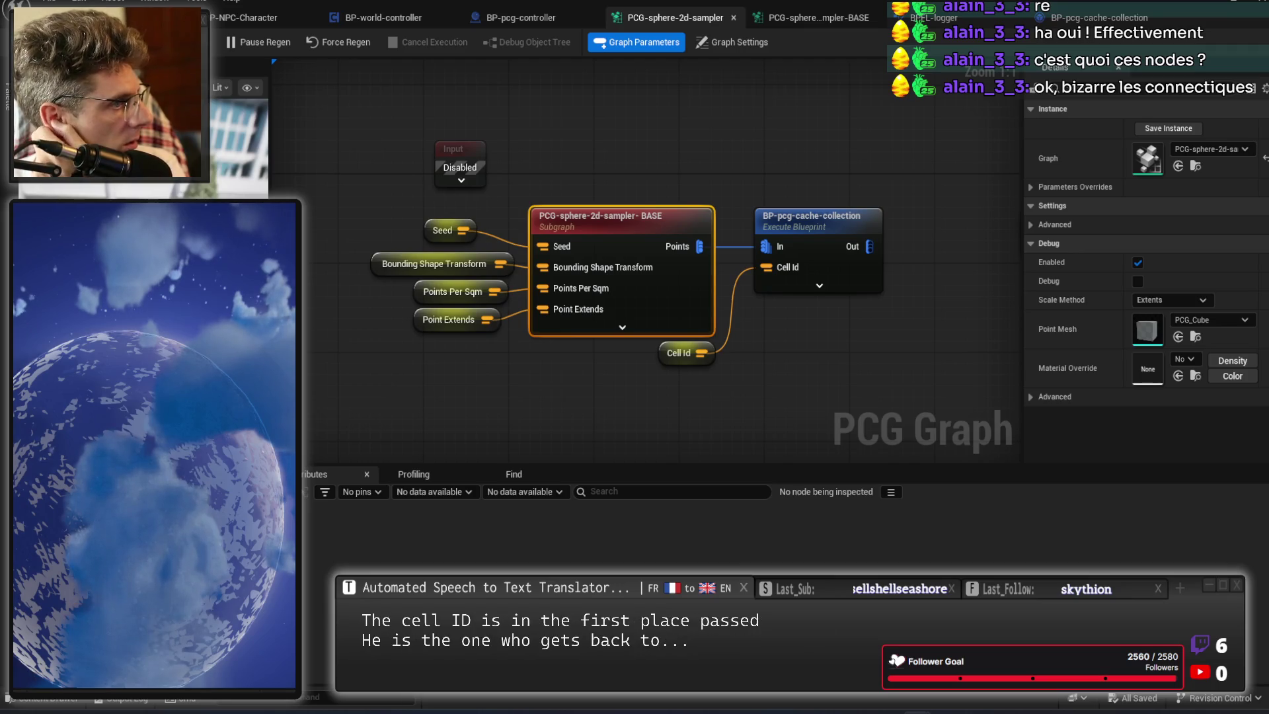
pyautogui.click(110, 406)
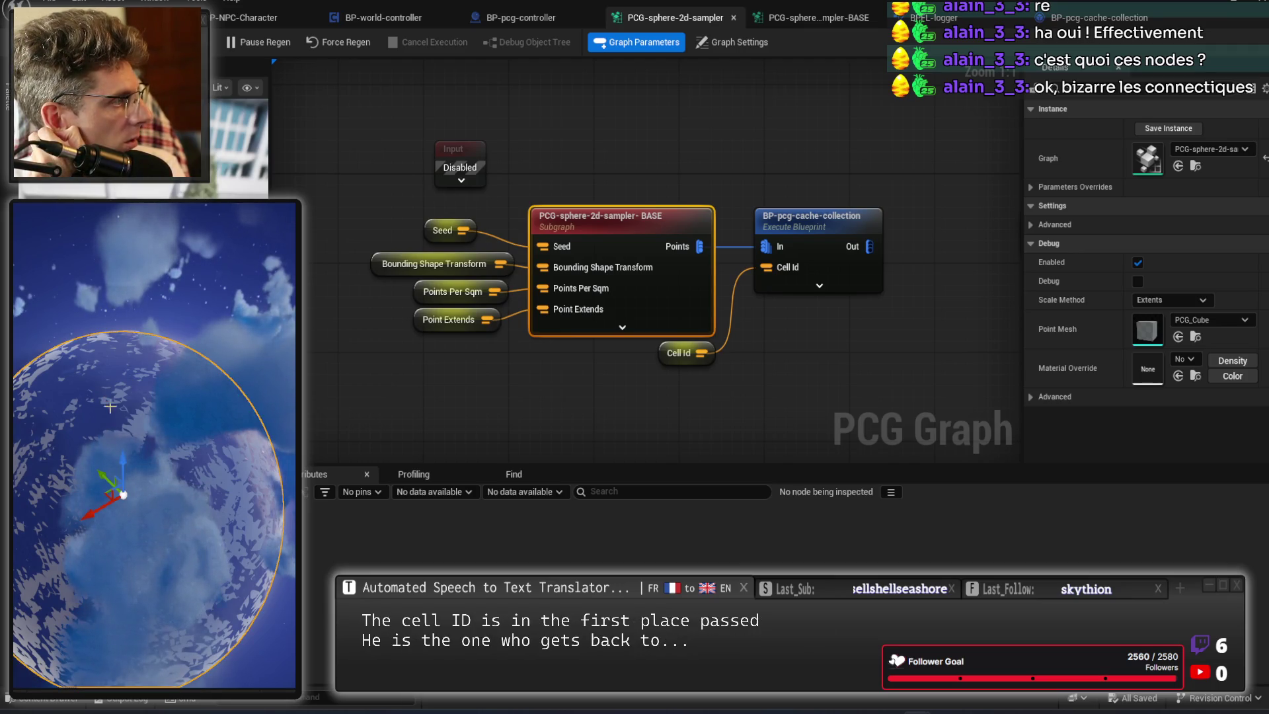
pyautogui.moveTo(213, 402); pyautogui.dragTo(217, 452)
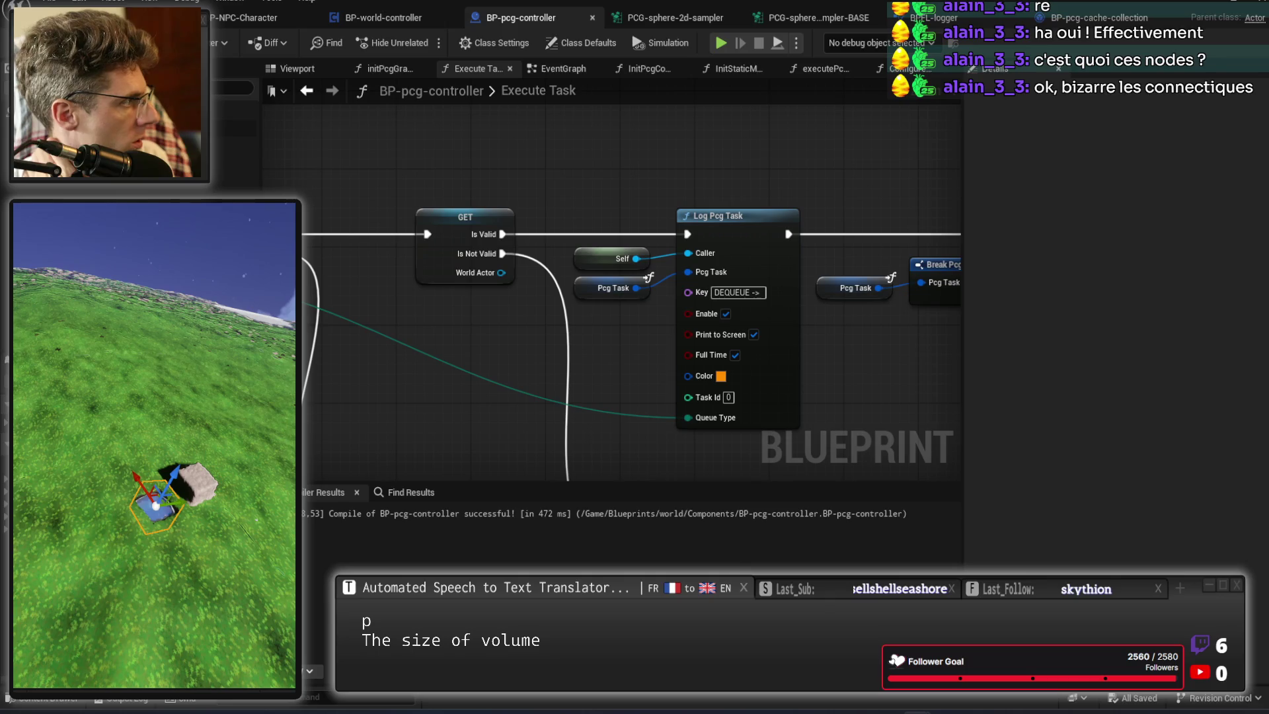
# Clear the viewport selection, pan across Execute Task's Log Error, Switch and GET nodes, then open BP-world-controller.
pyautogui.press('Escape')
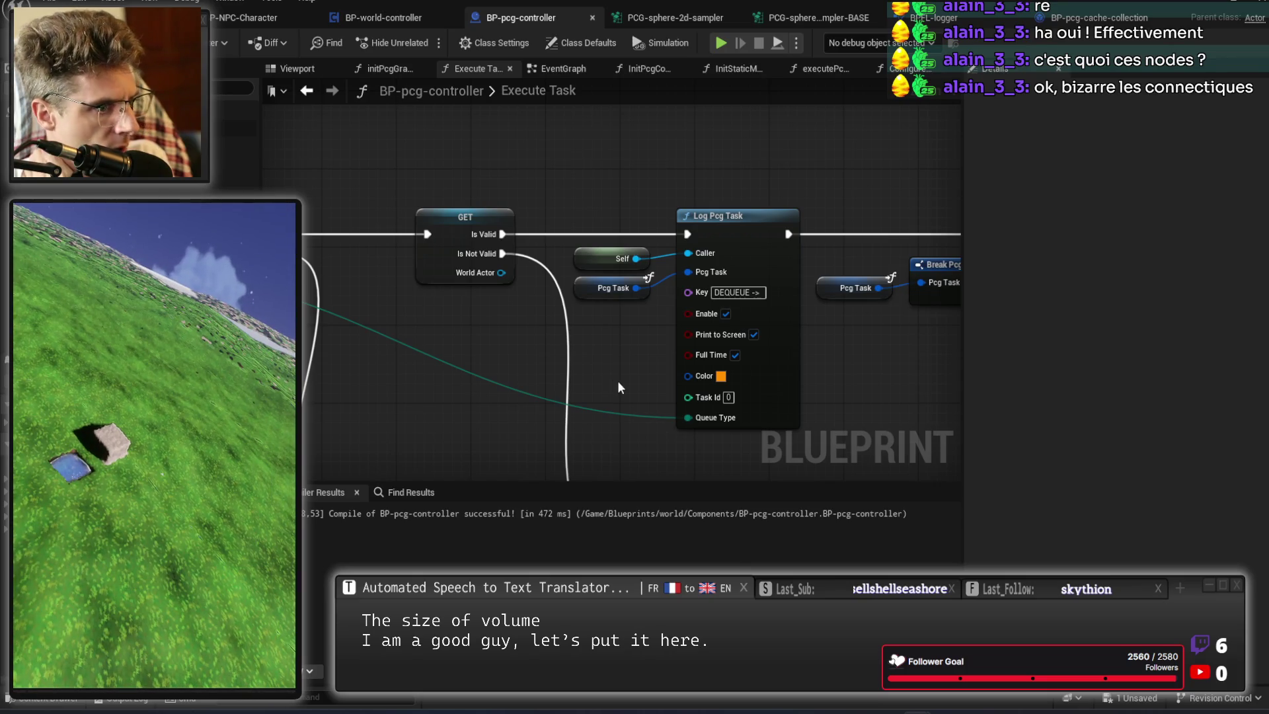
pyautogui.moveTo(573, 375)
pyautogui.mouseDown()
pyautogui.moveTo(644, 372)
pyautogui.moveTo(661, 350)
pyautogui.moveTo(354, 160)
pyautogui.mouseUp()
pyautogui.moveTo(661, 264)
pyautogui.mouseDown()
pyautogui.moveTo(119, 337)
pyautogui.moveTo(627, 452)
pyautogui.mouseUp()
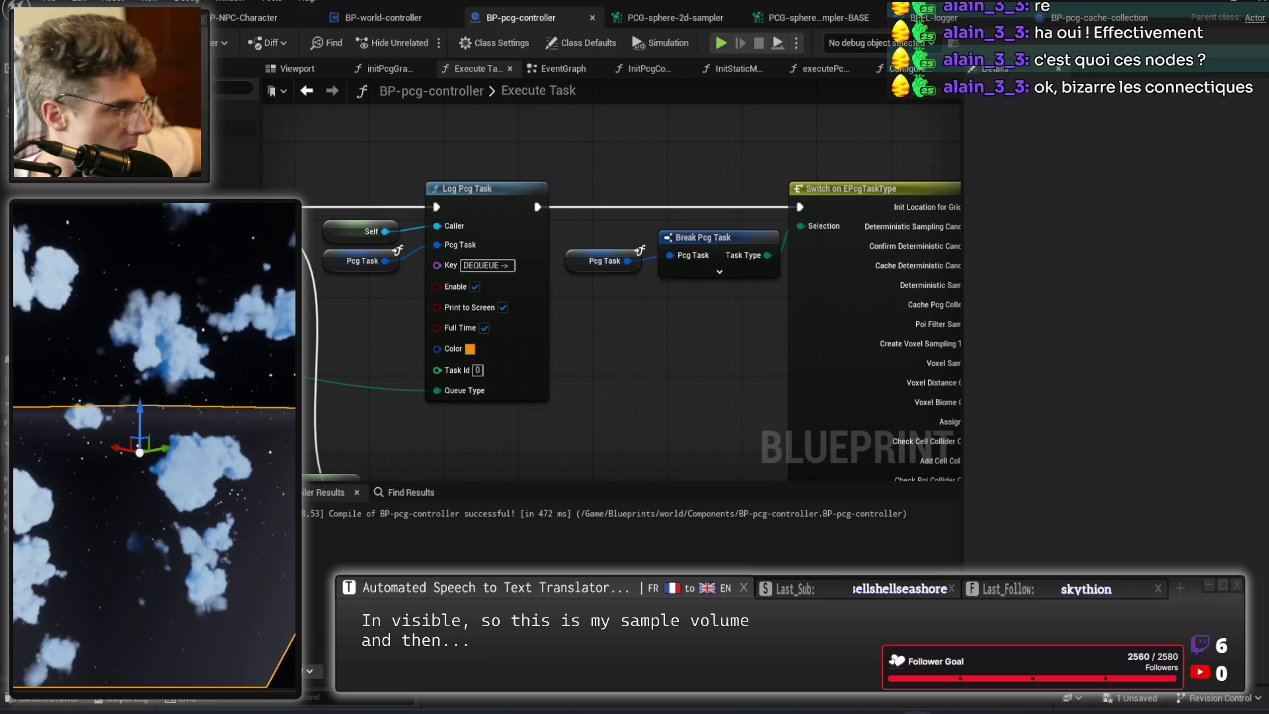
pyautogui.moveTo(497, 140); pyautogui.dragTo(621, 158)
pyautogui.scroll(-3, 622, 163)
pyautogui.click(395, 15)
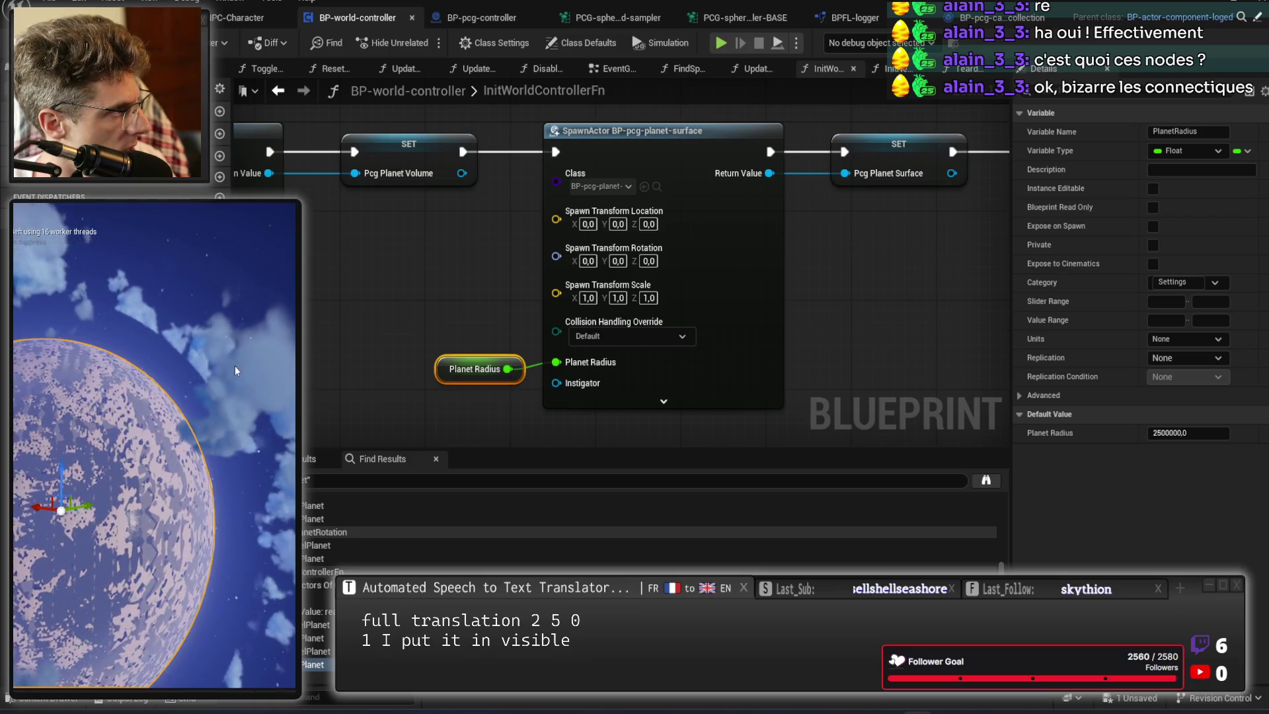
pyautogui.click(230, 206)
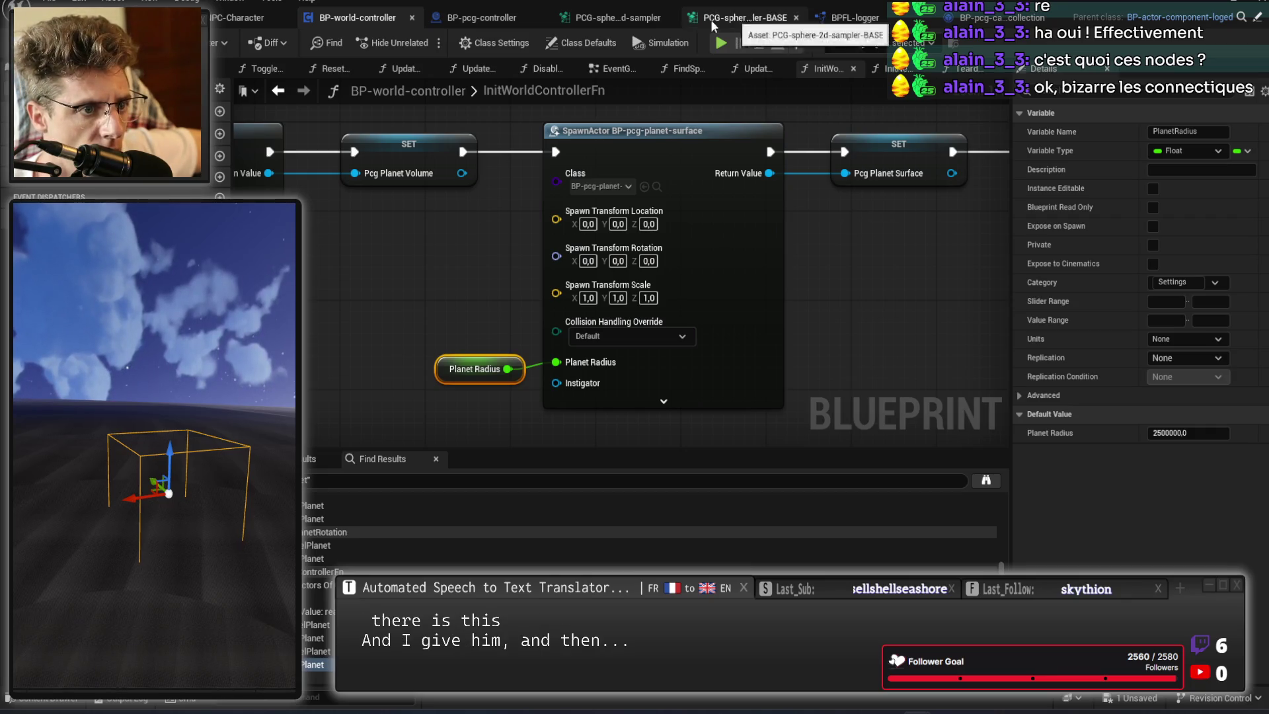
# Step through the PCG-sphere-2d-sampler and BASE graphs to reach the DEBUG1 sampler graph.
pyautogui.click(616, 18)
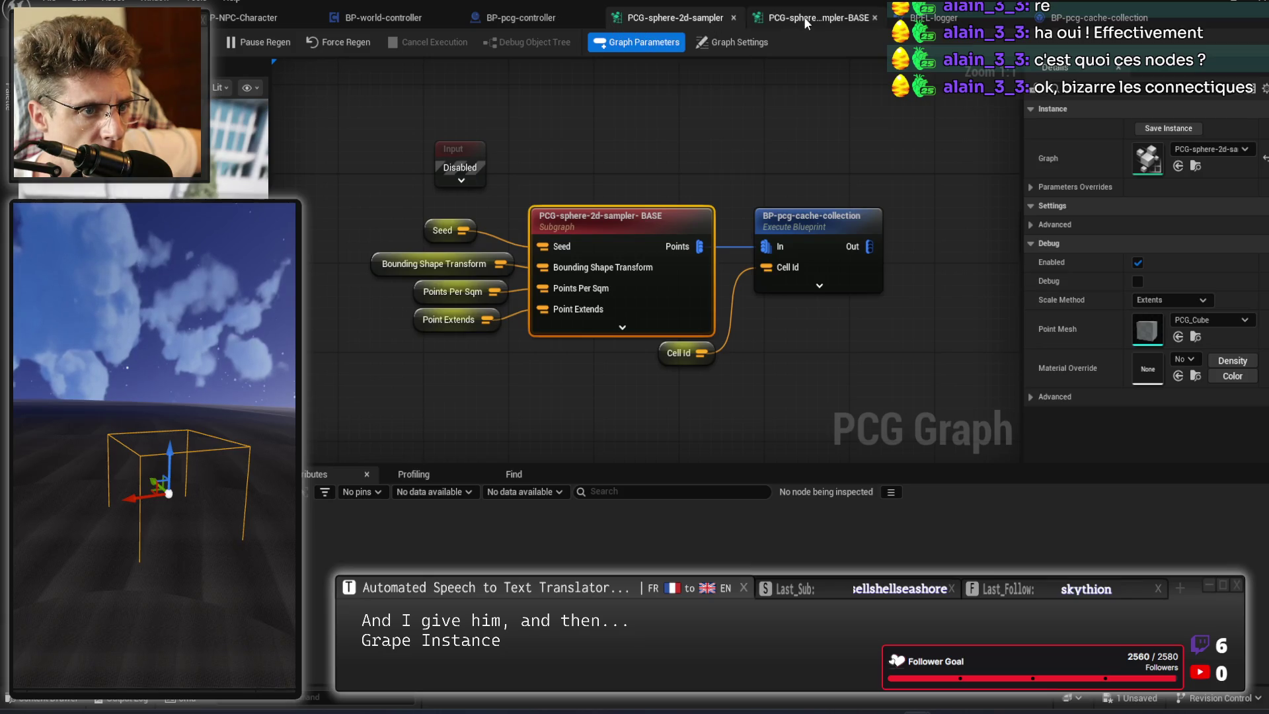
pyautogui.click(803, 17)
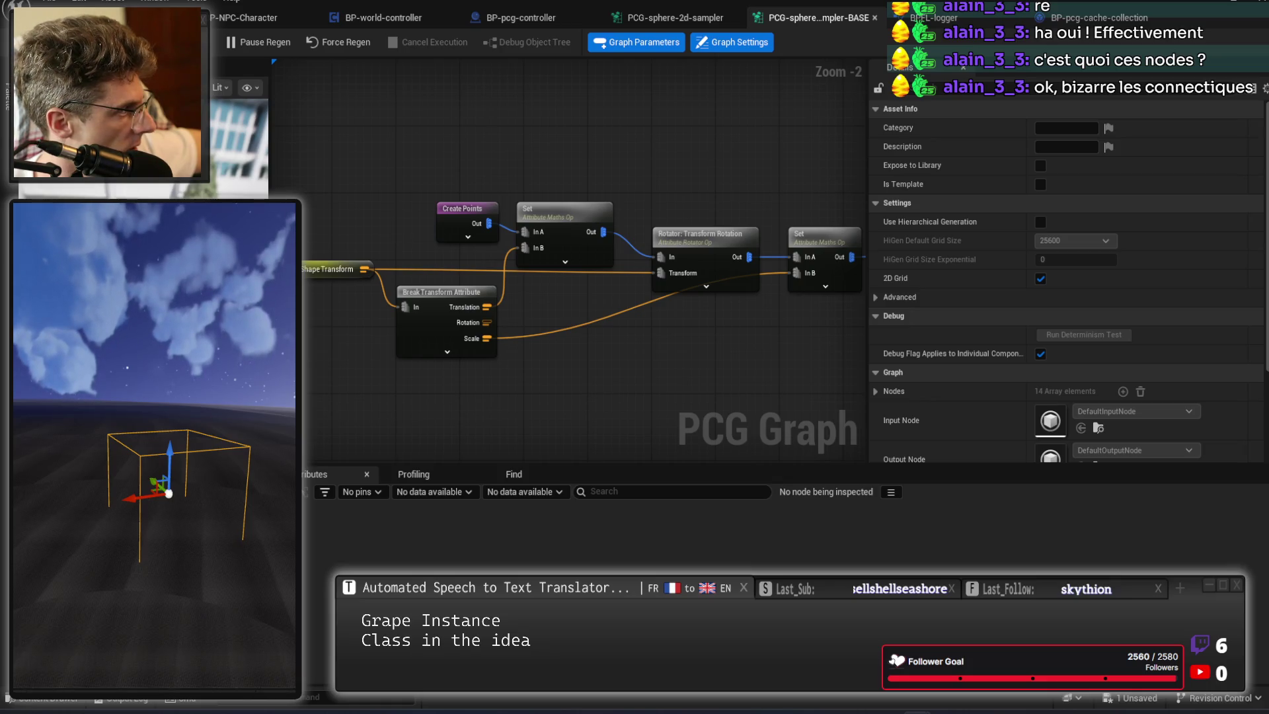
pyautogui.click(1222, 17)
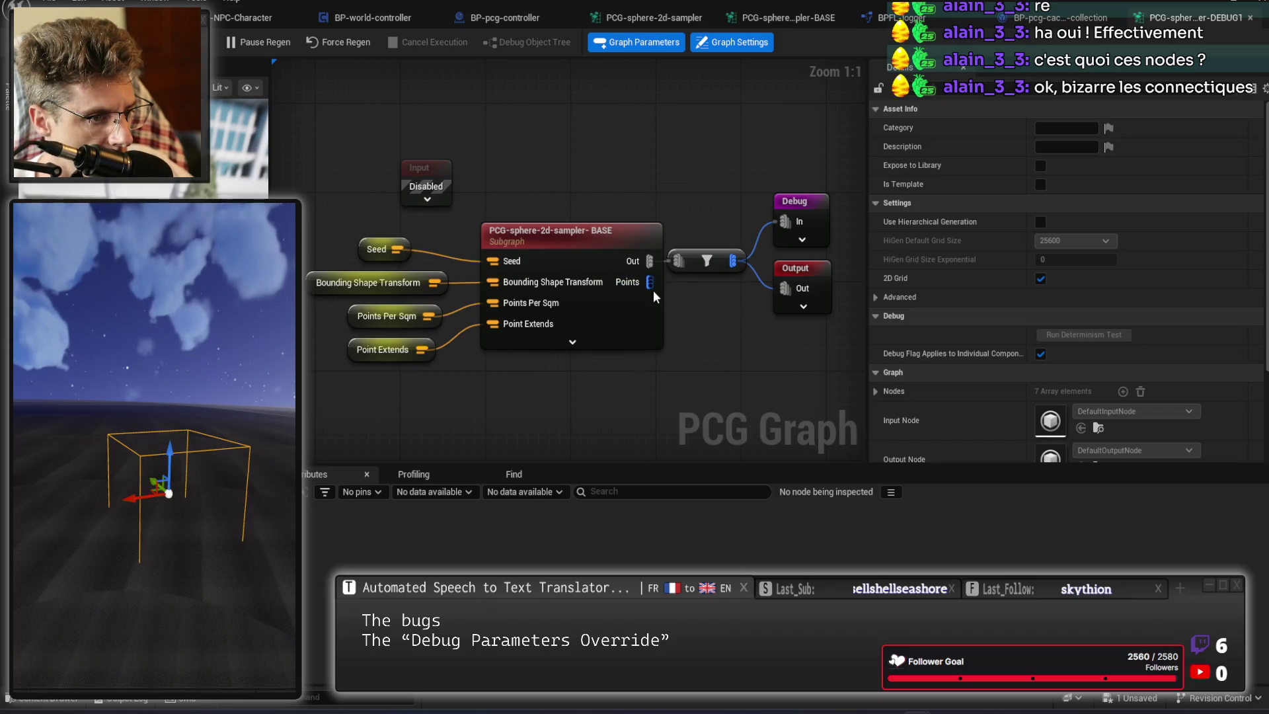
# Wire the subgraph's Points output directly to Debug In and Output, and delete the filter node.
pyautogui.moveTo(646, 284)
pyautogui.mouseDown()
pyautogui.moveTo(799, 219)
pyautogui.moveTo(657, 283)
pyautogui.moveTo(783, 288)
pyautogui.mouseUp()
pyautogui.click(723, 265)
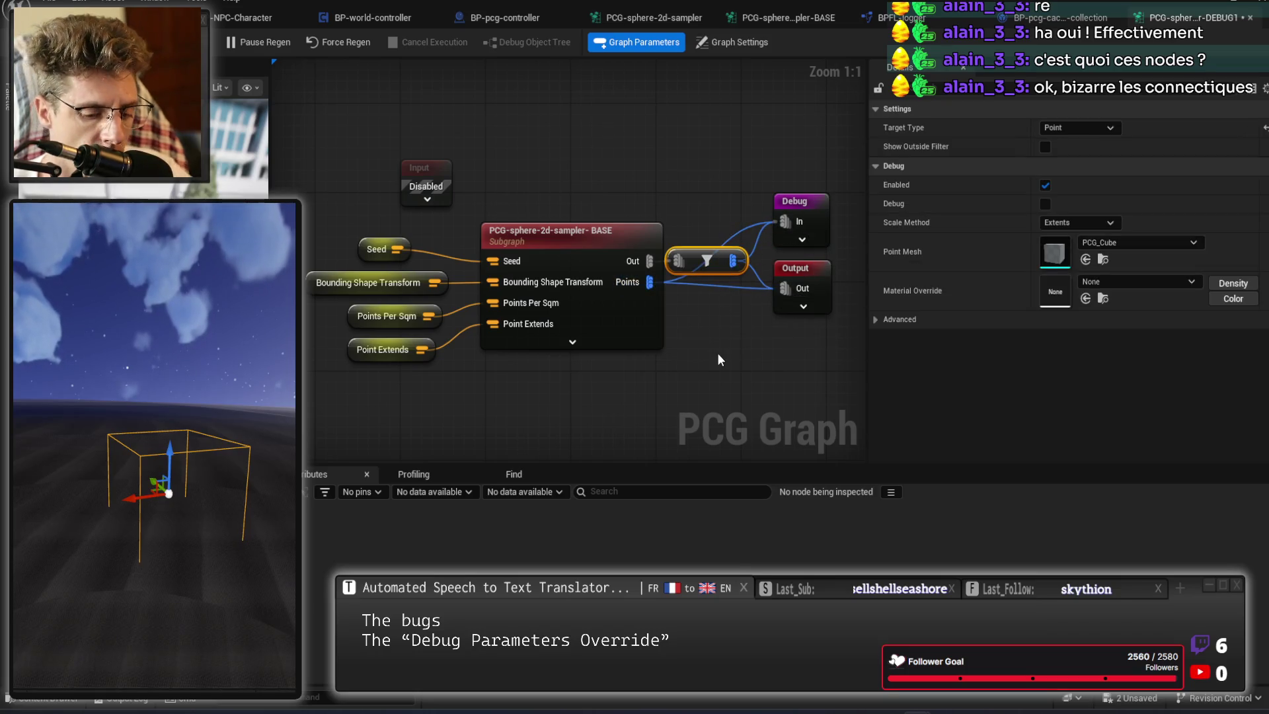
pyautogui.press('Delete')
# Move the Debug and Output nodes left, closer to the subgraph.
pyautogui.click(813, 202)
pyautogui.keyDown('ctrl'); pyautogui.click(796, 268); pyautogui.keyUp('ctrl')
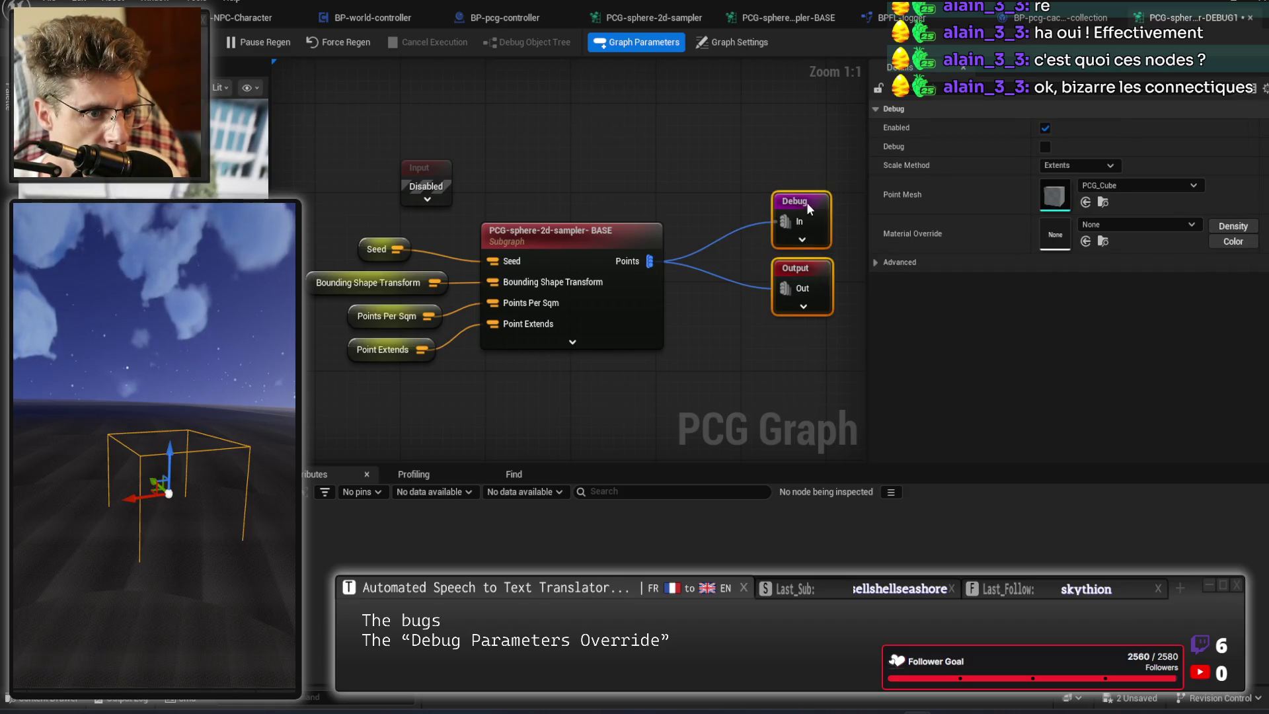
pyautogui.moveTo(806, 203); pyautogui.dragTo(731, 232)
pyautogui.click(725, 210)
pyautogui.moveTo(731, 185); pyautogui.dragTo(703, 198)
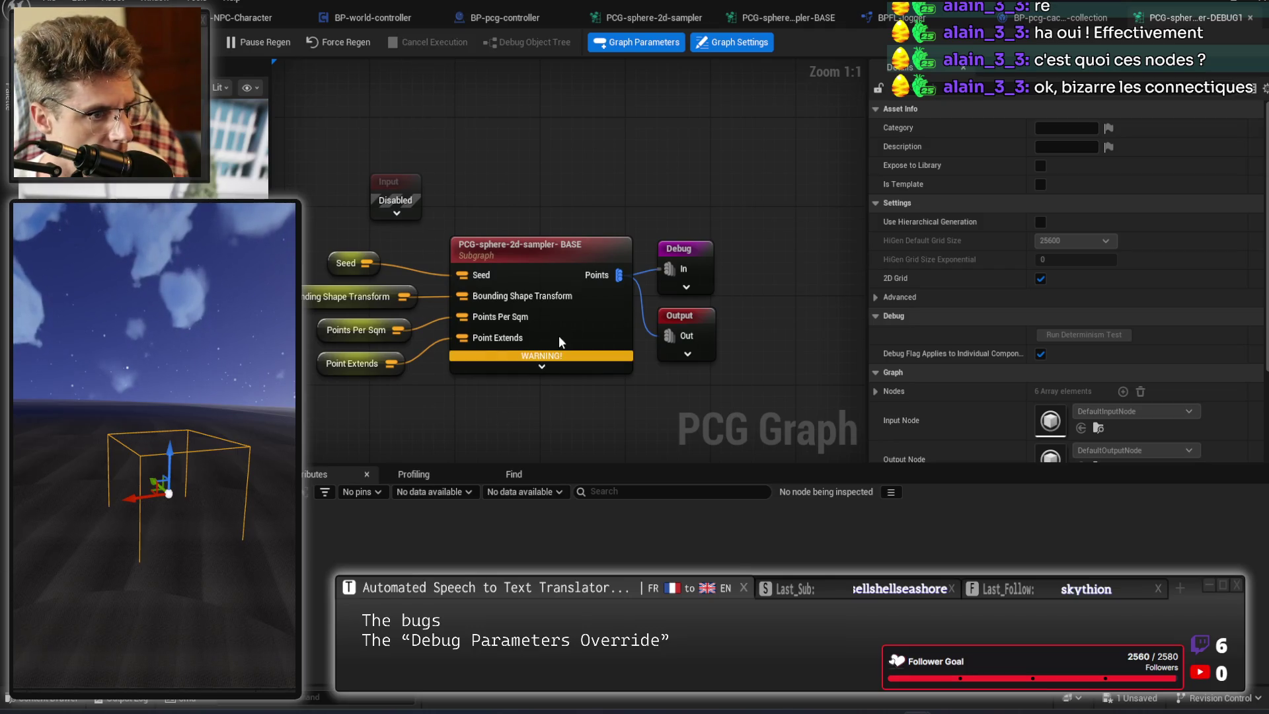
# Open the BASE subgraph in its own graph.
pyautogui.moveTo(546, 358)
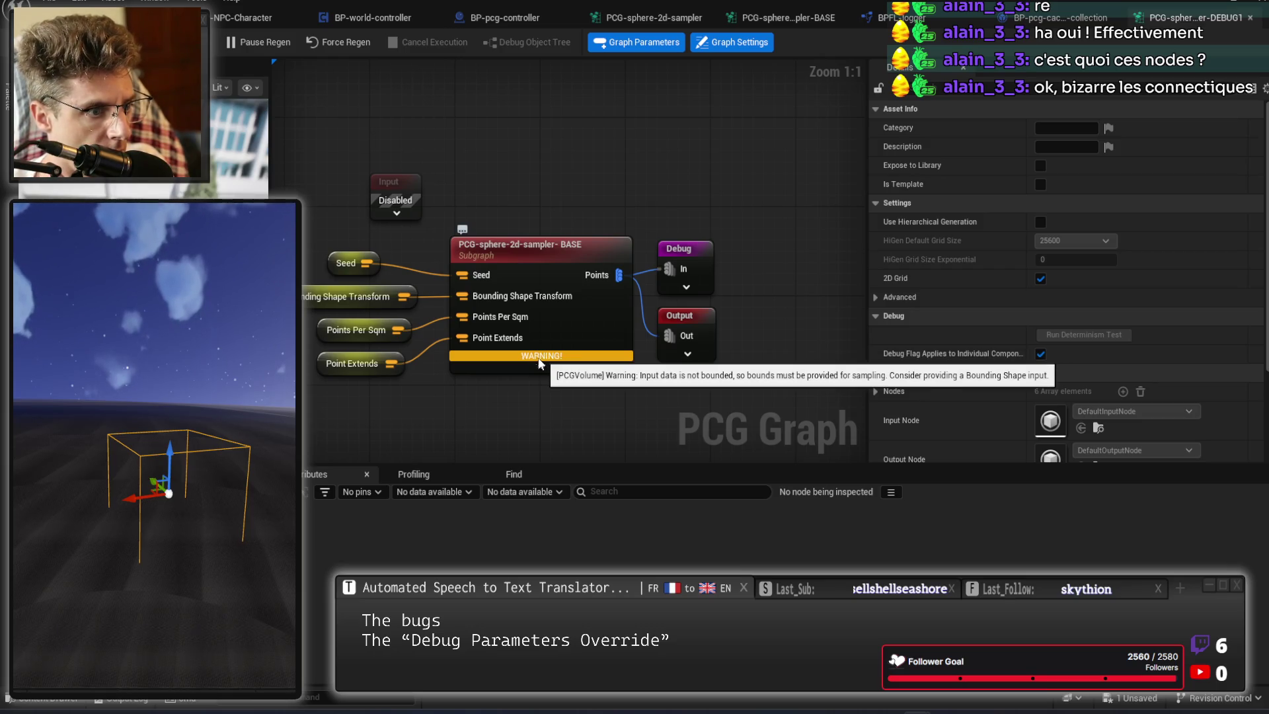
pyautogui.moveTo(397, 399); pyautogui.dragTo(497, 386)
pyautogui.doubleClick(616, 243)
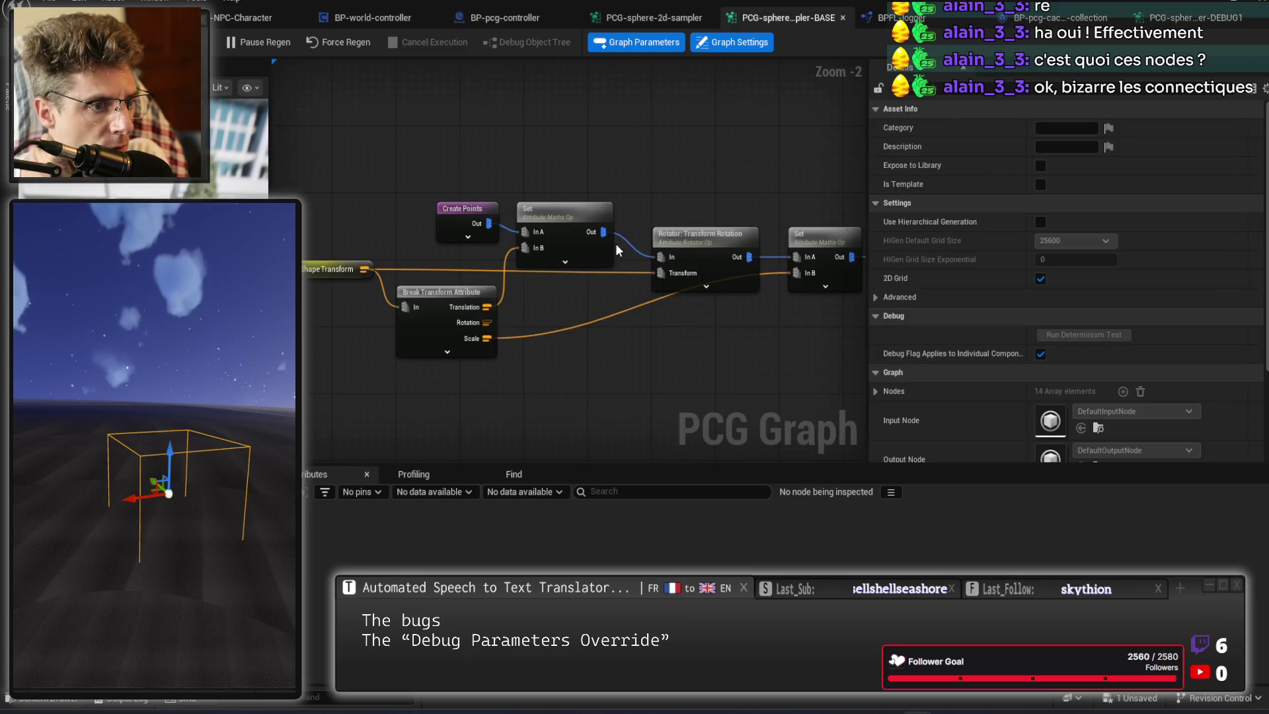
# Inspect the Create Points node's settings and the first Set node's output point data.
pyautogui.moveTo(595, 387); pyautogui.dragTo(756, 363)
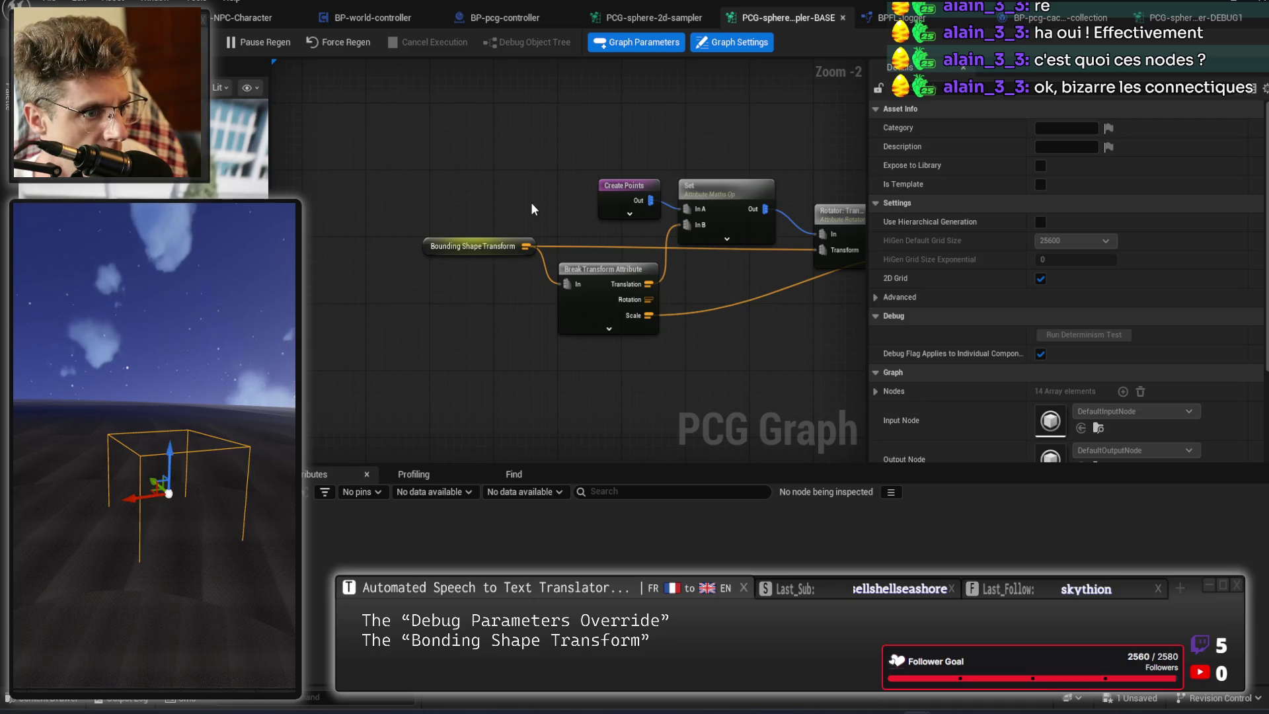
pyautogui.moveTo(720, 134); pyautogui.dragTo(526, 187)
pyautogui.click(552, 290)
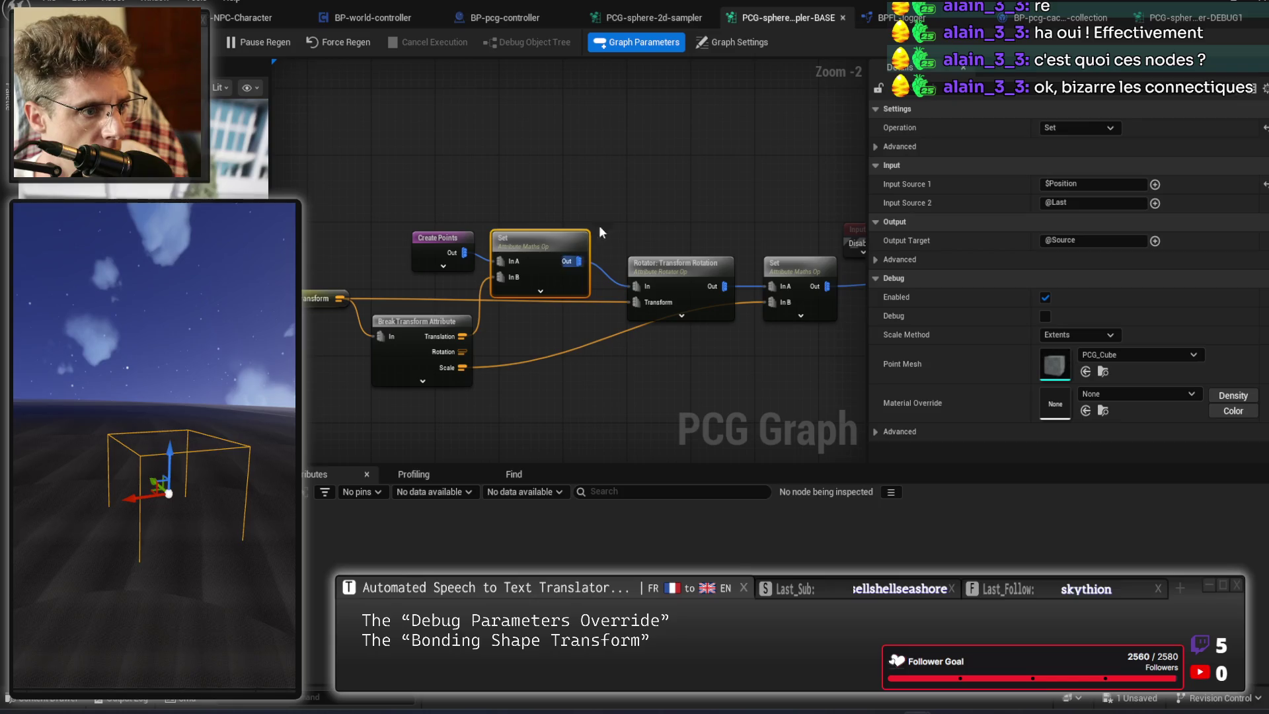
pyautogui.click(437, 255)
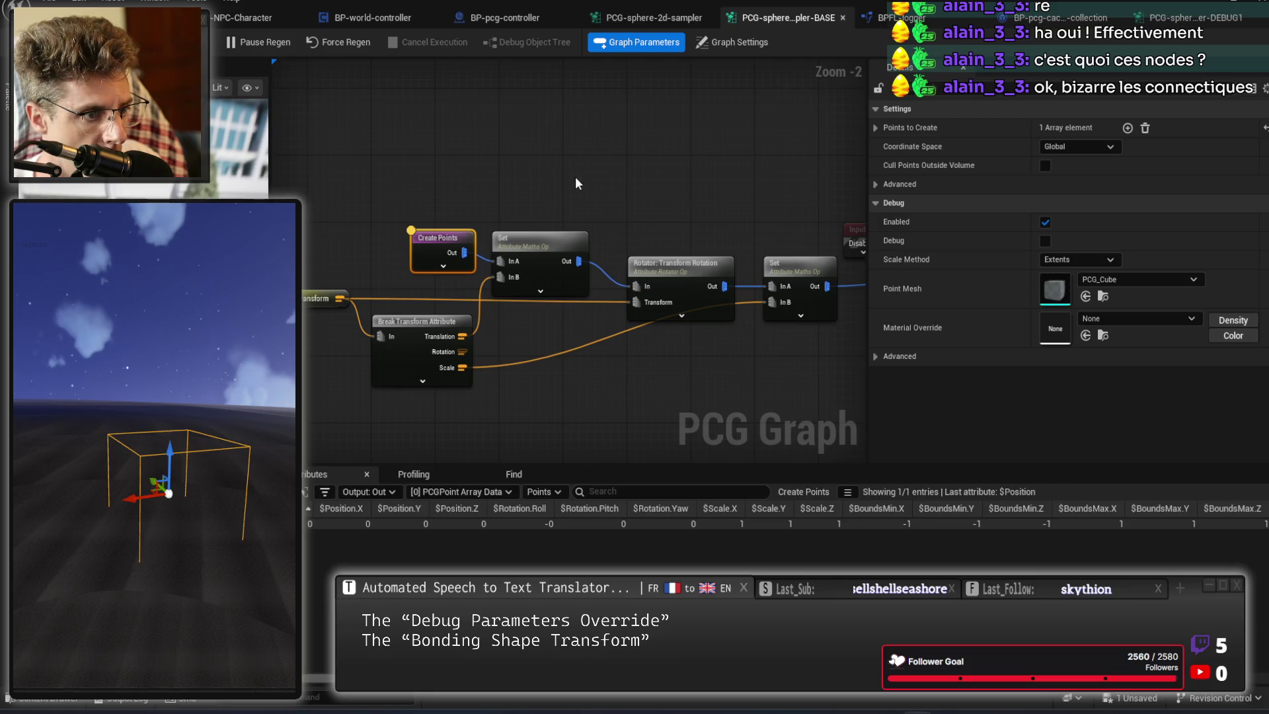
pyautogui.click(548, 241)
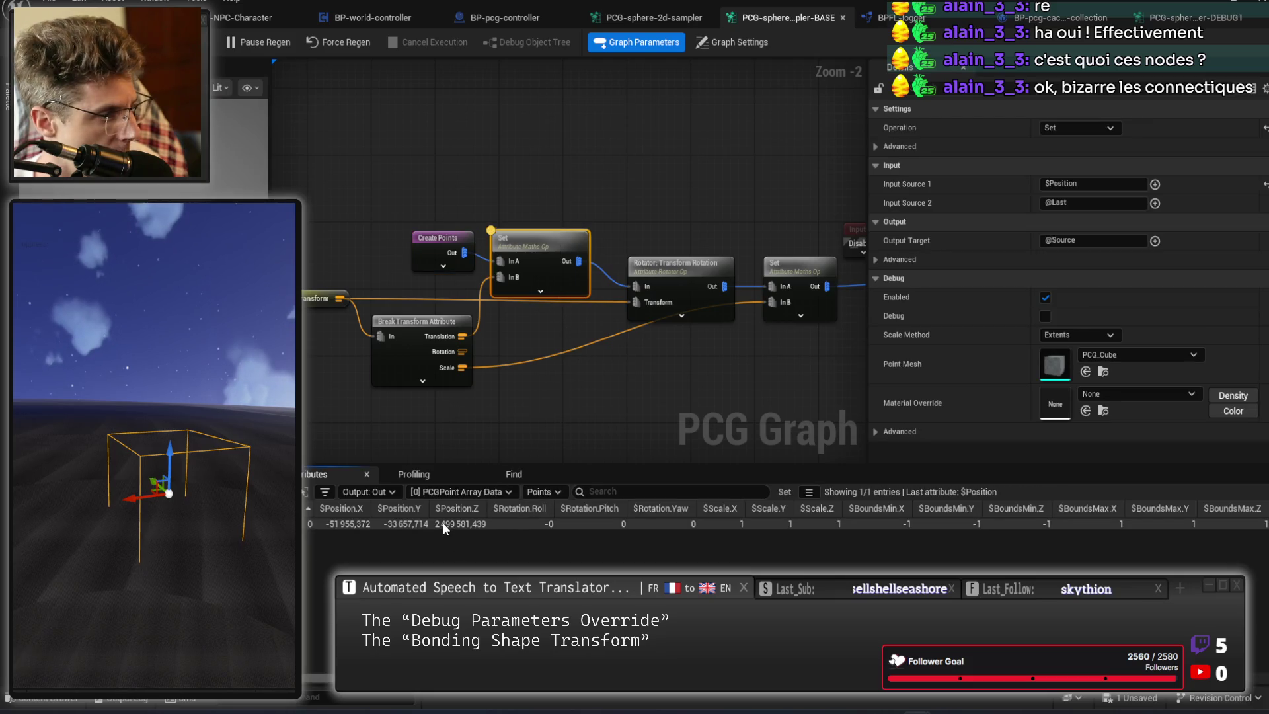
# Review the Flat node's ray settings and the Set node's scale-10 point, then view the Surface Sampler's settings.
pyautogui.moveTo(859, 245); pyautogui.dragTo(597, 248)
pyautogui.click(622, 235)
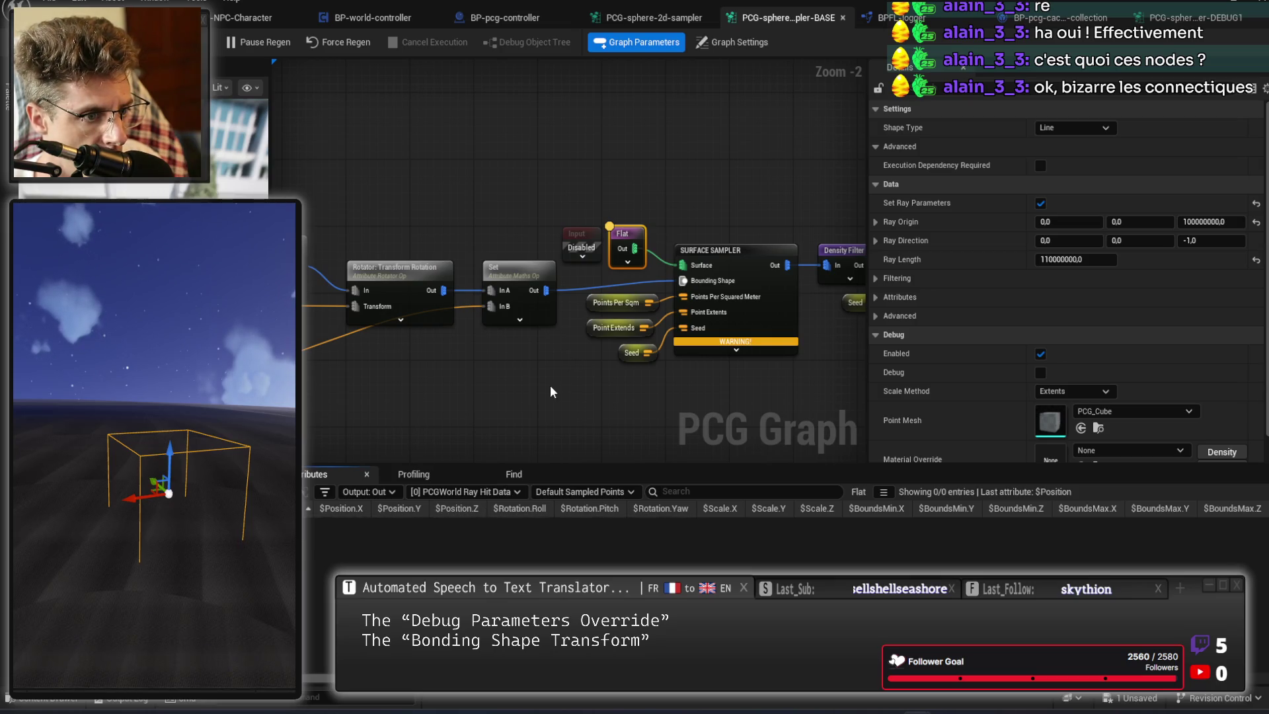
pyautogui.moveTo(534, 342); pyautogui.dragTo(594, 322)
pyautogui.click(590, 299)
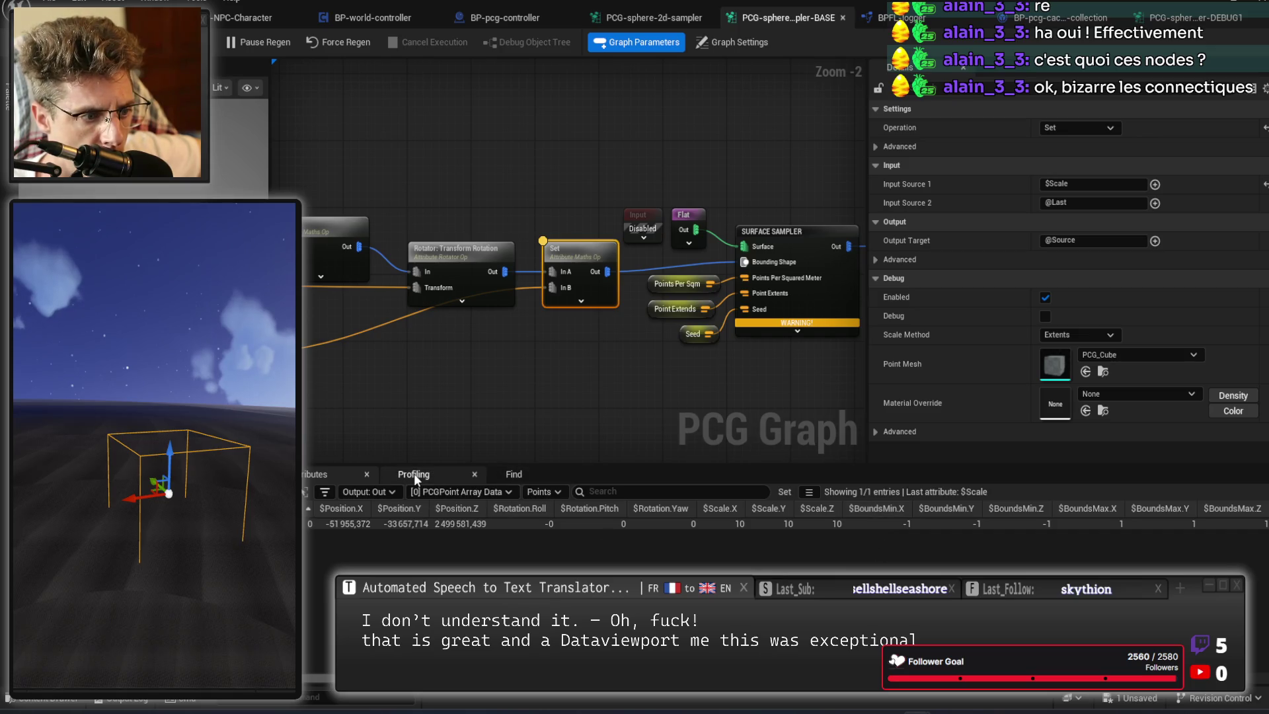
pyautogui.hscroll(5, 786, 516)
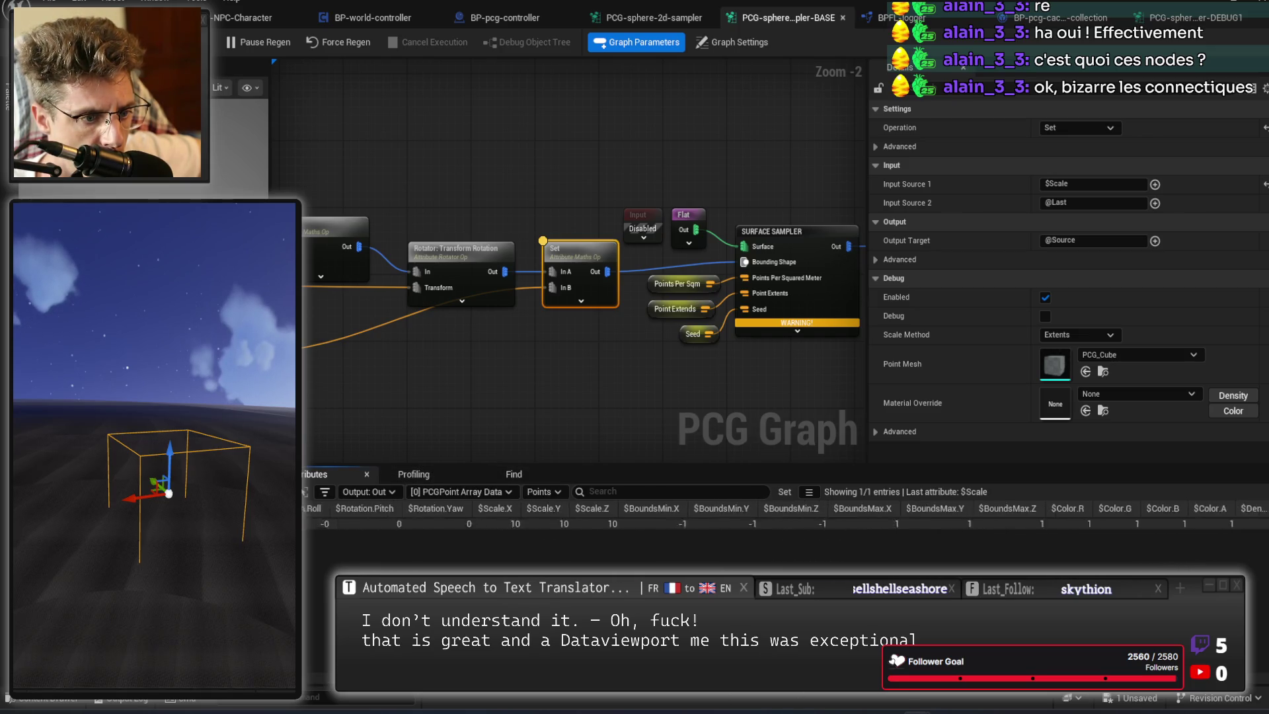
pyautogui.hscroll(-5, 786, 515)
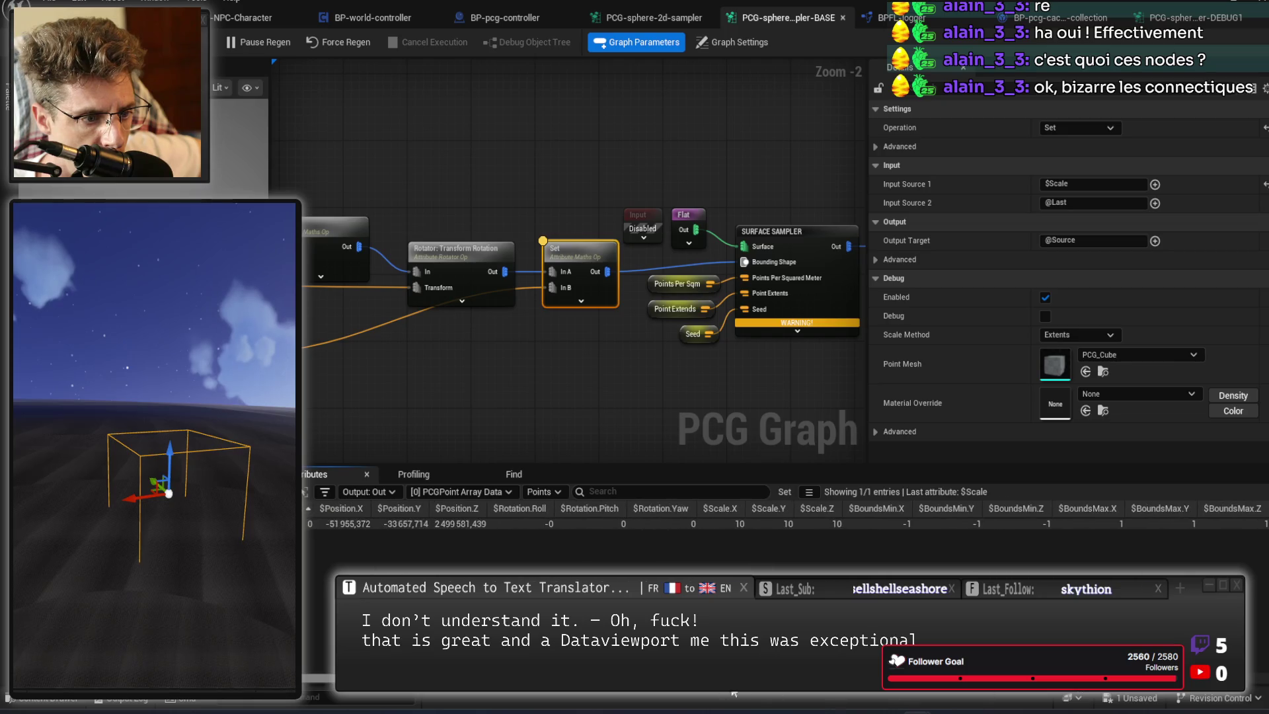
pyautogui.click(787, 329)
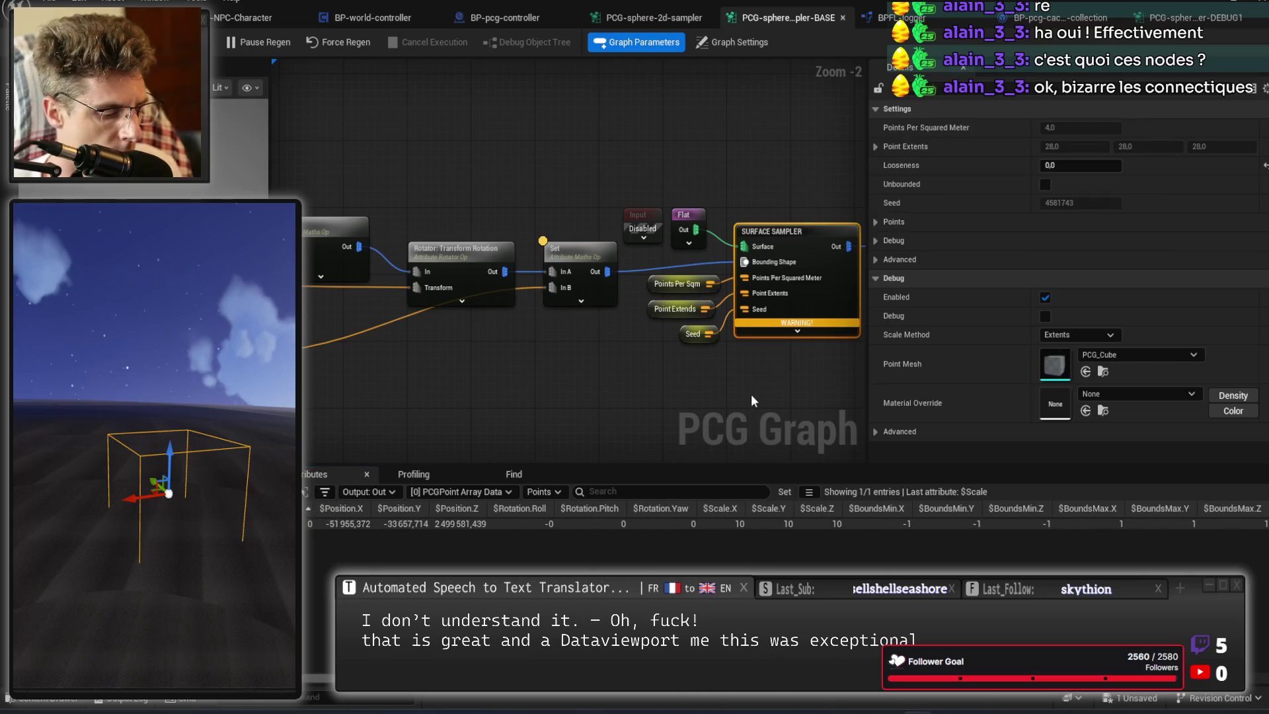
# Expand the Surface Sampler's advanced pins and move its three parameter nodes down and left.
pyautogui.press('a')
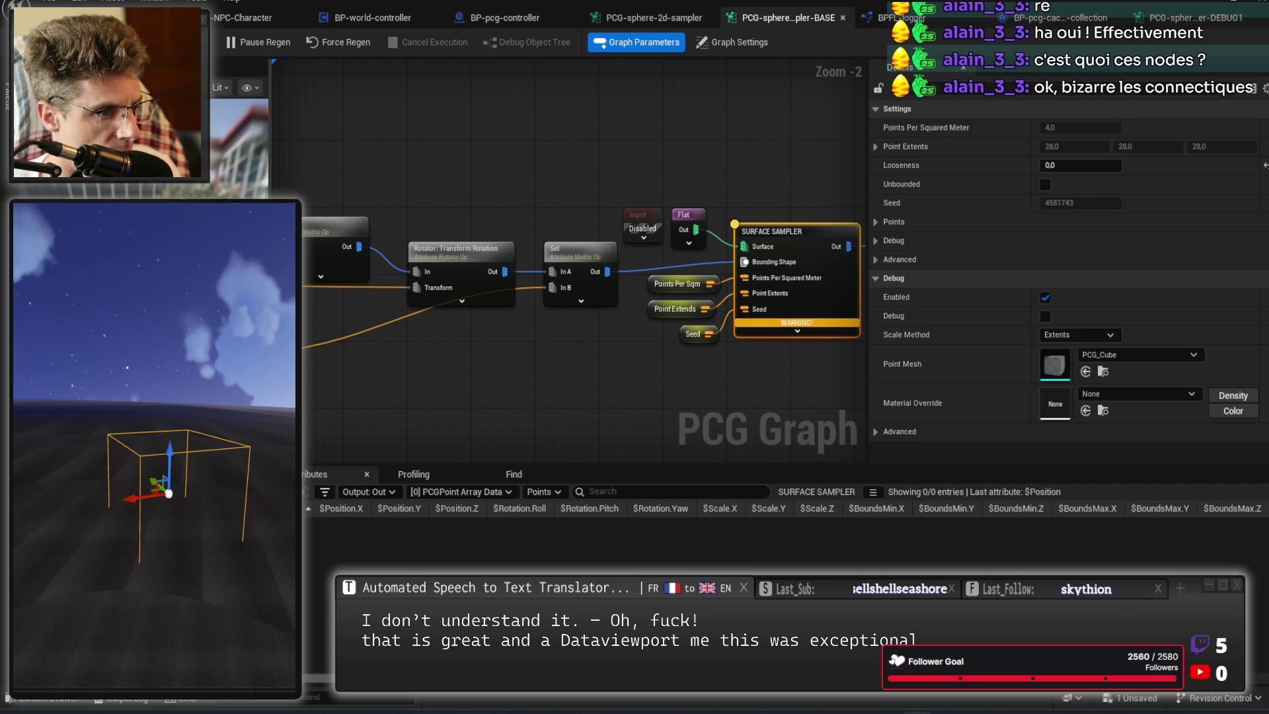
pyautogui.scroll(2, 649, 258)
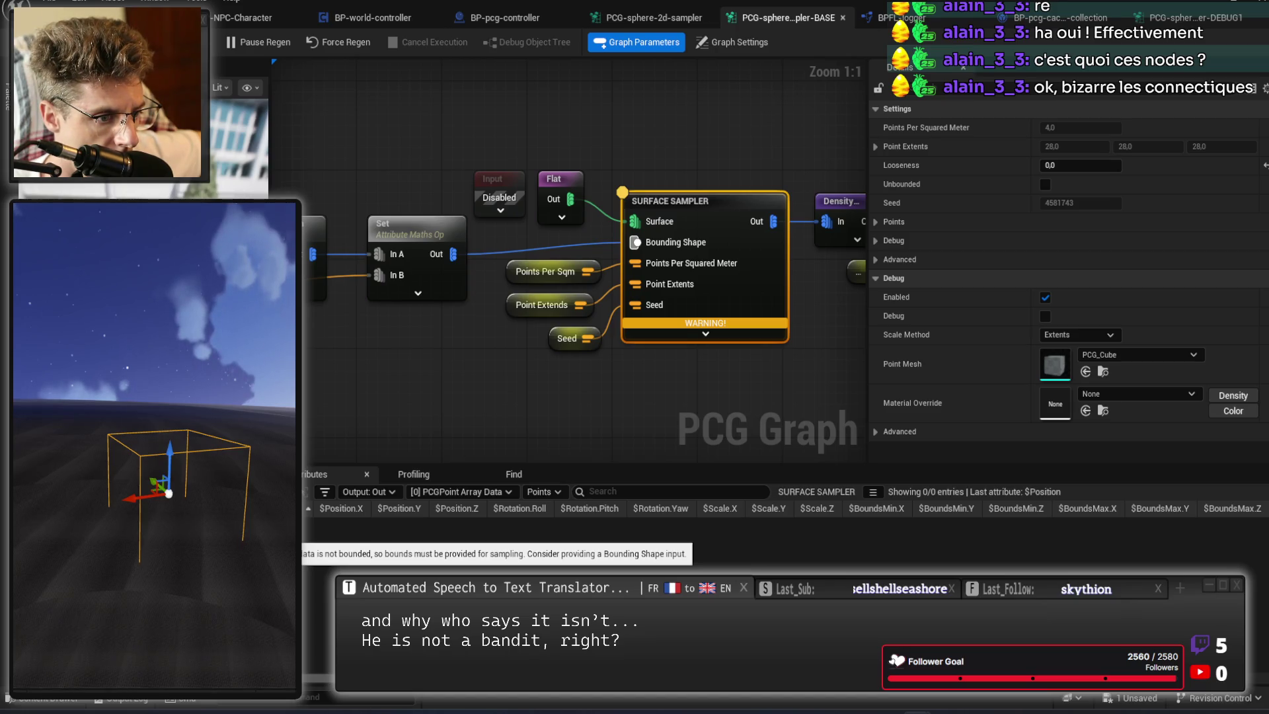
pyautogui.click(703, 338)
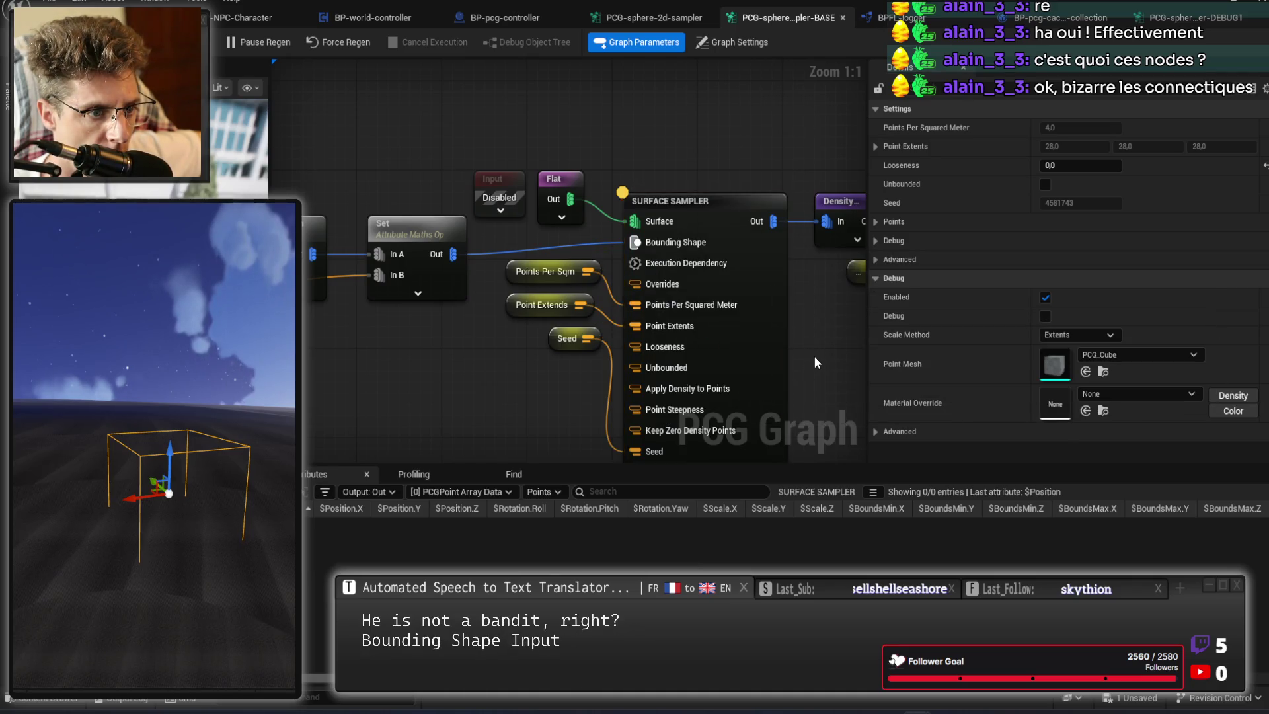
pyautogui.moveTo(531, 232); pyautogui.dragTo(455, 142)
pyautogui.moveTo(505, 188); pyautogui.dragTo(452, 268)
pyautogui.click(489, 178)
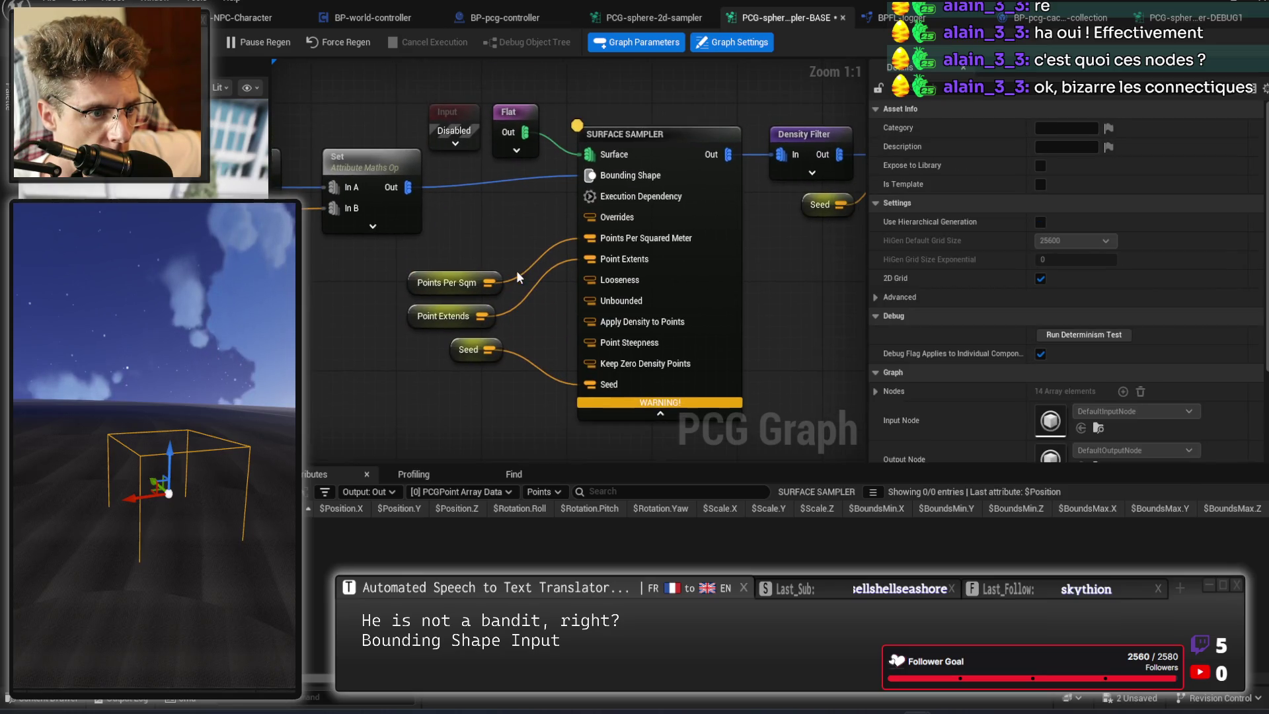
# Force Regen the graph and inspect the data arriving on the sampler's Bounding Shape input.
pyautogui.click(701, 259)
pyautogui.click(382, 492)
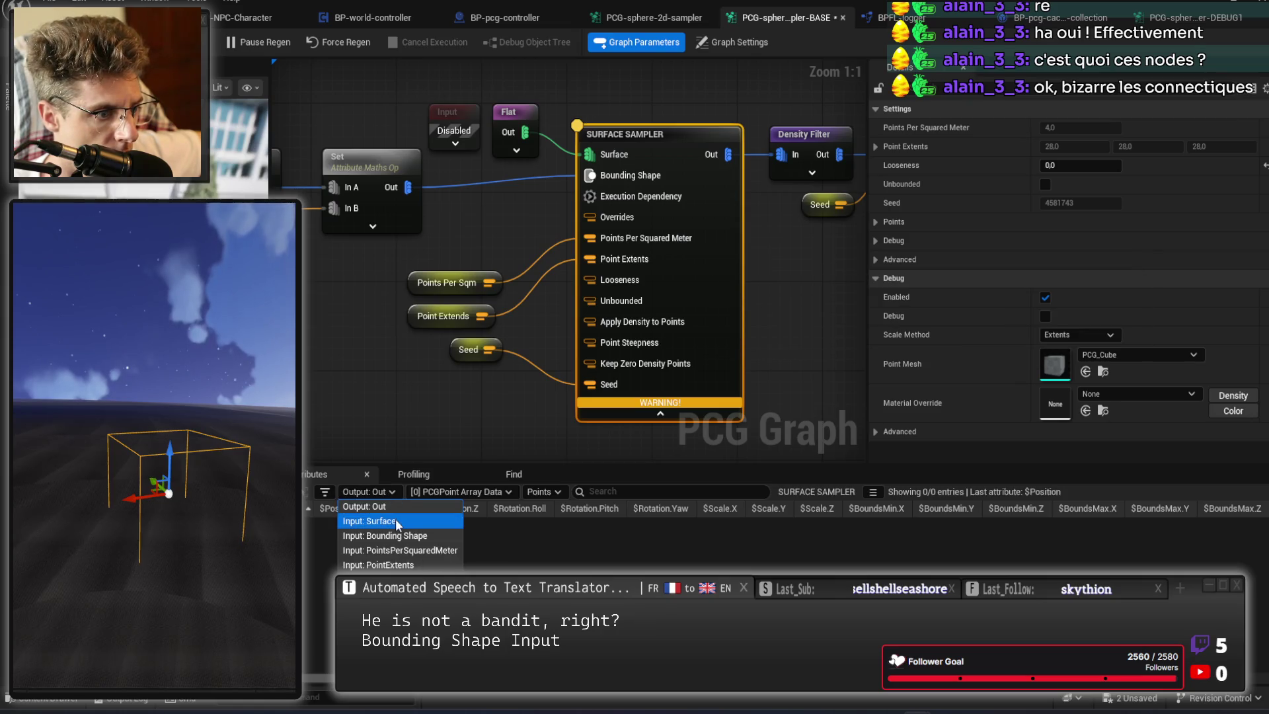
pyautogui.click(406, 535)
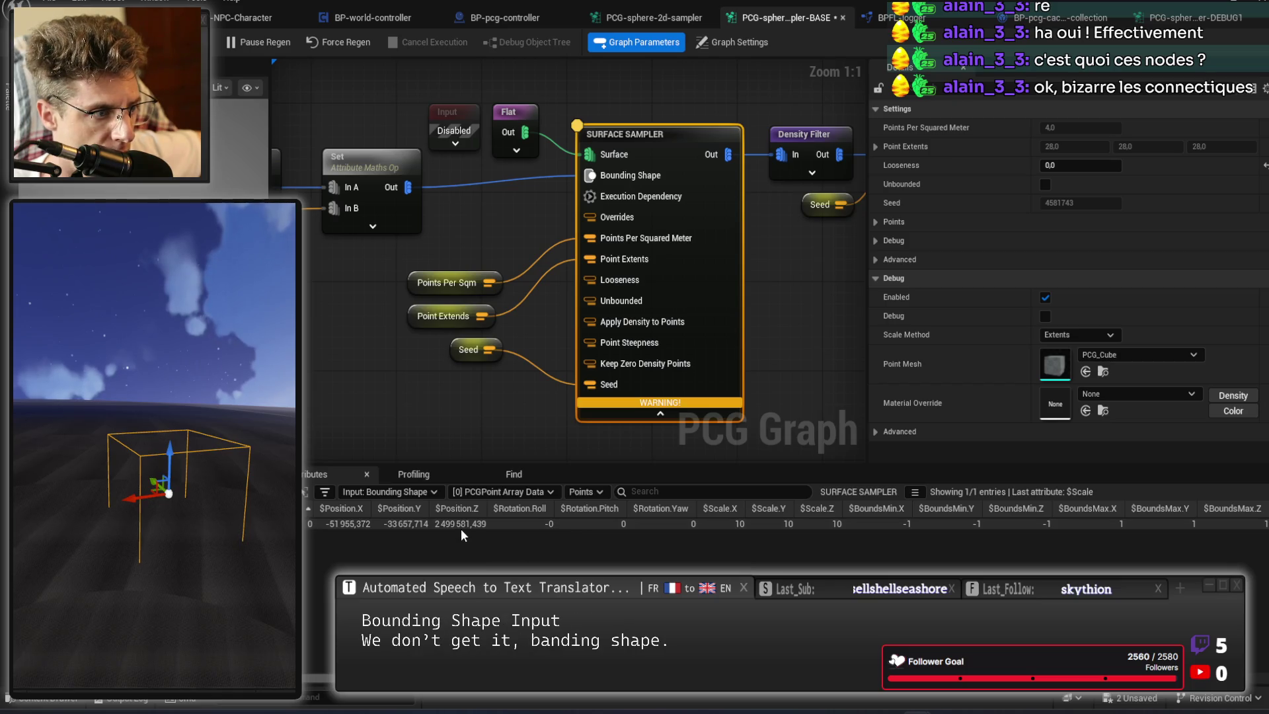
pyautogui.moveTo(637, 691)
pyautogui.mouseDown()
pyautogui.moveTo(944, 696)
pyautogui.moveTo(637, 692)
pyautogui.mouseUp()
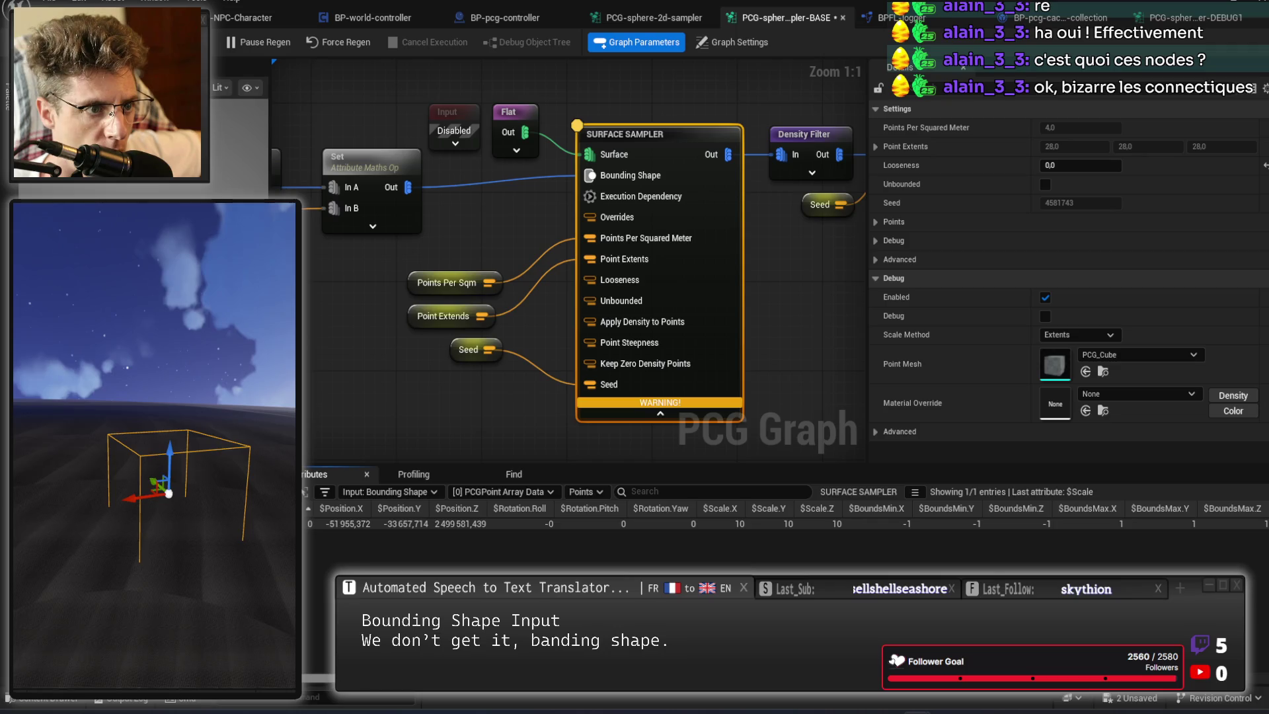
pyautogui.click(342, 42)
pyautogui.moveTo(648, 101); pyautogui.dragTo(669, 193)
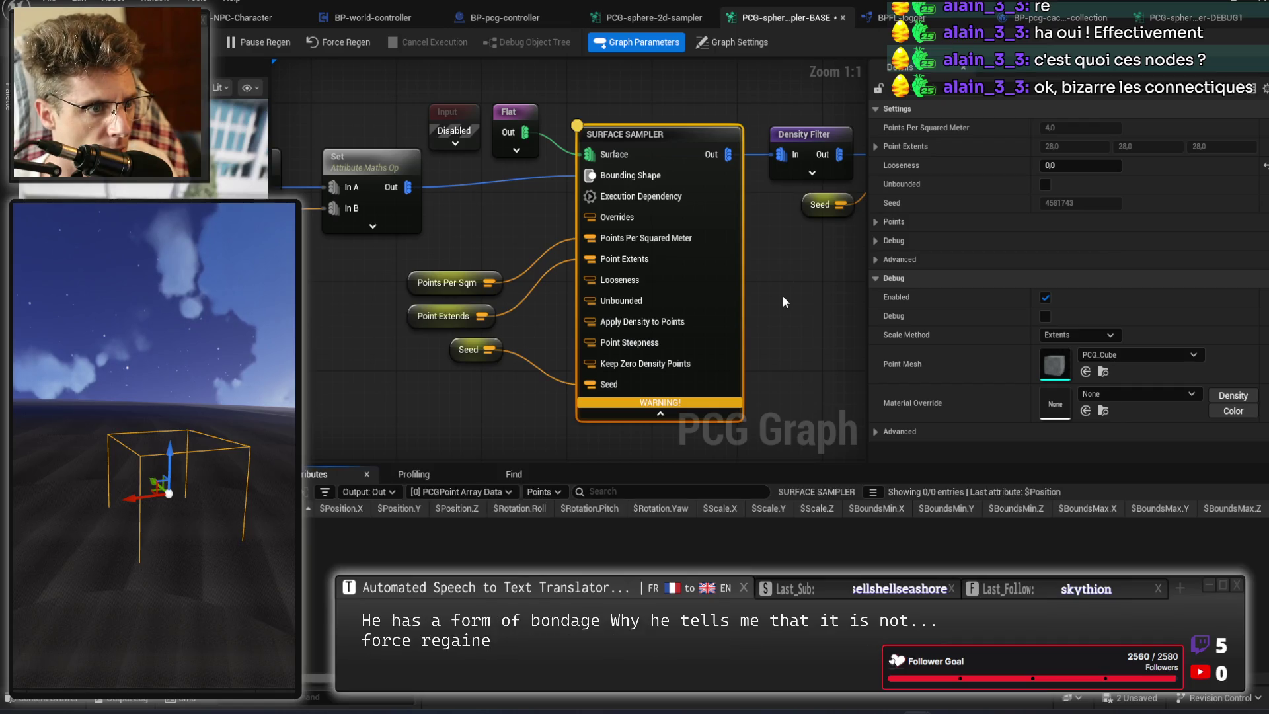
pyautogui.click(393, 490)
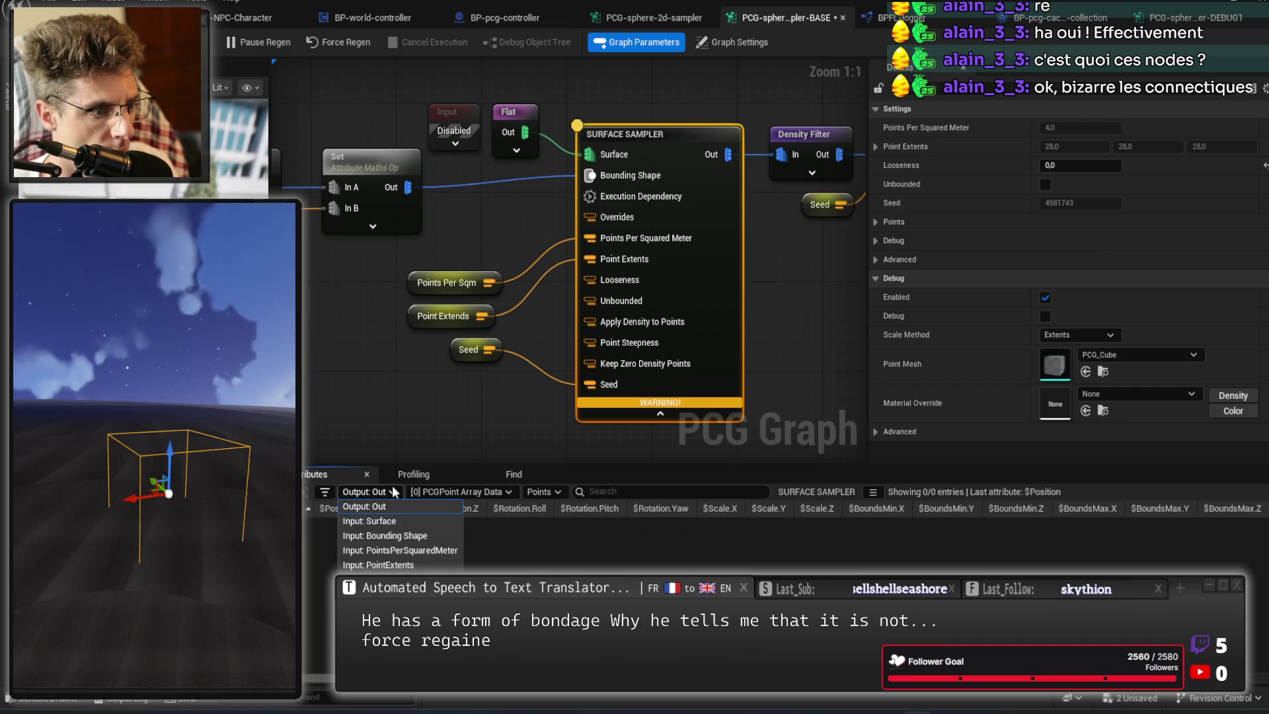
pyautogui.click(407, 532)
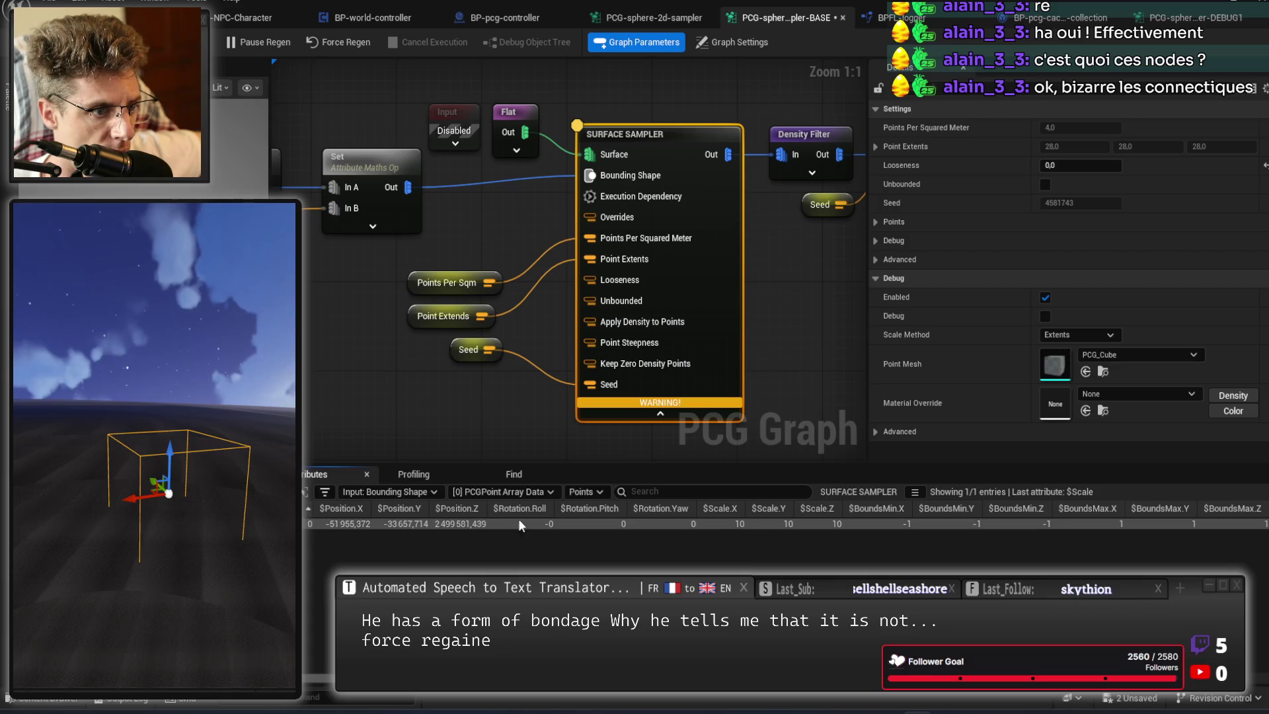
# Wire the Set node's output into the Surface Sampler's Bounding Shape input.
pyautogui.click(470, 216)
pyautogui.scroll(-1, 750, 284)
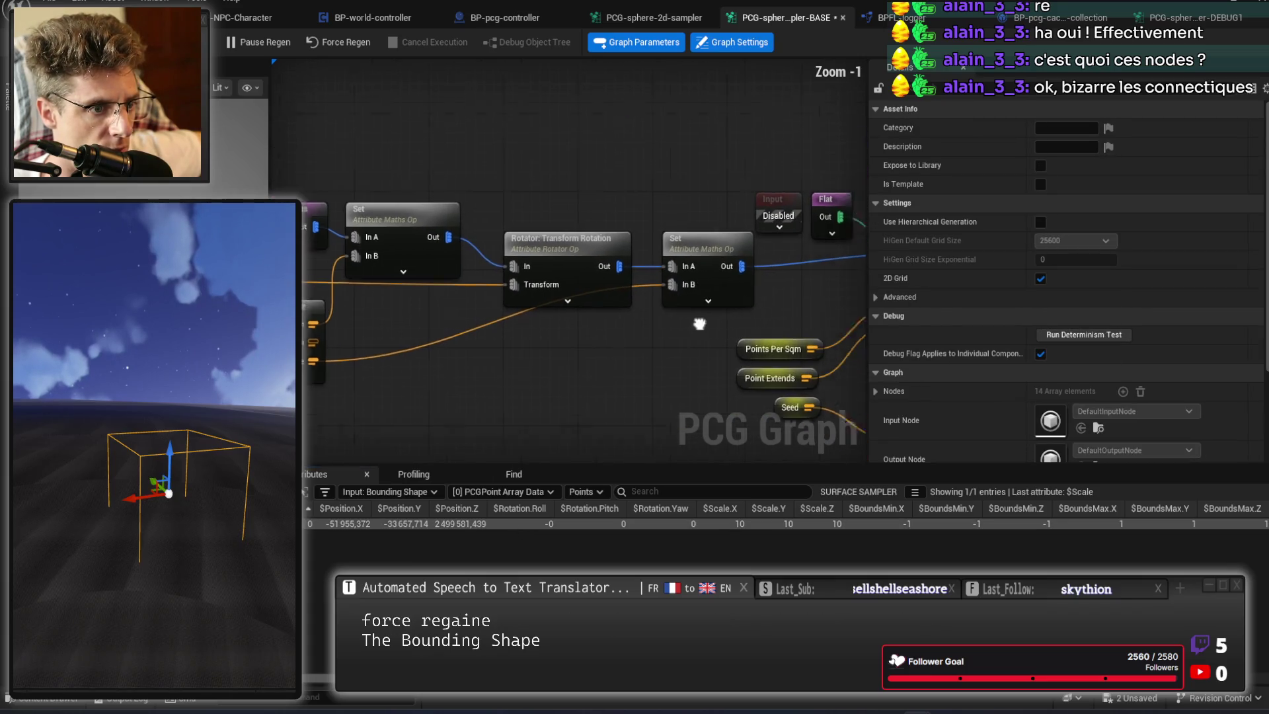
pyautogui.scroll(1, 569, 281)
pyautogui.moveTo(645, 281)
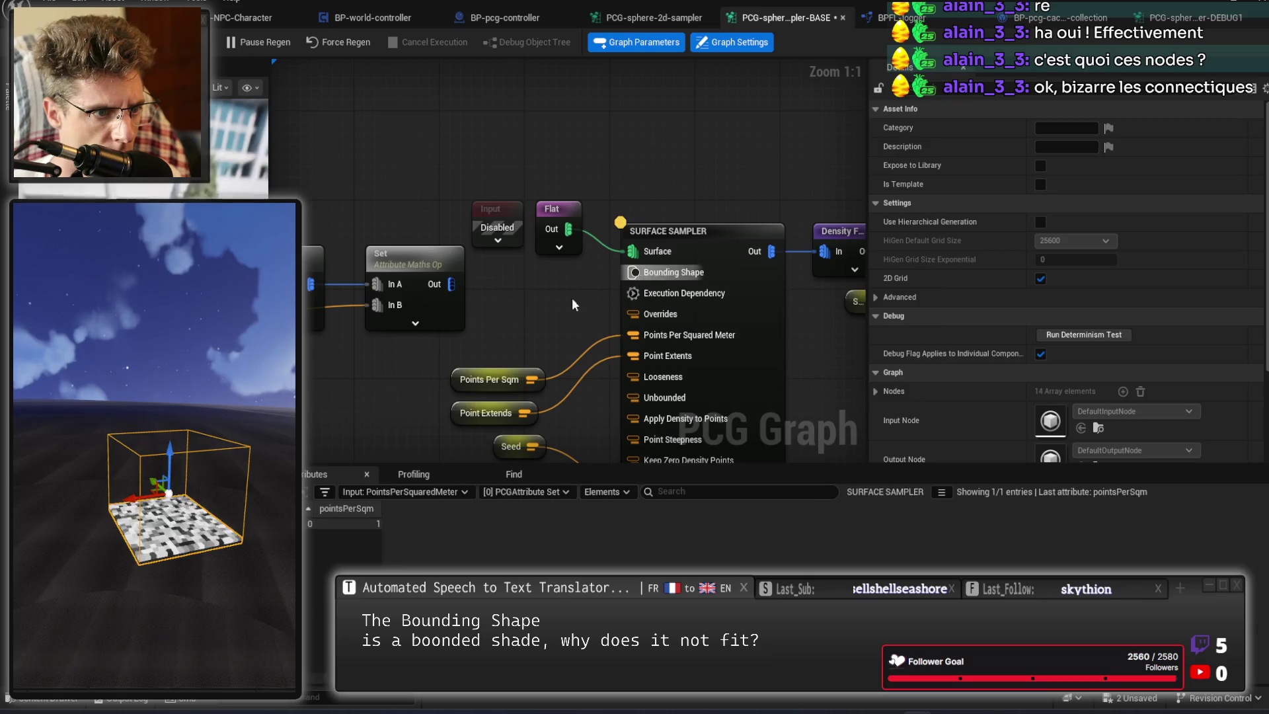
pyautogui.moveTo(445, 289); pyautogui.dragTo(656, 276)
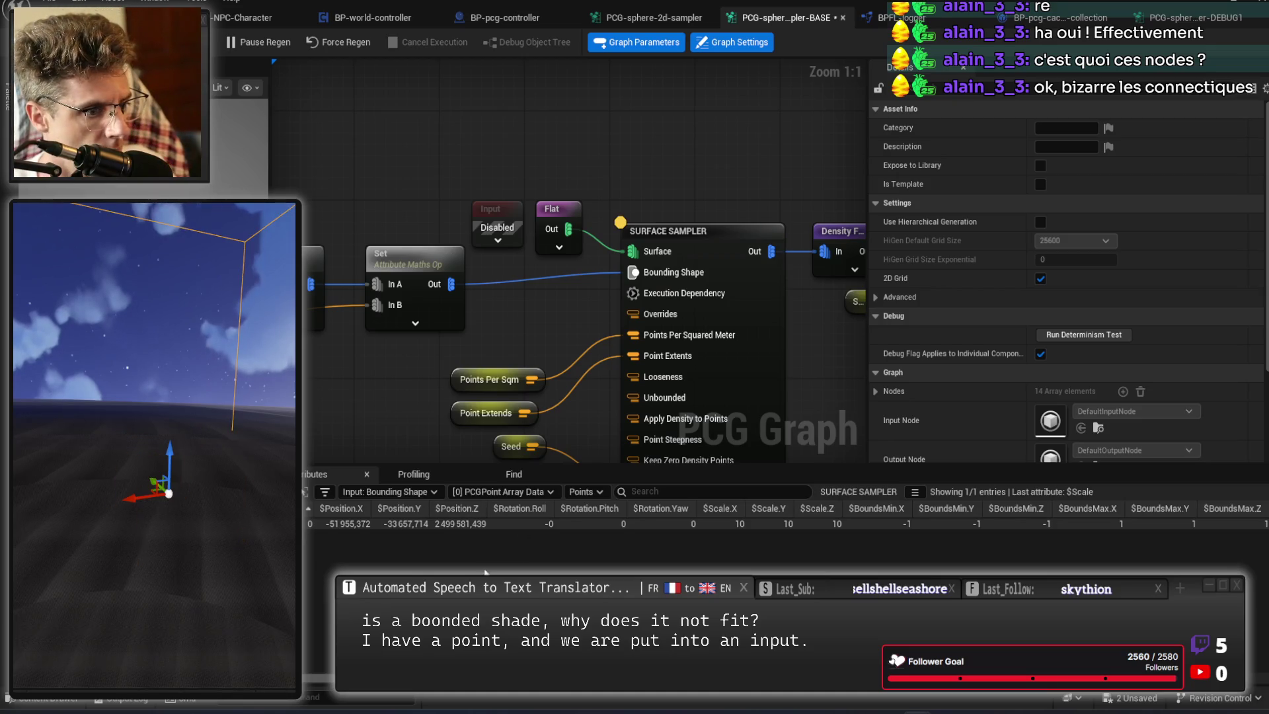
# Check the sampler's output, Surface and Bounding Shape data in the Attributes dropdown.
pyautogui.moveTo(705, 274); pyautogui.dragTo(589, 252)
pyautogui.click(589, 253)
pyautogui.moveTo(735, 367); pyautogui.dragTo(687, 340)
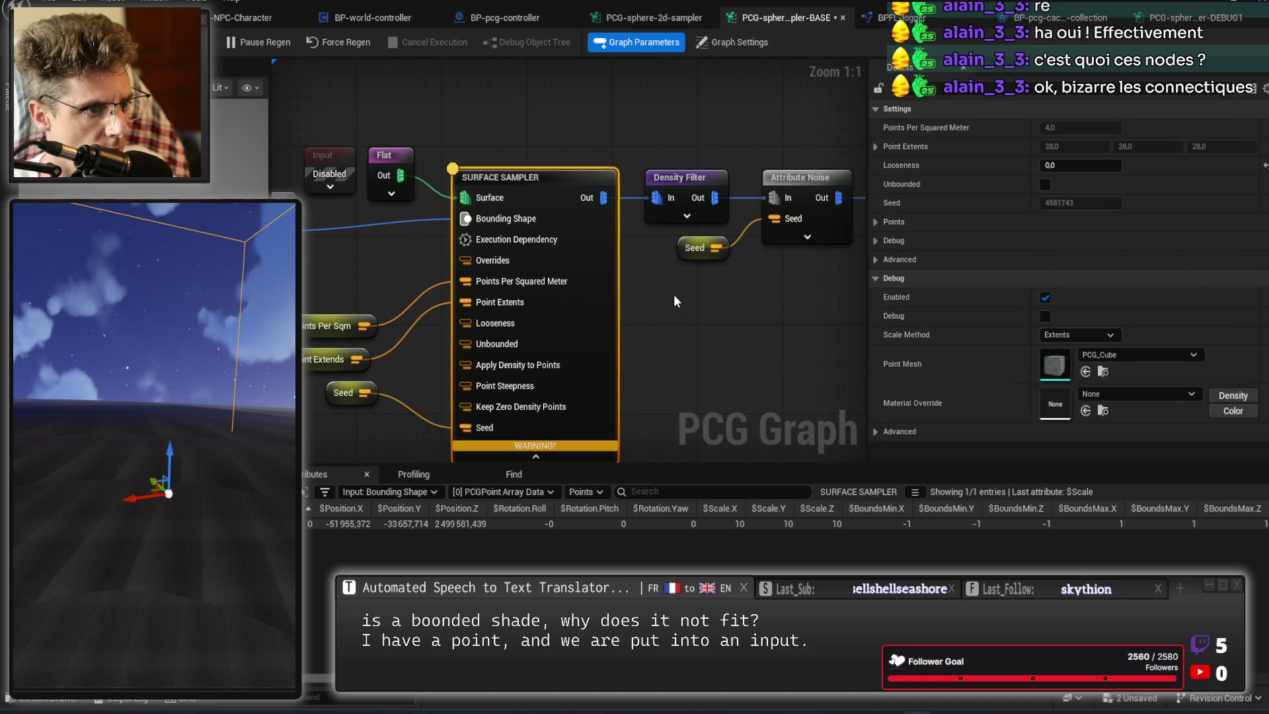
pyautogui.click(426, 490)
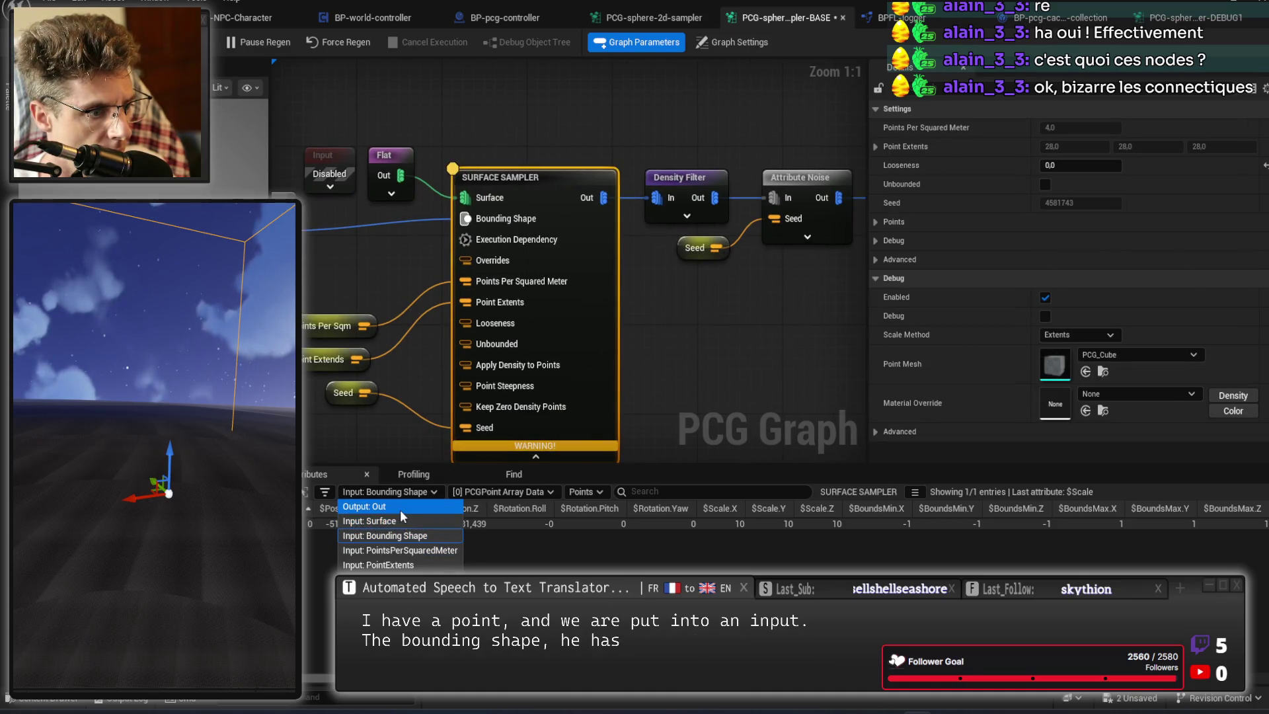
pyautogui.click(399, 509)
pyautogui.moveTo(549, 456); pyautogui.dragTo(590, 402)
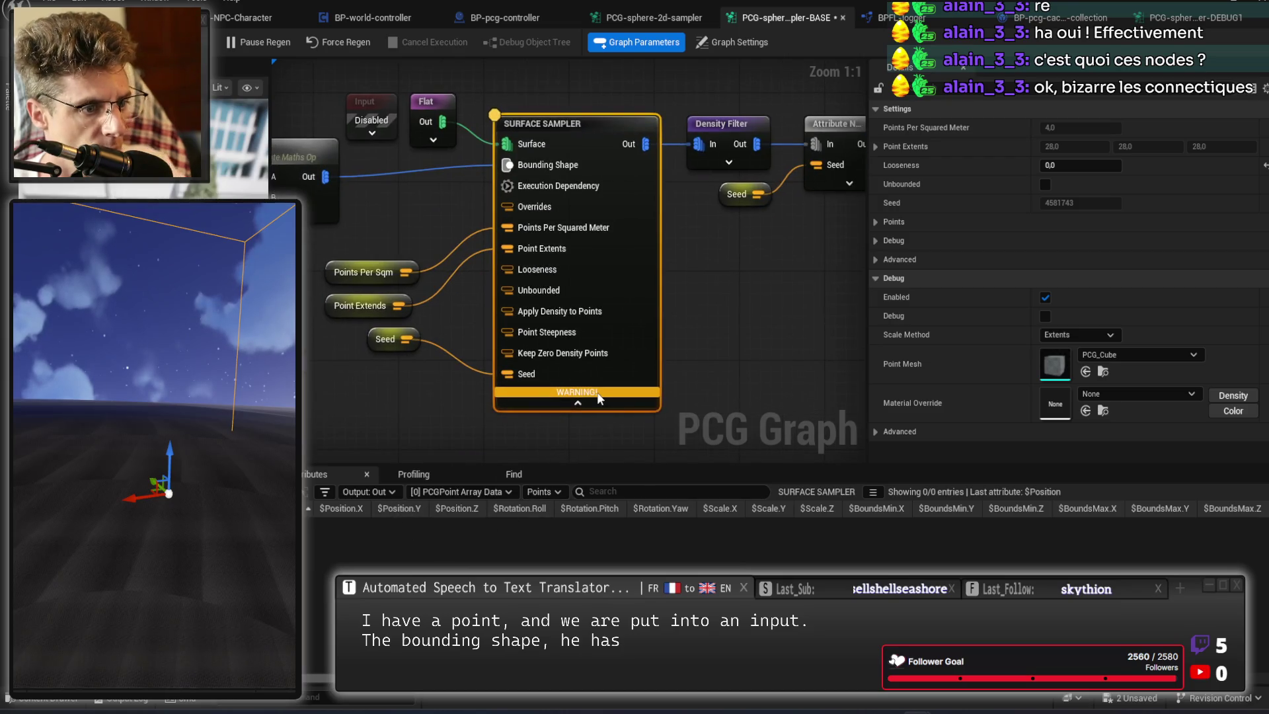
pyautogui.click(370, 492)
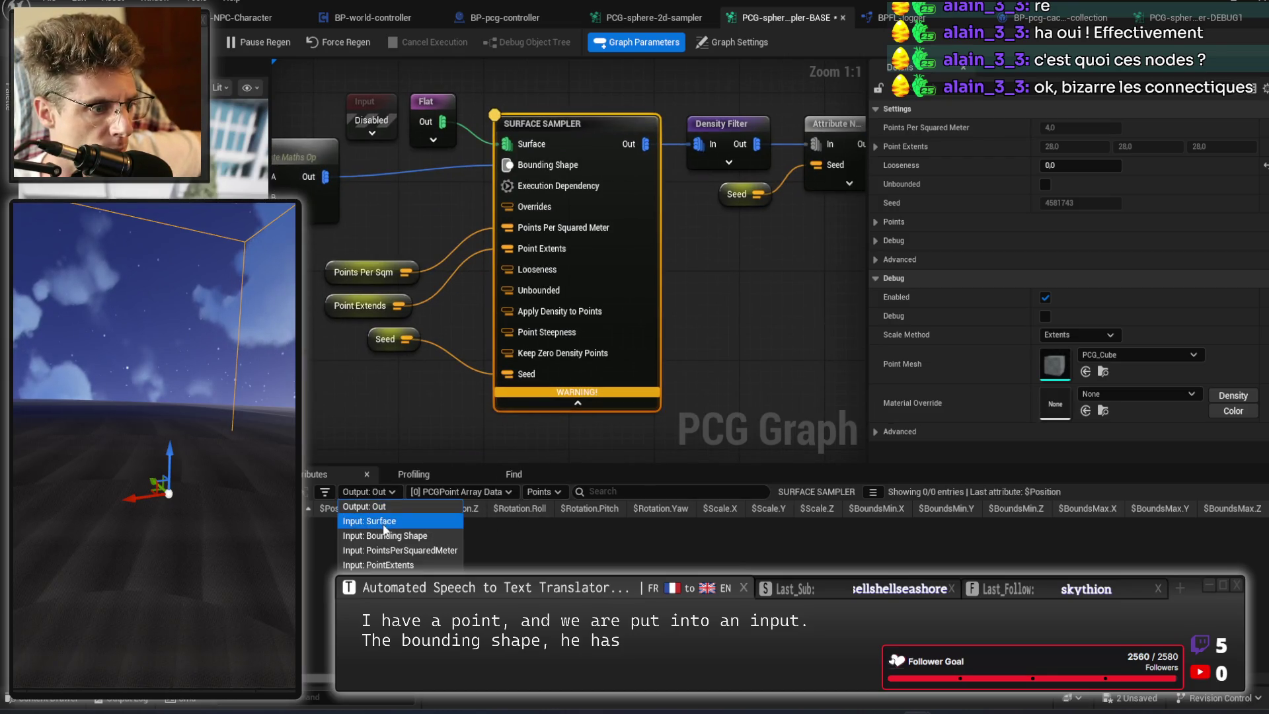
pyautogui.click(383, 520)
pyautogui.click(384, 490)
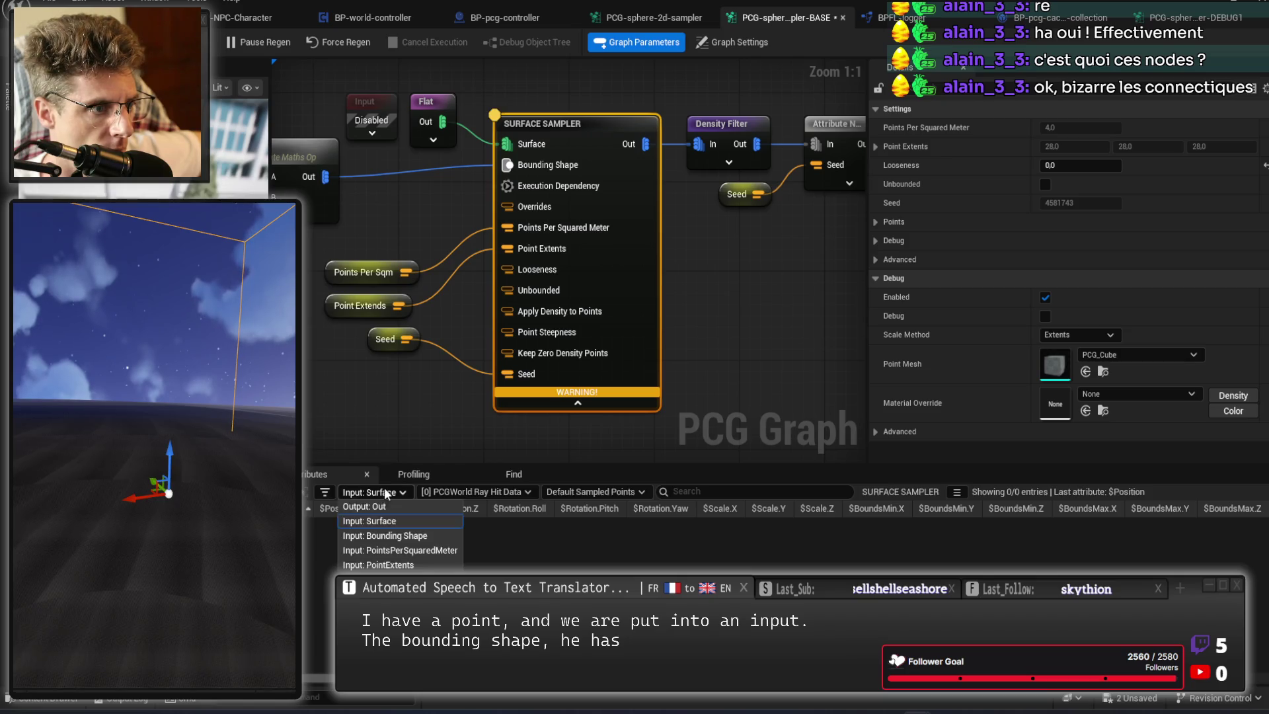
pyautogui.click(385, 529)
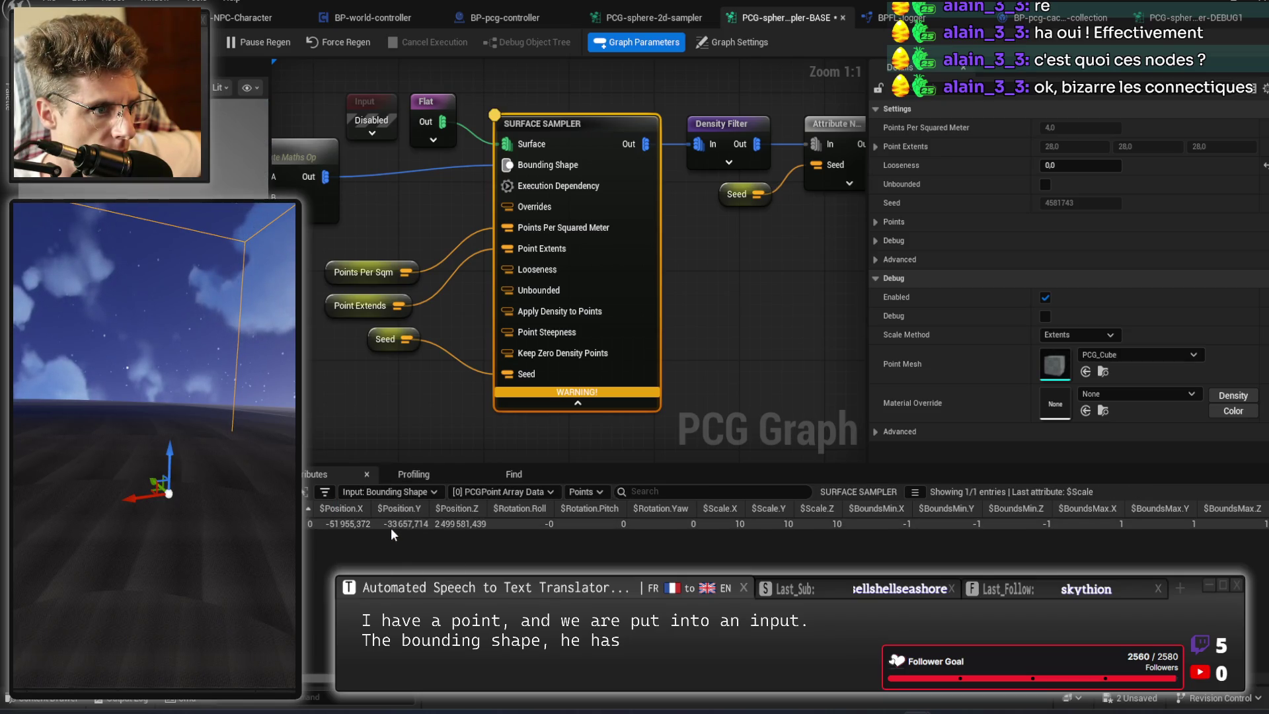
# Inspect the PointsPerSquaredMeter input data and select the Set node.
pyautogui.moveTo(461, 202); pyautogui.dragTo(573, 265)
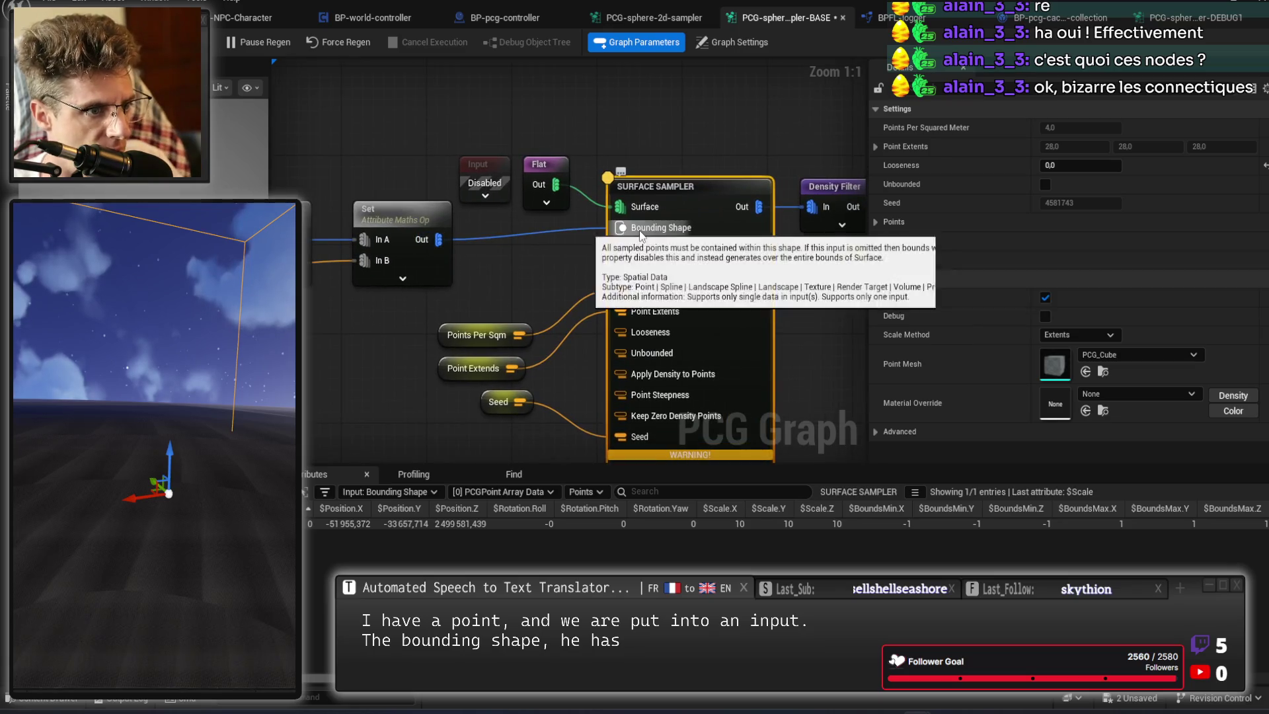
pyautogui.click(620, 290)
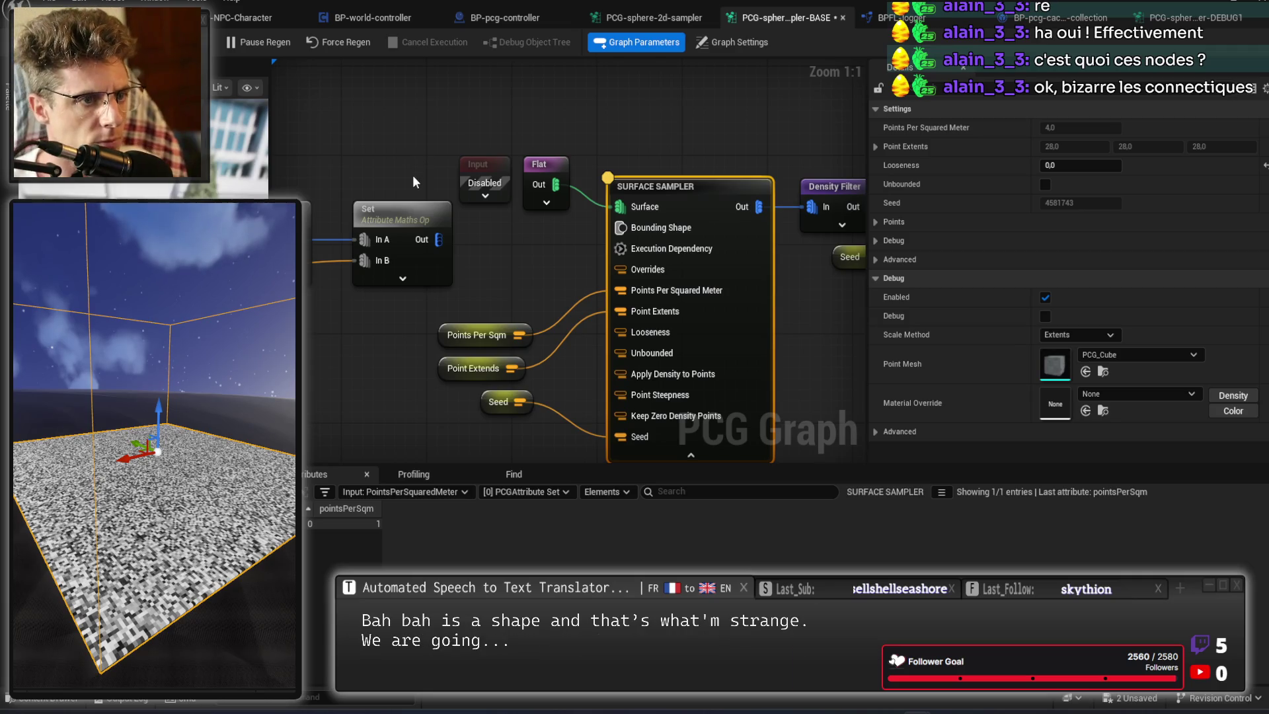
pyautogui.click(377, 225)
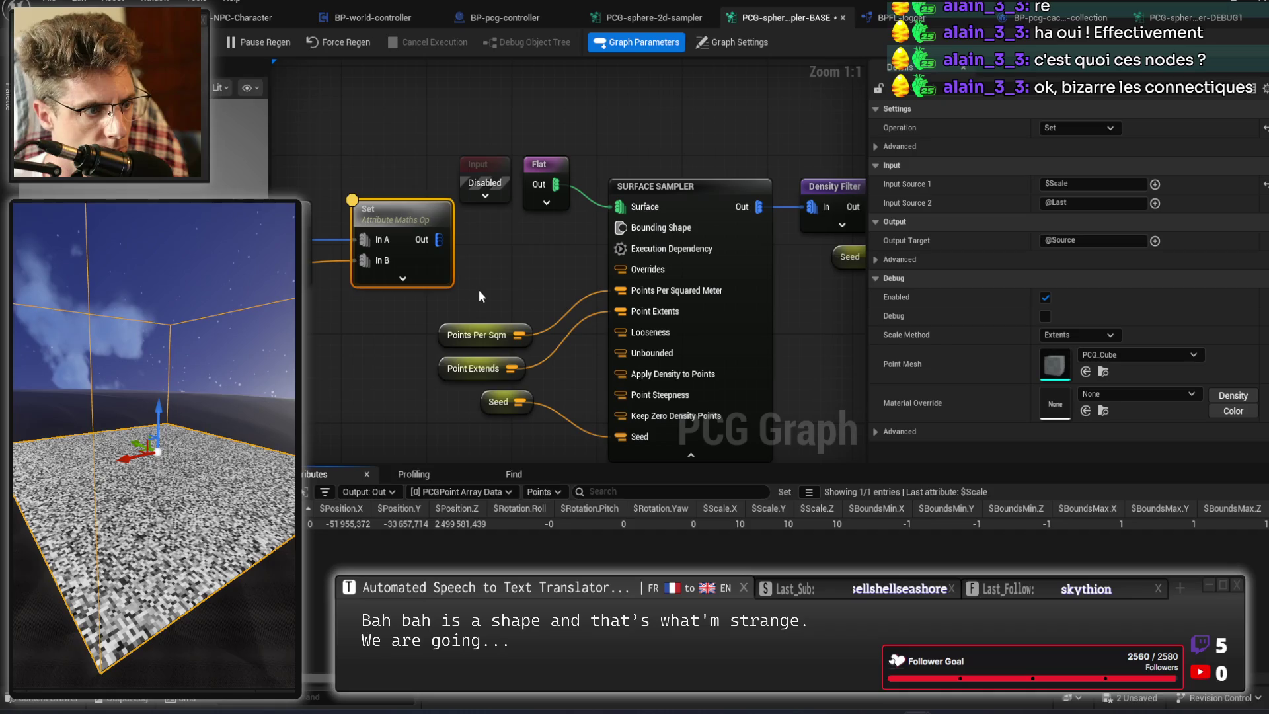
# Rewire Set Out to Bounding Shape and inspect the sampler: 0 points with an unbounded-input warning.
pyautogui.moveTo(438, 239); pyautogui.dragTo(620, 229)
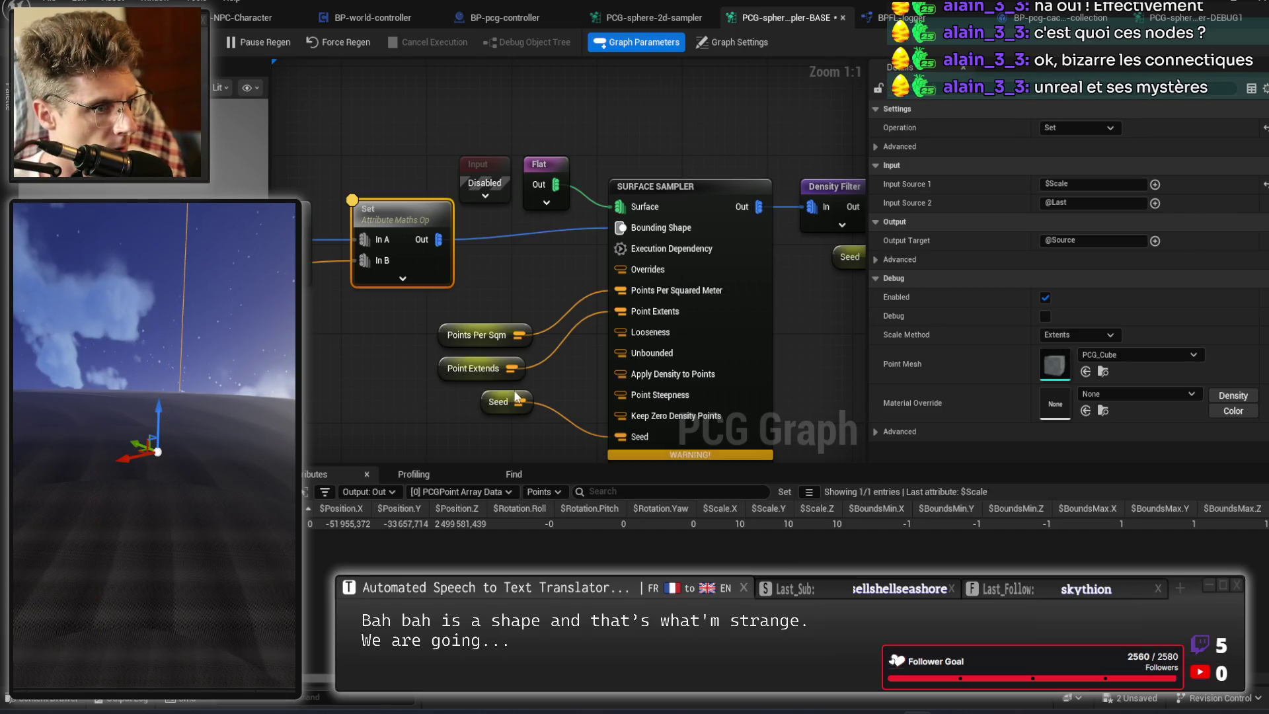
pyautogui.click(670, 198)
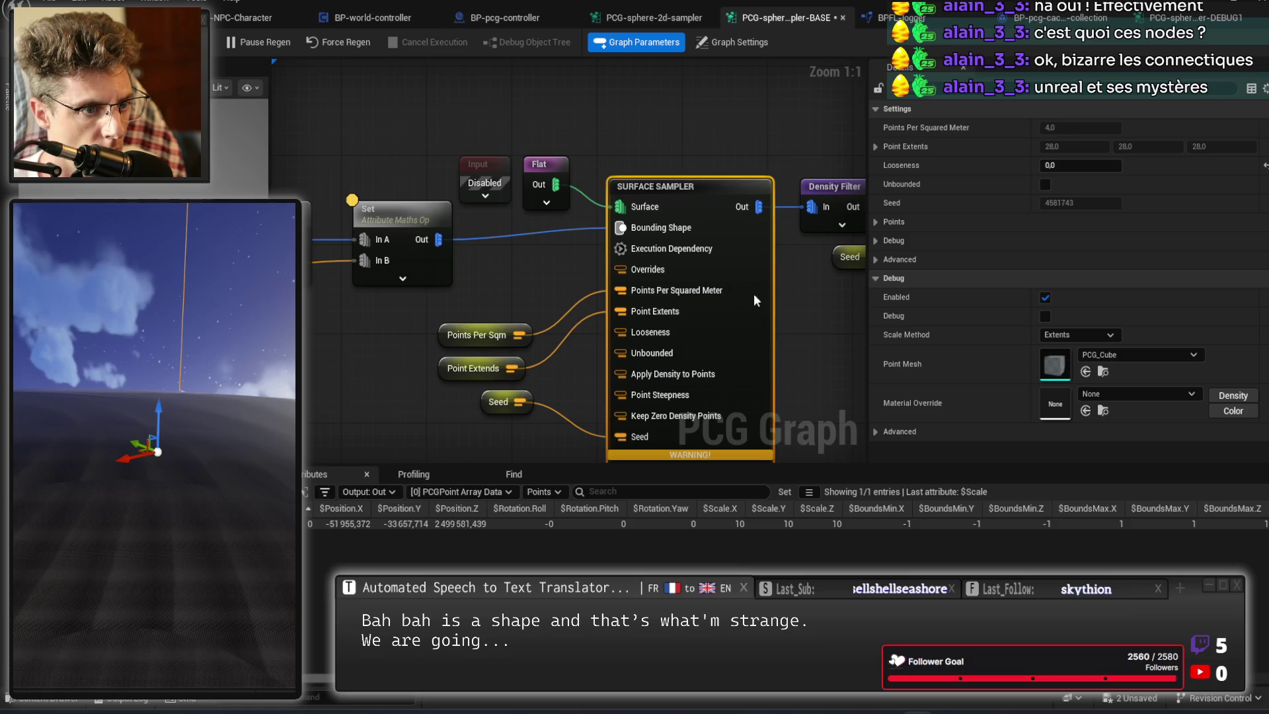
pyautogui.press('a')
pyautogui.moveTo(825, 351); pyautogui.dragTo(740, 311)
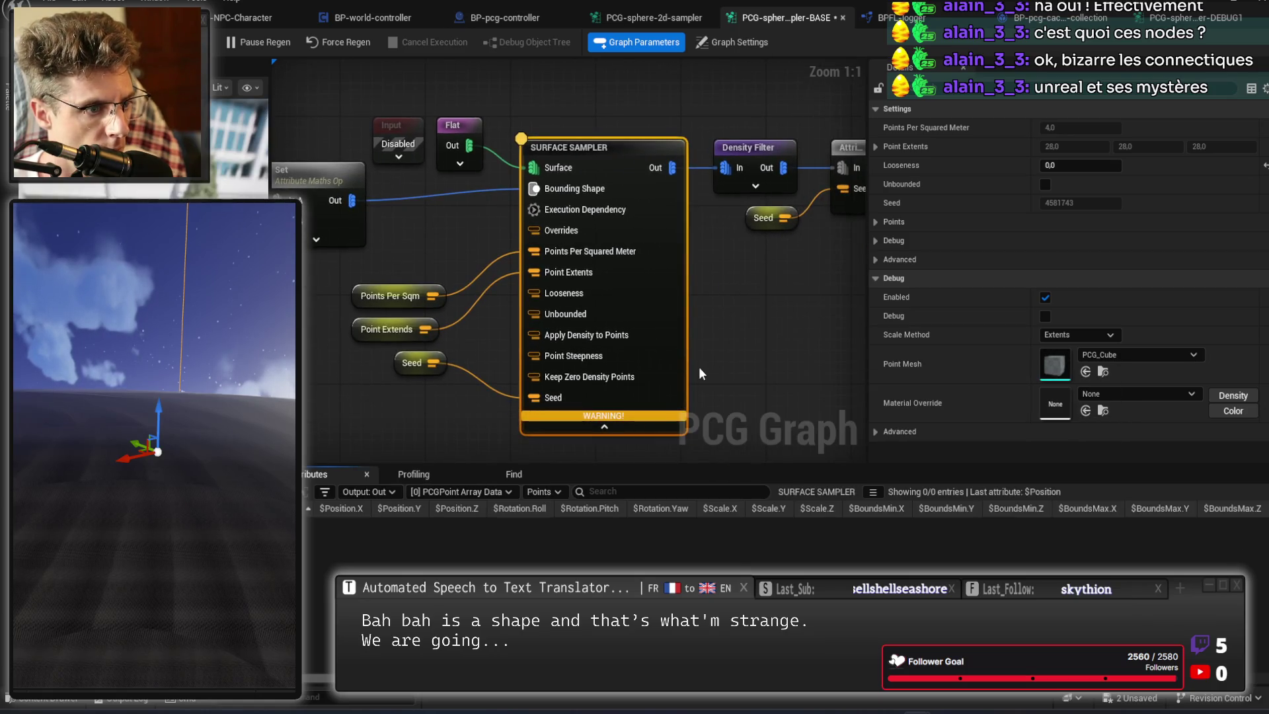
pyautogui.moveTo(635, 415)
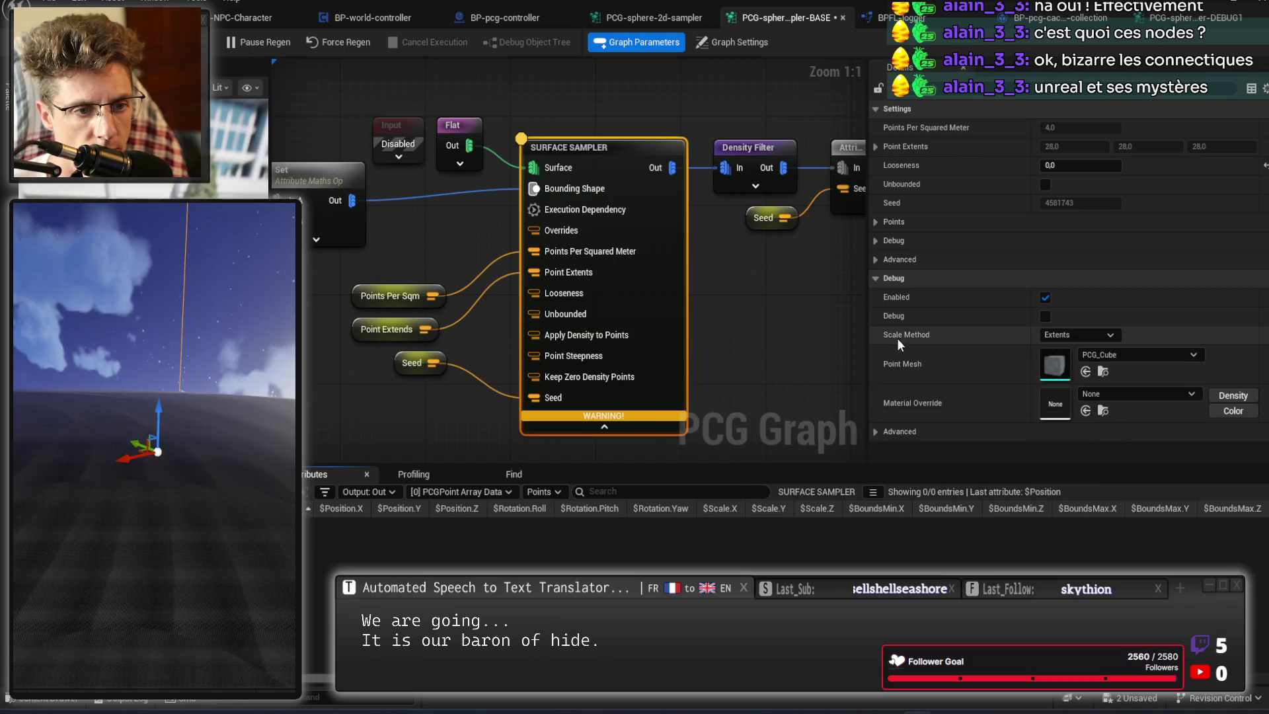
# Turn off the sampler's Debug display and uncheck Use Legacy Grid Creation Method.
pyautogui.click(1043, 318)
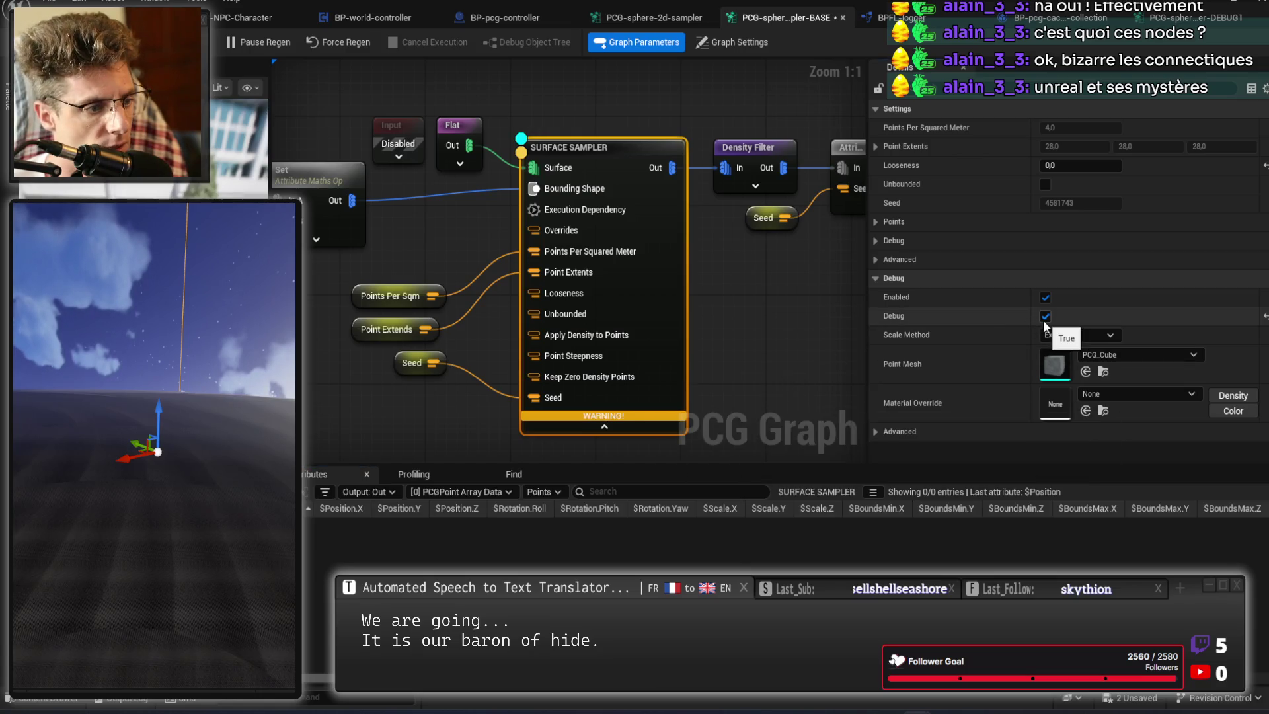
pyautogui.click(1044, 318)
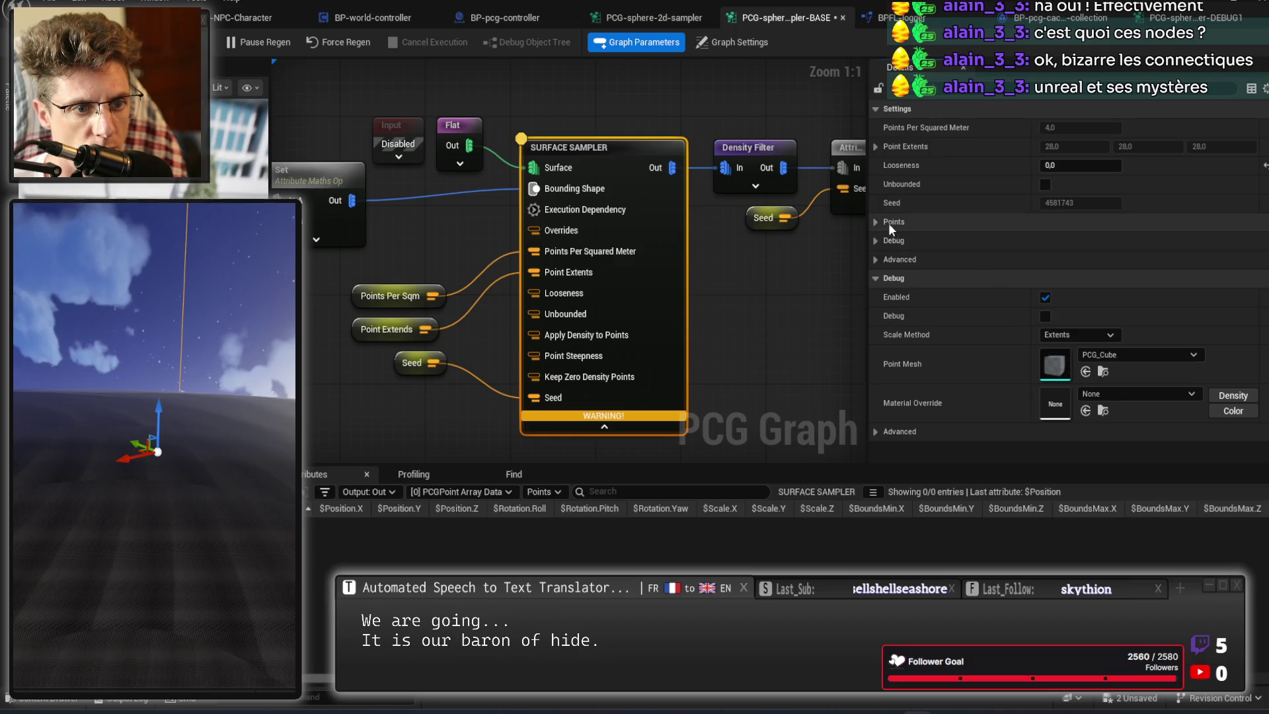
pyautogui.click(878, 222)
pyautogui.click(875, 278)
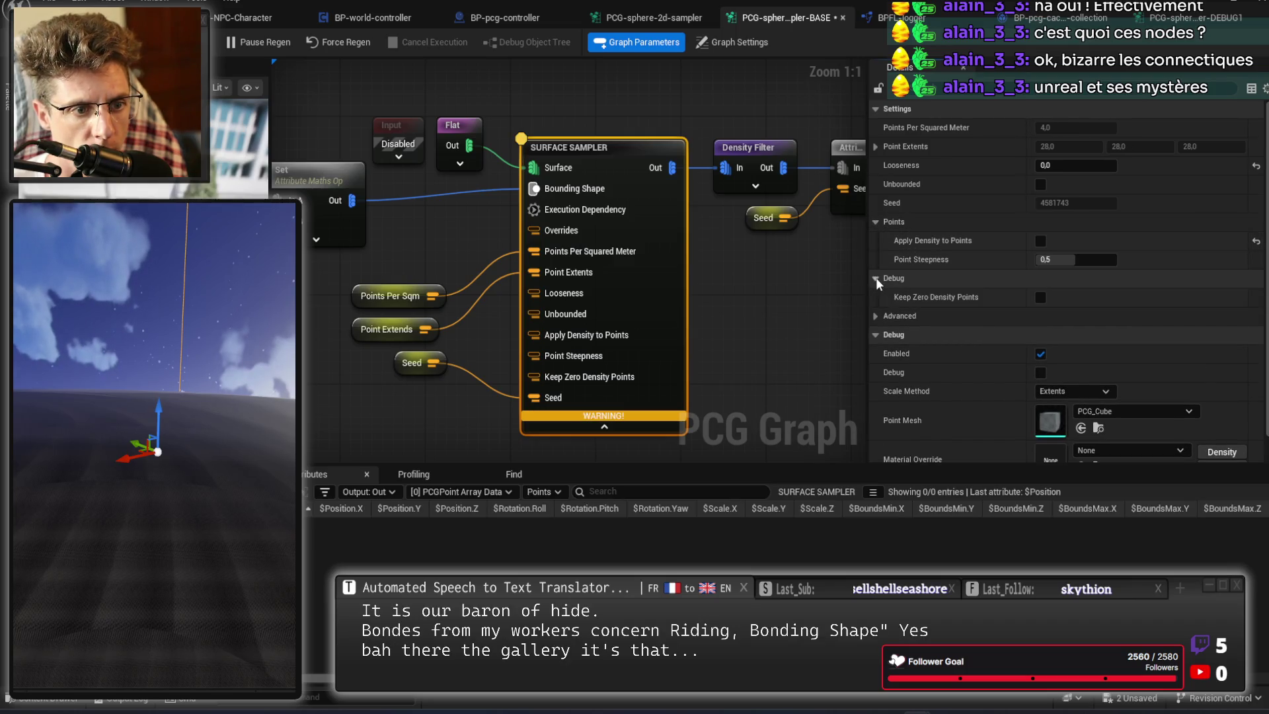
pyautogui.click(876, 318)
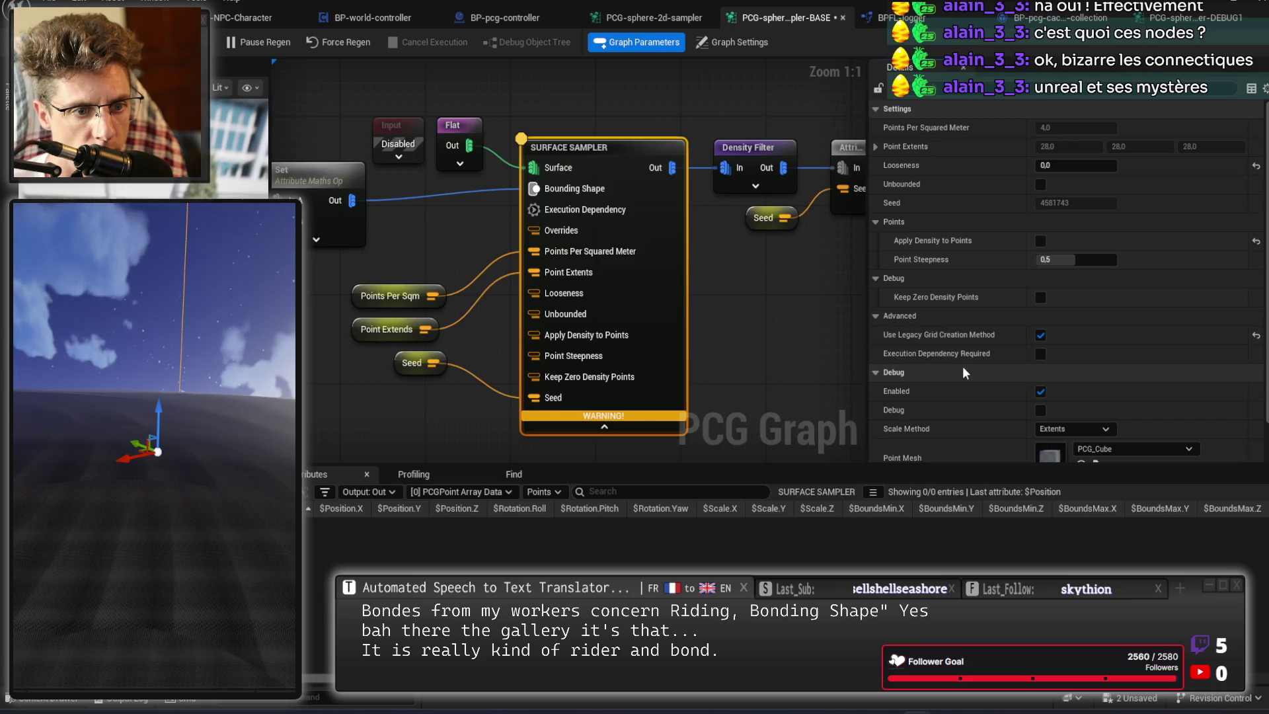
pyautogui.moveTo(965, 337)
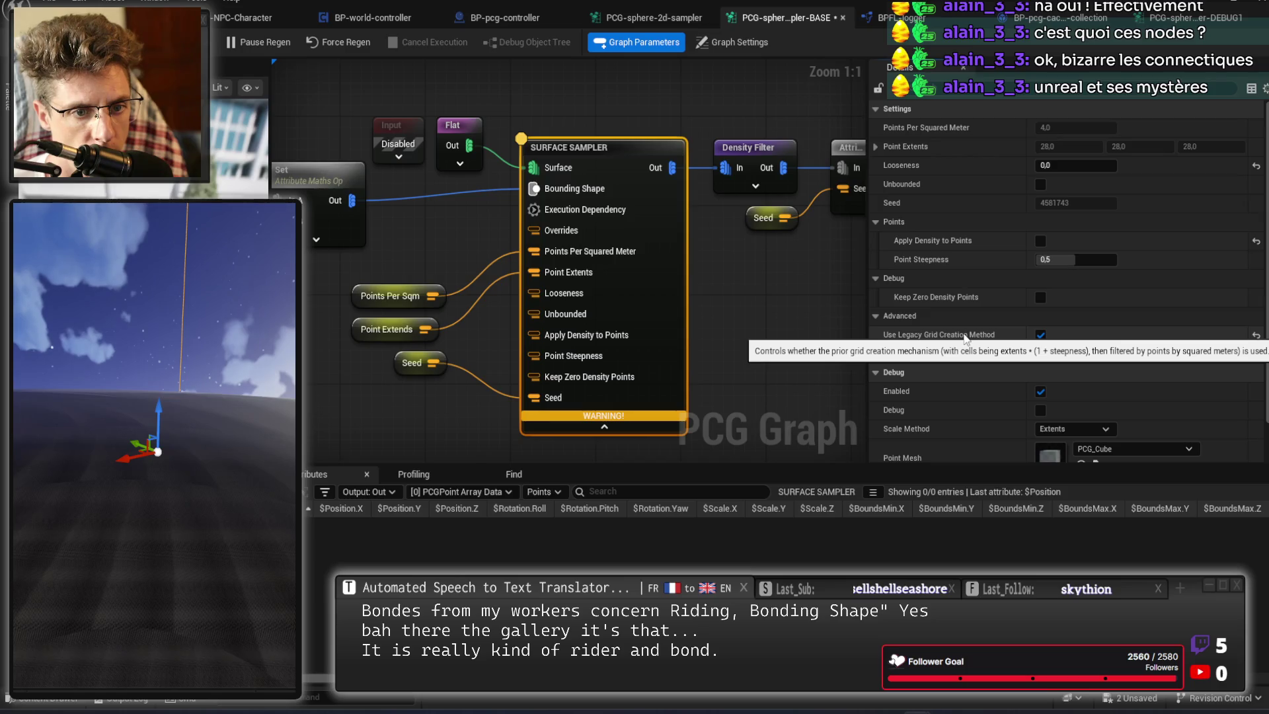
pyautogui.click(1038, 336)
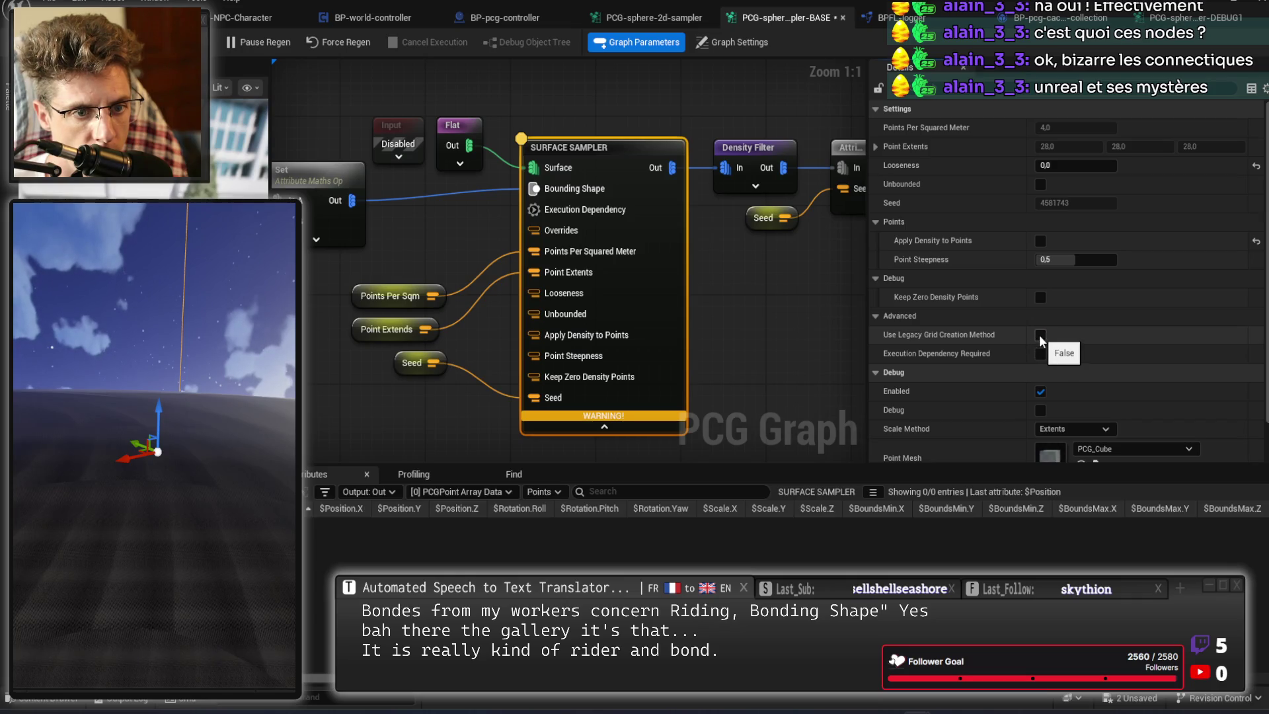
# Toggle Unbounded on and off a few times, leaving it switched off.
pyautogui.click(877, 148)
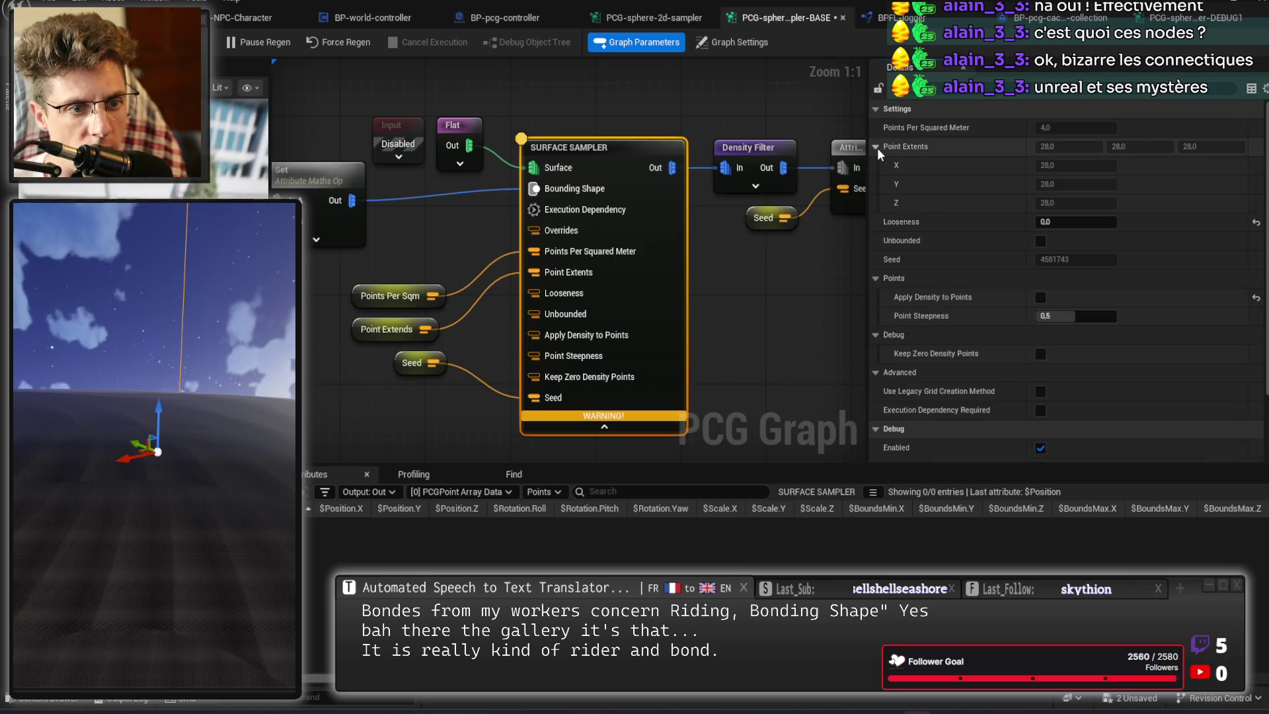
pyautogui.click(878, 148)
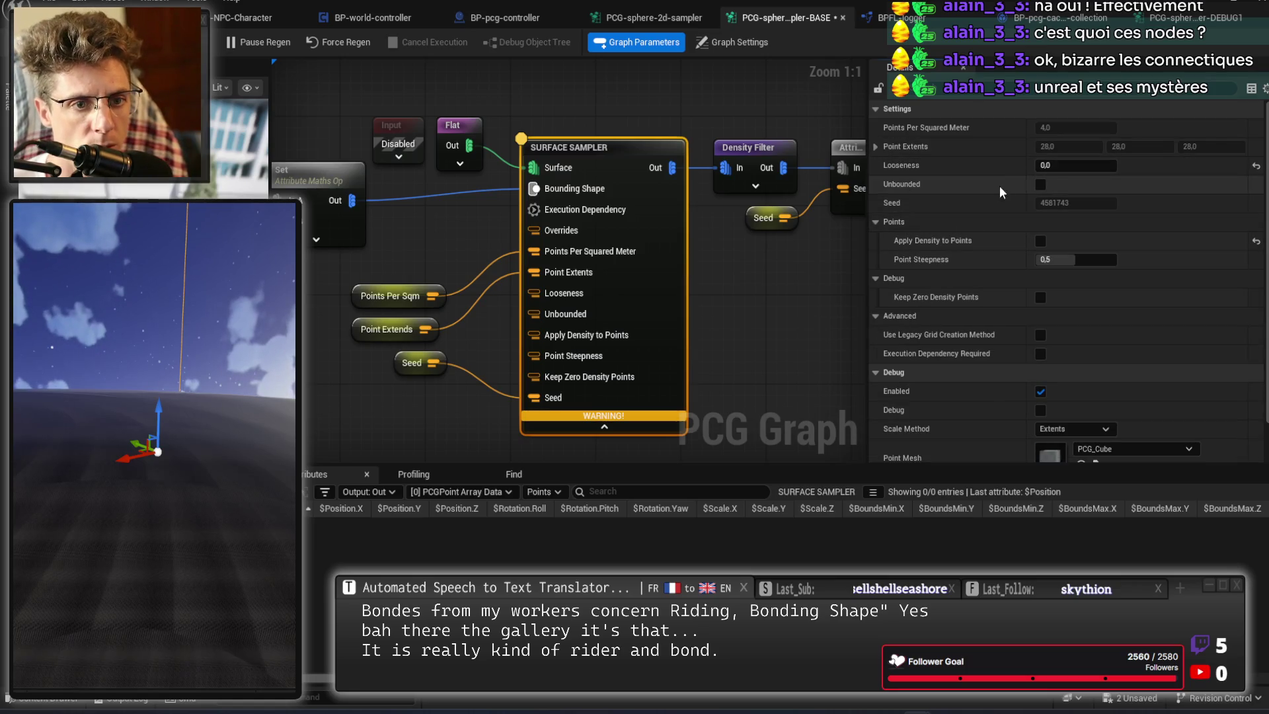
pyautogui.click(1040, 185)
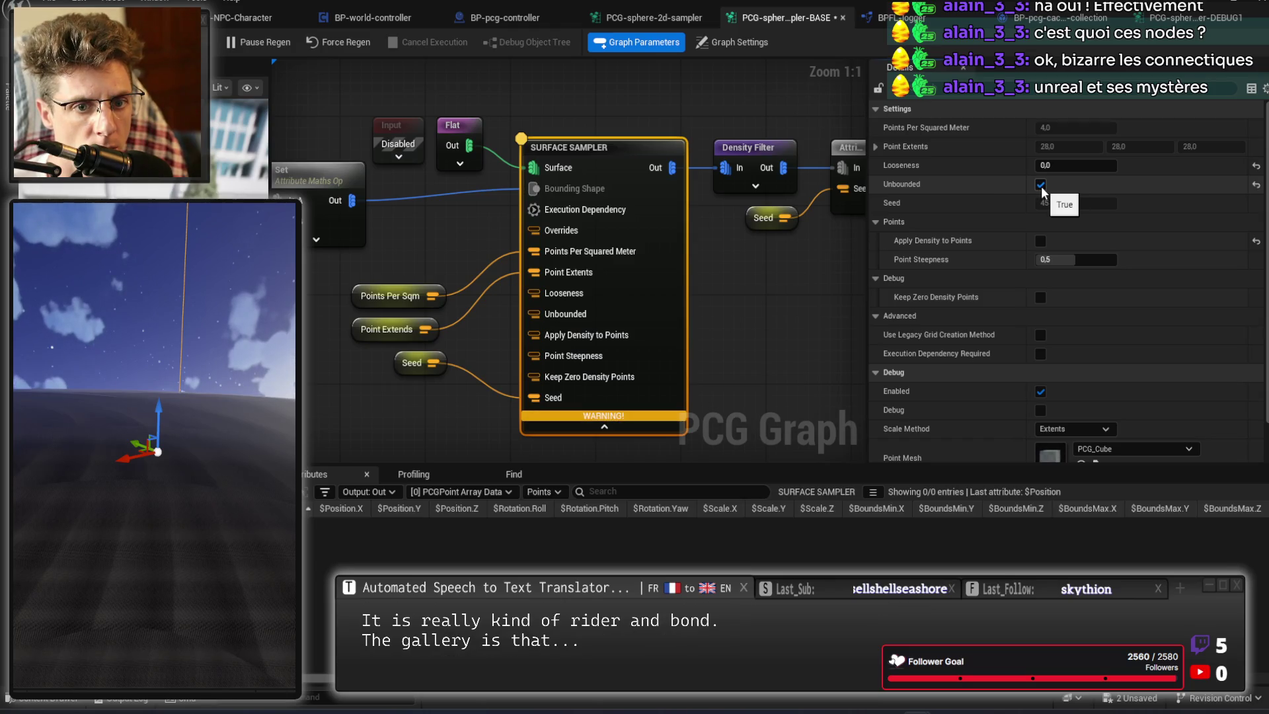
pyautogui.click(1040, 186)
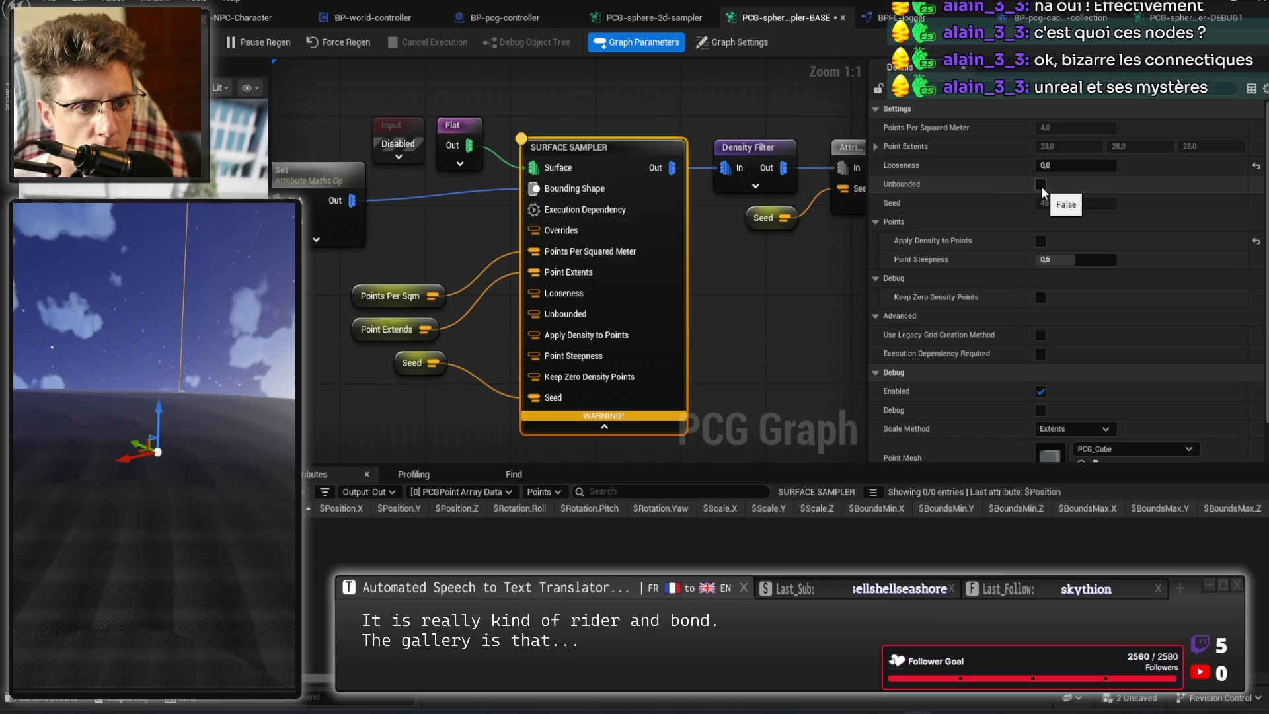
pyautogui.click(1041, 186)
pyautogui.click(1040, 186)
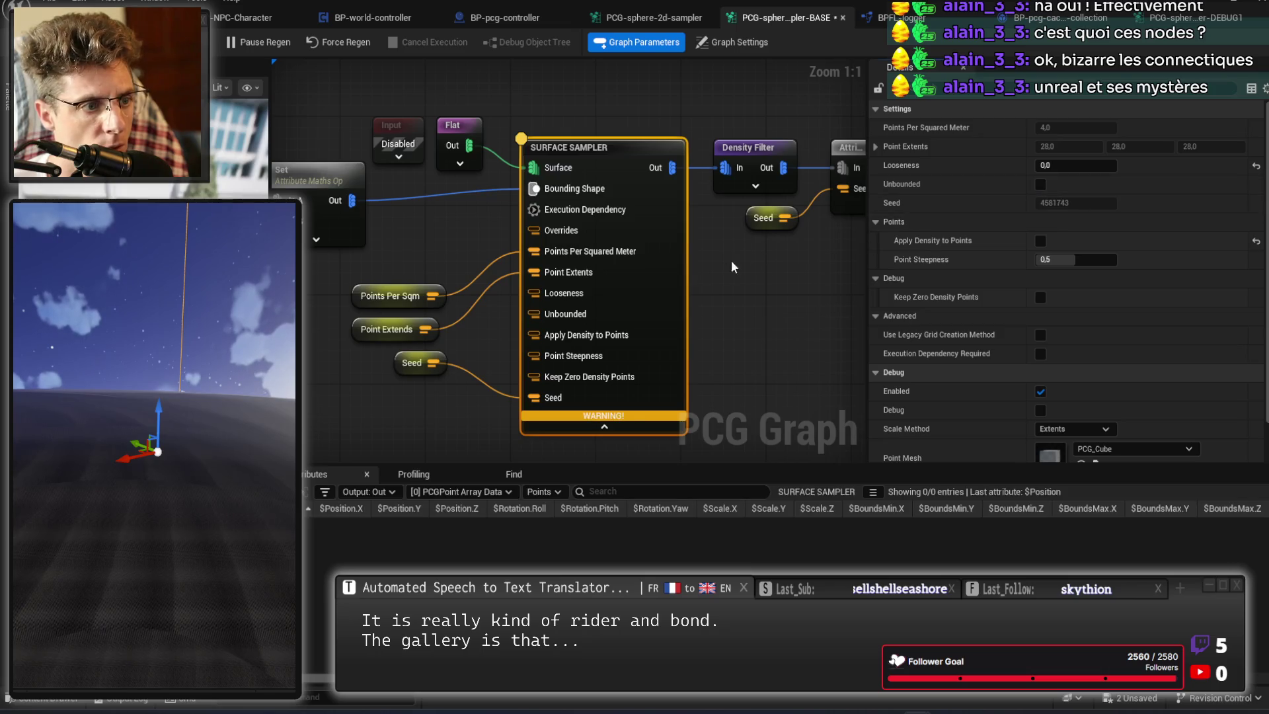
pyautogui.moveTo(441, 230); pyautogui.dragTo(539, 268)
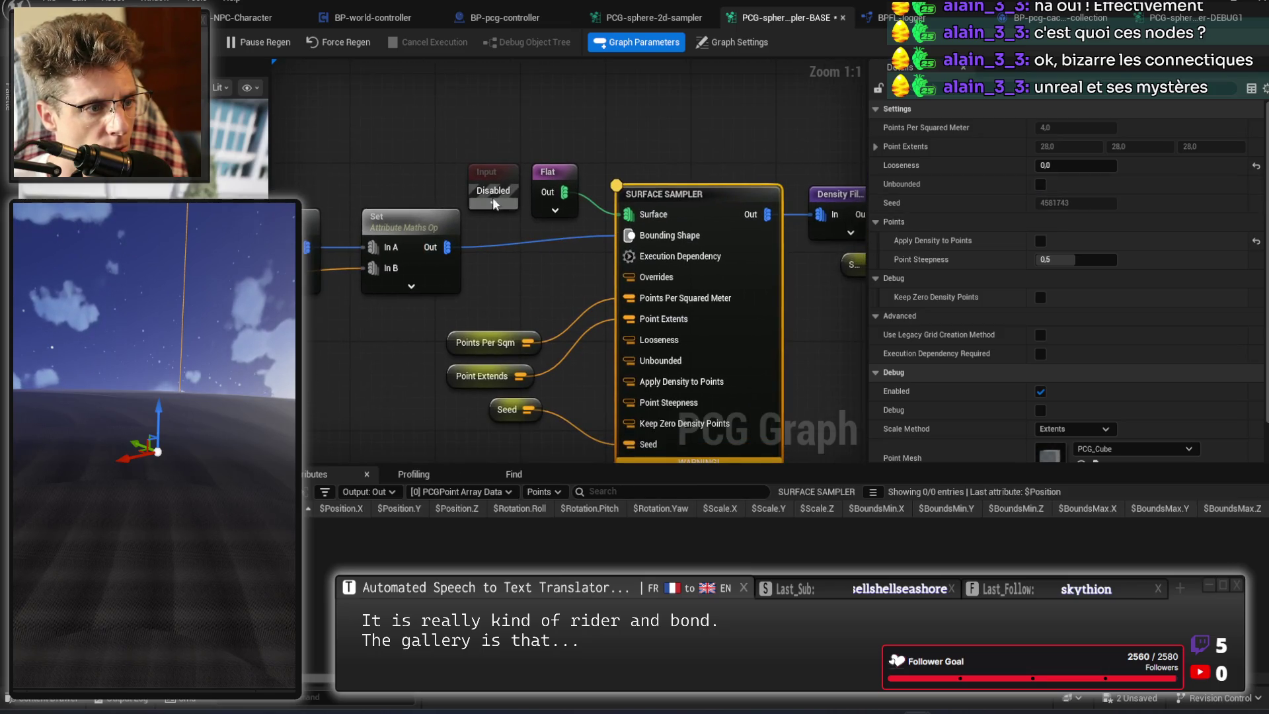
# Move the Input, Flat and Seed nodes into place and shift the Input-to-Set chain up and right.
pyautogui.moveTo(486, 174); pyautogui.dragTo(358, 98)
pyautogui.moveTo(557, 175)
pyautogui.mouseDown()
pyautogui.moveTo(429, 160)
pyautogui.moveTo(445, 165)
pyautogui.mouseUp()
pyautogui.moveTo(508, 307)
pyautogui.mouseDown()
pyautogui.moveTo(487, 220)
pyautogui.moveTo(546, 291)
pyautogui.moveTo(522, 256)
pyautogui.moveTo(545, 196)
pyautogui.moveTo(573, 197)
pyautogui.mouseUp()
pyautogui.moveTo(499, 307); pyautogui.dragTo(563, 338)
pyautogui.click(558, 294)
pyautogui.scroll(-4, 646, 348)
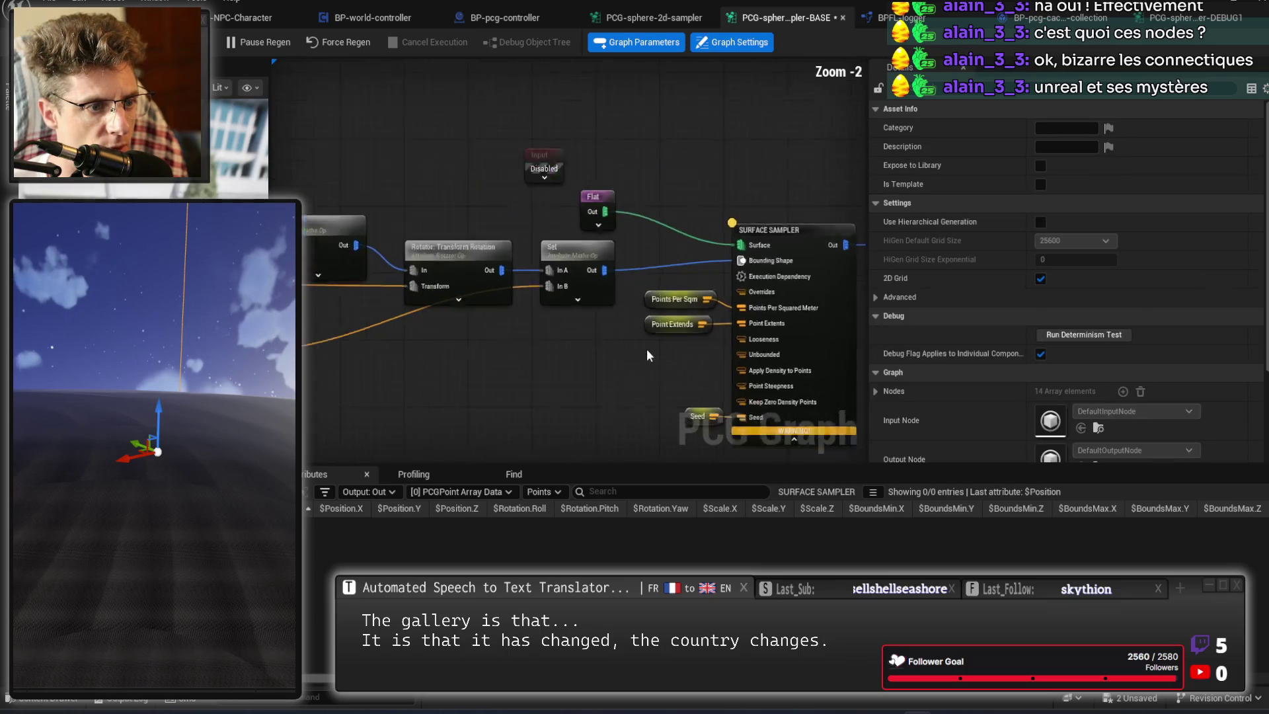
pyautogui.moveTo(368, 187); pyautogui.dragTo(752, 398)
pyautogui.scroll(3, 589, 299)
pyautogui.moveTo(589, 299)
pyautogui.mouseDown()
pyautogui.moveTo(612, 255)
pyautogui.moveTo(629, 261)
pyautogui.moveTo(612, 263)
pyautogui.mouseUp()
pyautogui.click(680, 226)
pyautogui.moveTo(680, 226); pyautogui.dragTo(841, 271)
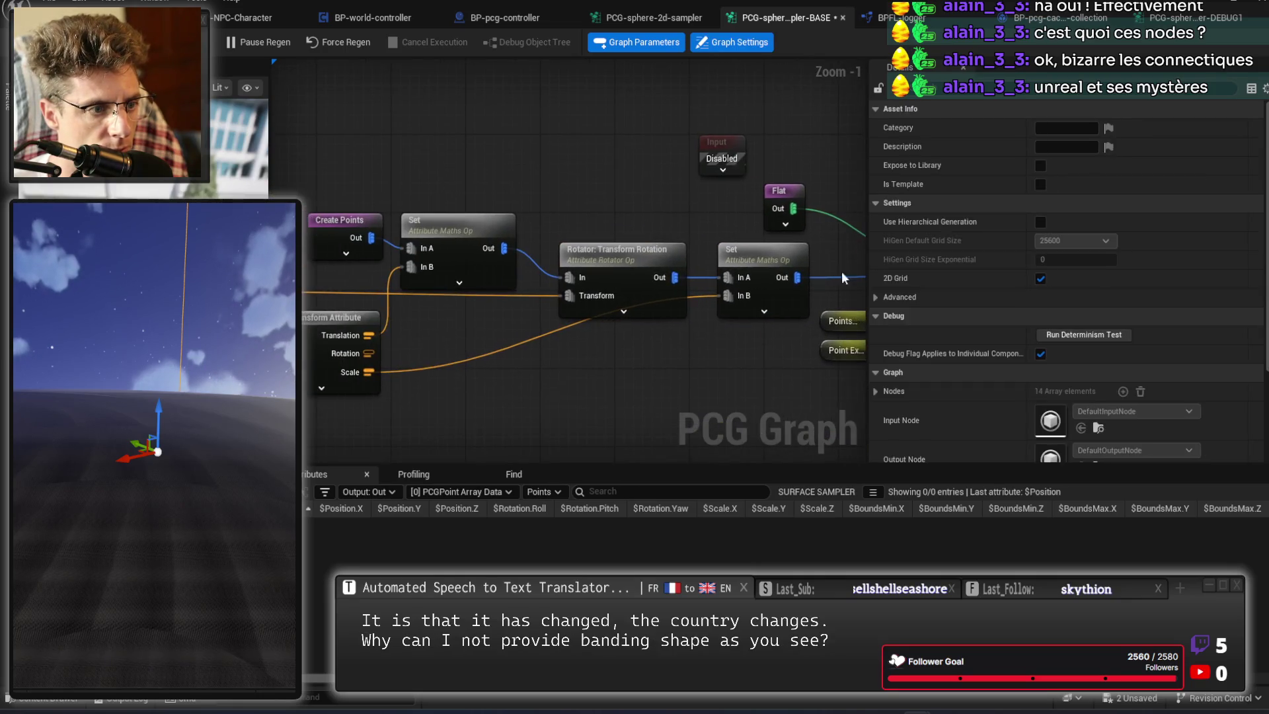
pyautogui.moveTo(589, 363); pyautogui.dragTo(662, 301)
# Inspect the first Set node's point data, now positioned at 0, 0, 0.
pyautogui.click(455, 160)
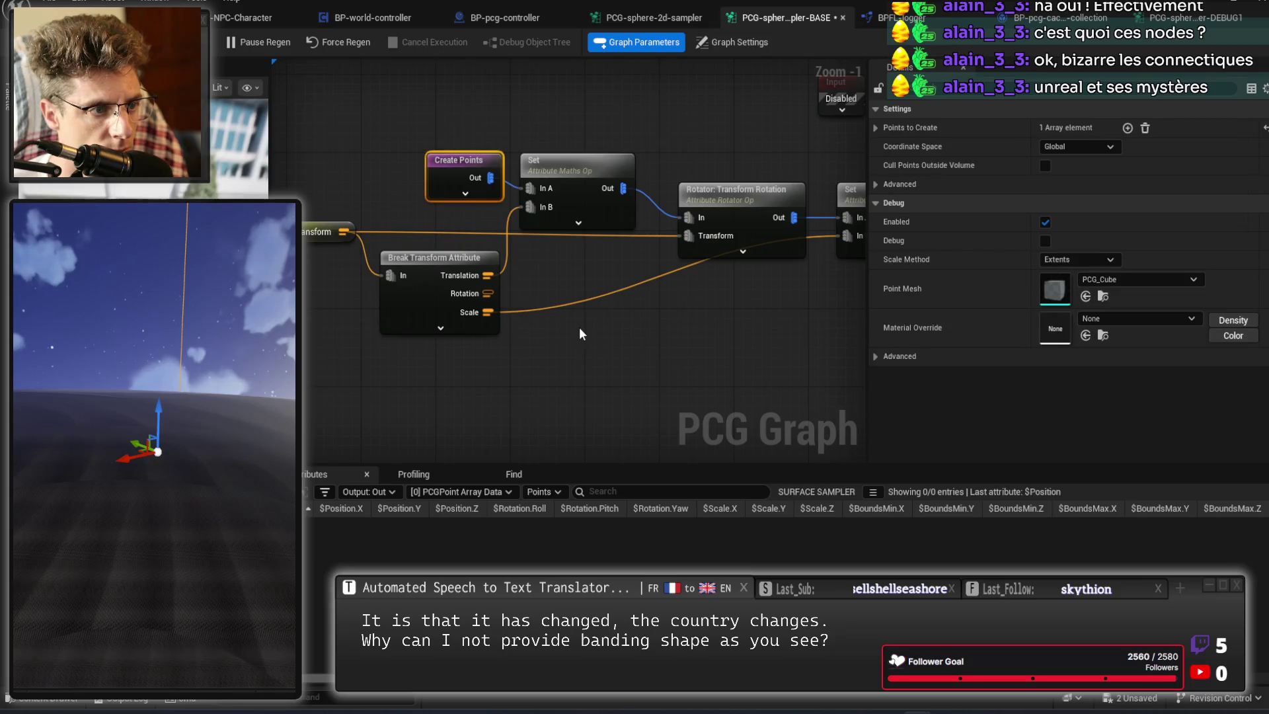
pyautogui.click(574, 218)
pyautogui.press('a')
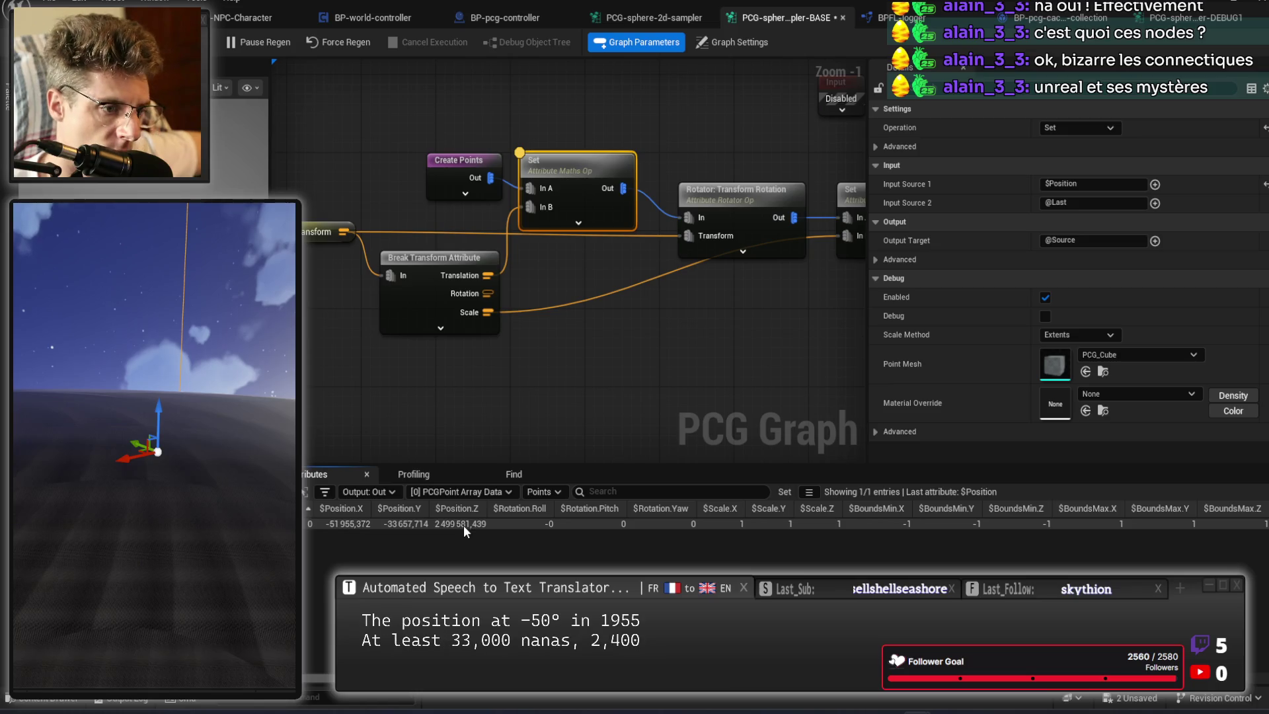
pyautogui.click(676, 346)
pyautogui.moveTo(676, 346); pyautogui.dragTo(486, 301)
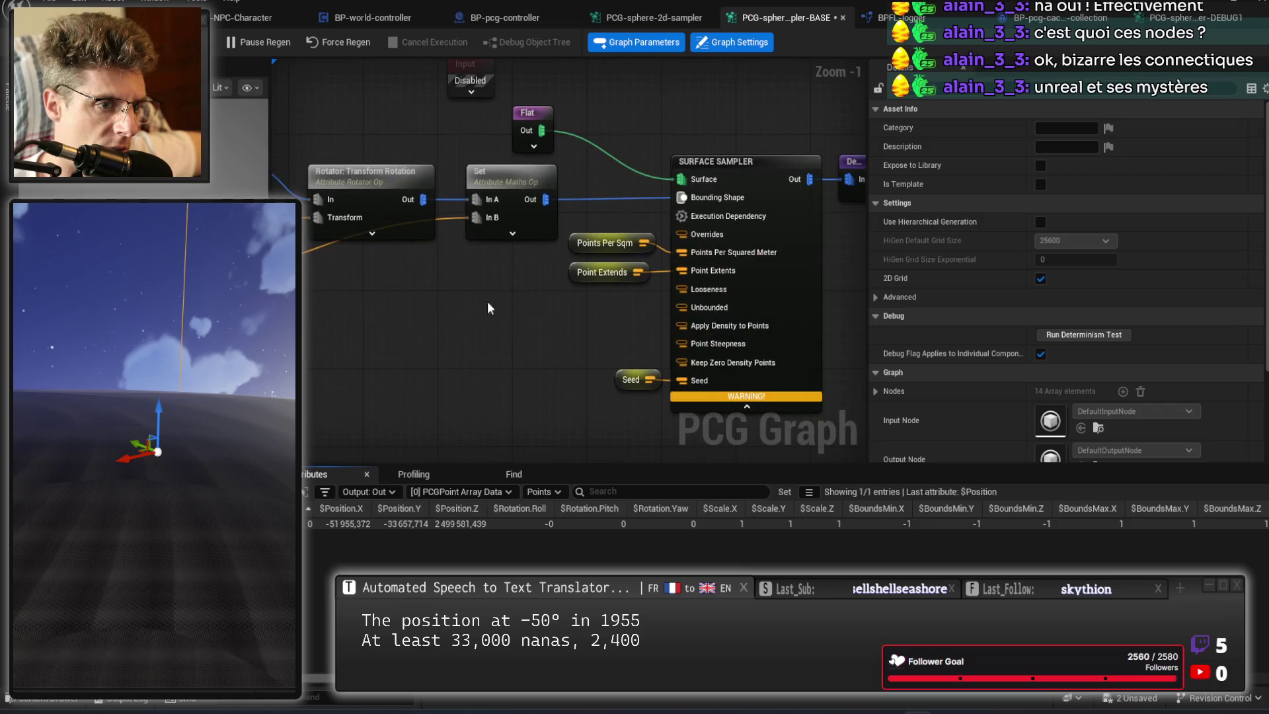
pyautogui.moveTo(598, 302); pyautogui.dragTo(648, 204)
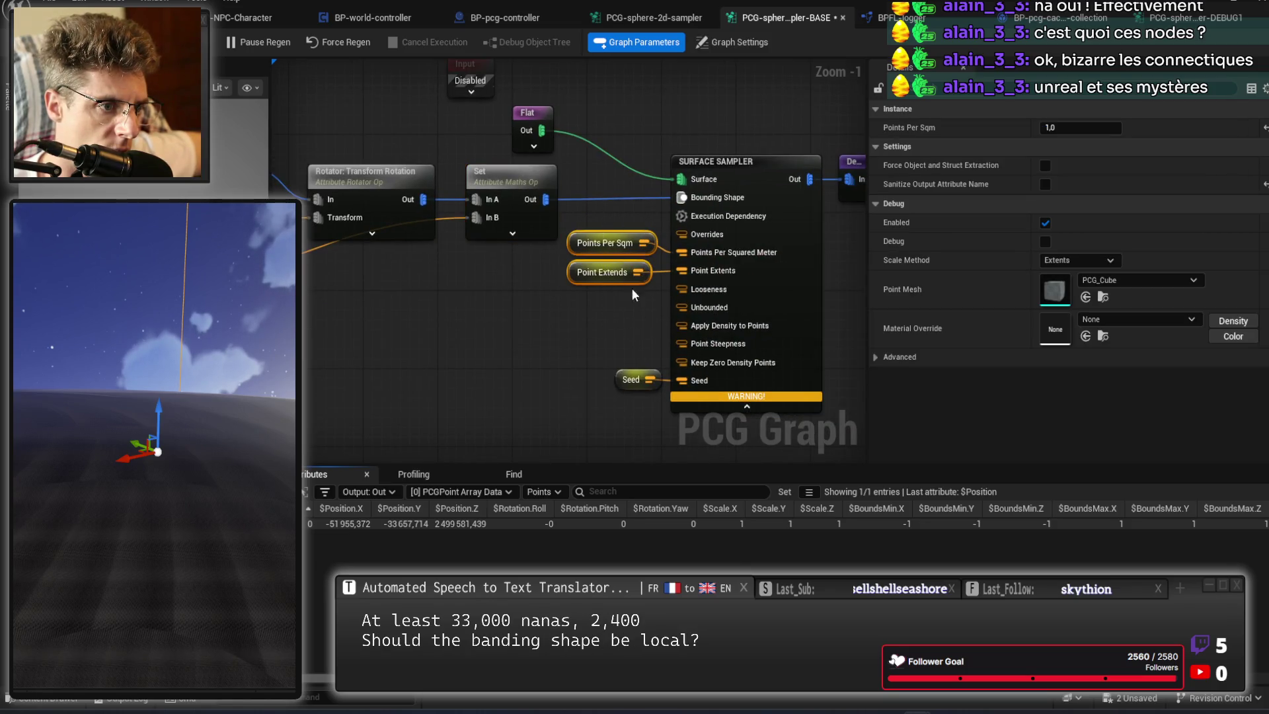
pyautogui.moveTo(650, 273); pyautogui.dragTo(545, 132)
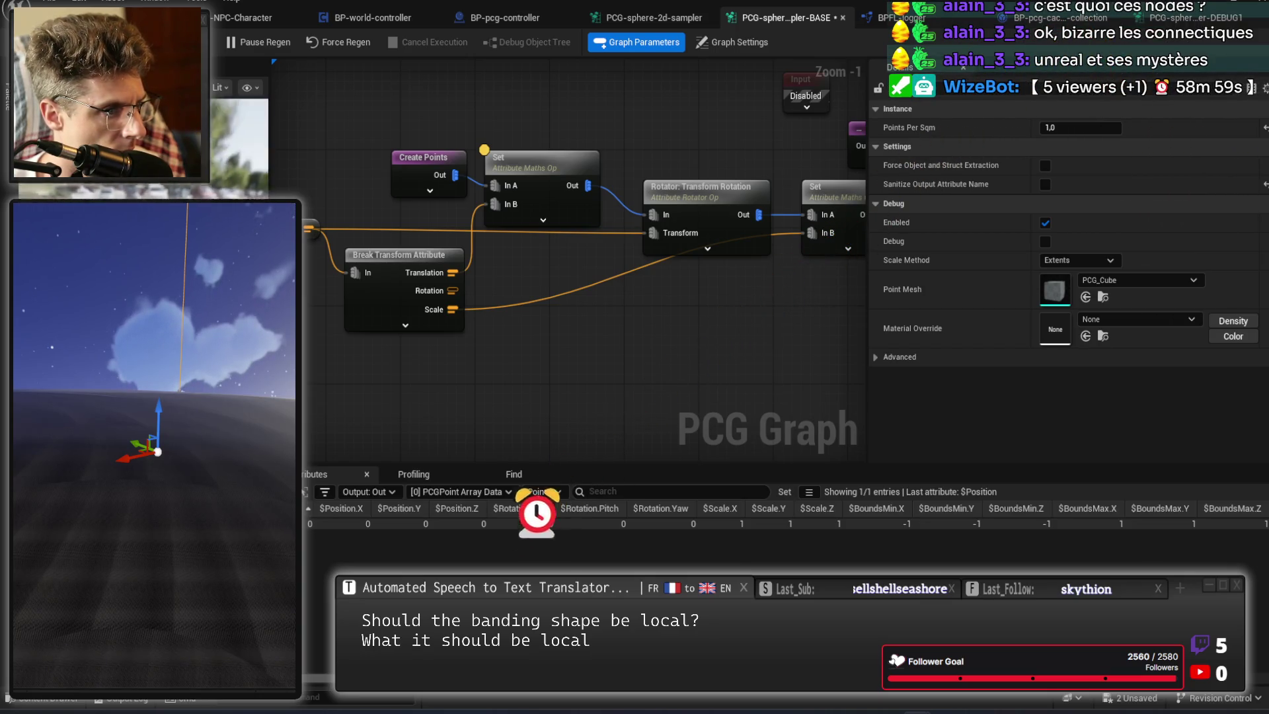
# Inspect the sampler's Bounding Shape input: a single origin point with bounds −1 to 1.
pyautogui.click(680, 234)
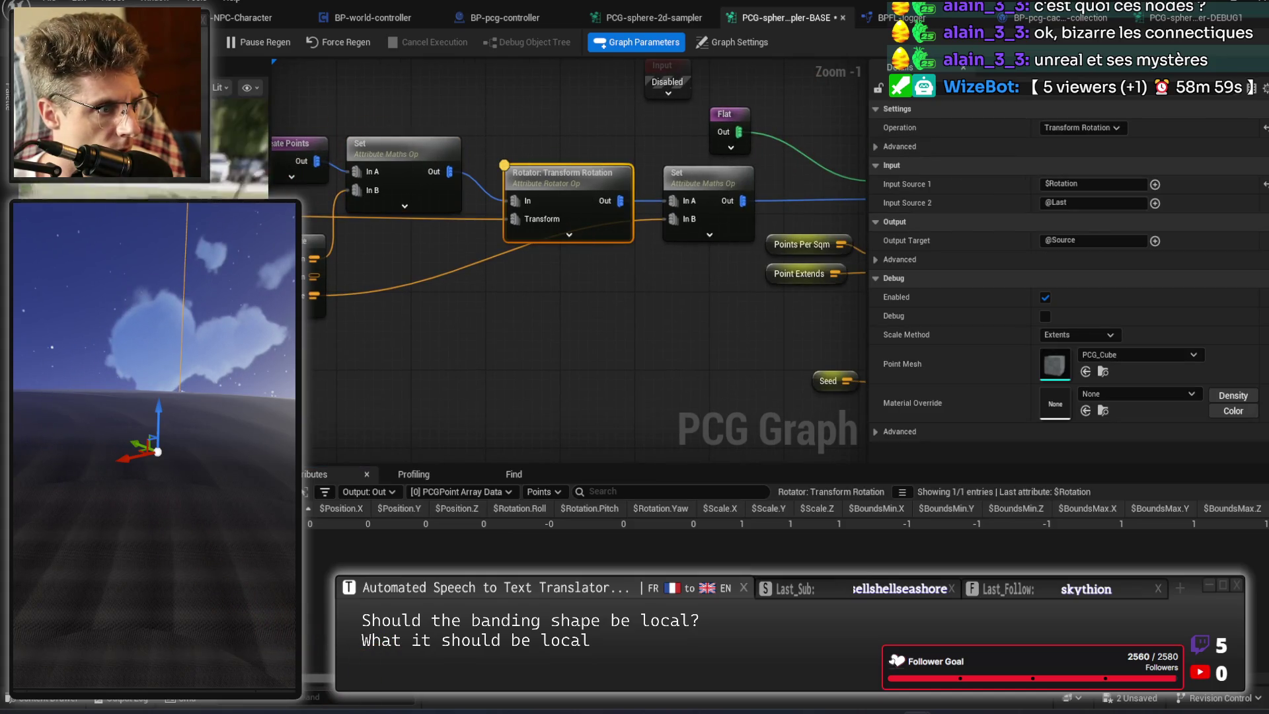
pyautogui.click(710, 192)
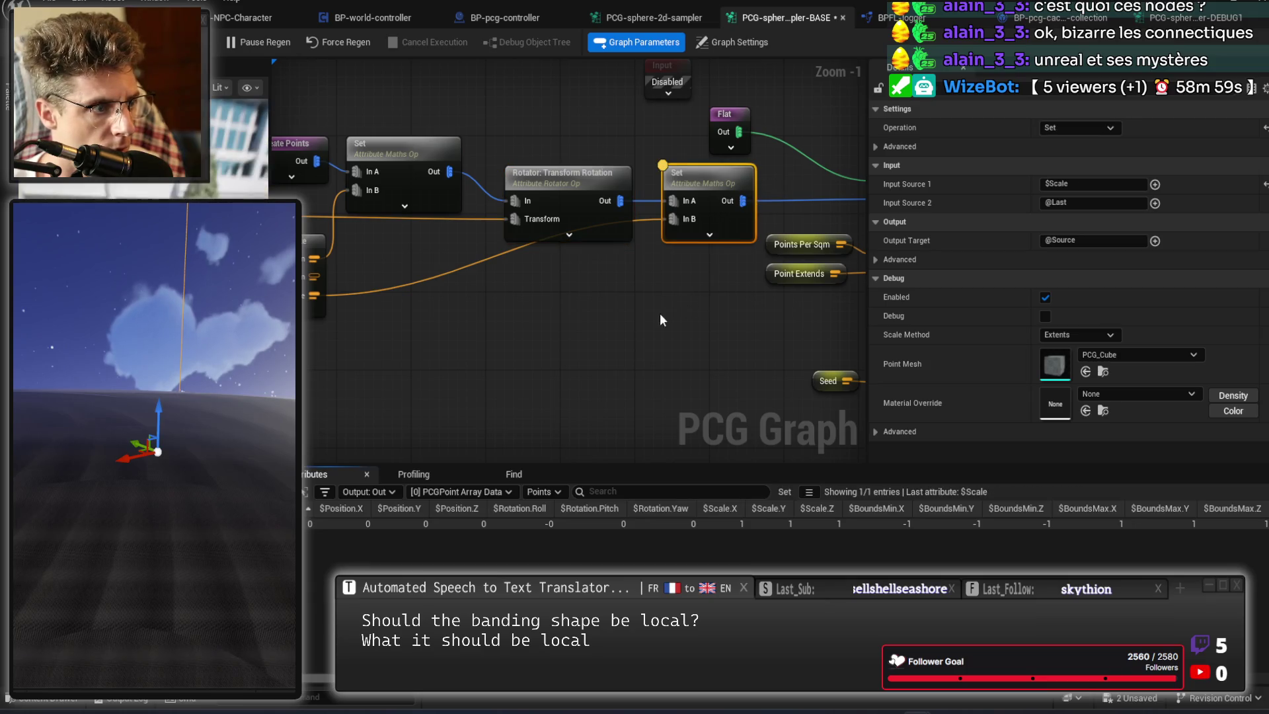
pyautogui.moveTo(659, 313); pyautogui.dragTo(329, 349)
pyautogui.moveTo(590, 258); pyautogui.dragTo(588, 262)
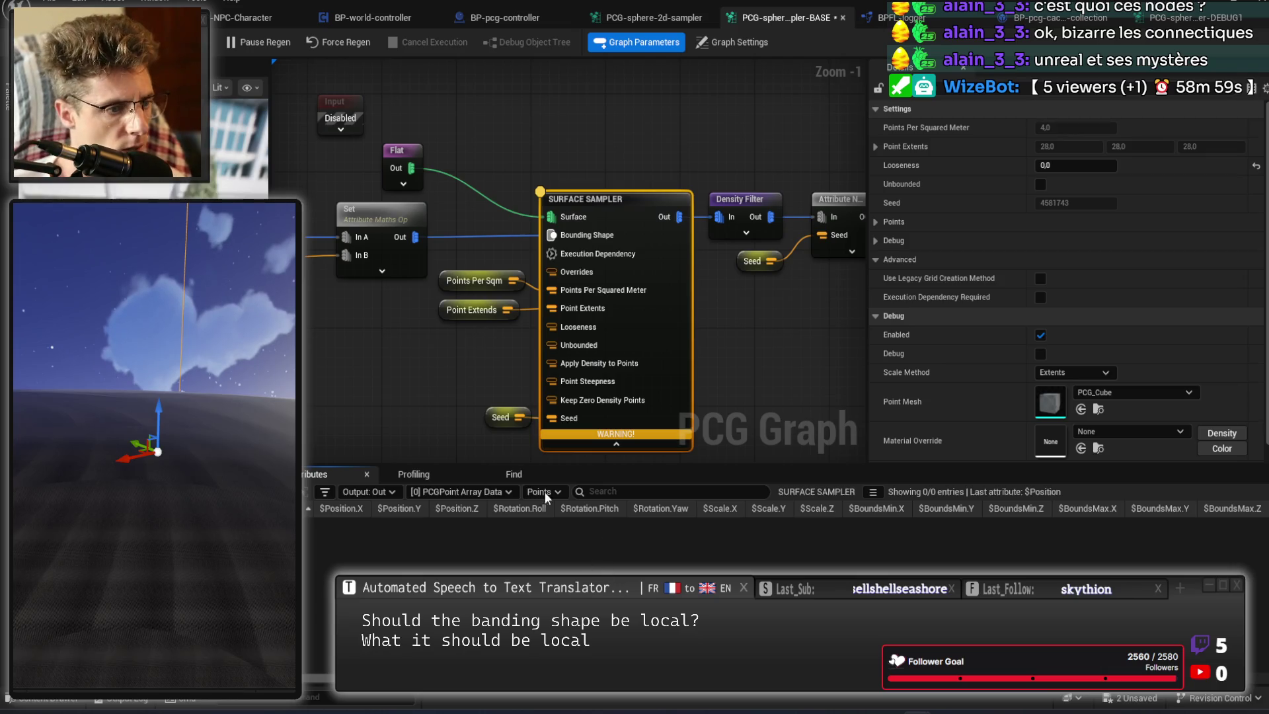
pyautogui.click(394, 491)
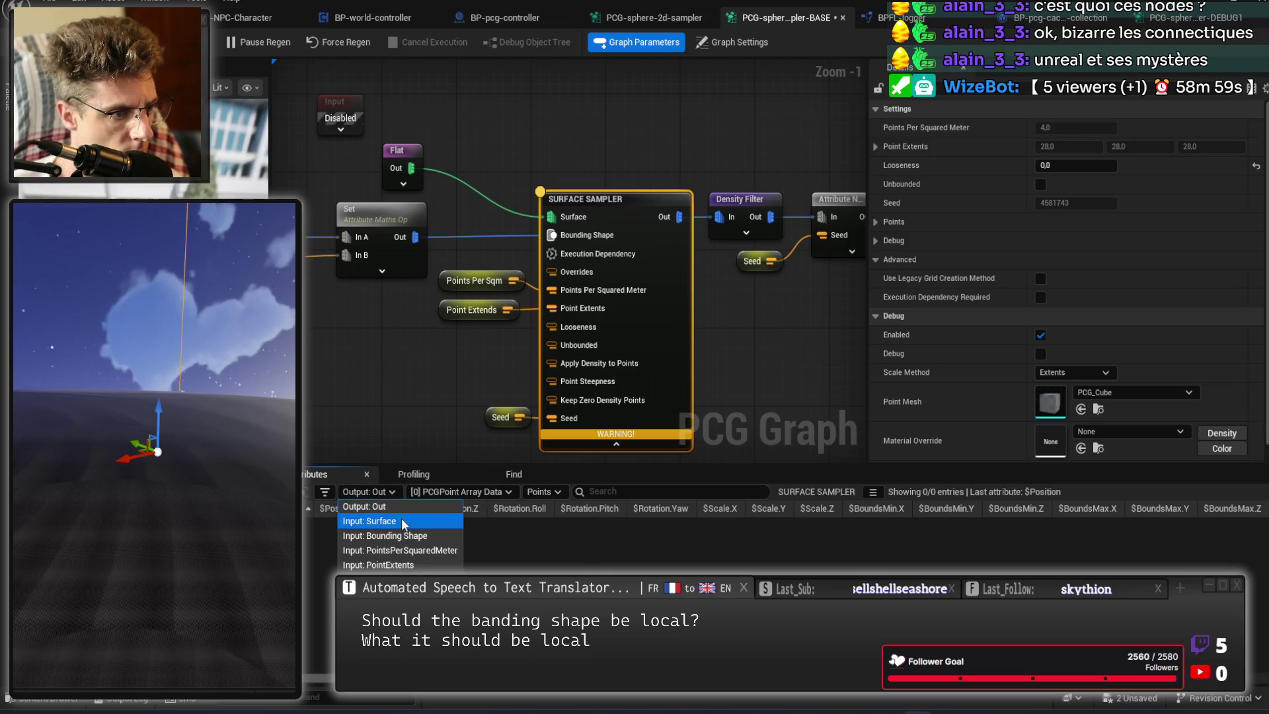
pyautogui.click(396, 536)
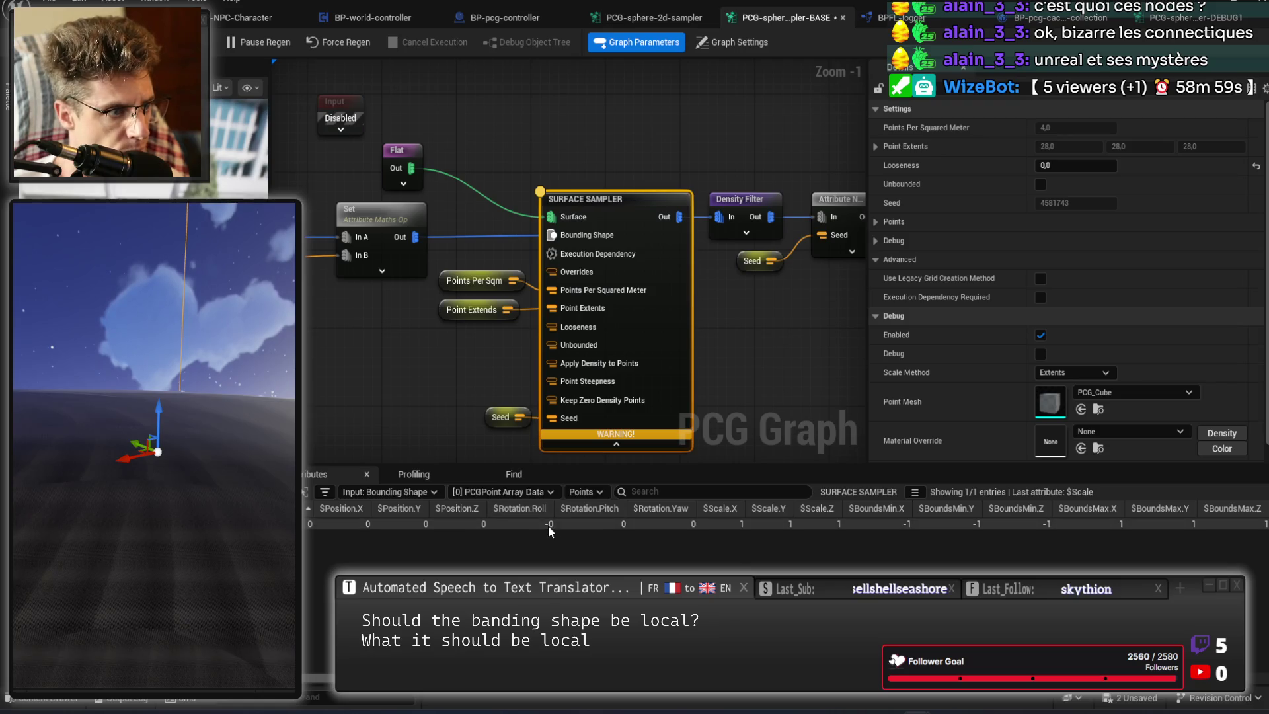
pyautogui.hscroll(4, 548, 525)
pyautogui.hscroll(-4, 661, 522)
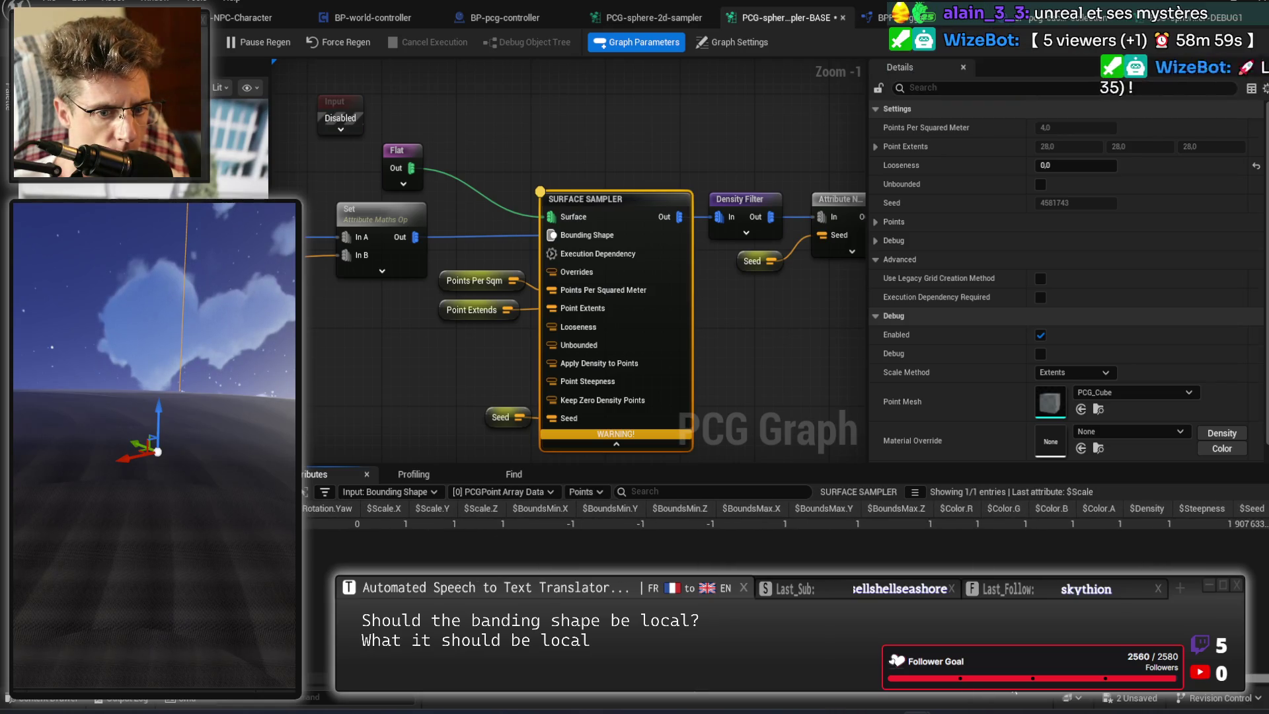
pyautogui.hscroll(-2, 893, 527)
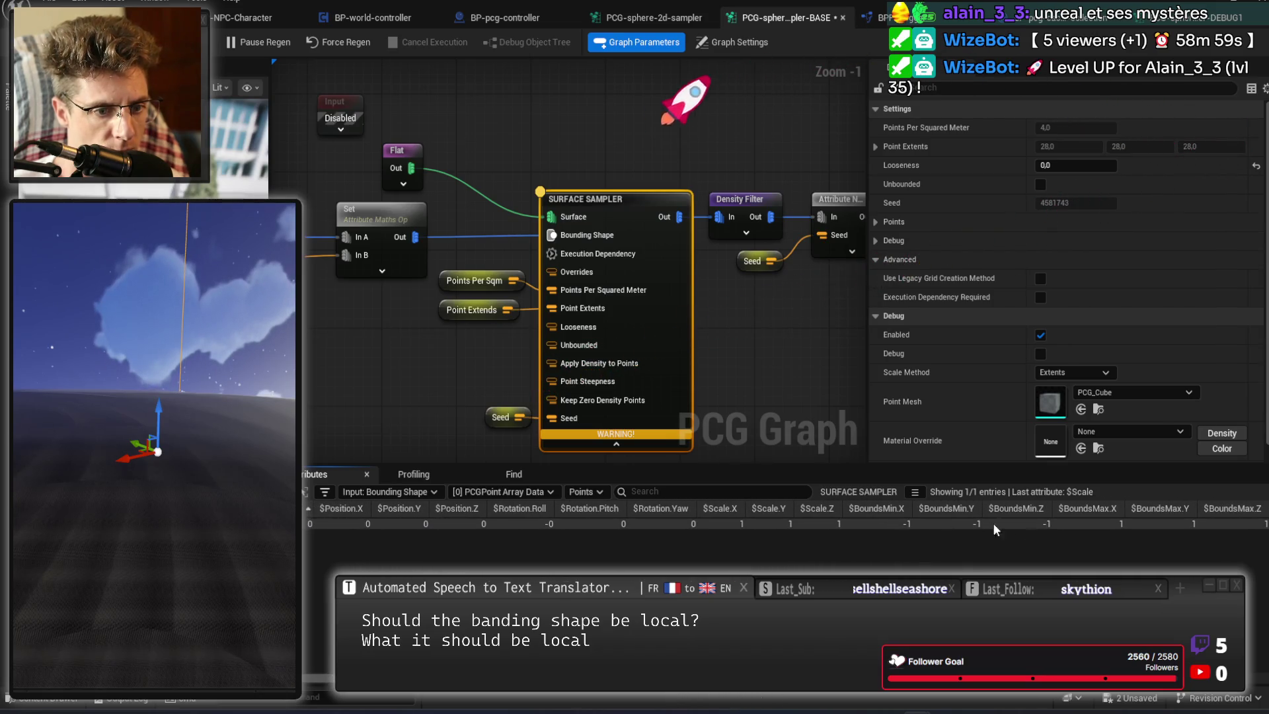
# Select the last Set Attribute Maths Op node and duplicate it.
pyautogui.moveTo(518, 423)
pyautogui.mouseDown()
pyautogui.moveTo(521, 359)
pyautogui.moveTo(674, 376)
pyautogui.mouseUp()
pyautogui.click(724, 250)
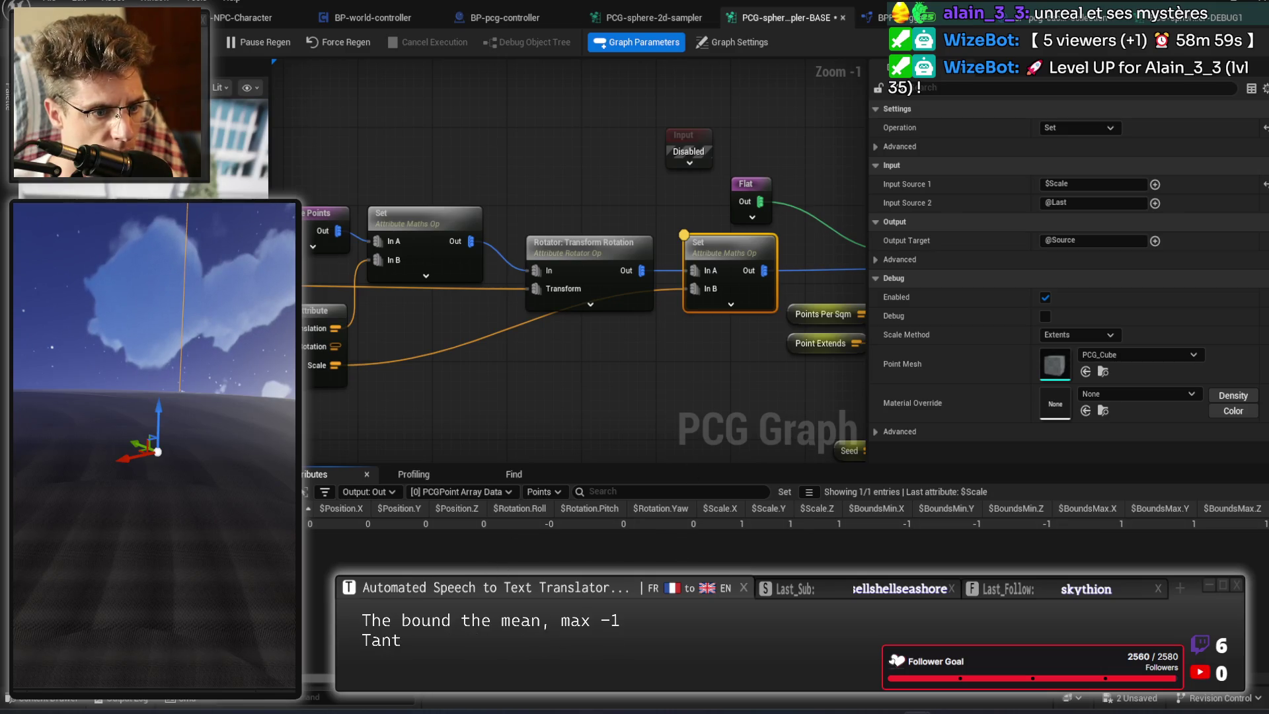
pyautogui.hscroll(5, 661, 500)
pyautogui.scroll(-1, 675, 385)
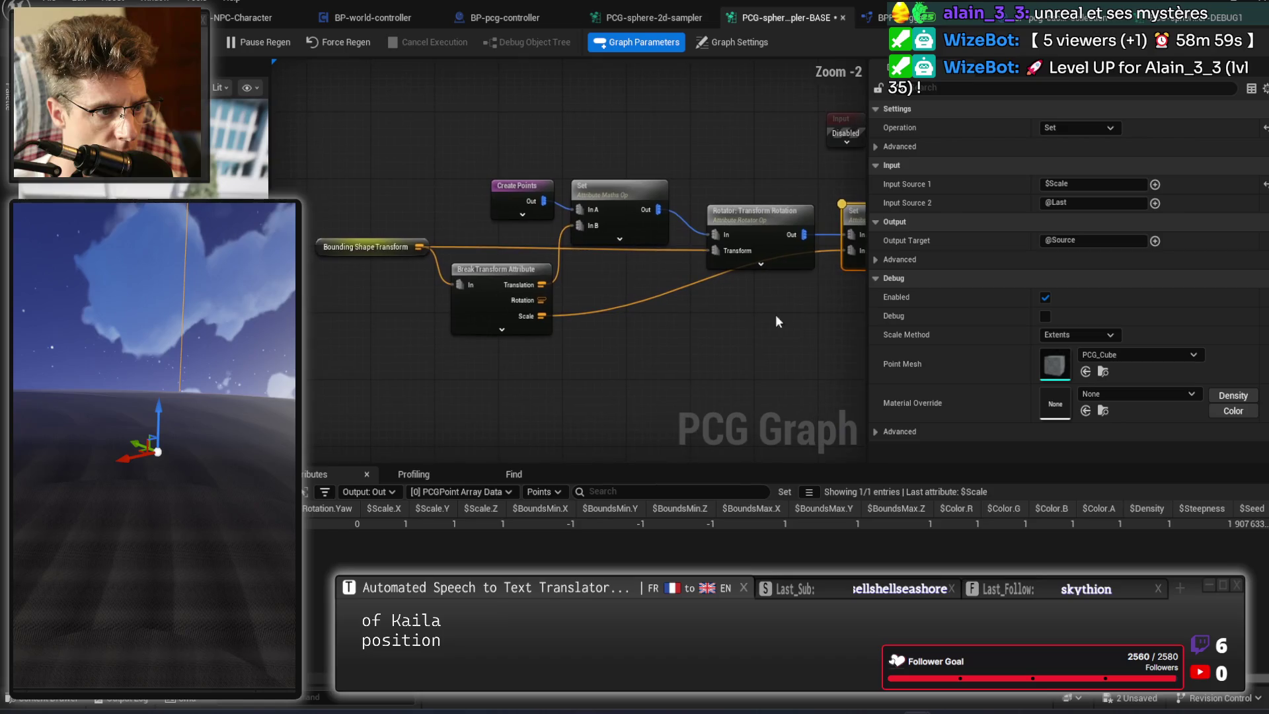
pyautogui.moveTo(383, 192)
pyautogui.mouseDown()
pyautogui.moveTo(829, 341)
pyautogui.moveTo(699, 220)
pyautogui.moveTo(536, 218)
pyautogui.mouseUp()
pyautogui.click(611, 285)
pyautogui.click(556, 222)
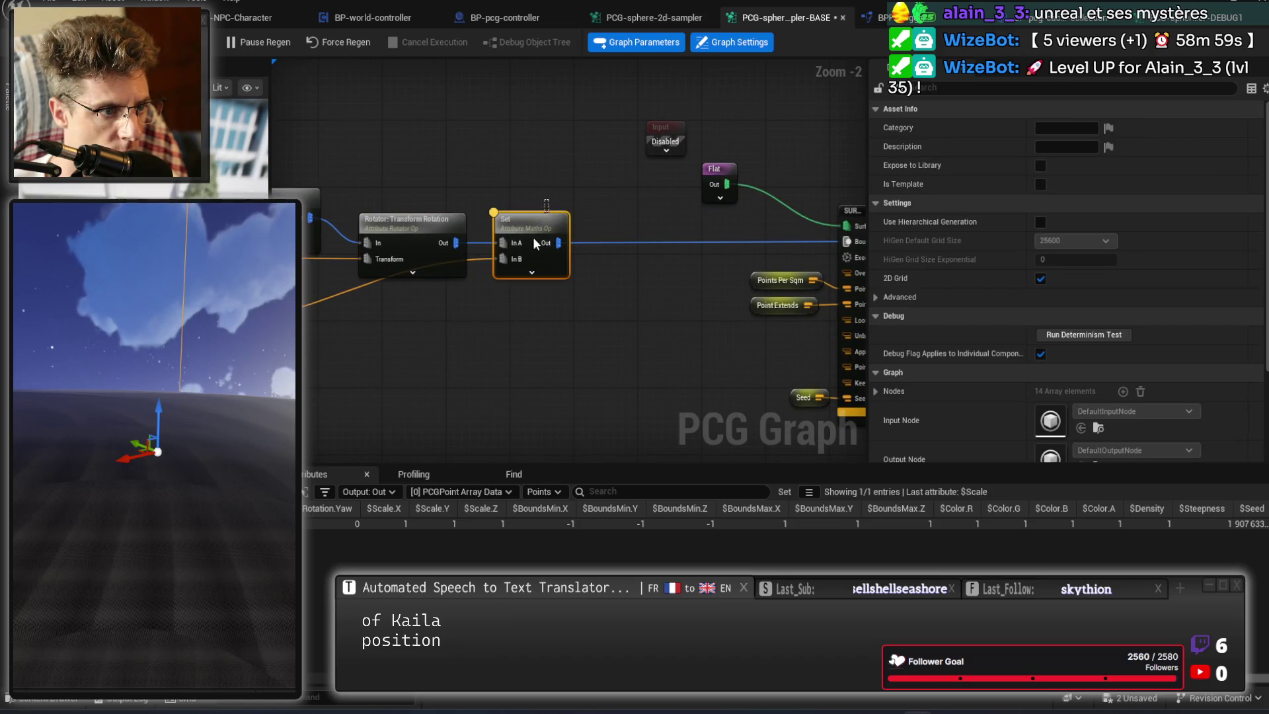
pyautogui.scroll(2, 598, 264)
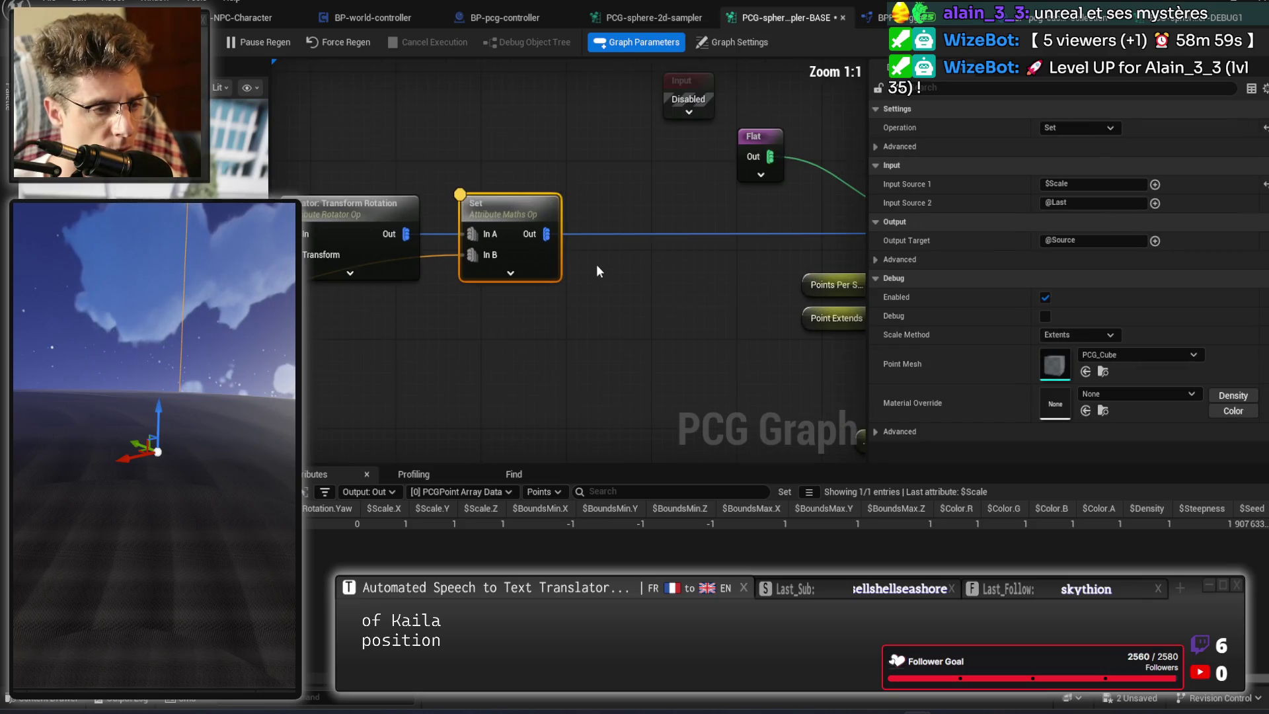
pyautogui.click(601, 261)
pyautogui.hotkey('ctrl', 'v')
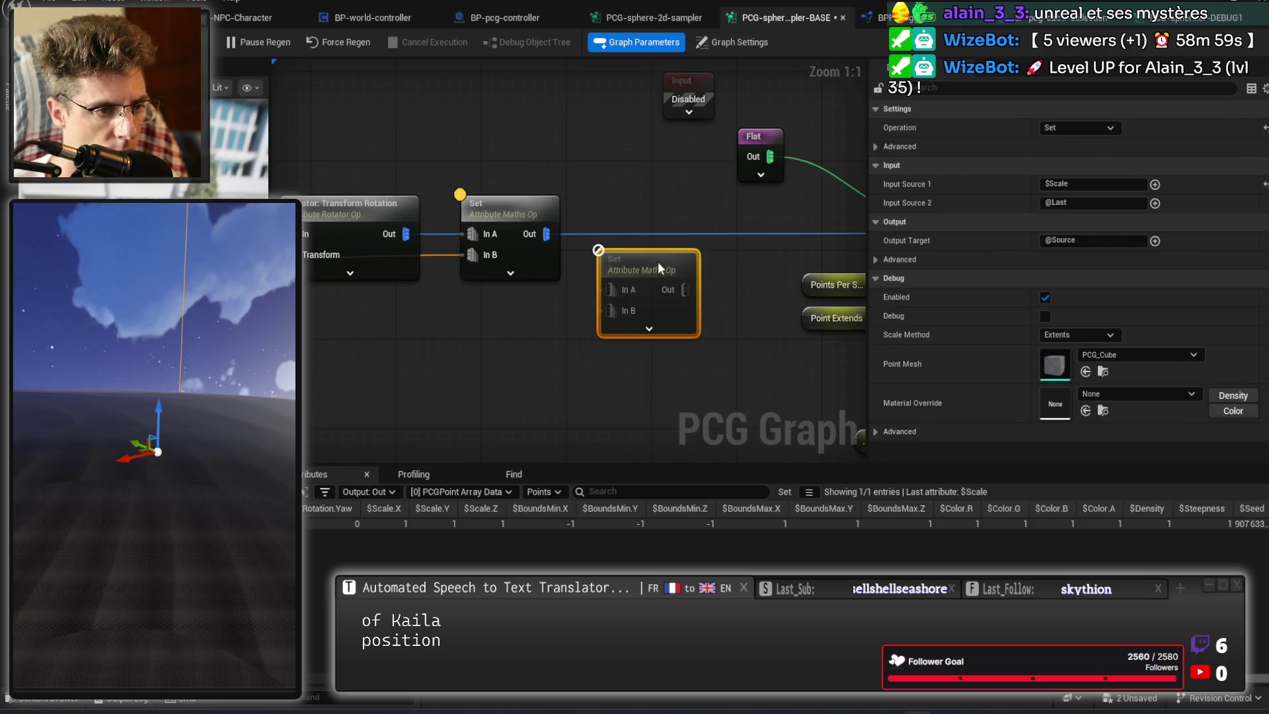
# Place the duplicated Set node and add a Multiply node on the scale wire with In B 100.
pyautogui.moveTo(546, 234)
pyautogui.mouseDown()
pyautogui.moveTo(606, 289)
pyautogui.moveTo(980, 223)
pyautogui.moveTo(1079, 184)
pyautogui.moveTo(1006, 200)
pyautogui.mouseUp()
pyautogui.moveTo(731, 288); pyautogui.dragTo(680, 297)
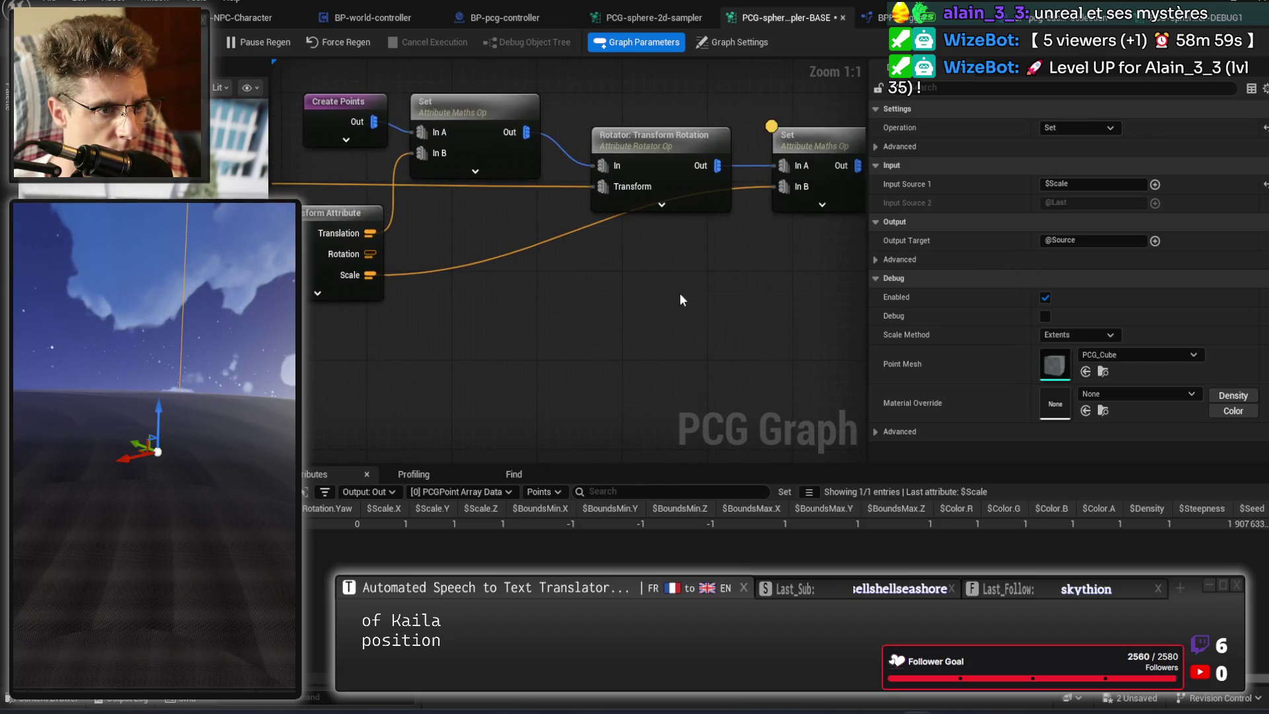
pyautogui.moveTo(370, 274); pyautogui.dragTo(530, 308)
pyautogui.write('multiply')
pyautogui.press('Return')
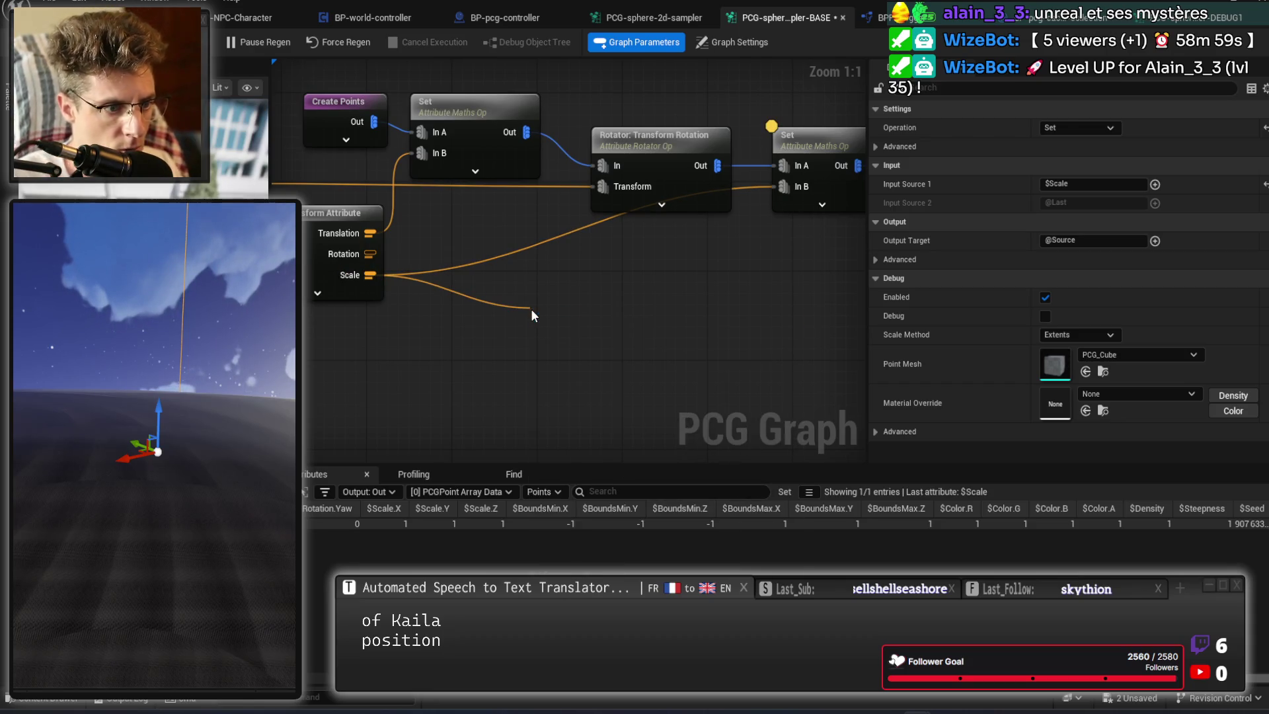
pyautogui.click(590, 368)
pyautogui.write('100')
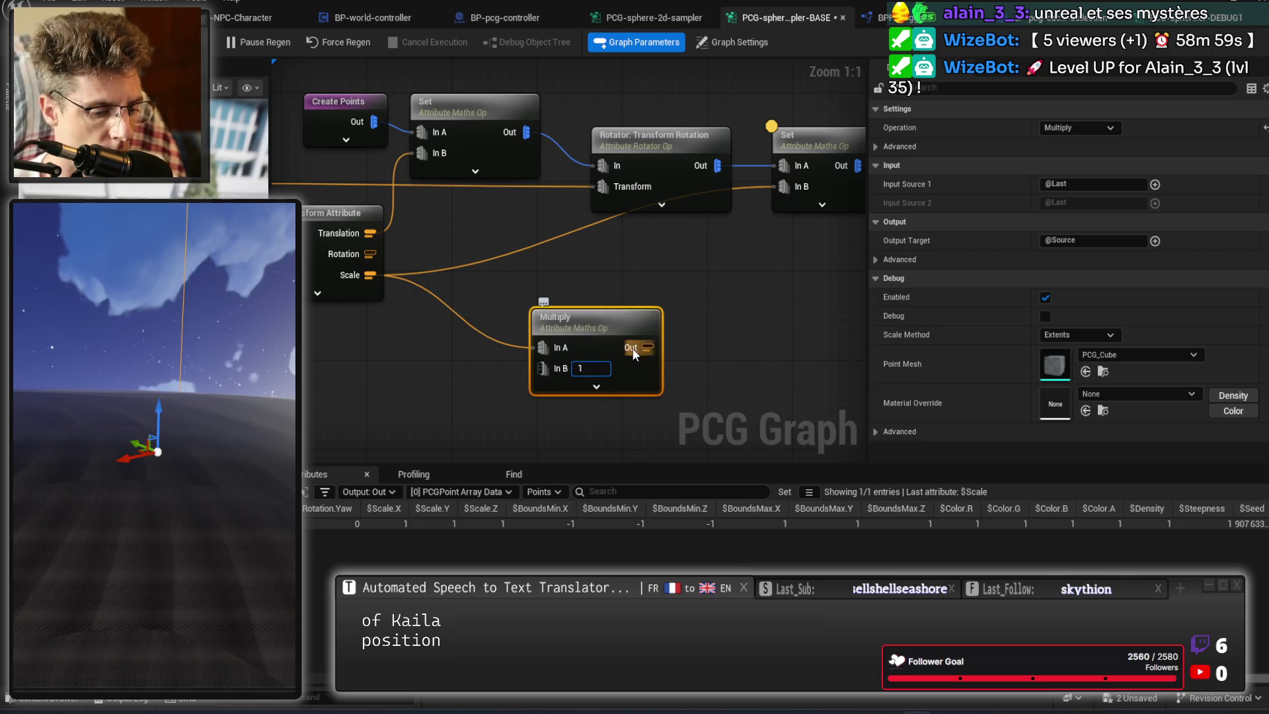
pyautogui.click(707, 302)
# Feed Multiply into the next Set's In B and set Input Source 1 to Point Extents; bounds read −100 to 100.
pyautogui.moveTo(707, 302); pyautogui.dragTo(391, 311)
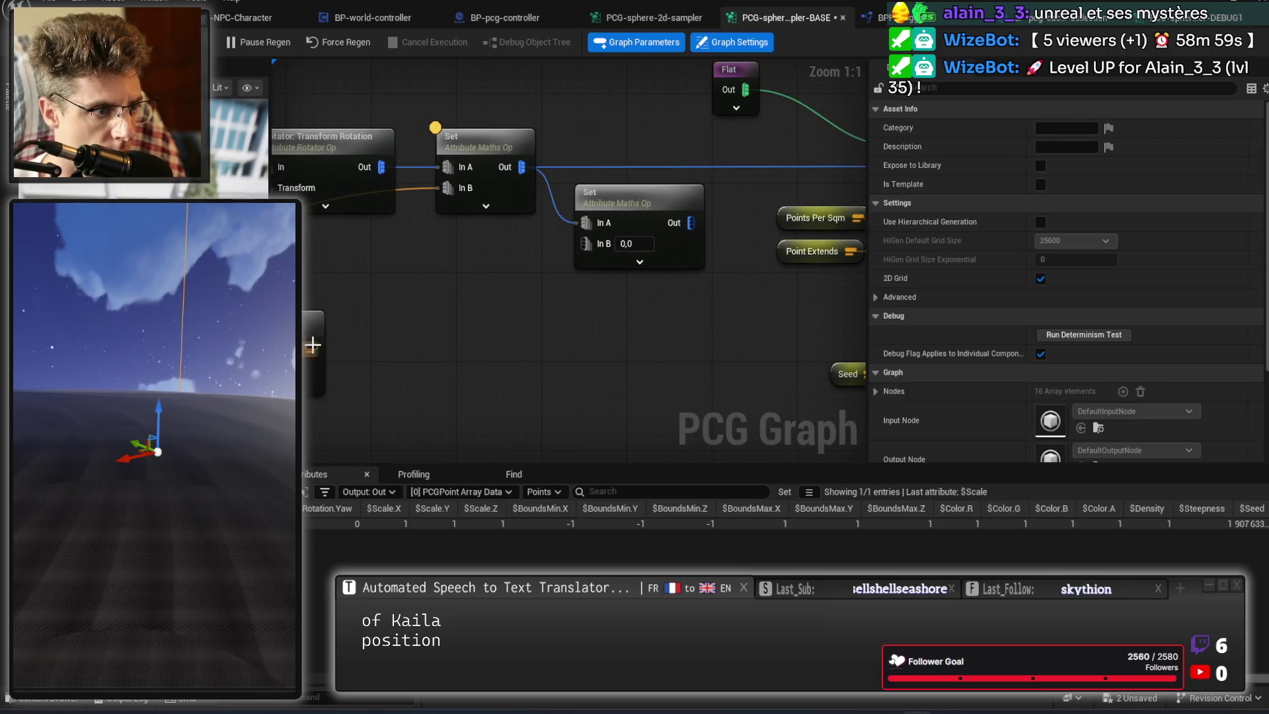
pyautogui.moveTo(587, 253); pyautogui.dragTo(585, 243)
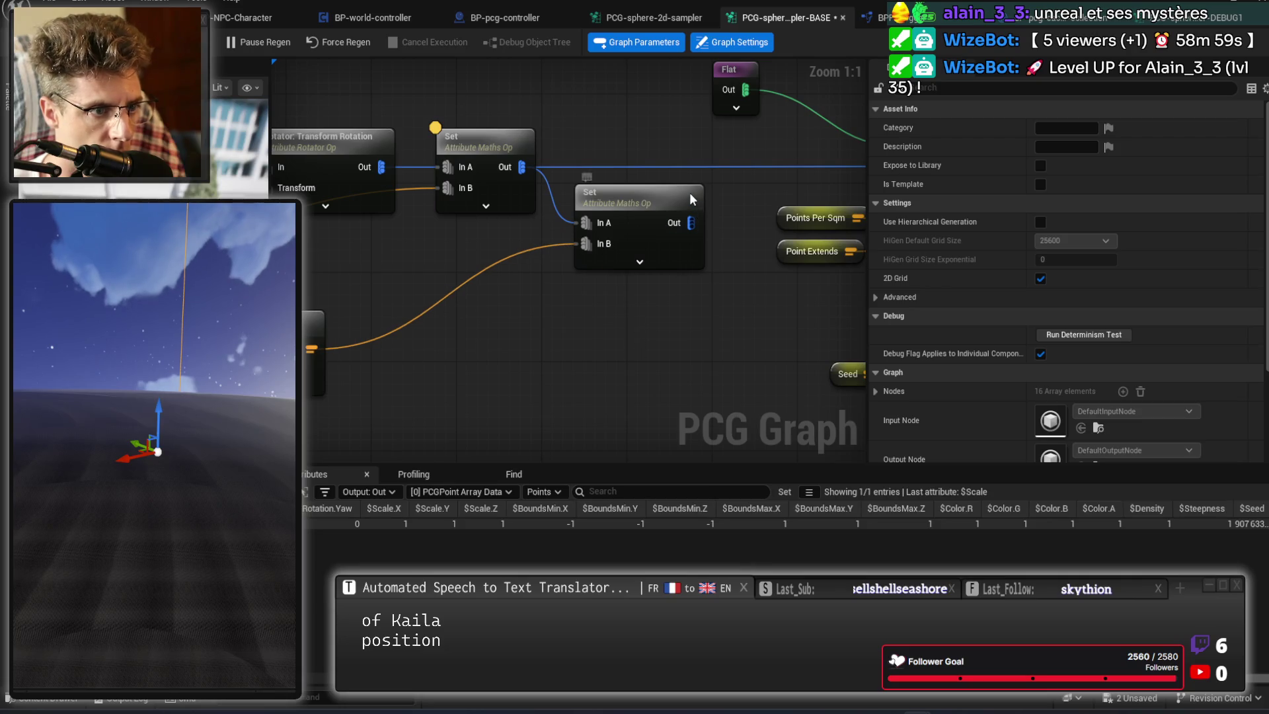
pyautogui.click(689, 192)
pyautogui.click(1154, 184)
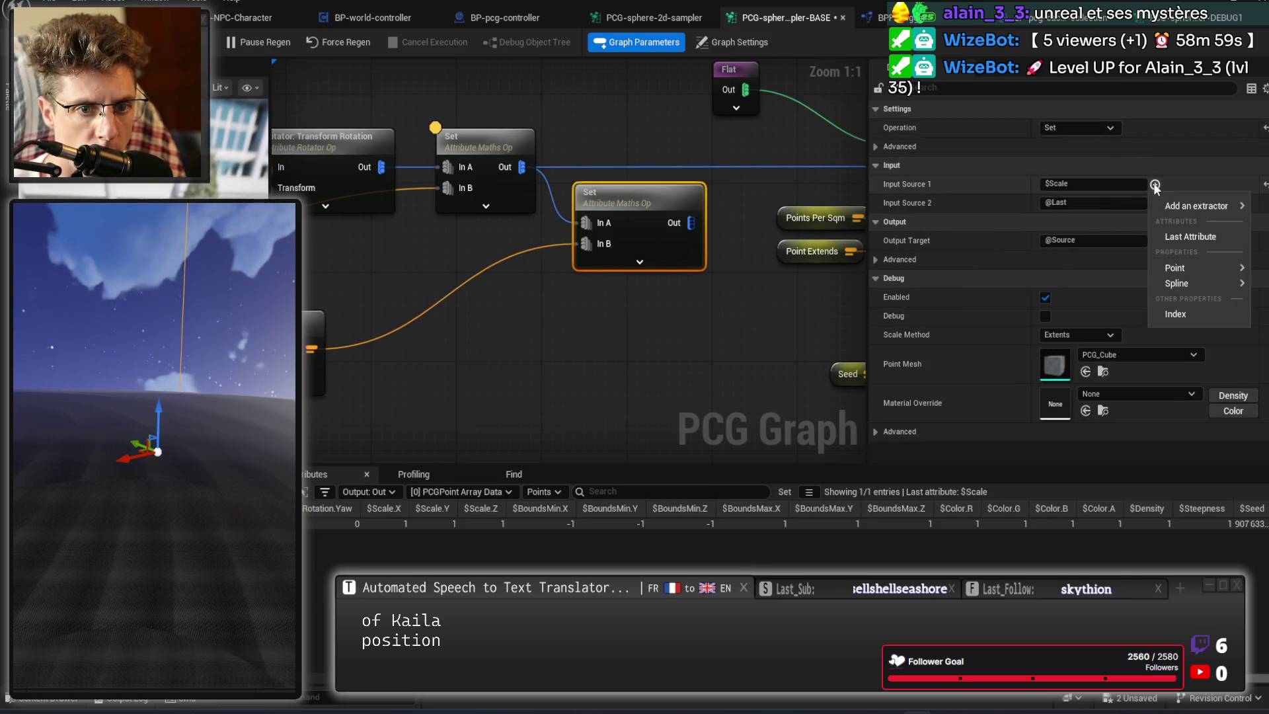
pyautogui.moveTo(1184, 206)
pyautogui.moveTo(1188, 271)
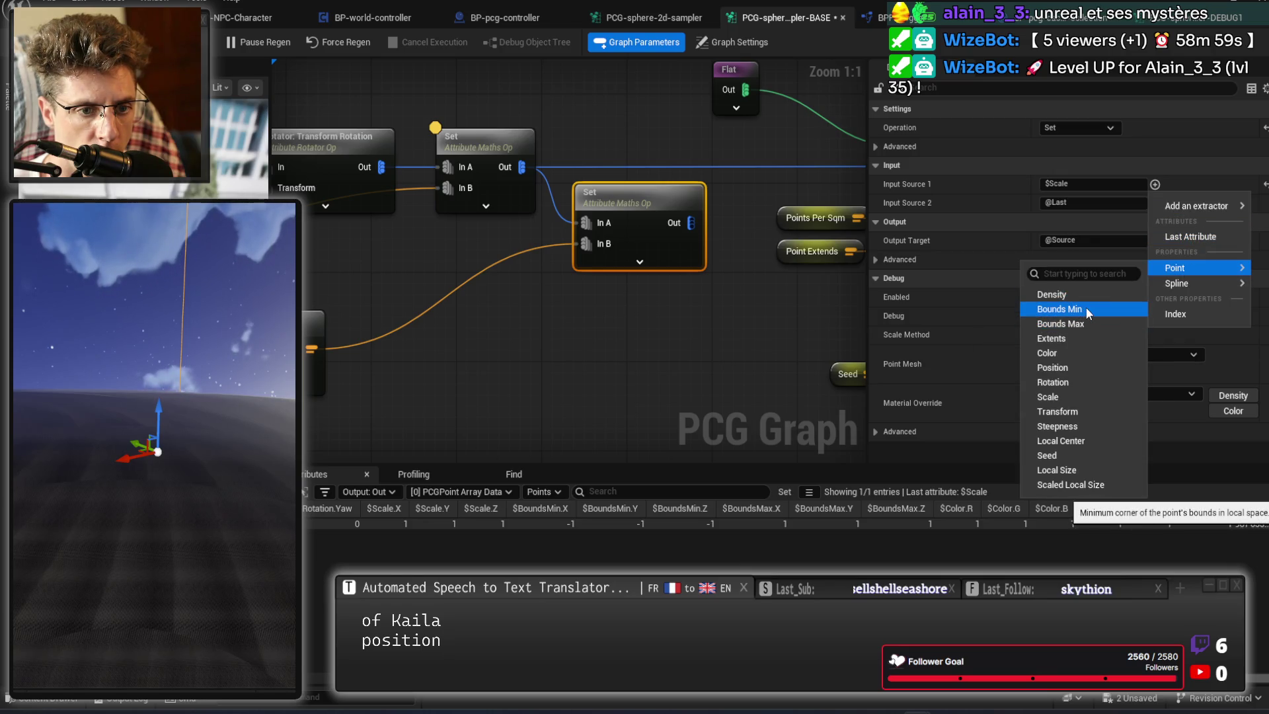
pyautogui.click(1076, 338)
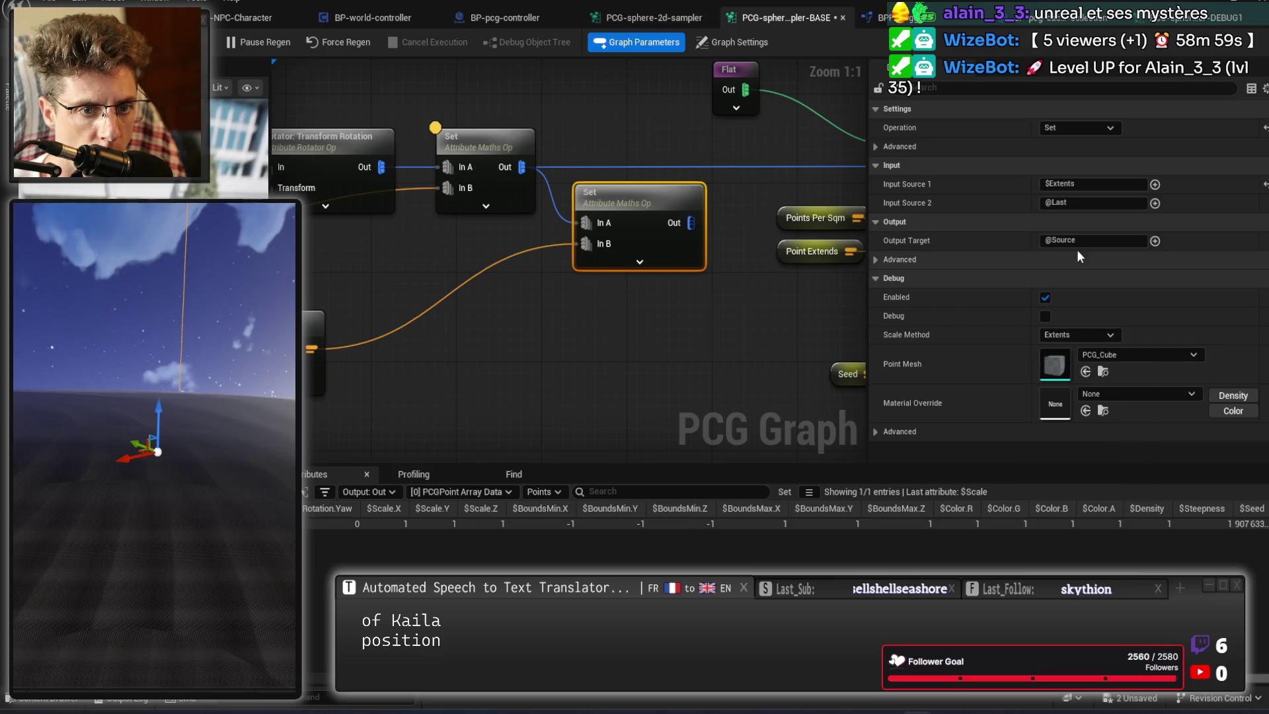
pyautogui.press('a')
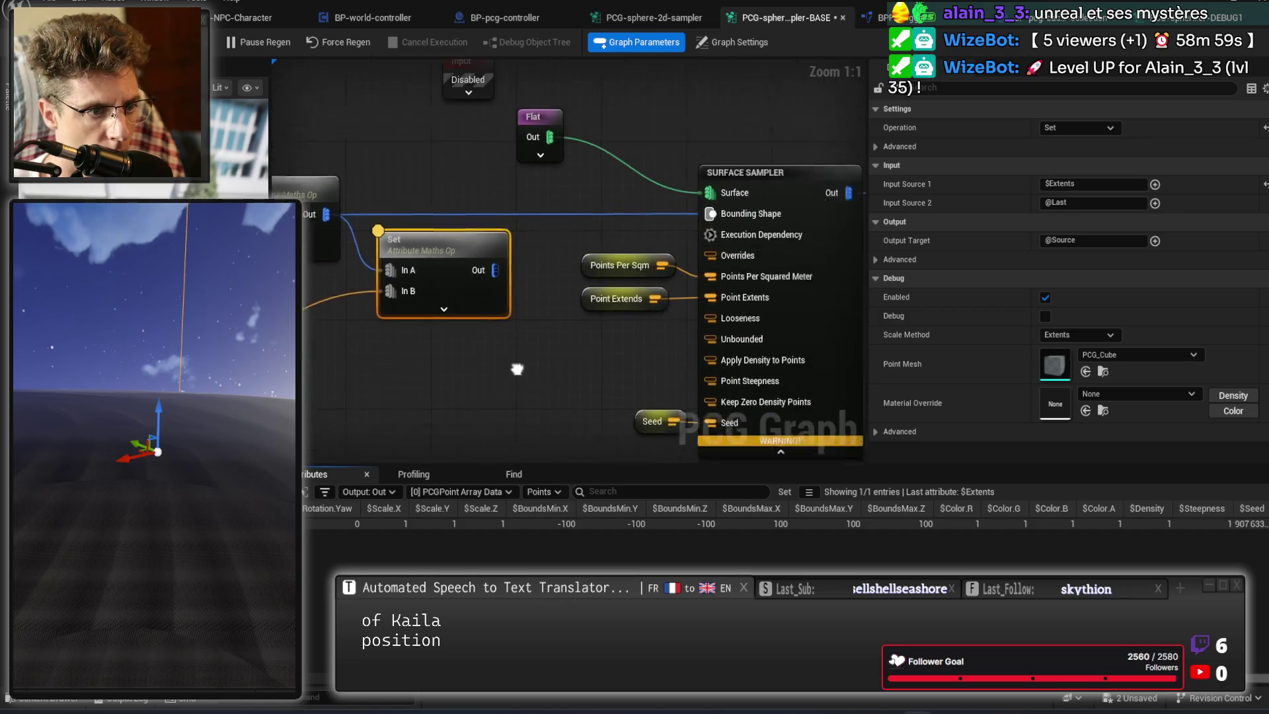
# Wire the Set output into the Surface Sampler's Bounding Shape and inspect that input's data.
pyautogui.moveTo(431, 273)
pyautogui.mouseDown()
pyautogui.moveTo(615, 261)
pyautogui.moveTo(664, 220)
pyautogui.mouseUp()
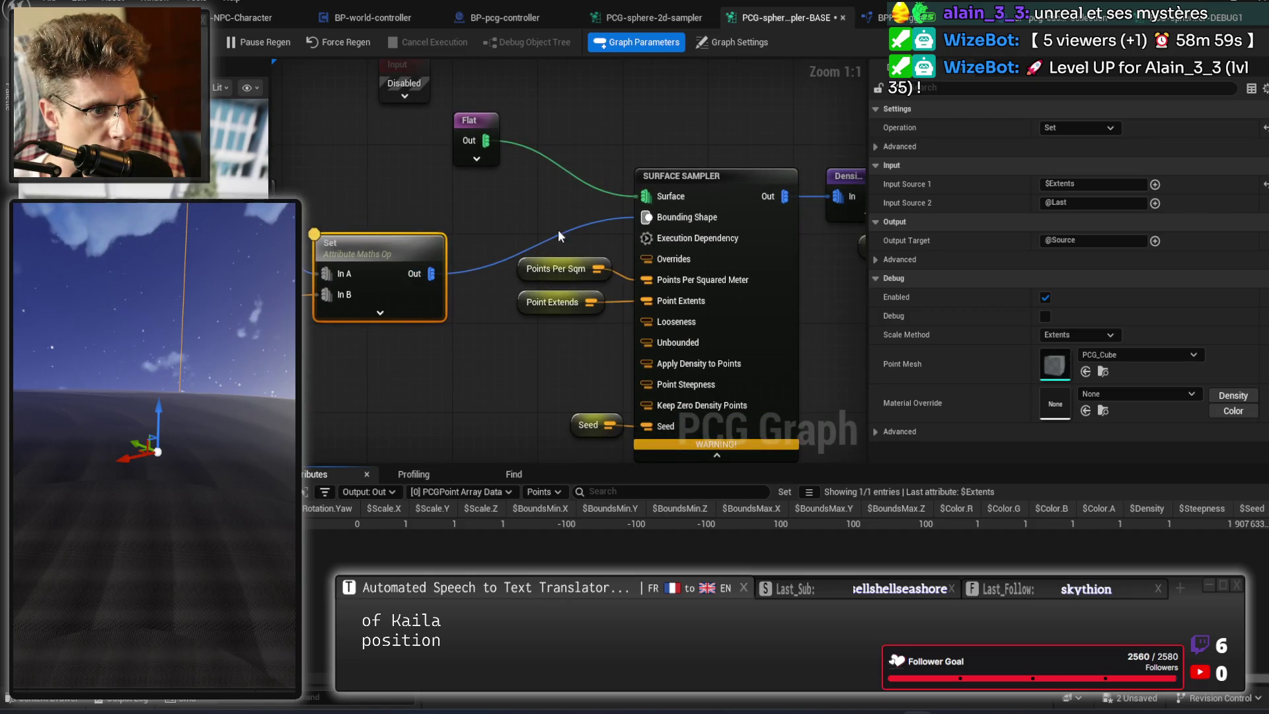
pyautogui.moveTo(408, 249); pyautogui.dragTo(398, 205)
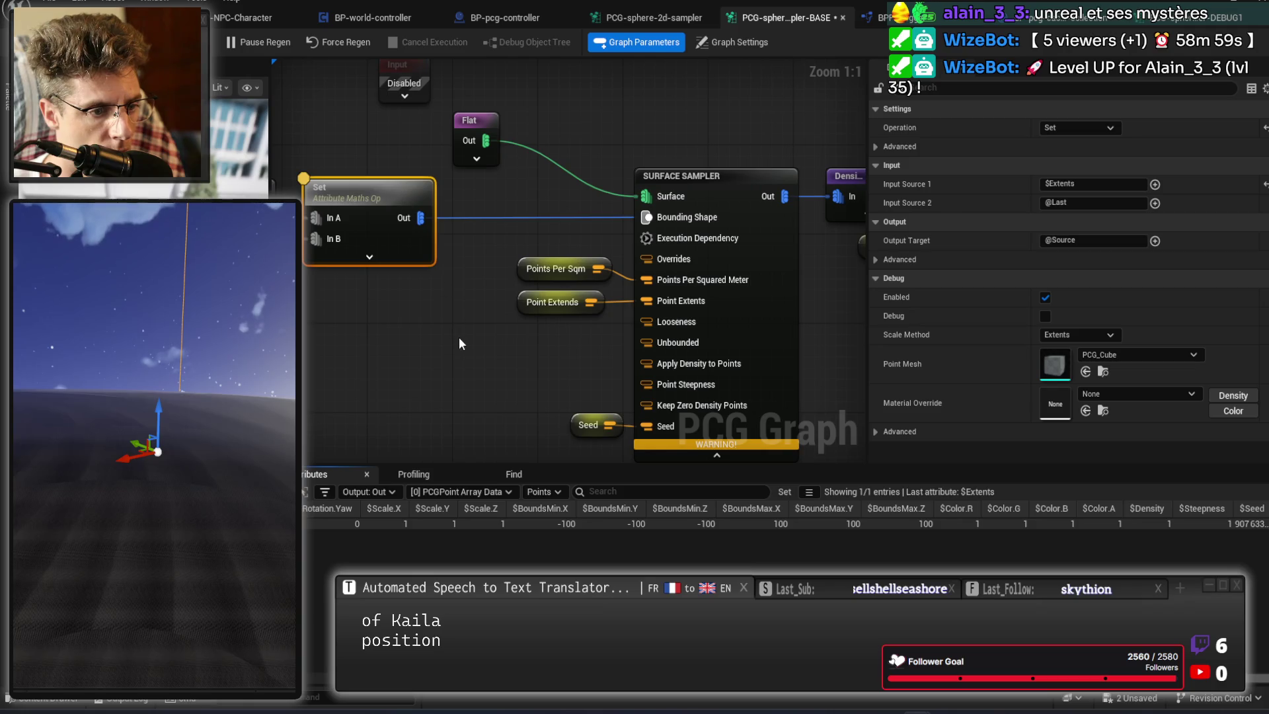
pyautogui.moveTo(798, 144); pyautogui.dragTo(822, 224)
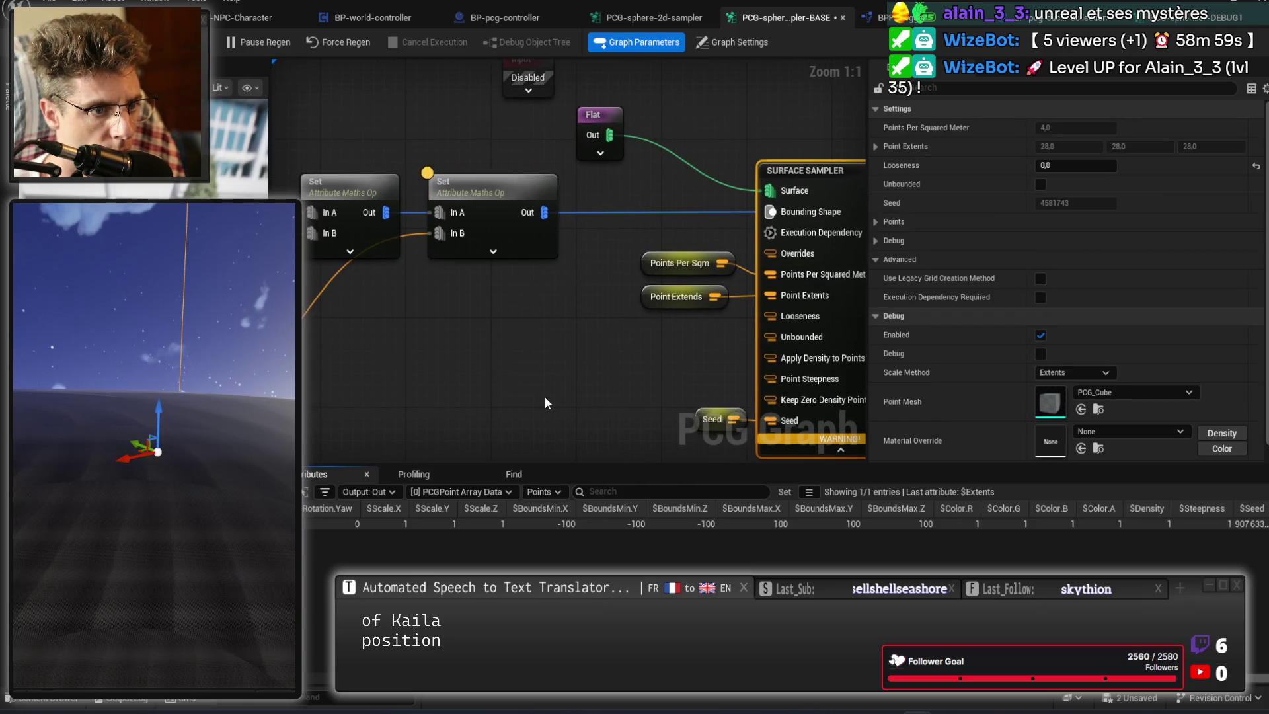
pyautogui.click(460, 491)
pyautogui.click(460, 506)
pyautogui.click(378, 491)
pyautogui.click(406, 532)
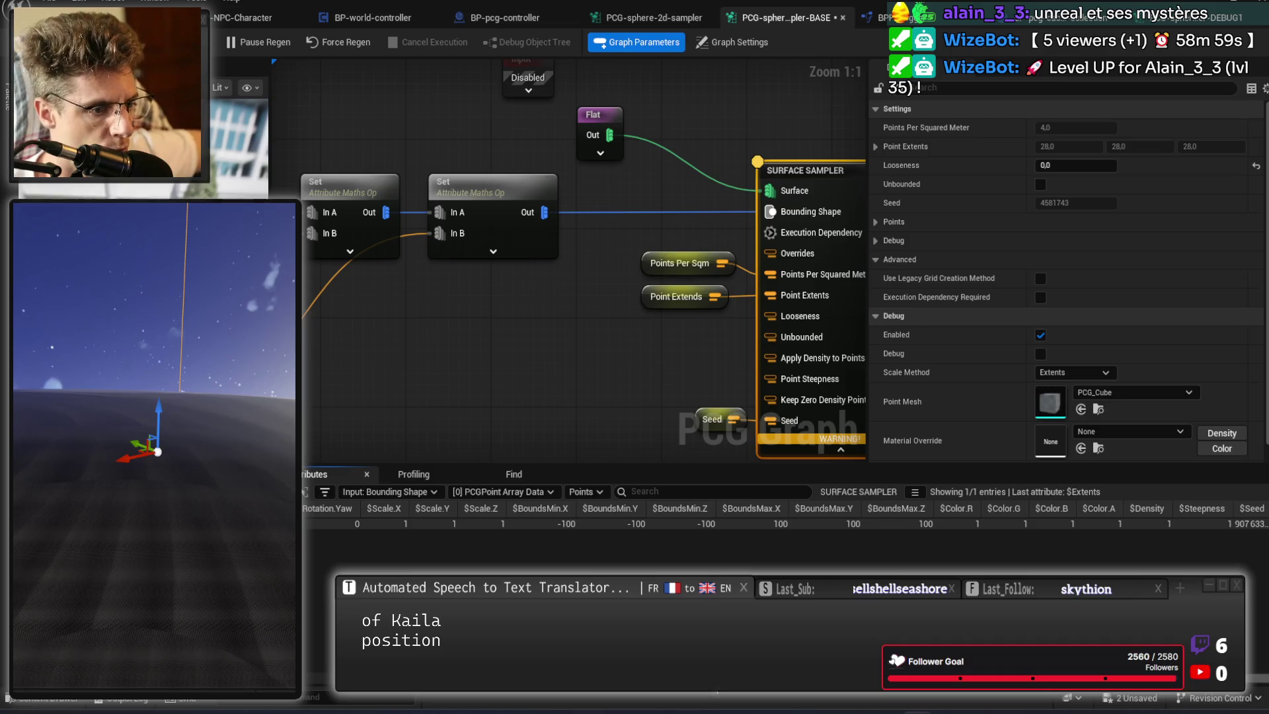
# Try a Multiply In B of 10000, force a regeneration, then undo it back to 100.
pyautogui.click(504, 348)
pyautogui.write('0000,0')
pyautogui.press('Return')
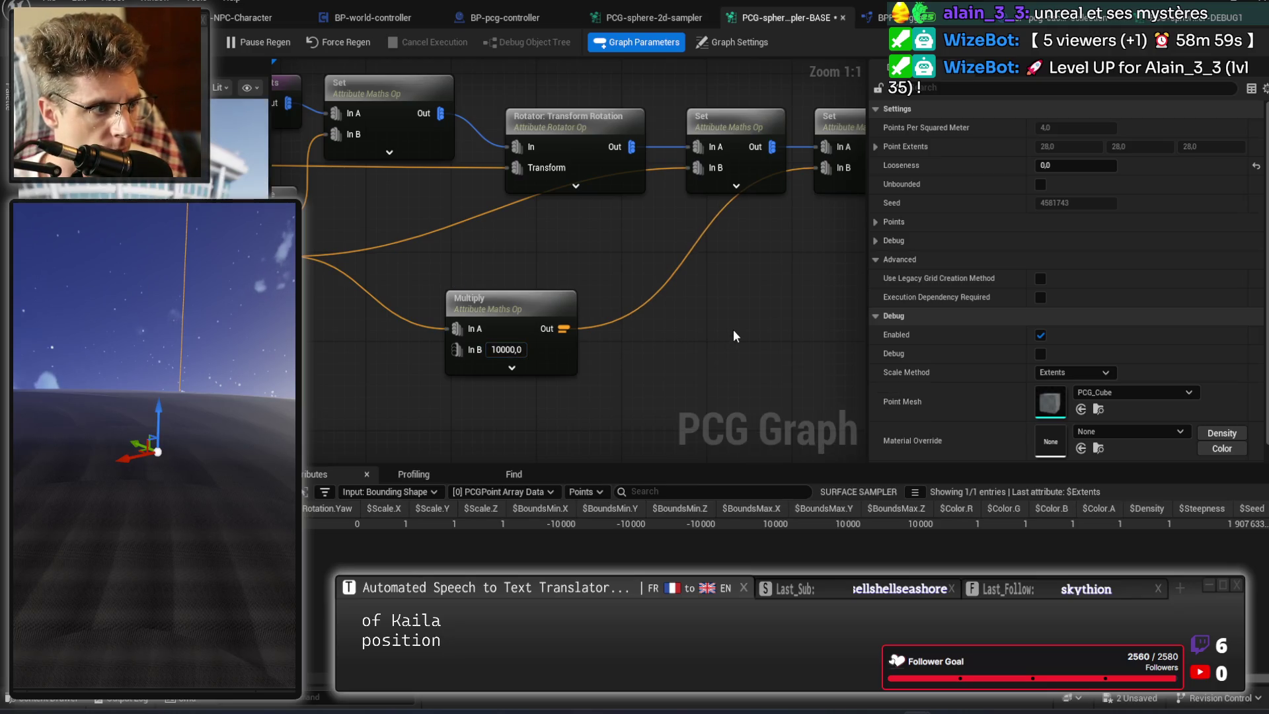
pyautogui.moveTo(730, 362); pyautogui.dragTo(226, 371)
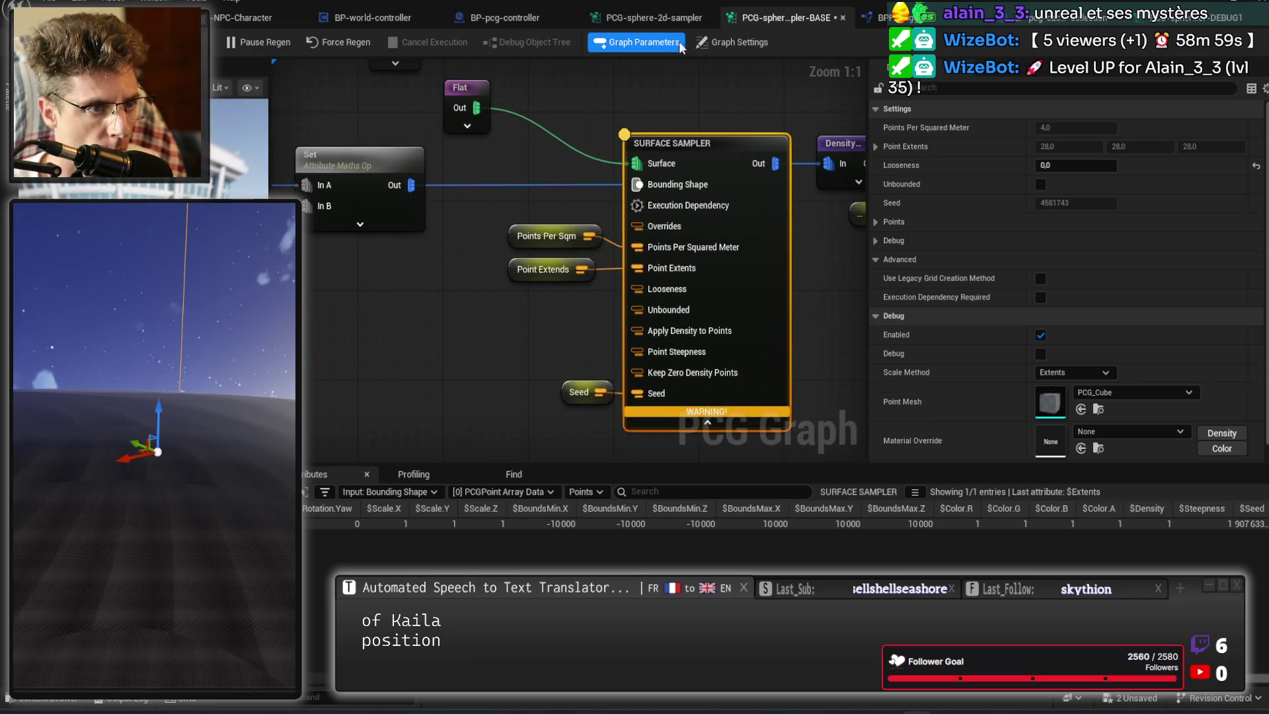
pyautogui.click(331, 43)
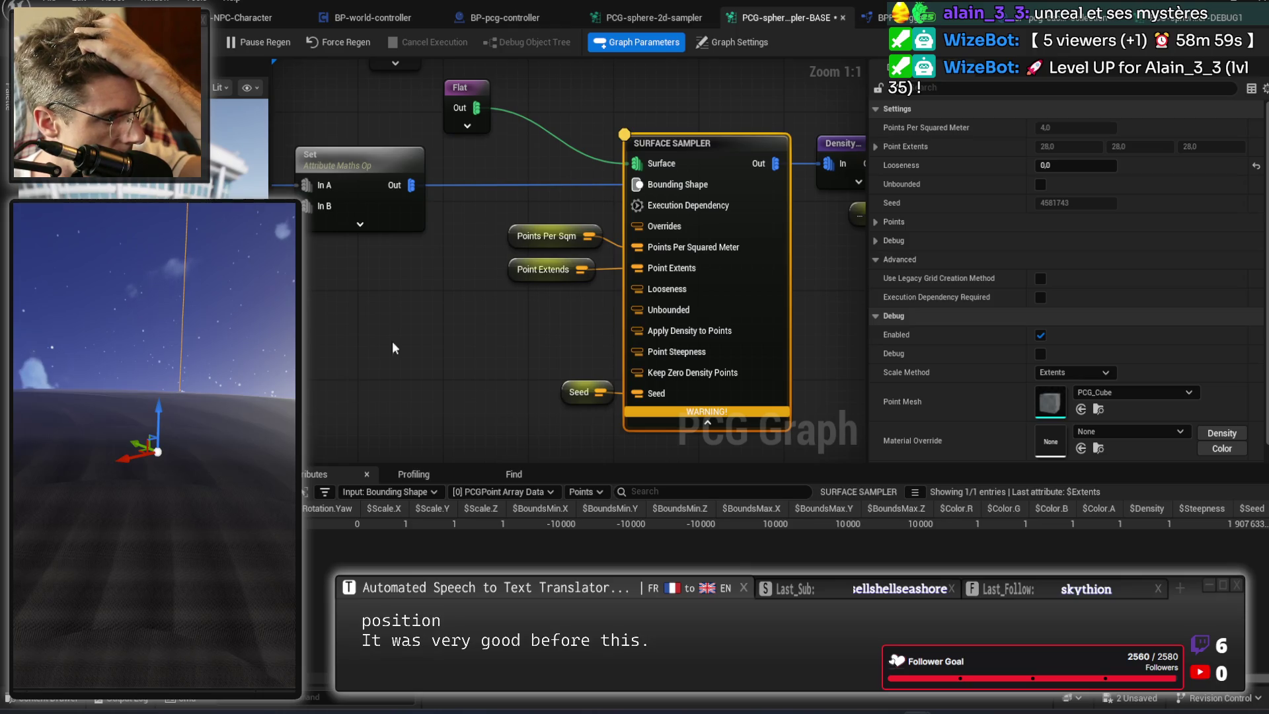
pyautogui.moveTo(394, 311); pyautogui.dragTo(840, 319)
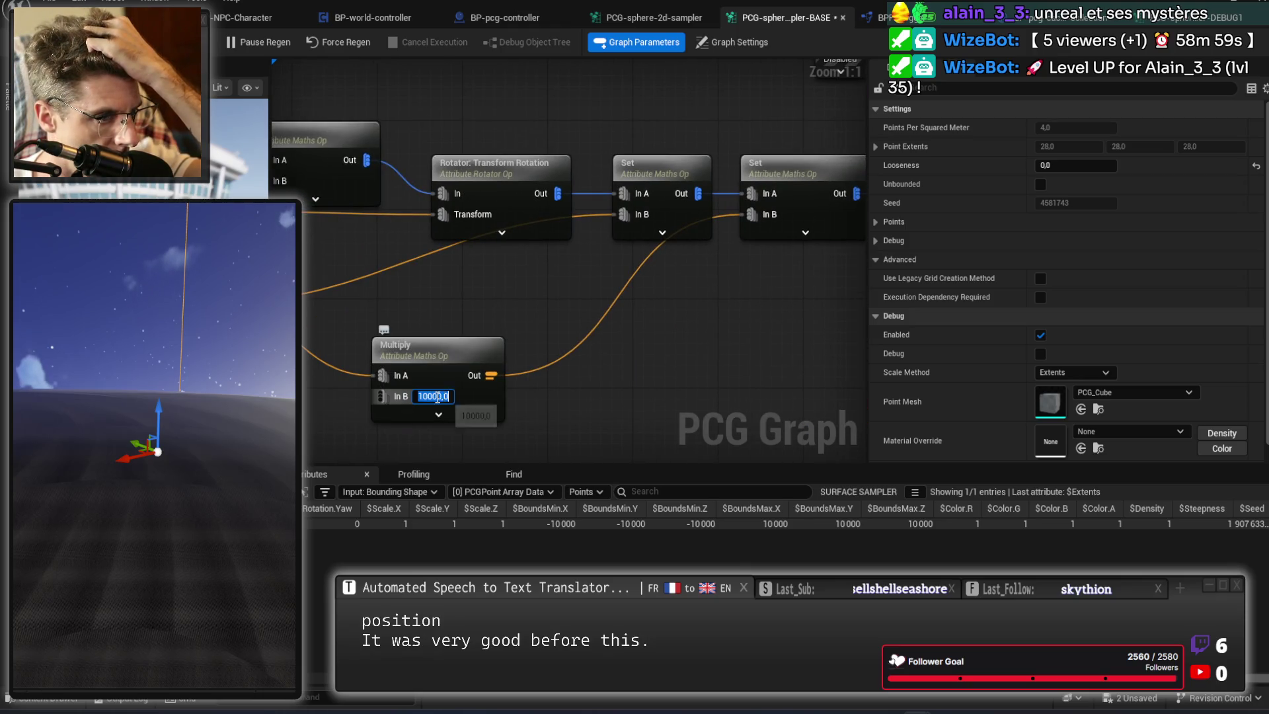
pyautogui.hotkey('ctrl', 'z')
pyautogui.click(732, 41)
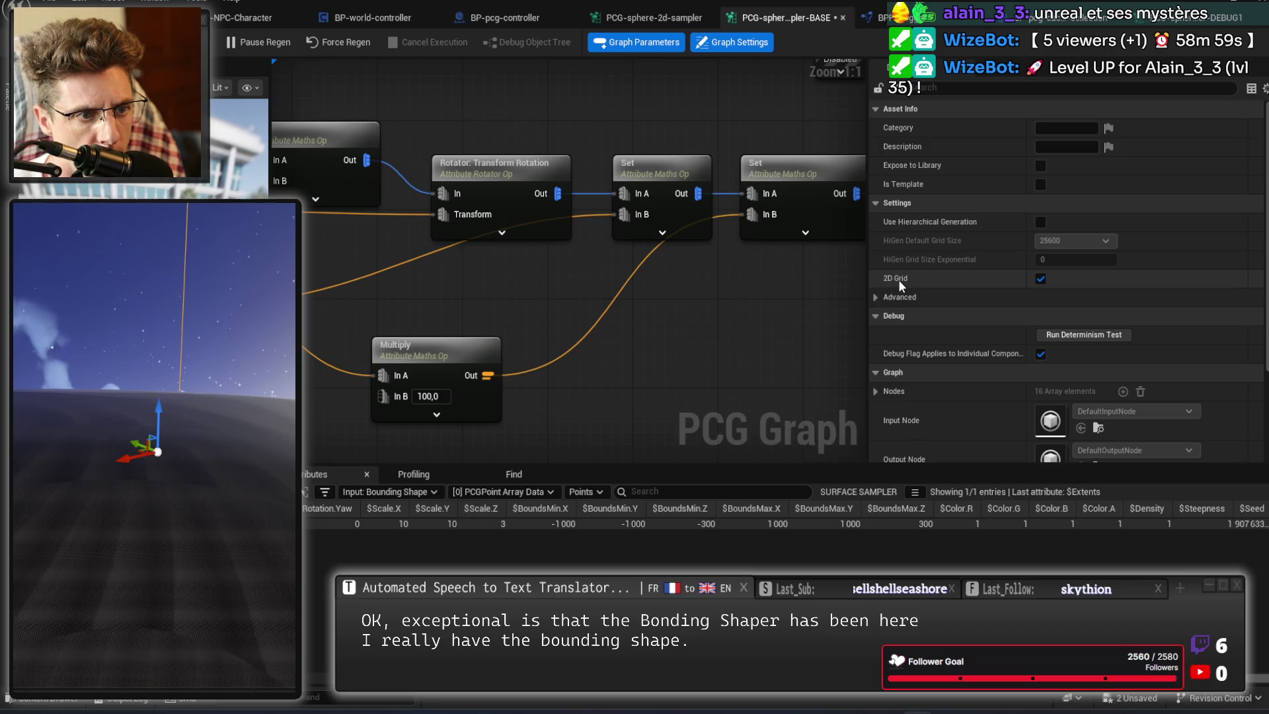
pyautogui.moveTo(620, 348); pyautogui.dragTo(417, 344)
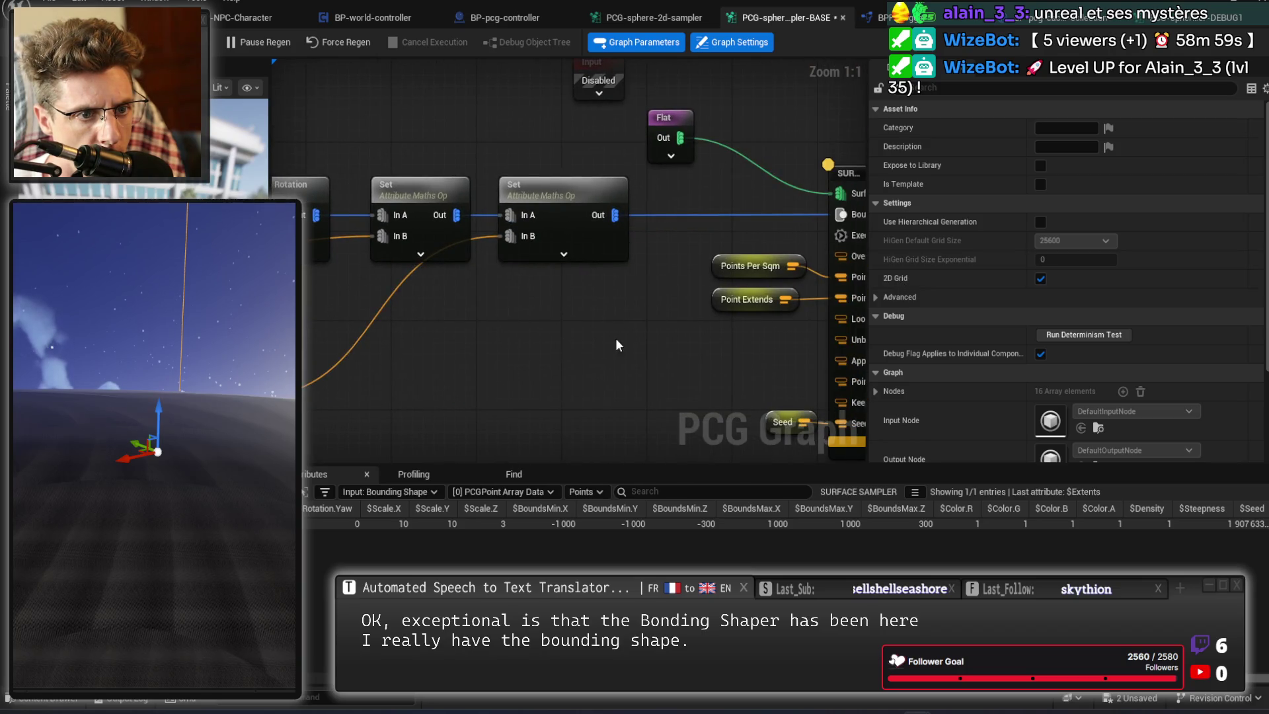
pyautogui.moveTo(616, 345); pyautogui.dragTo(647, 190)
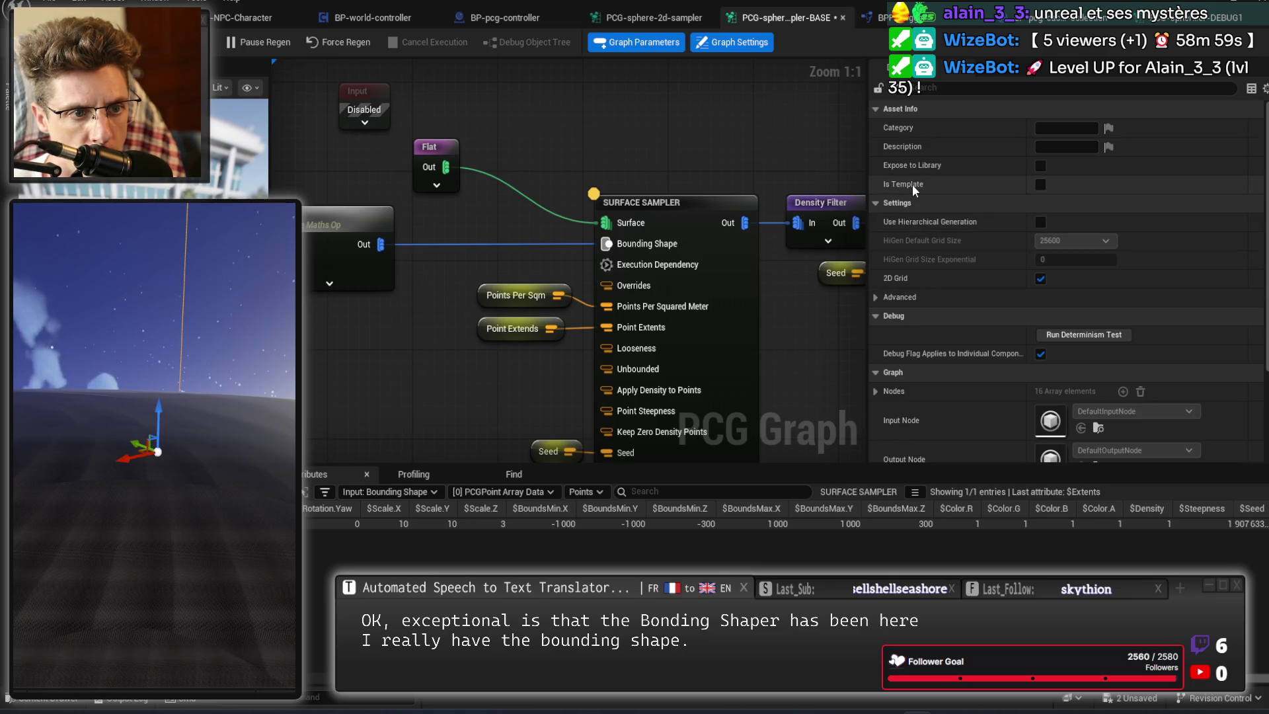
pyautogui.moveTo(746, 161); pyautogui.dragTo(672, 237)
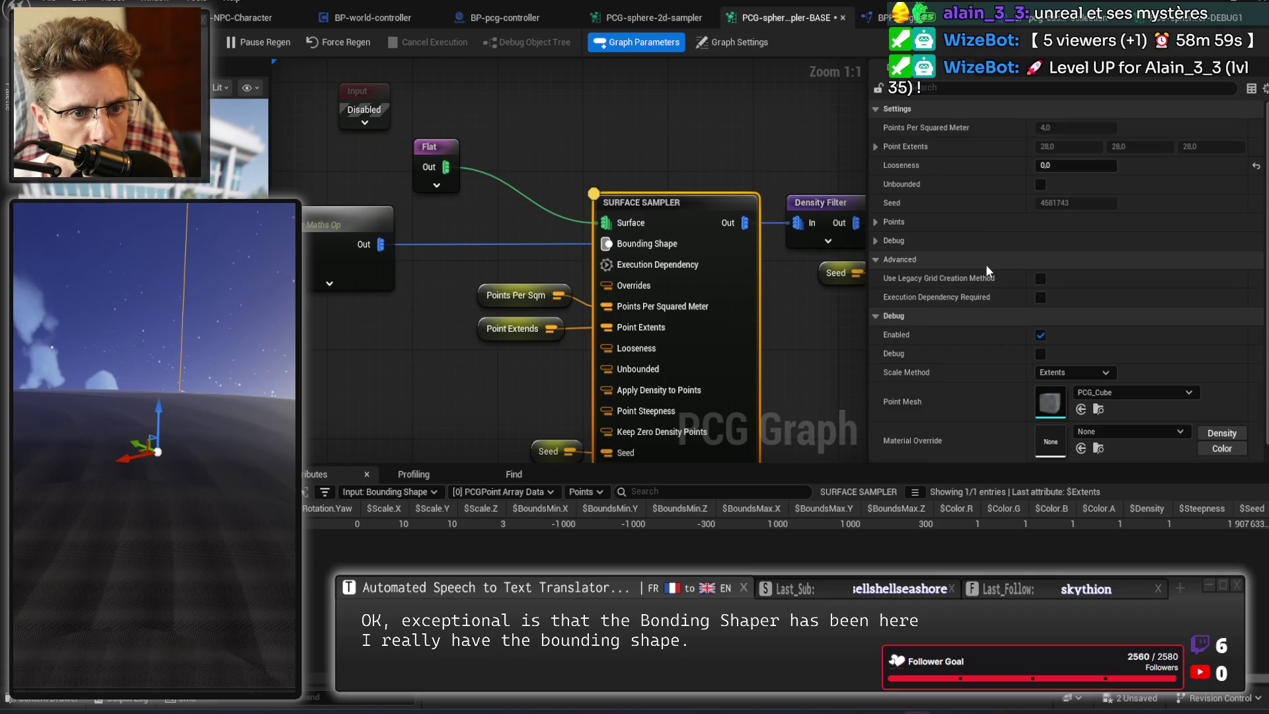
# Set the Surface Sampler's Looseness to 1.0 and expand its Points settings.
pyautogui.write('1')
pyautogui.press('Return')
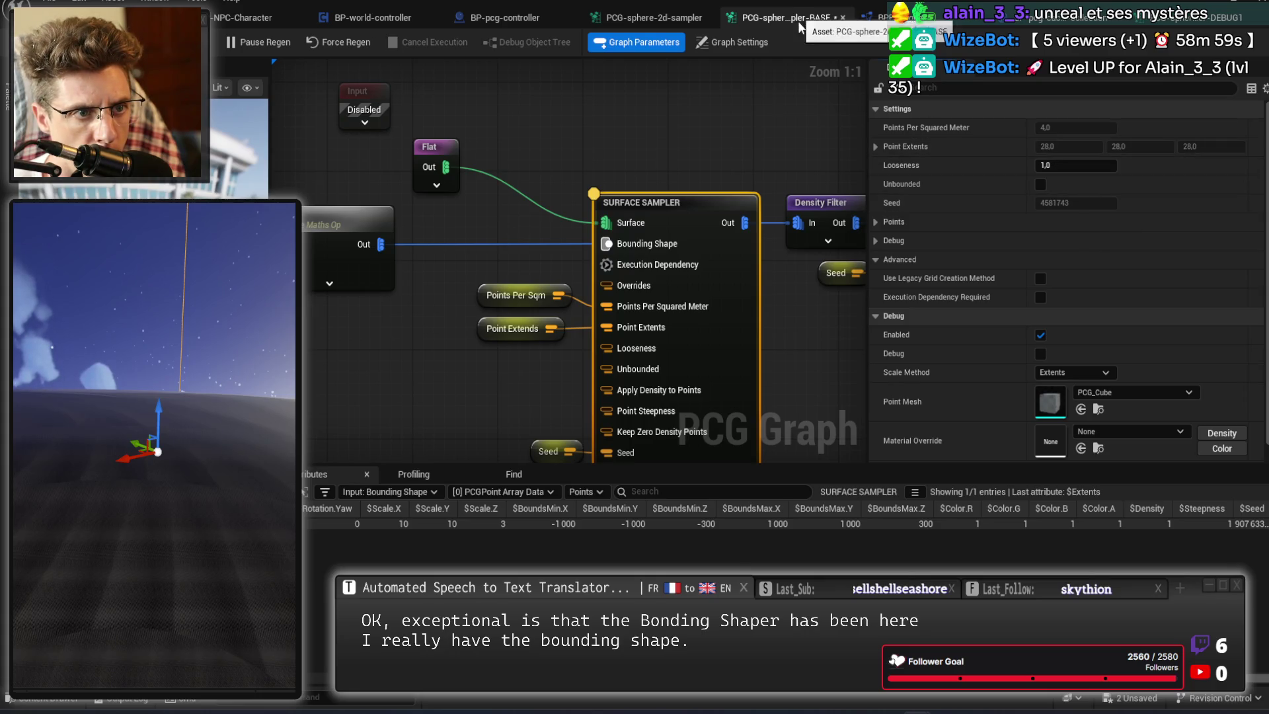
pyautogui.click(1044, 166)
pyautogui.click(1110, 164)
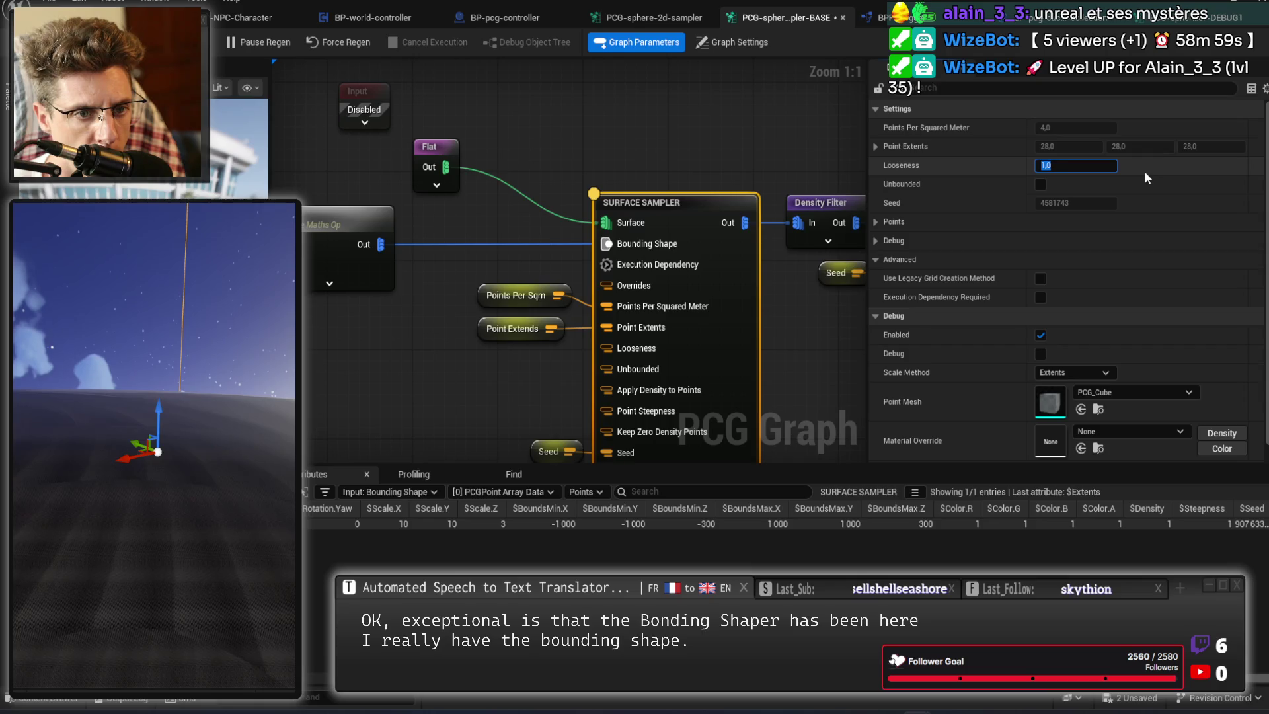
pyautogui.click(874, 222)
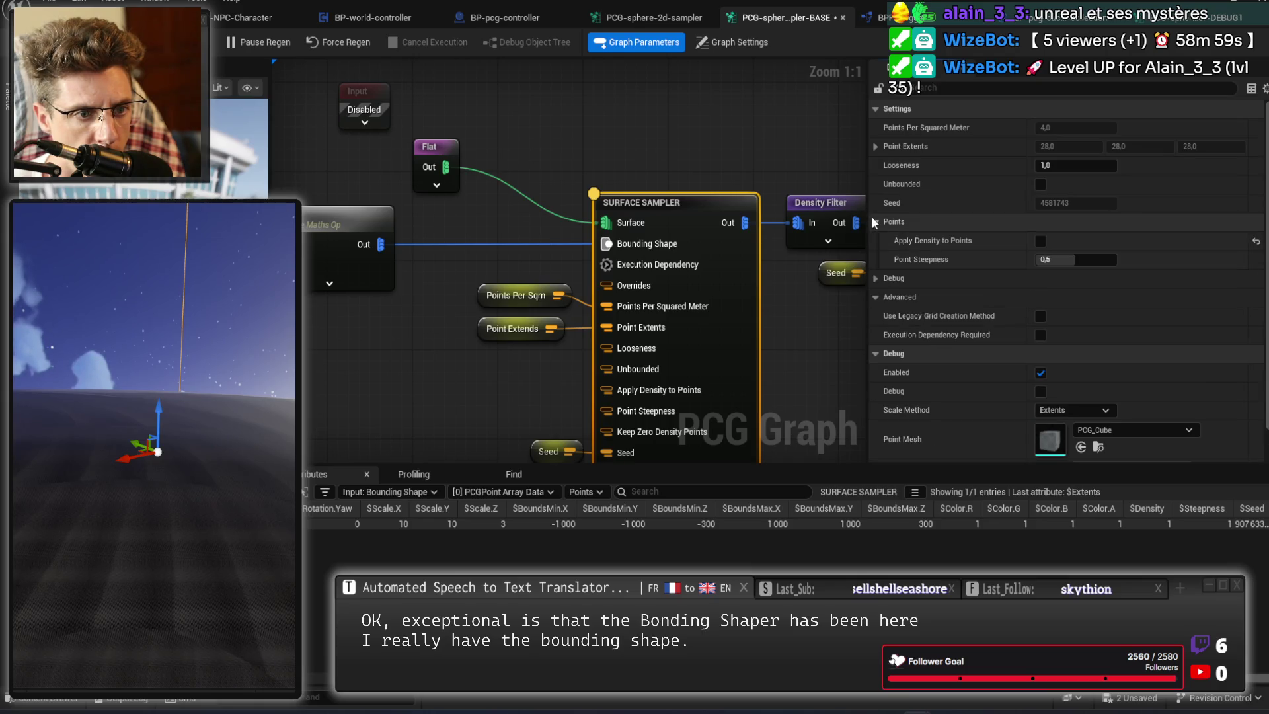
# Return Looseness to 0.0 and expand the debug options to read the unbounded-input warning.
pyautogui.click(1085, 166)
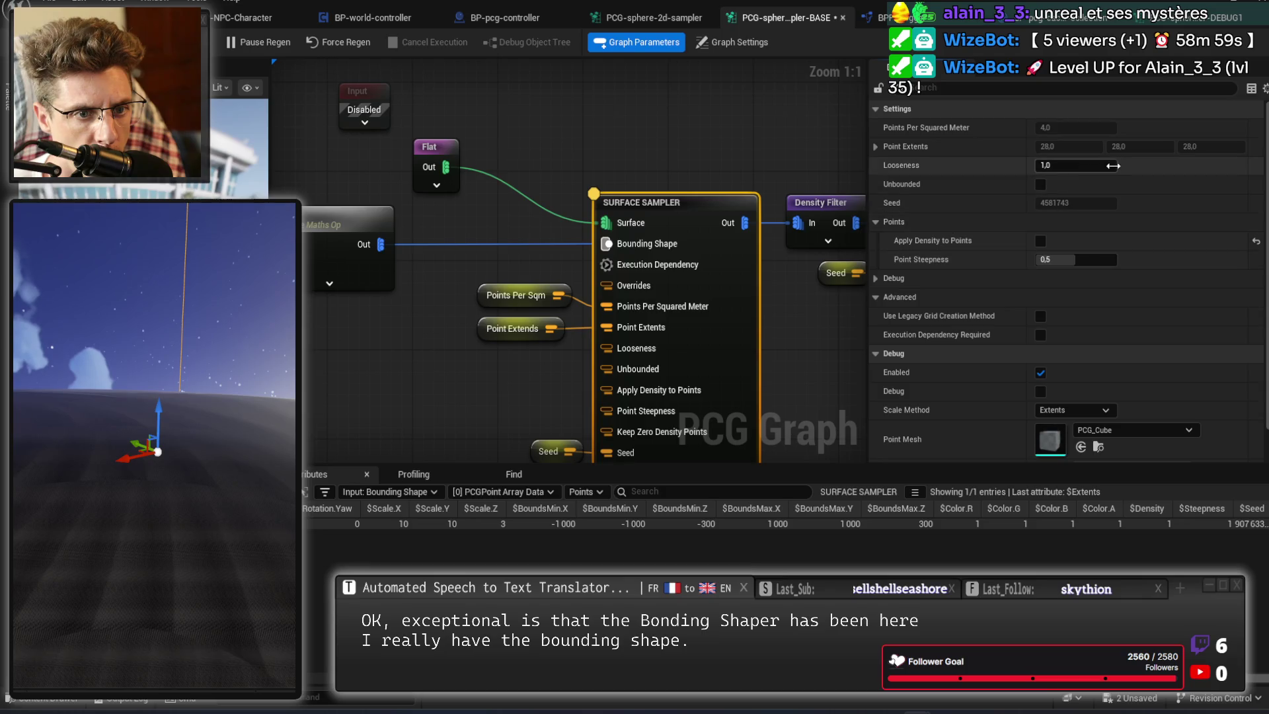
pyautogui.write('0')
pyautogui.press('Tab')
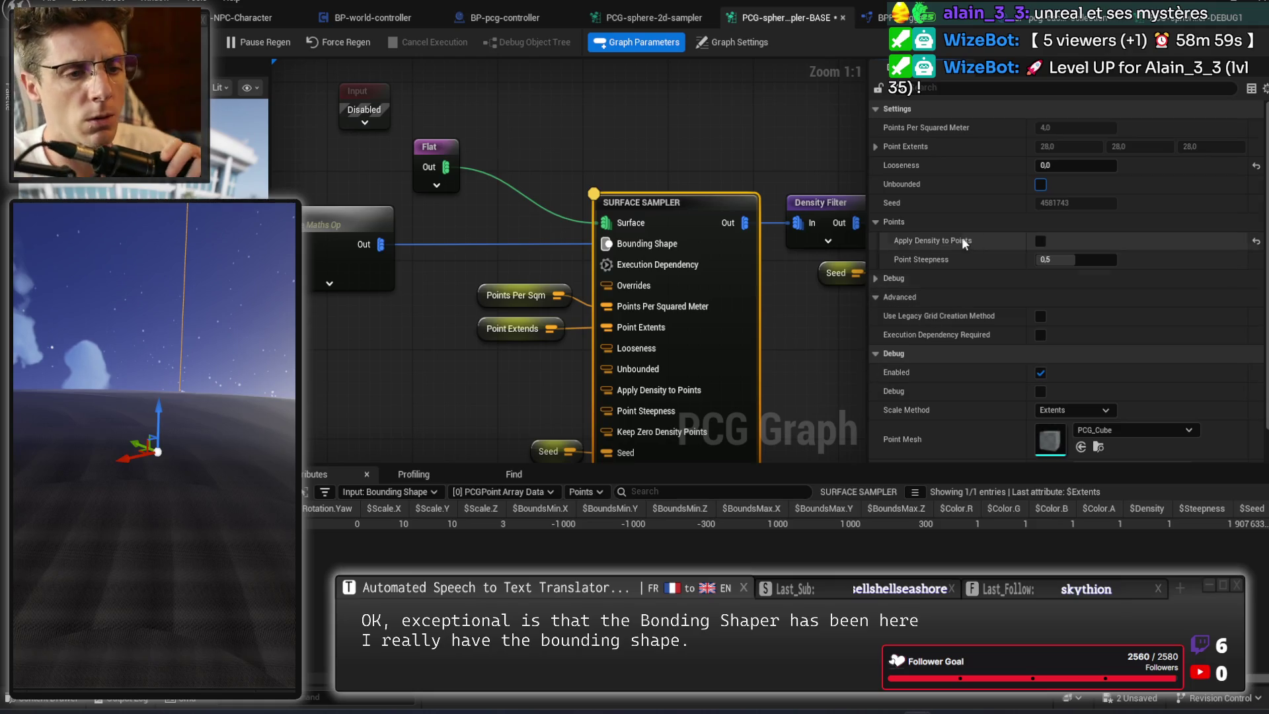
pyautogui.click(877, 275)
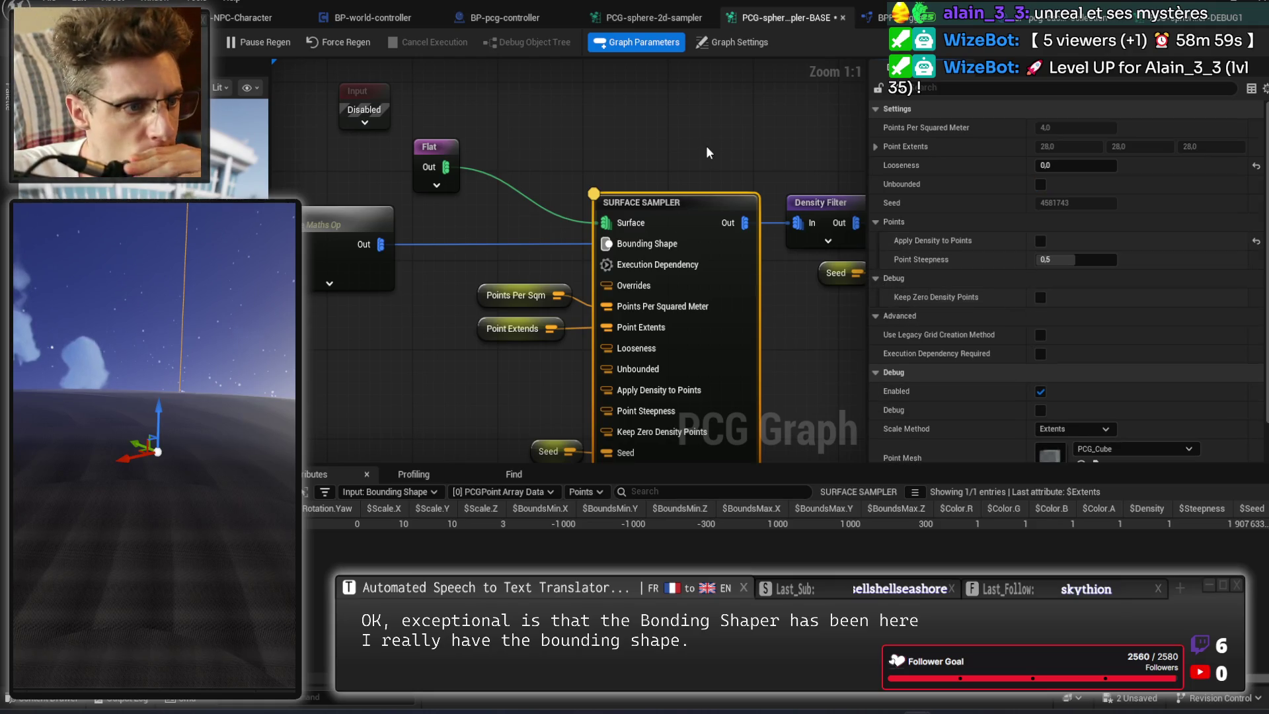
pyautogui.scroll(-3, 779, 348)
pyautogui.moveTo(695, 367)
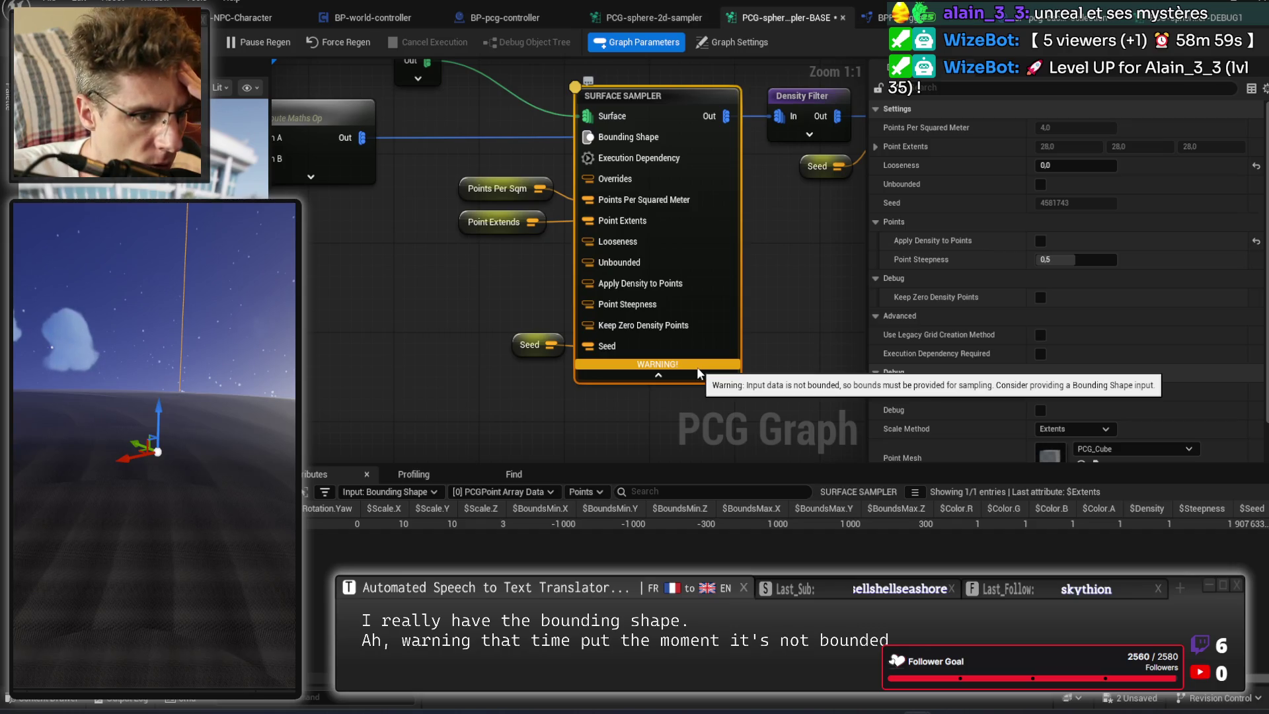
# Keep inspecting the Bounding Shape input data and pan to see the whole chain.
pyautogui.click(431, 492)
pyautogui.click(429, 493)
pyautogui.scroll(-2, 522, 297)
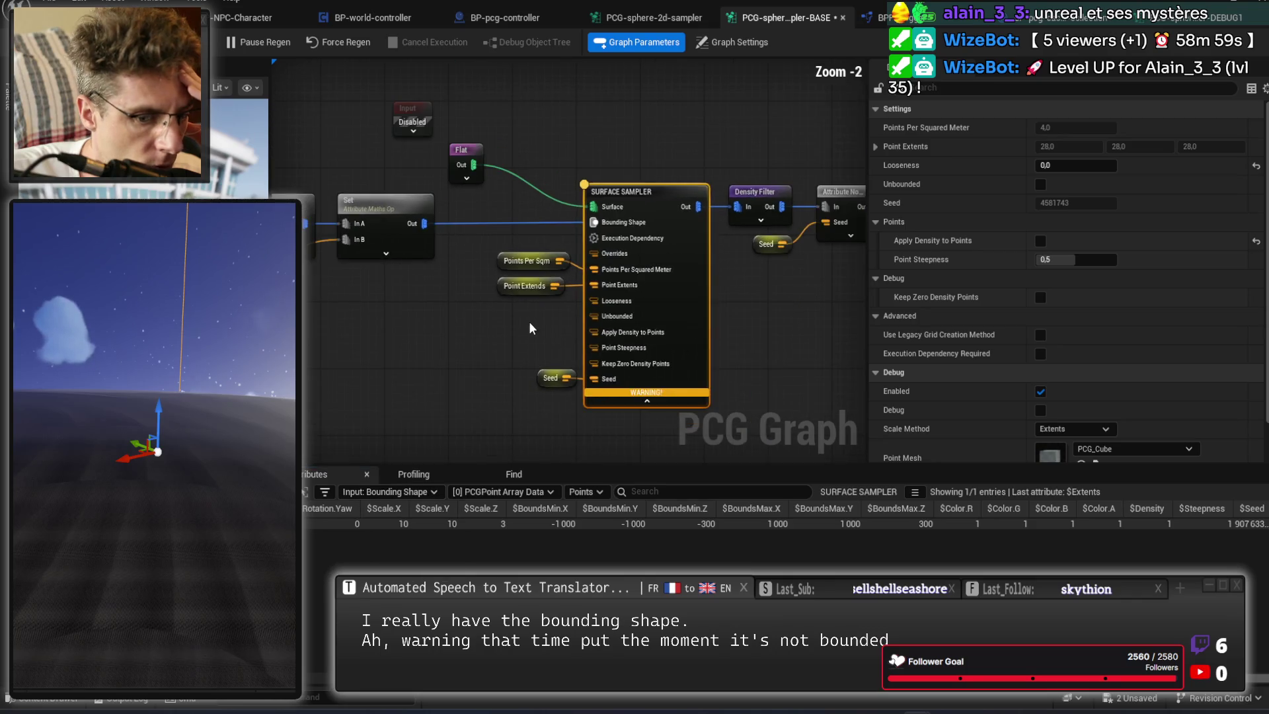
pyautogui.moveTo(543, 323)
pyautogui.mouseDown()
pyautogui.moveTo(586, 317)
pyautogui.moveTo(575, 317)
pyautogui.mouseUp()
pyautogui.scroll(-1, 574, 317)
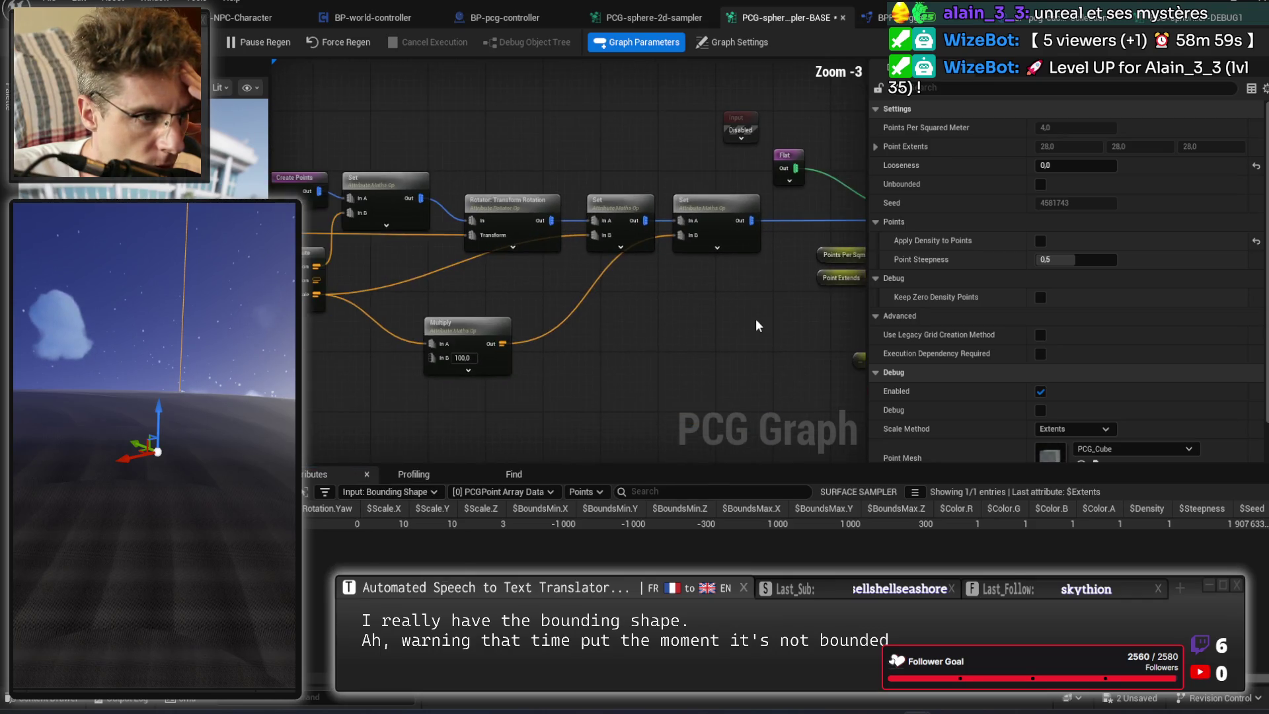
# Rearrange the Input, Flat, Surface Sampler, Points Per Sqm, Point Extents and Seed nodes.
pyautogui.moveTo(574, 132); pyautogui.dragTo(574, 103)
pyautogui.moveTo(616, 169)
pyautogui.mouseDown()
pyautogui.moveTo(573, 157)
pyautogui.moveTo(581, 165)
pyautogui.mouseUp()
pyautogui.moveTo(698, 216)
pyautogui.mouseDown()
pyautogui.moveTo(824, 304)
pyautogui.moveTo(779, 297)
pyautogui.mouseUp()
pyautogui.click(788, 286)
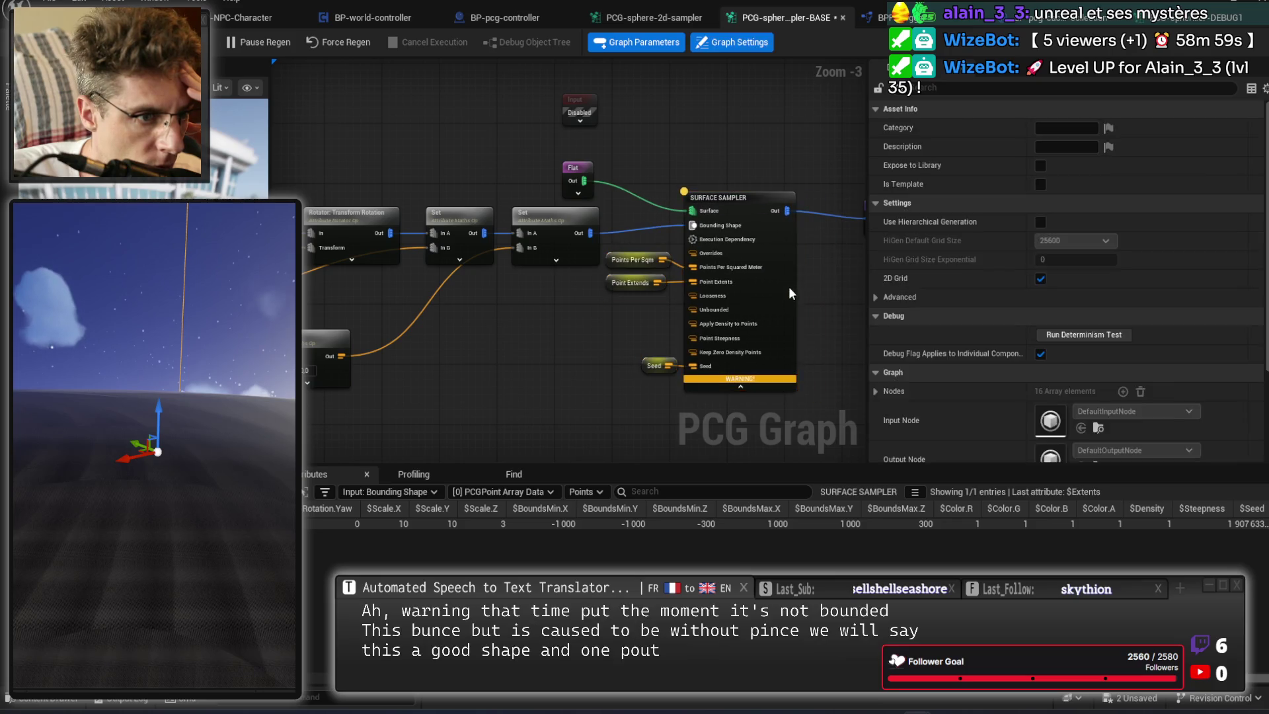
pyautogui.moveTo(675, 294); pyautogui.dragTo(603, 252)
pyautogui.moveTo(666, 259); pyautogui.dragTo(566, 314)
pyautogui.moveTo(650, 366); pyautogui.dragTo(568, 329)
pyautogui.moveTo(774, 294); pyautogui.dragTo(724, 286)
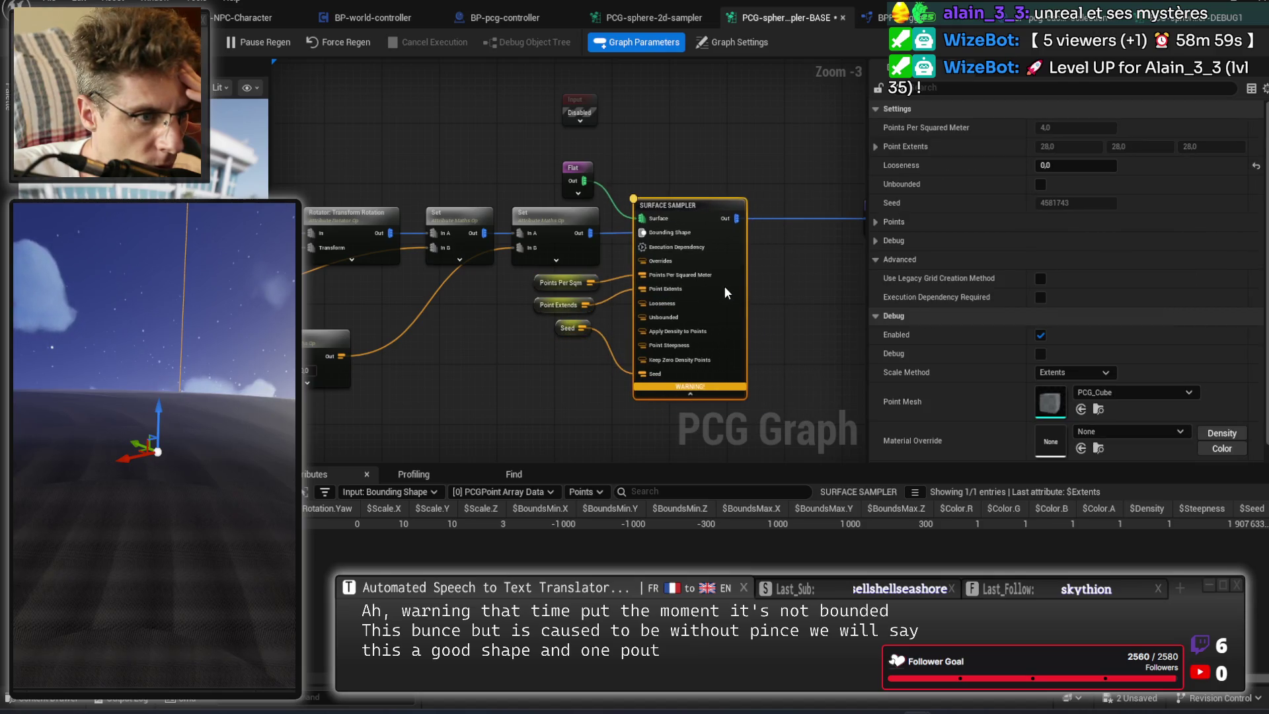
pyautogui.moveTo(608, 200)
pyautogui.mouseDown()
pyautogui.moveTo(687, 200)
pyautogui.moveTo(680, 190)
pyautogui.mouseUp()
pyautogui.click(574, 195)
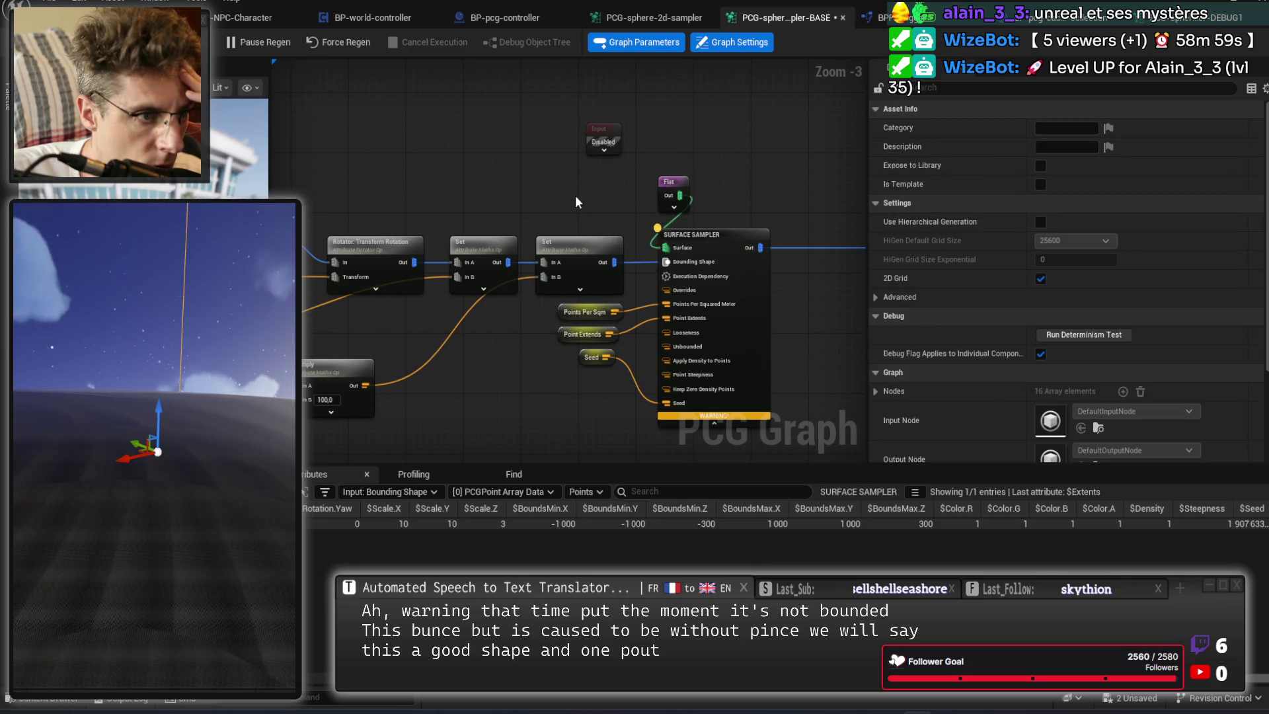
pyautogui.moveTo(575, 196); pyautogui.dragTo(685, 191)
# Box-select the Rotator and Set nodes, shift them left, and select the second Set node.
pyautogui.click(703, 132)
pyautogui.scroll(-3, 676, 161)
pyautogui.moveTo(447, 166)
pyautogui.mouseDown()
pyautogui.moveTo(646, 268)
pyautogui.moveTo(694, 268)
pyautogui.moveTo(517, 287)
pyautogui.moveTo(566, 266)
pyautogui.mouseUp()
pyautogui.scroll(6, 729, 176)
pyautogui.click(566, 266)
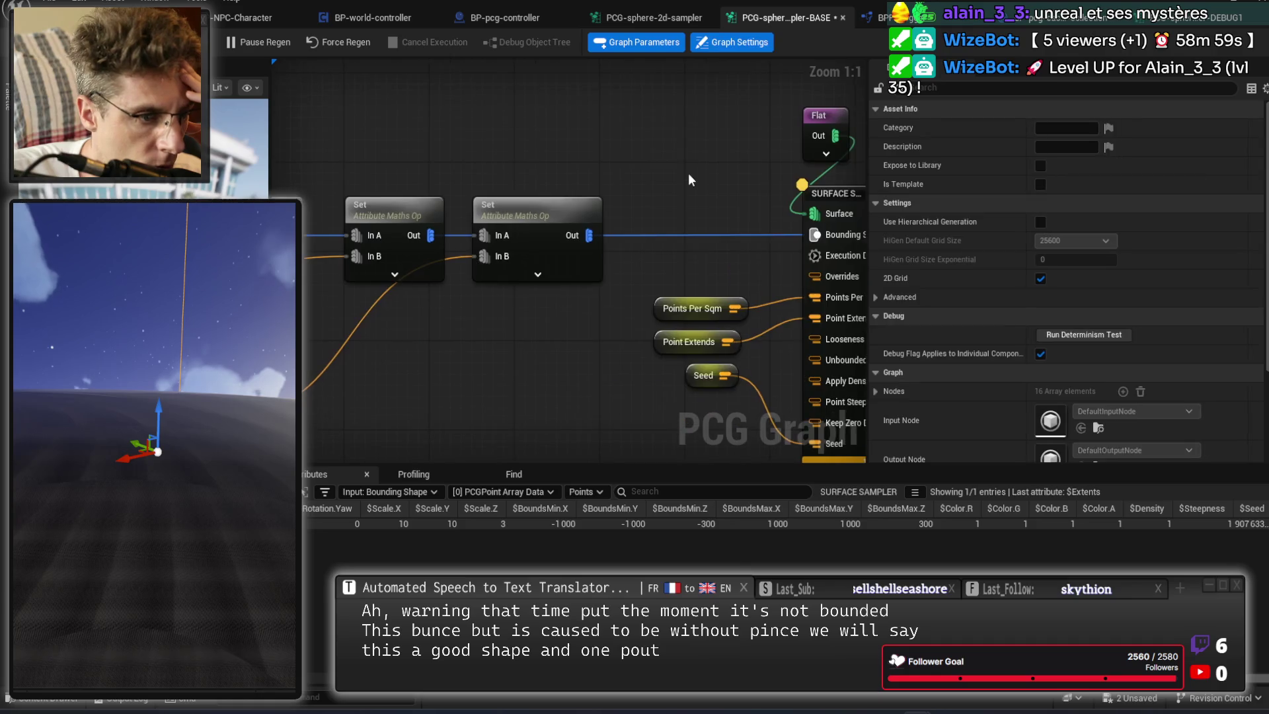
pyautogui.click(588, 205)
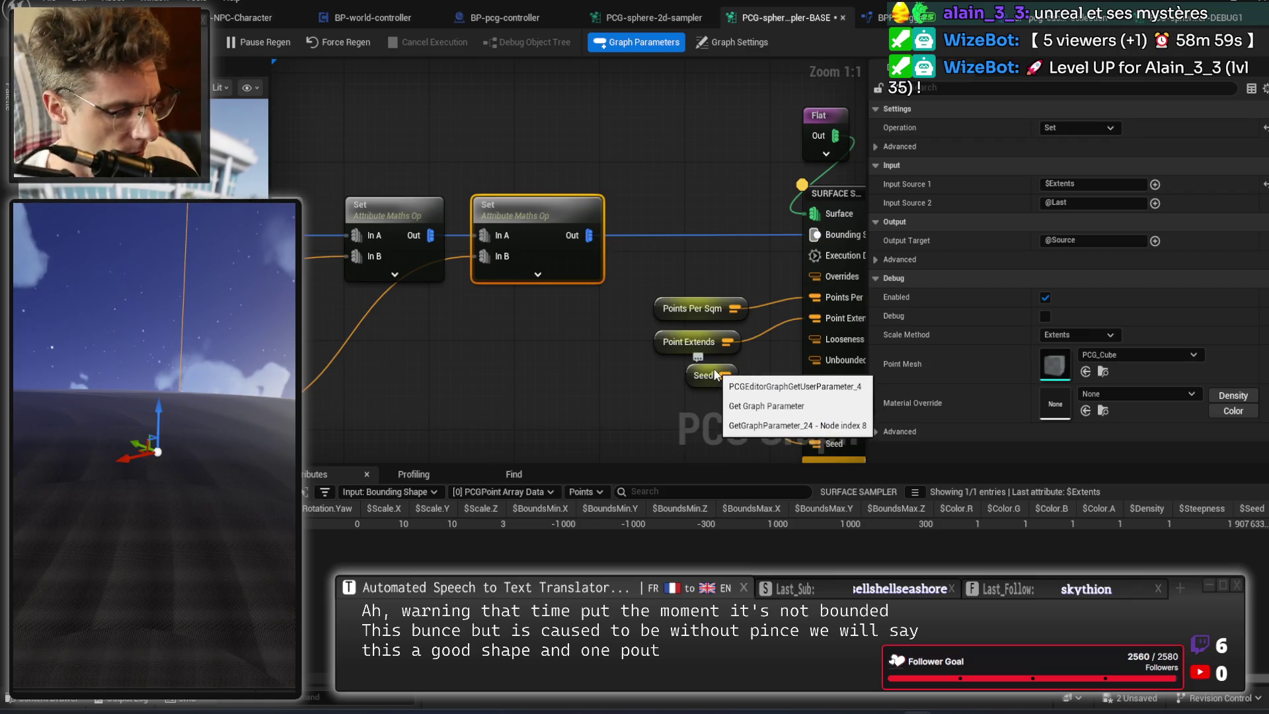
# Try the first Set node on Bounding Shape, then reconnect the second Set node's output instead.
pyautogui.moveTo(704, 236); pyautogui.dragTo(557, 187)
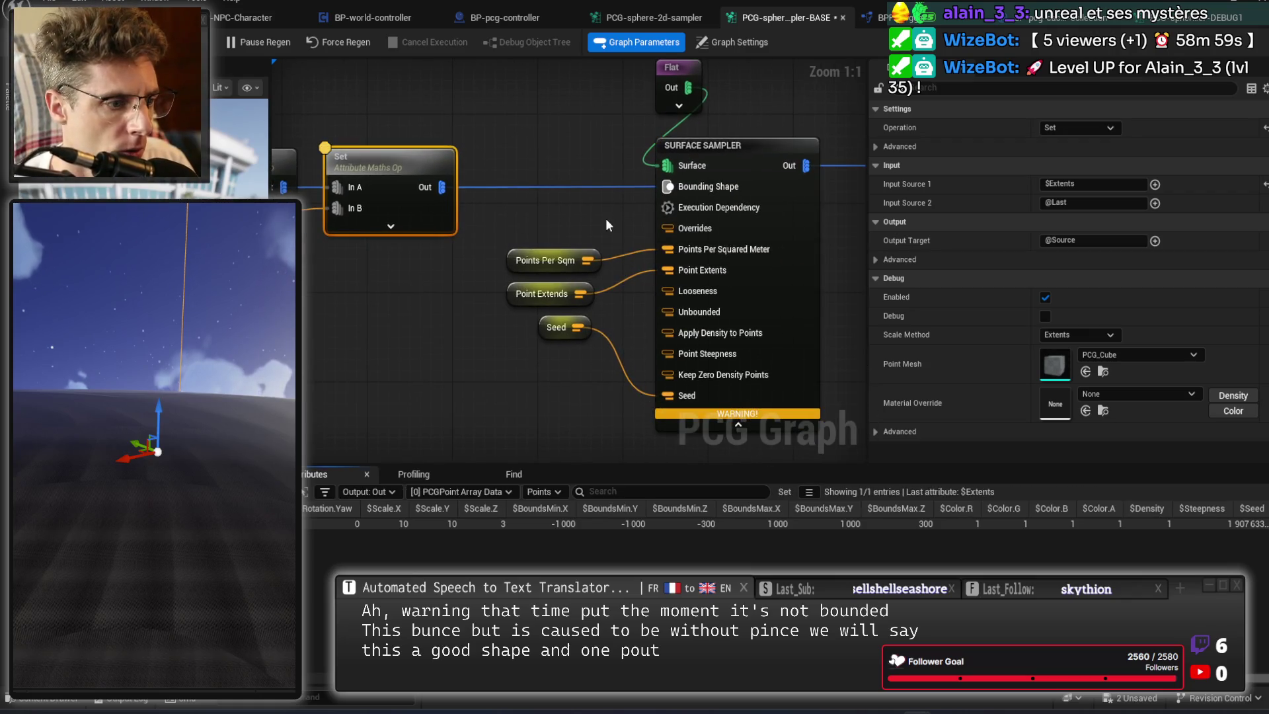
pyautogui.hscroll(-5, 368, 553)
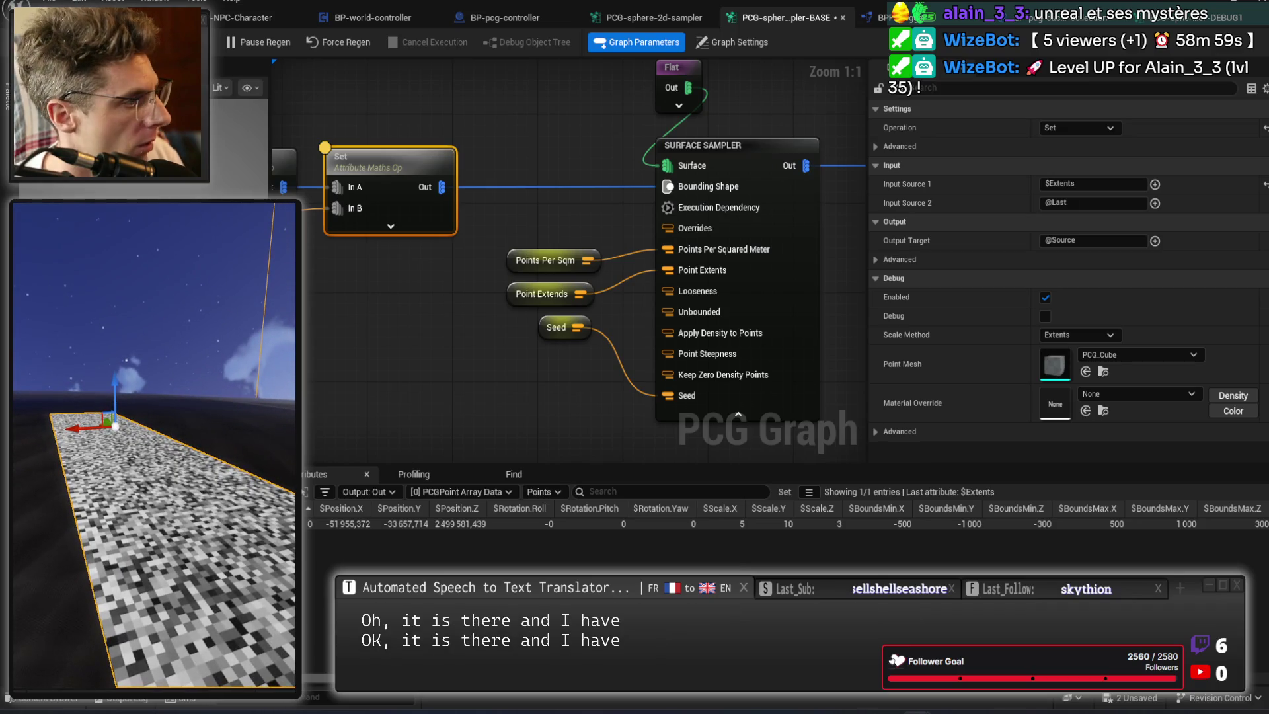
pyautogui.moveTo(448, 122); pyautogui.dragTo(567, 121)
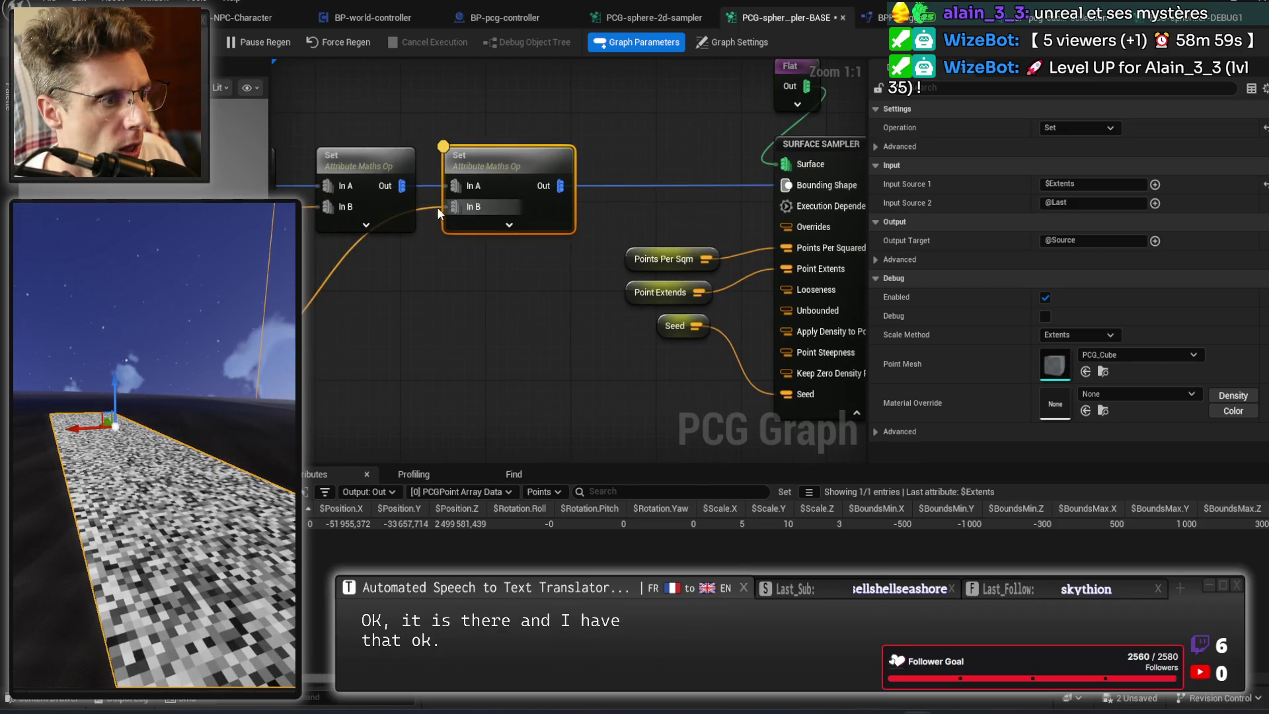
pyautogui.moveTo(403, 184)
pyautogui.mouseDown()
pyautogui.moveTo(562, 137)
pyautogui.moveTo(773, 186)
pyautogui.mouseUp()
pyautogui.moveTo(529, 153)
pyautogui.mouseDown()
pyautogui.moveTo(517, 257)
pyautogui.moveTo(528, 209)
pyautogui.moveTo(773, 185)
pyautogui.mouseUp()
pyautogui.moveTo(509, 220)
pyautogui.mouseDown()
pyautogui.moveTo(513, 164)
pyautogui.moveTo(528, 168)
pyautogui.mouseUp()
pyautogui.hscroll(5, 780, 515)
pyautogui.hscroll(5, 780, 515)
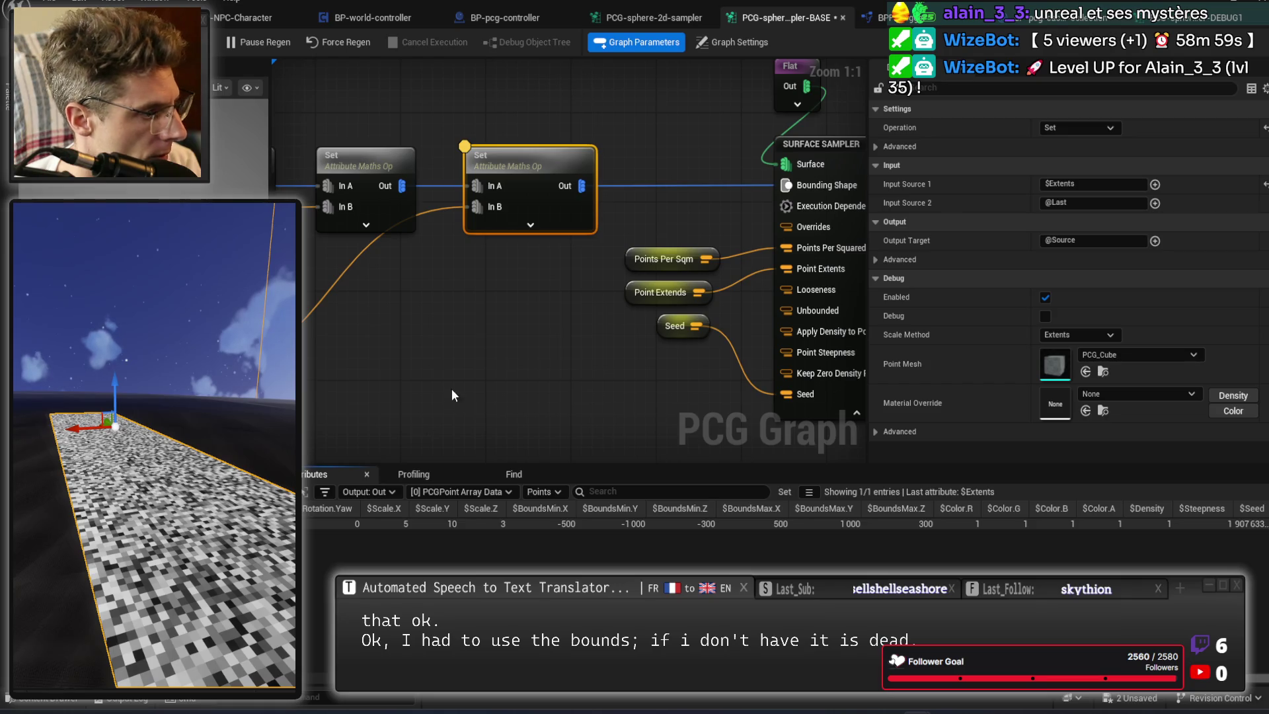
pyautogui.scroll(-2, 633, 309)
pyautogui.click(657, 298)
pyautogui.scroll(-2, 663, 298)
pyautogui.scroll(2, 575, 305)
pyautogui.scroll(1, 575, 305)
# Add an Apply Scale To Bounds node after Set, feed it into Bounding Shape, and inspect it.
pyautogui.moveTo(499, 324)
pyautogui.mouseDown()
pyautogui.moveTo(537, 277)
pyautogui.moveTo(559, 209)
pyautogui.mouseUp()
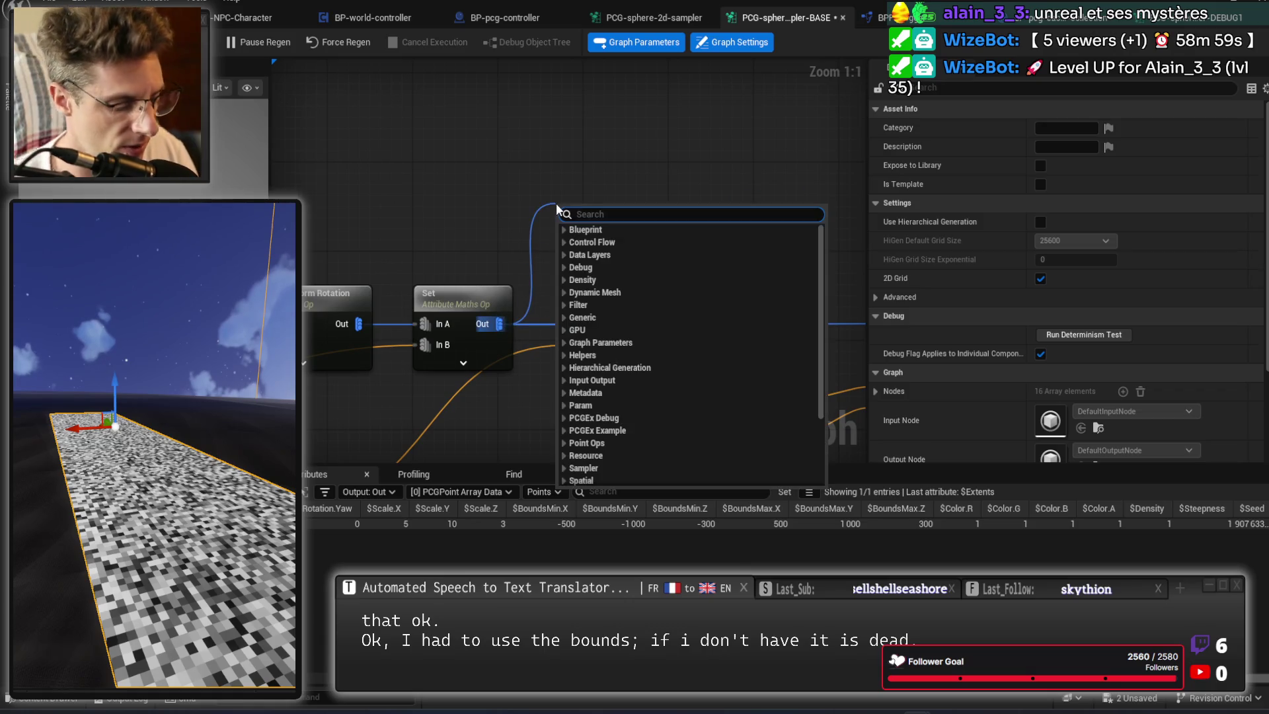
pyautogui.write('apply')
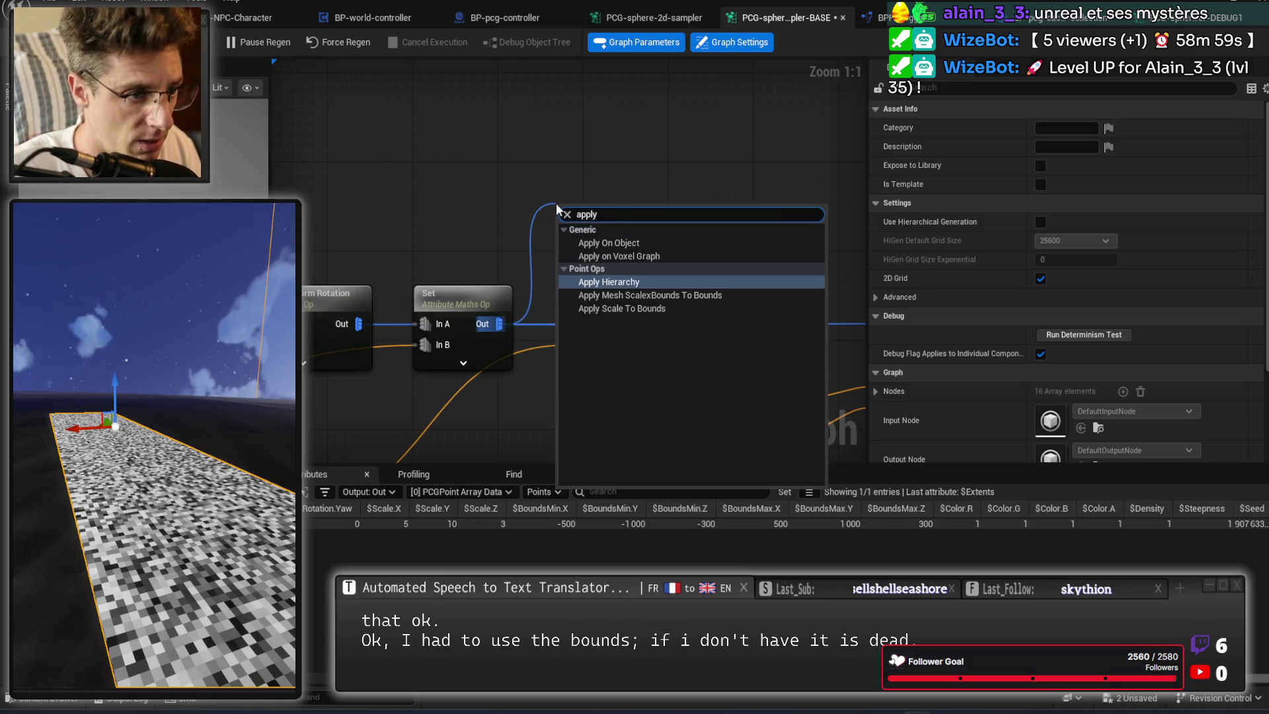
pyautogui.press('Down')
pyautogui.press('Down')
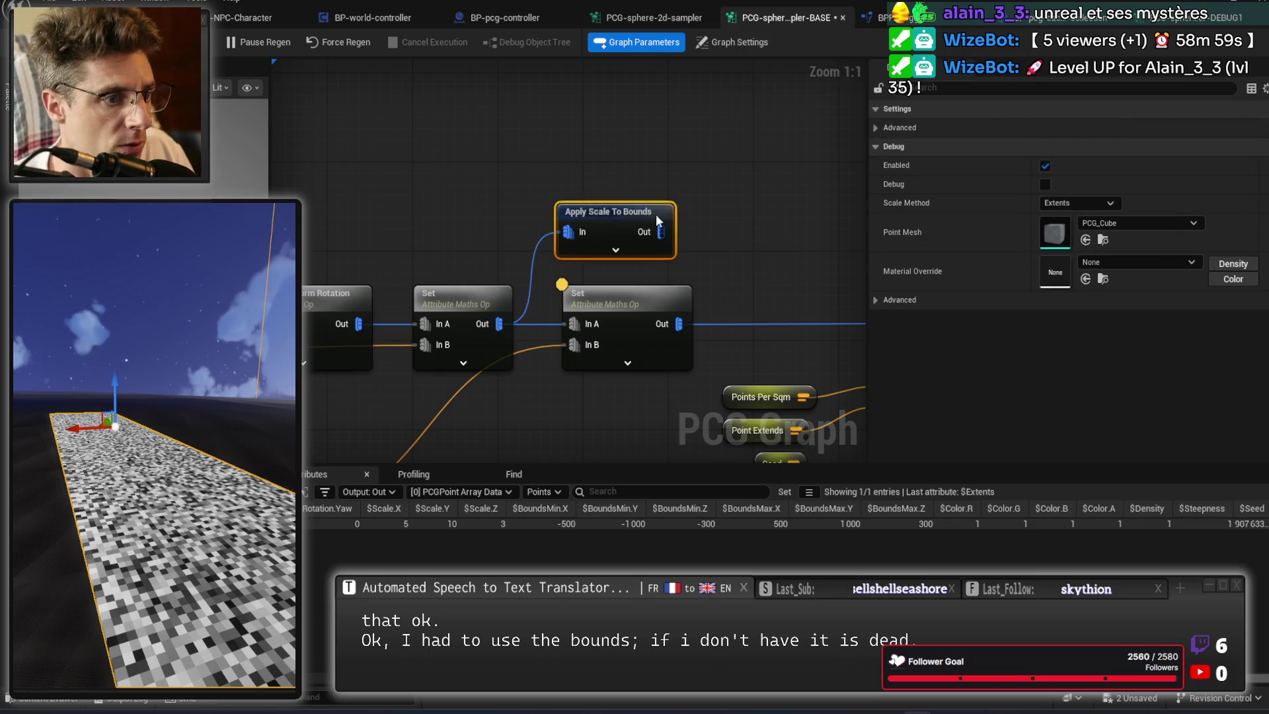
pyautogui.moveTo(388, 296)
pyautogui.mouseDown()
pyautogui.moveTo(522, 285)
pyautogui.moveTo(607, 299)
pyautogui.mouseUp()
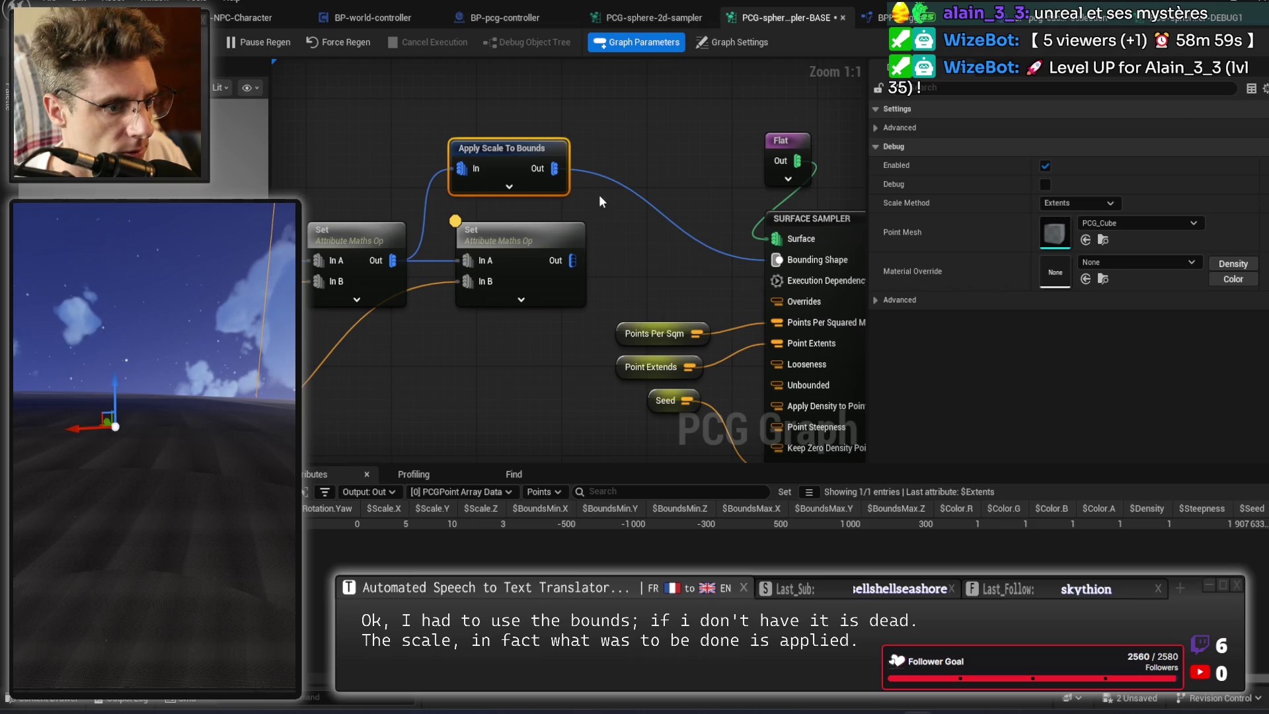
pyautogui.moveTo(518, 185); pyautogui.dragTo(519, 187)
pyautogui.press('a')
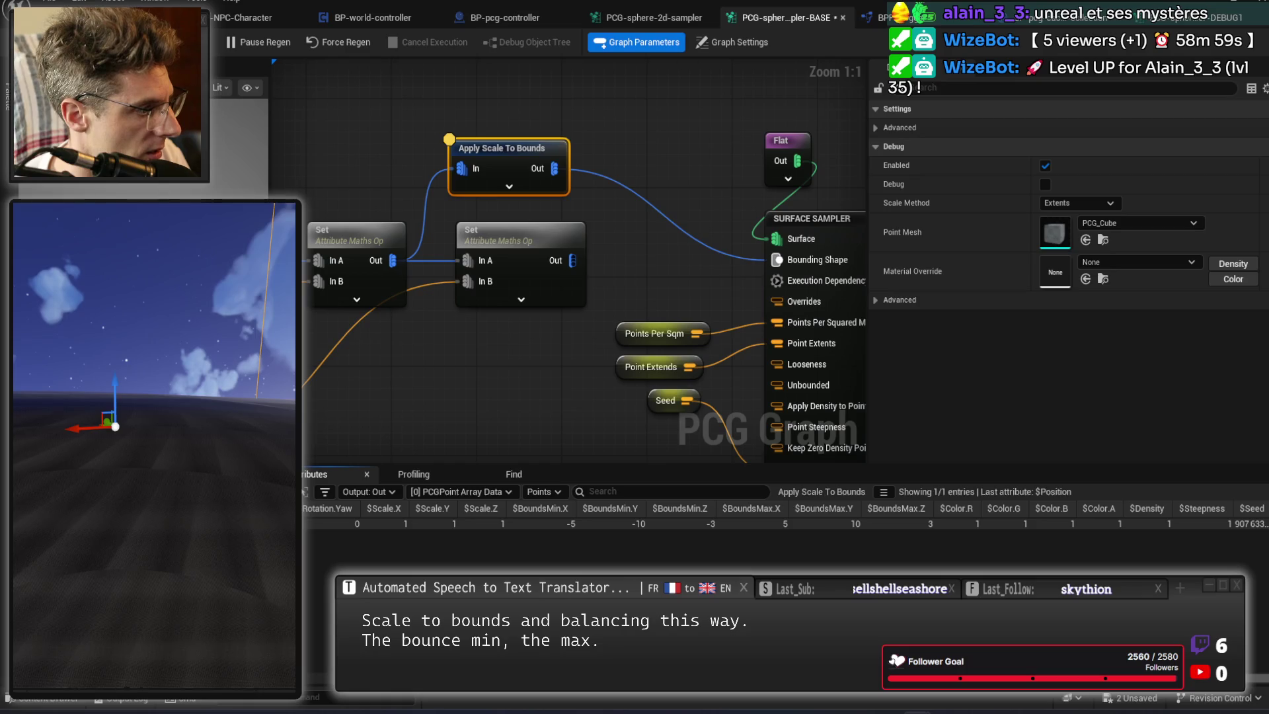
# Compare the first Set node's output data with the Apply Scale To Bounds output.
pyautogui.moveTo(410, 368)
pyautogui.mouseDown()
pyautogui.moveTo(722, 291)
pyautogui.moveTo(776, 53)
pyautogui.mouseUp()
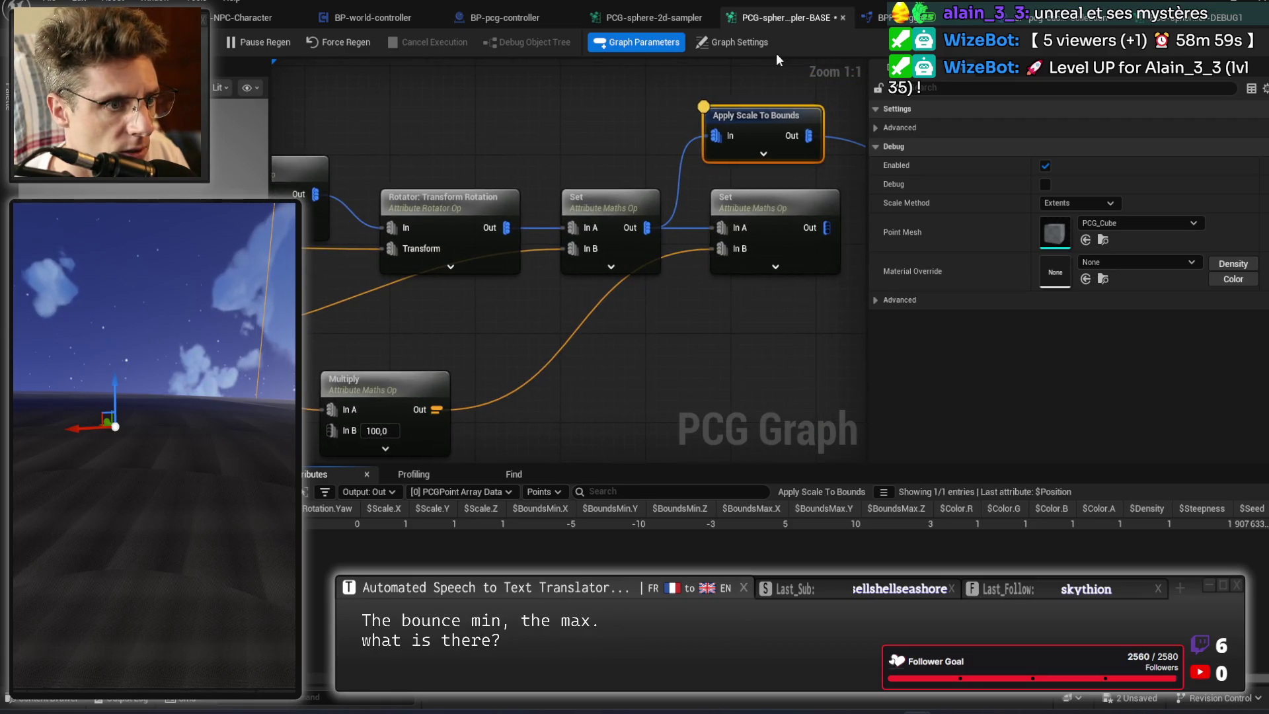
pyautogui.click(879, 130)
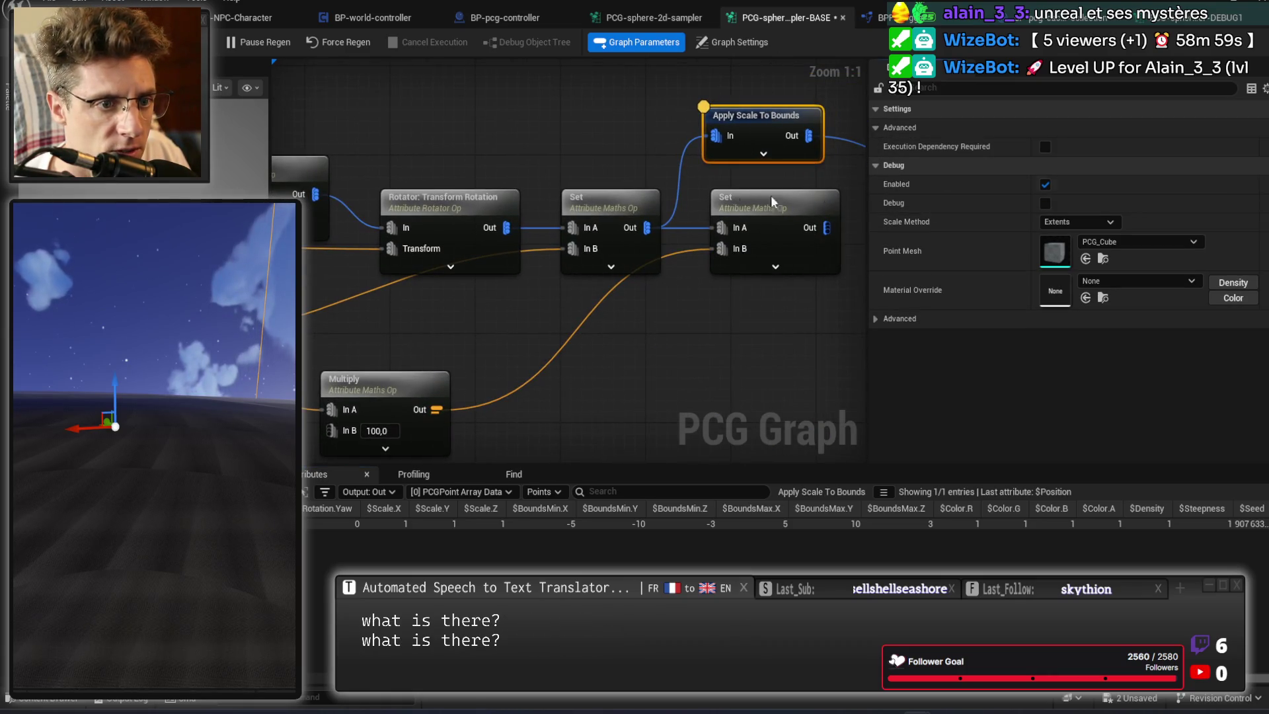
pyautogui.moveTo(666, 208); pyautogui.dragTo(625, 218)
pyautogui.click(575, 211)
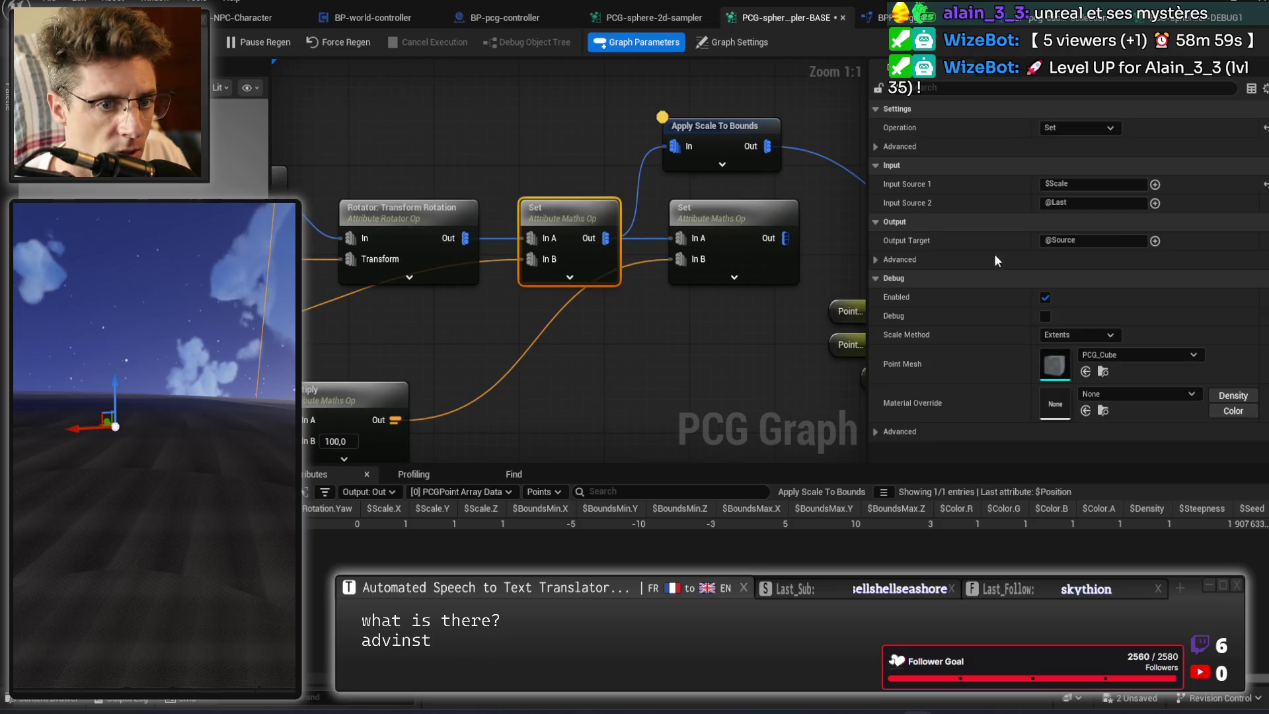
pyautogui.press('a')
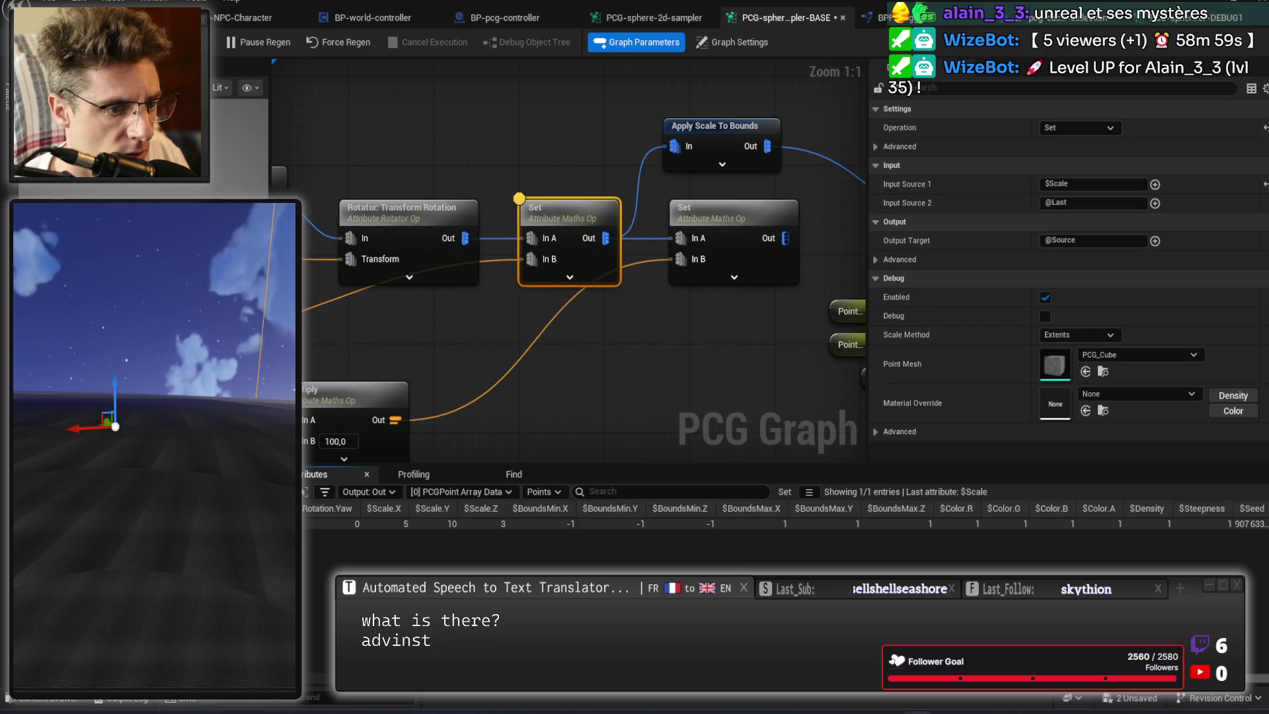
pyautogui.moveTo(638, 420); pyautogui.dragTo(548, 441)
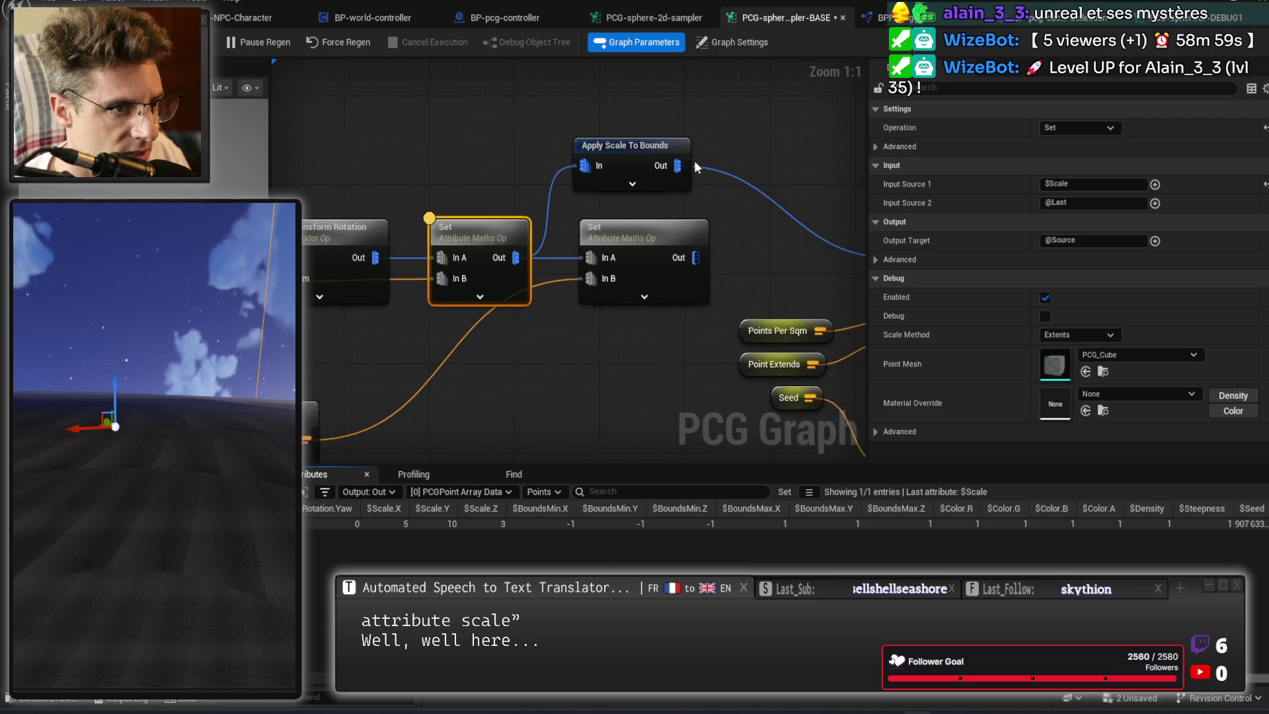
pyautogui.click(624, 145)
pyautogui.press('a')
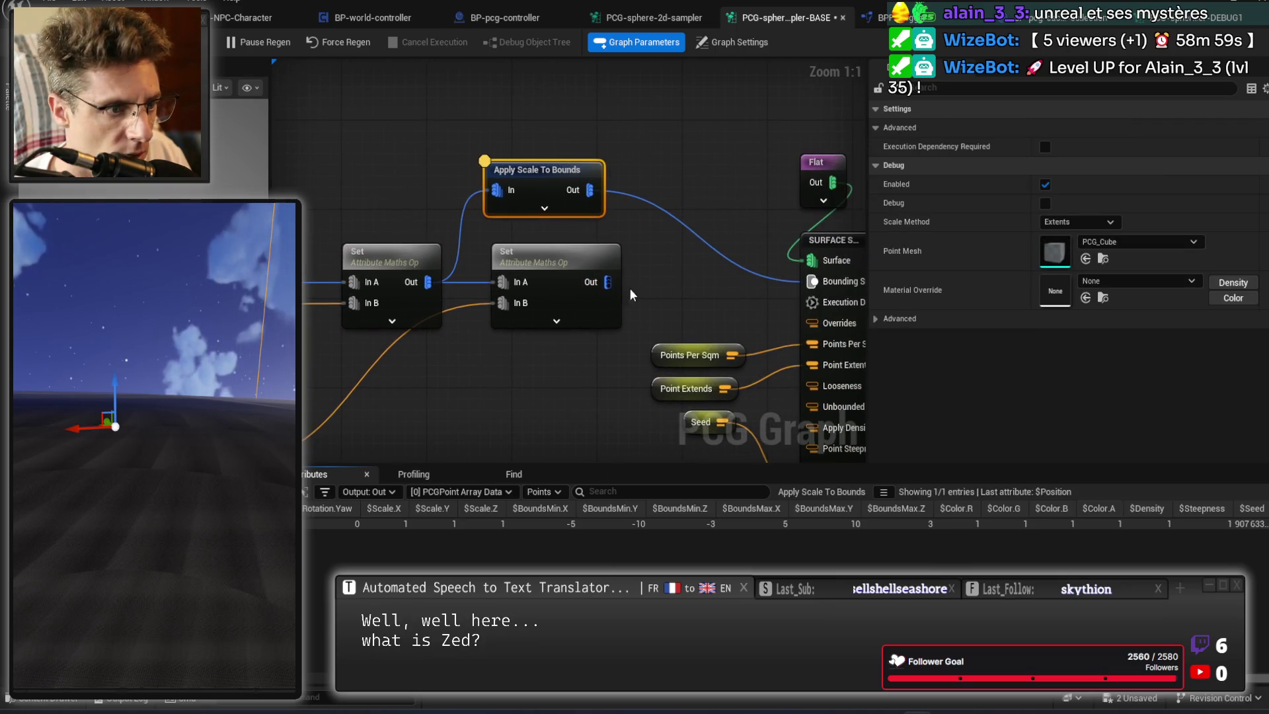
# Reconnect the second Set node to Bounding Shape and wire the Rotator straight into it.
pyautogui.moveTo(600, 282); pyautogui.dragTo(814, 282)
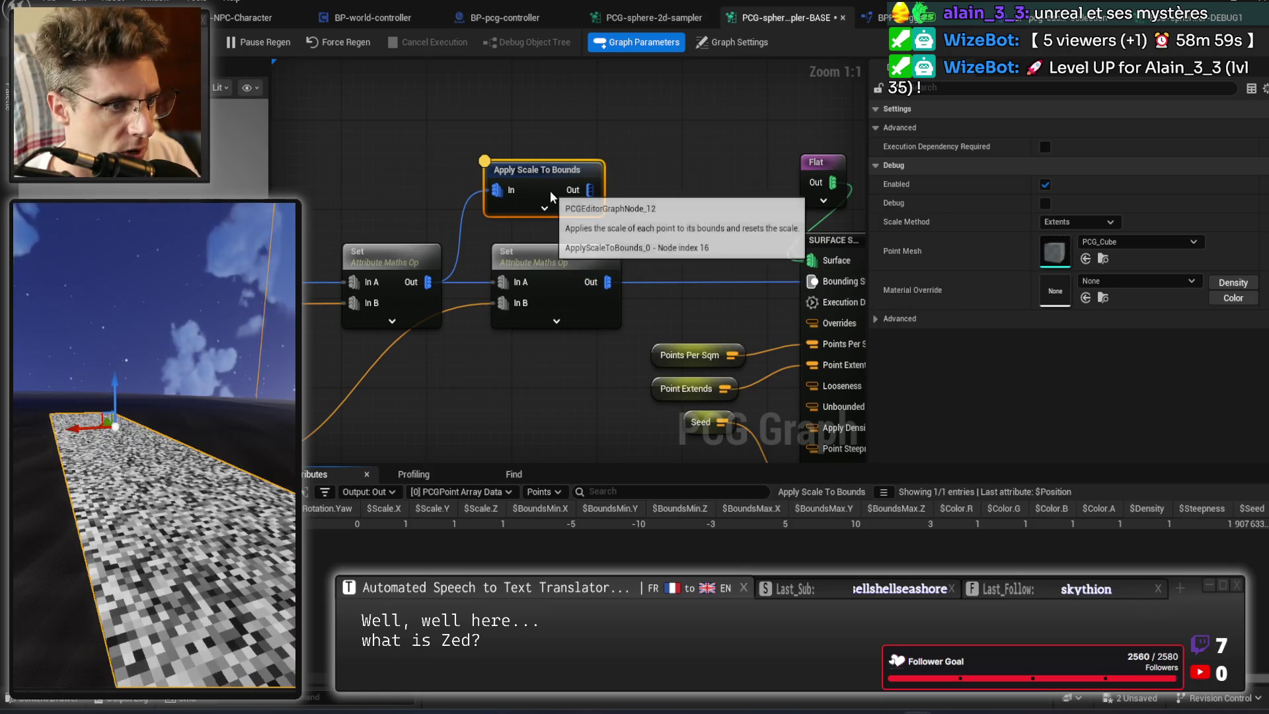
pyautogui.click(564, 216)
pyautogui.scroll(-1, 529, 264)
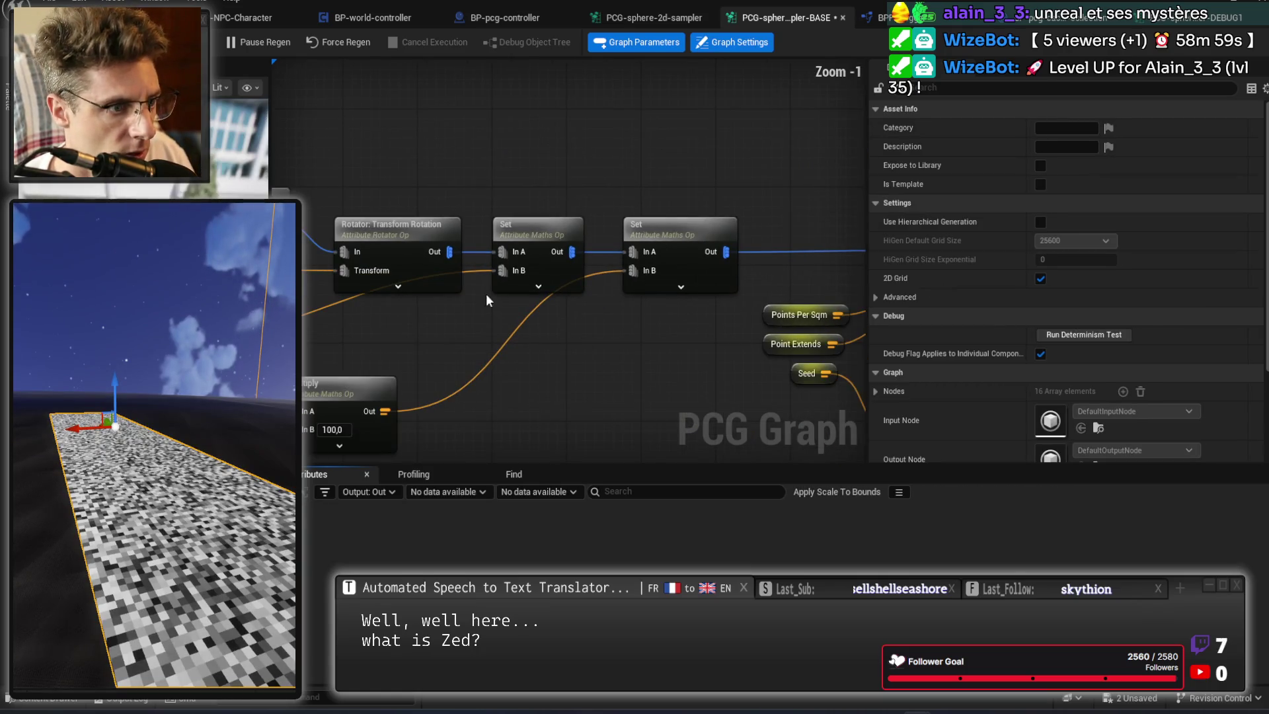
pyautogui.moveTo(453, 258); pyautogui.dragTo(650, 259)
# Delete the first Set node, then restore it and place it back in line with the Rotator.
pyautogui.click(575, 228)
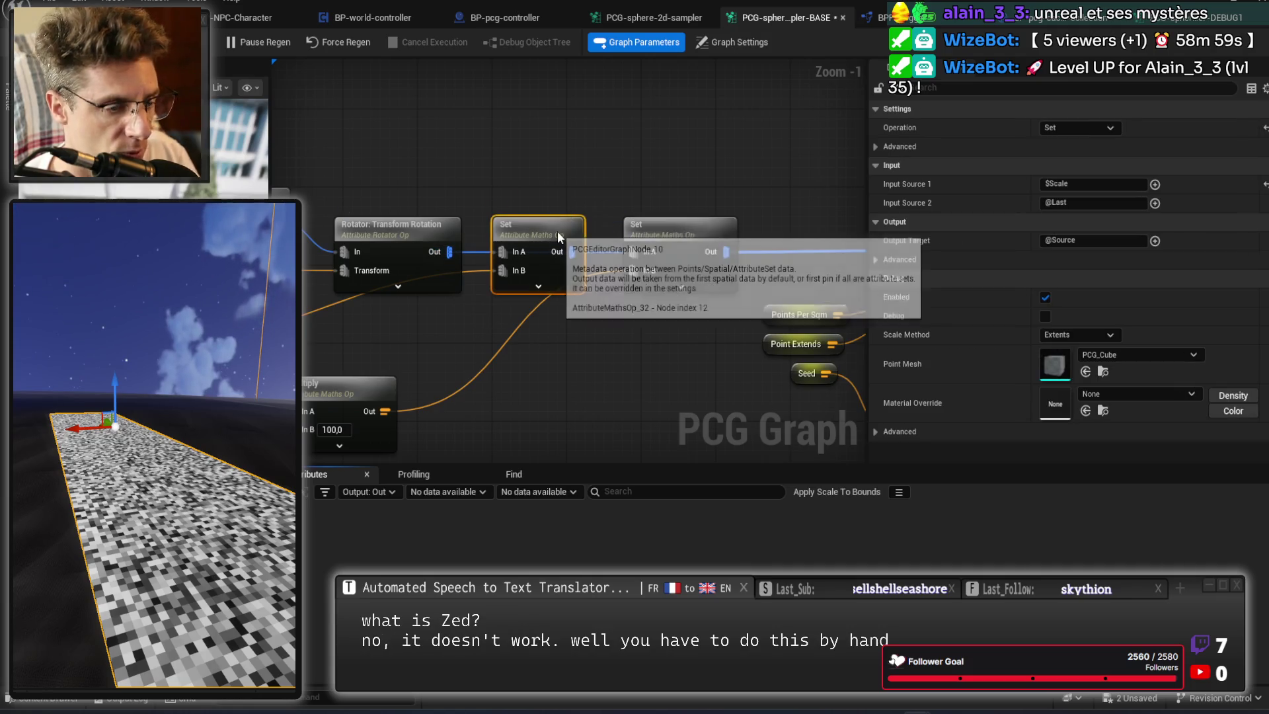
pyautogui.press('Delete')
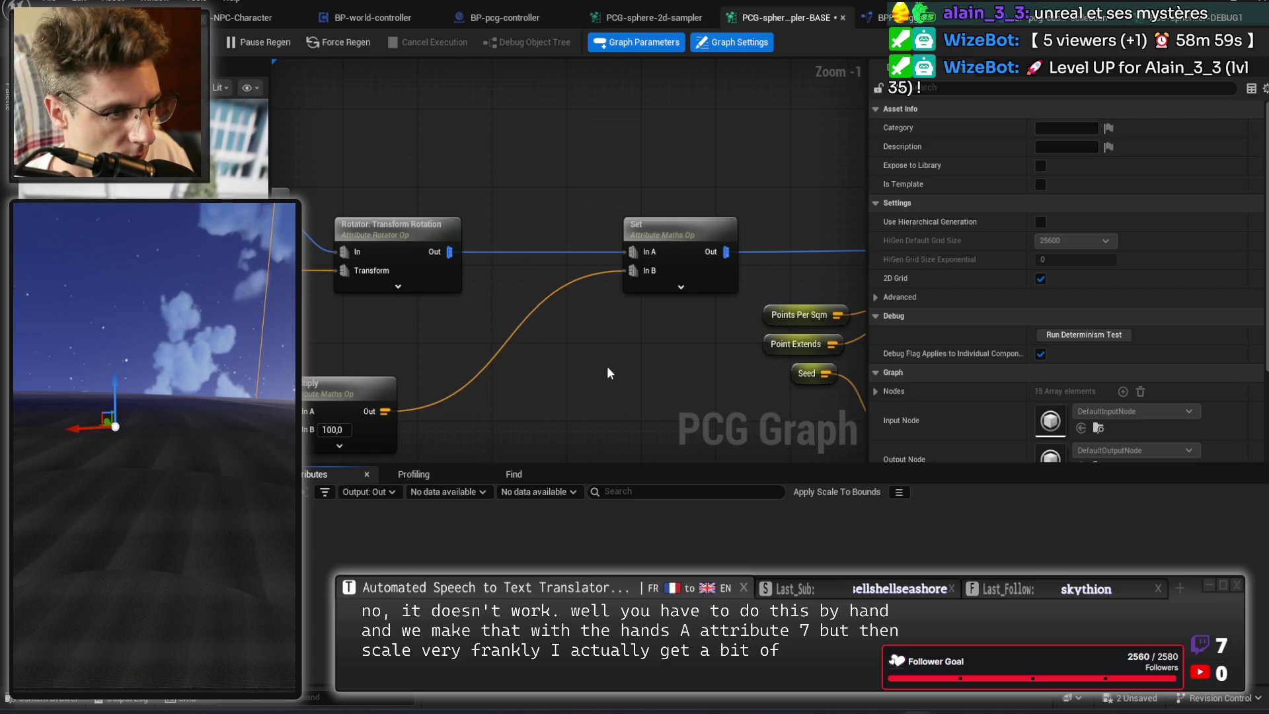
pyautogui.hotkey('ctrl', 'z')
pyautogui.click(561, 167)
pyautogui.moveTo(561, 166); pyautogui.dragTo(629, 255)
pyautogui.keyDown('alt'); pyautogui.click(576, 184); pyautogui.keyUp('alt')
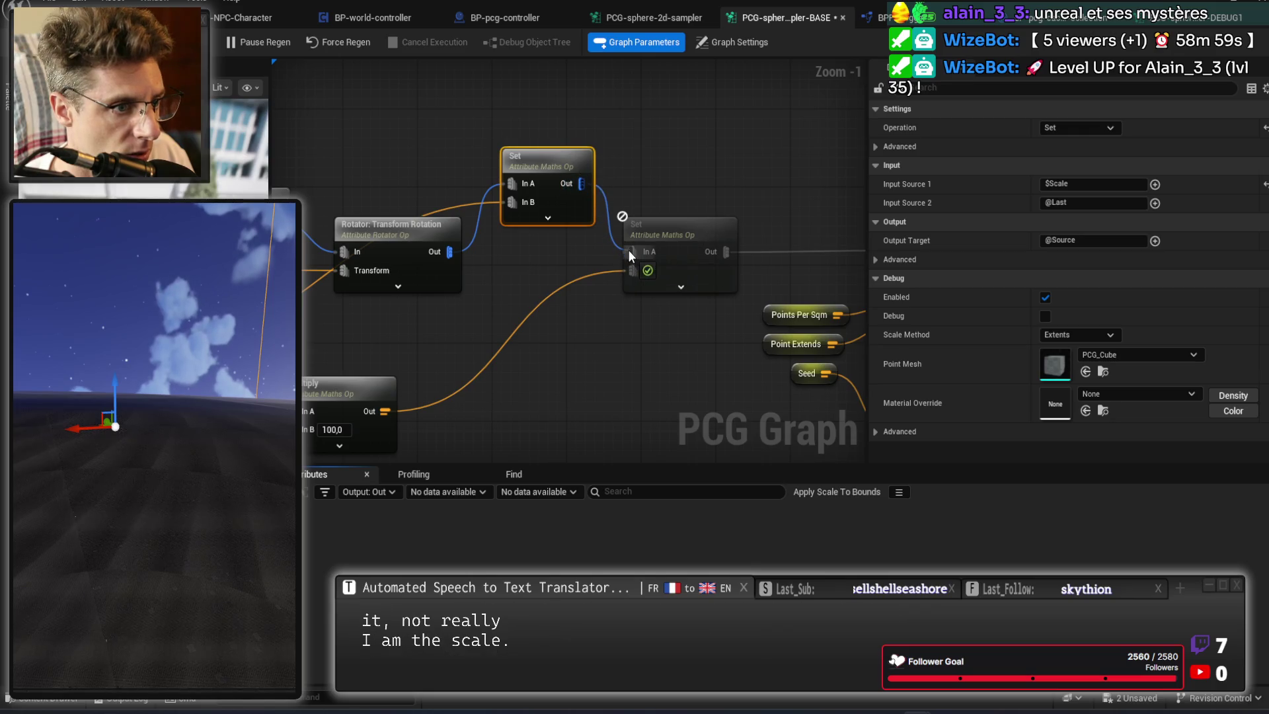
pyautogui.moveTo(559, 161); pyautogui.dragTo(555, 228)
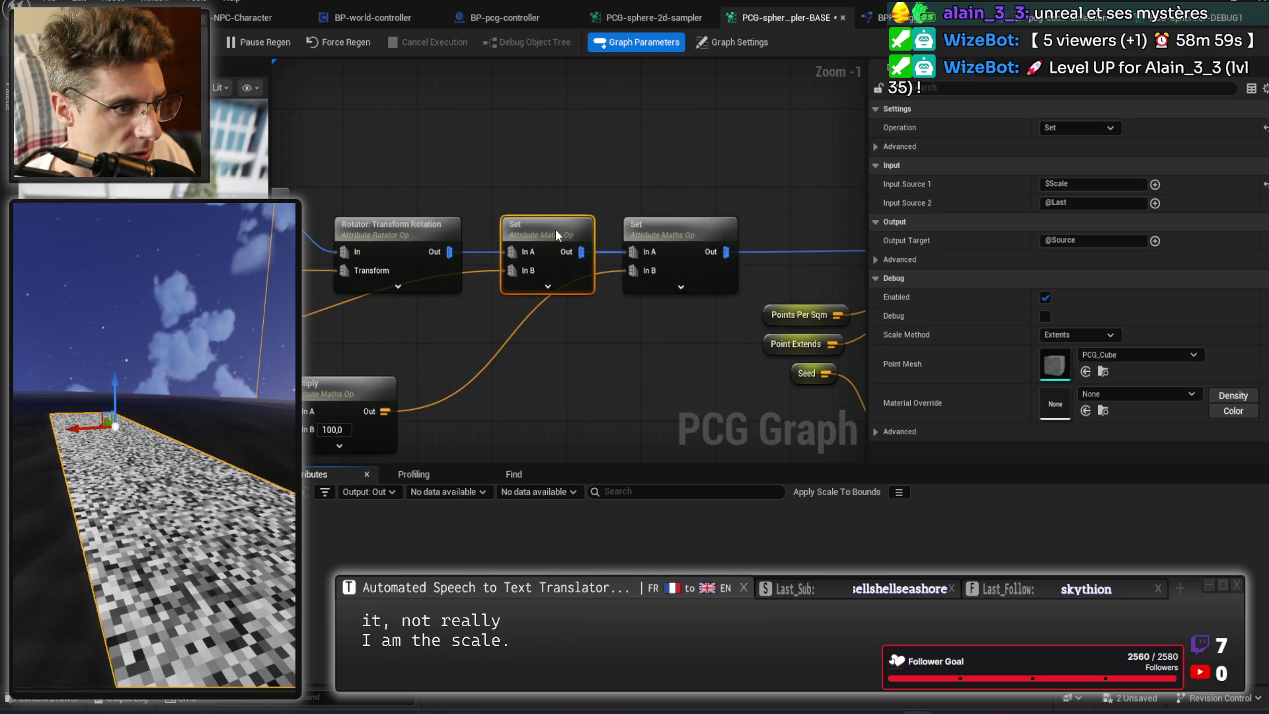
# Move the Multiply node up and right and pan back to the Surface Sampler.
pyautogui.moveTo(772, 342); pyautogui.dragTo(859, 337)
pyautogui.moveTo(627, 333); pyautogui.dragTo(699, 268)
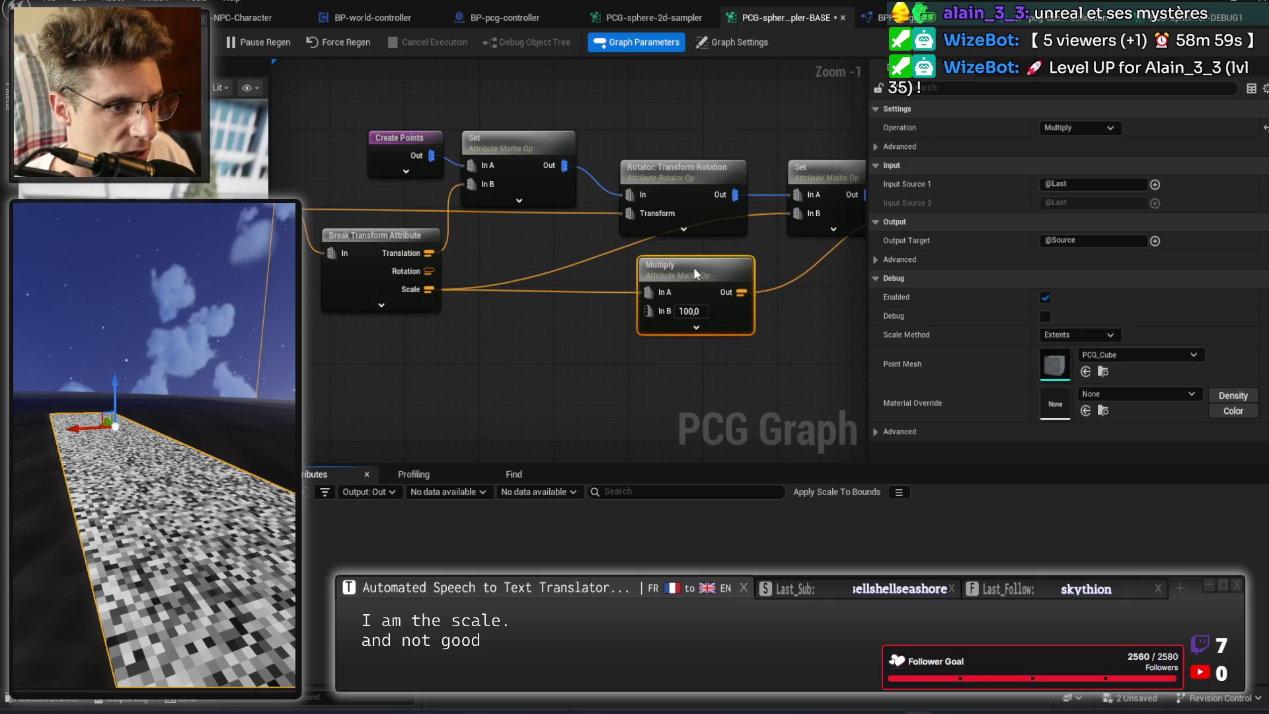
pyautogui.click(806, 342)
pyautogui.moveTo(806, 343); pyautogui.dragTo(576, 330)
pyautogui.scroll(-1, 581, 318)
pyautogui.click(660, 193)
pyautogui.click(654, 345)
pyautogui.moveTo(654, 345); pyautogui.dragTo(564, 327)
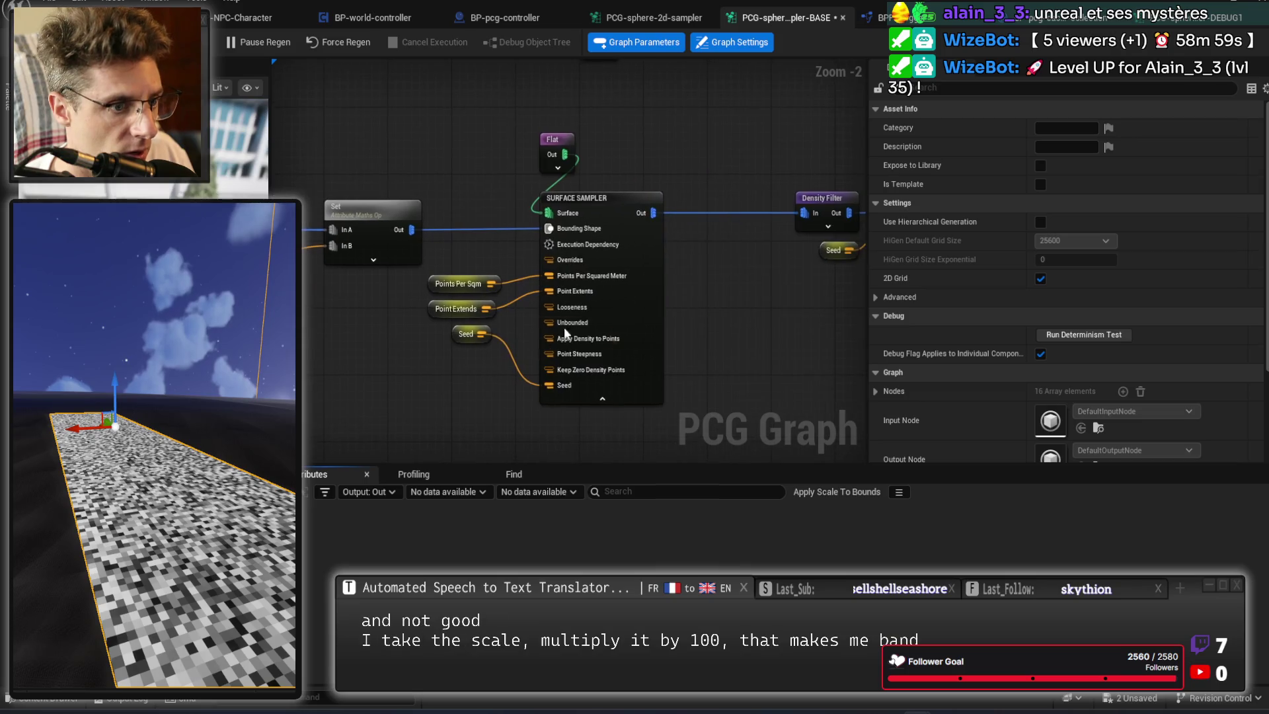
# Inspect the Surface Sampler's 10,000 output points and move the Flat node left of it.
pyautogui.click(656, 198)
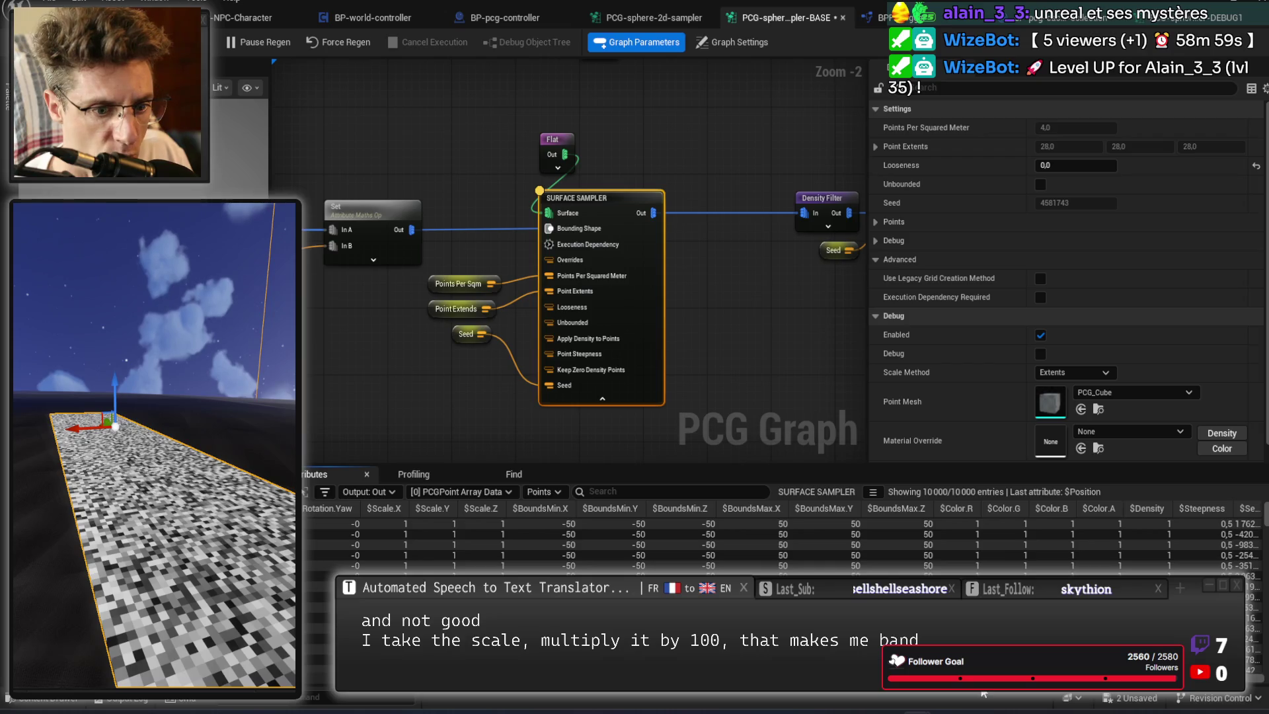
pyautogui.hscroll(-5, 780, 535)
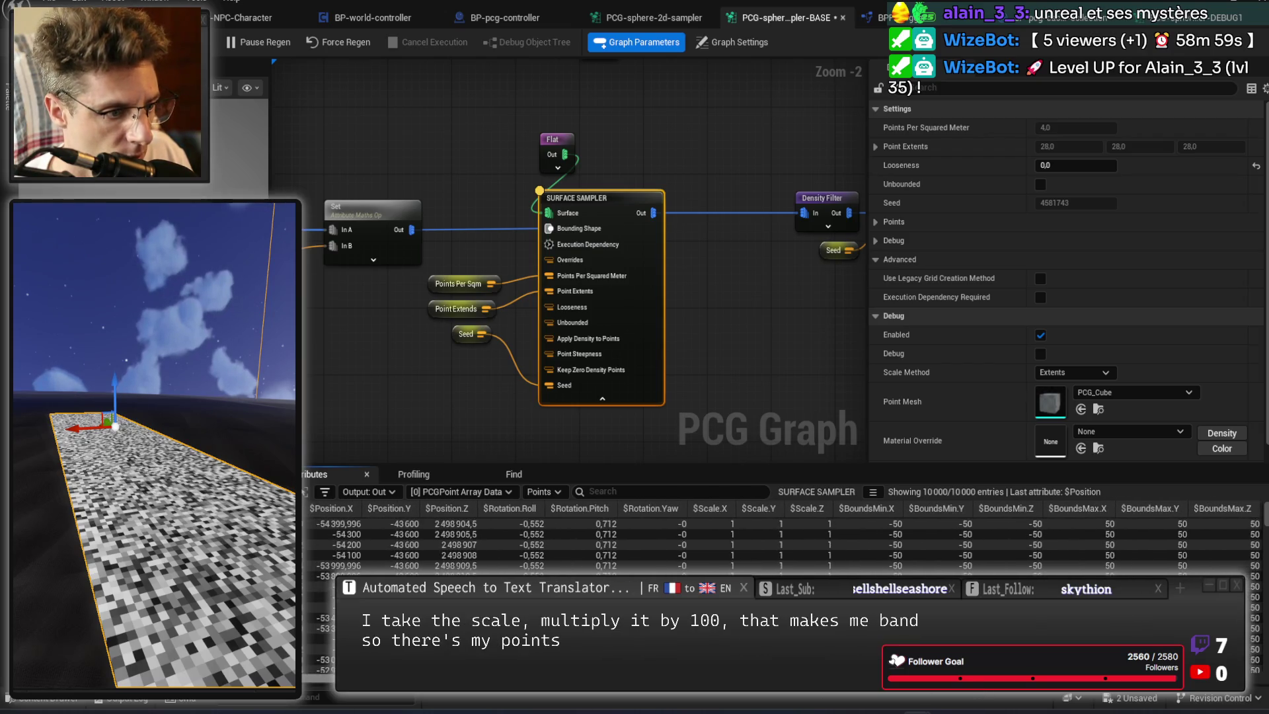
pyautogui.click(409, 305)
pyautogui.scroll(-4, 436, 301)
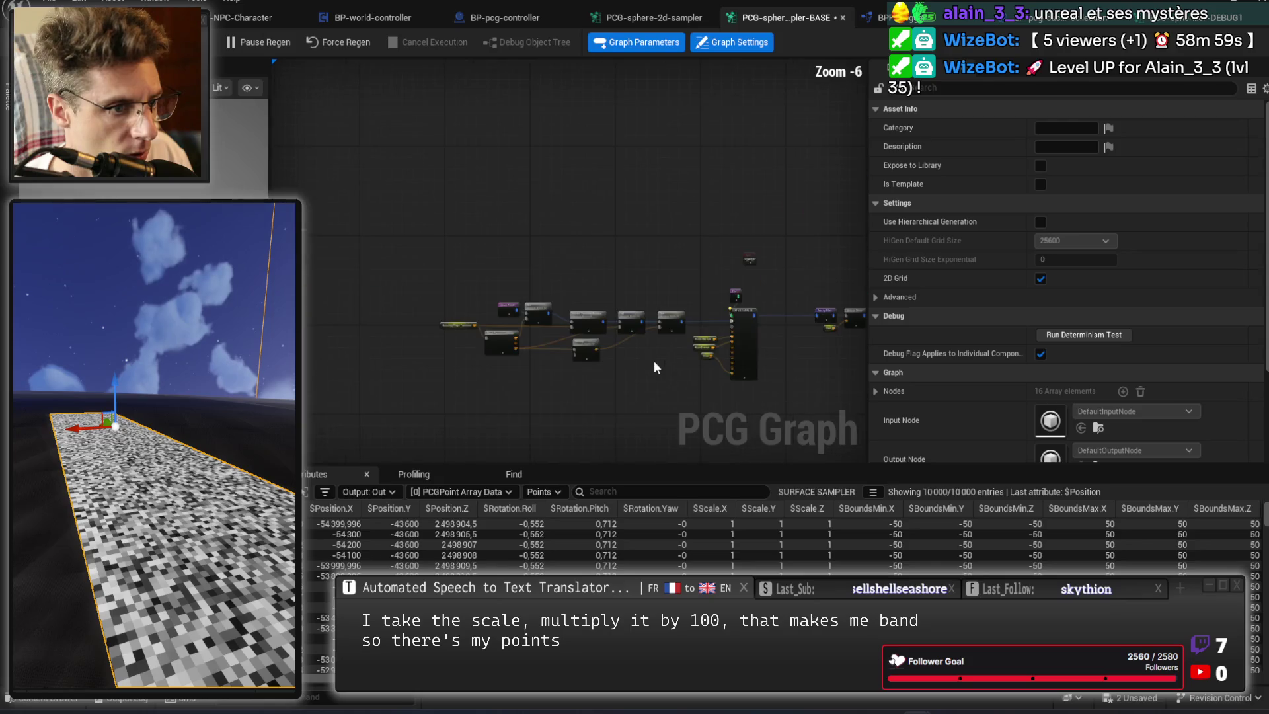
pyautogui.scroll(2, 670, 266)
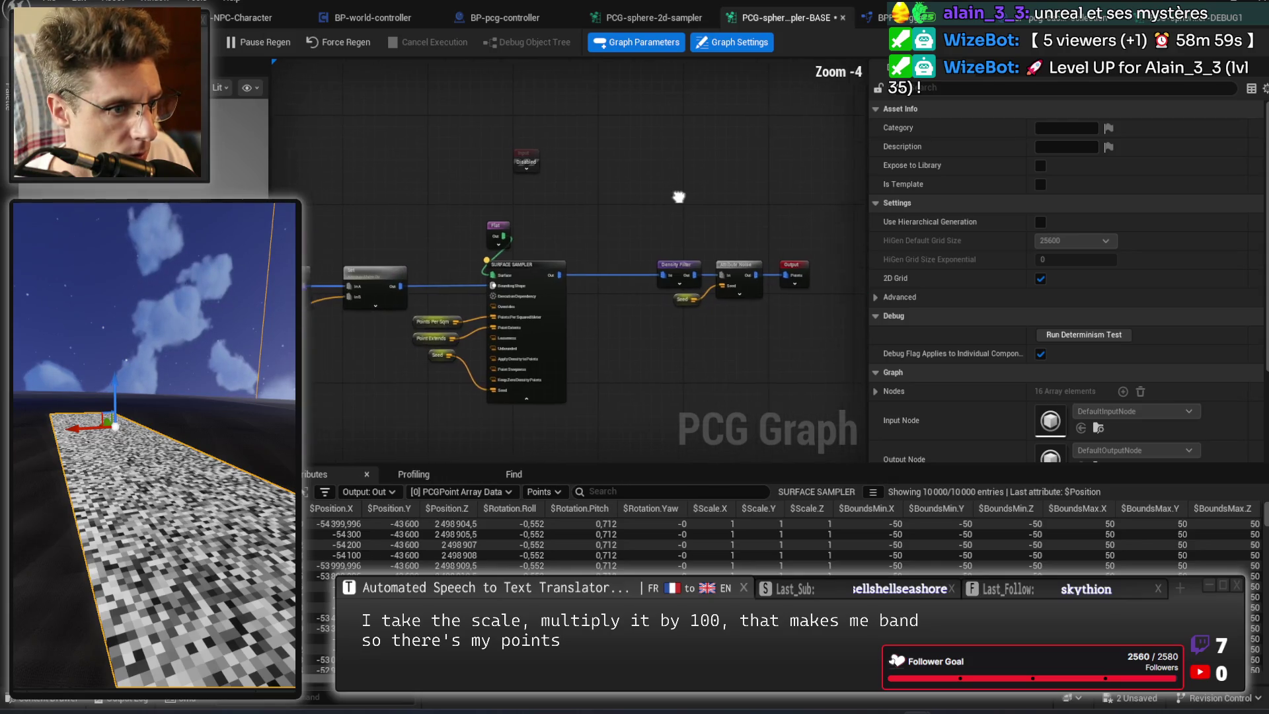
pyautogui.scroll(4, 524, 211)
pyautogui.moveTo(574, 196)
pyautogui.mouseDown()
pyautogui.moveTo(508, 203)
pyautogui.moveTo(484, 241)
pyautogui.moveTo(644, 207)
pyautogui.mouseUp()
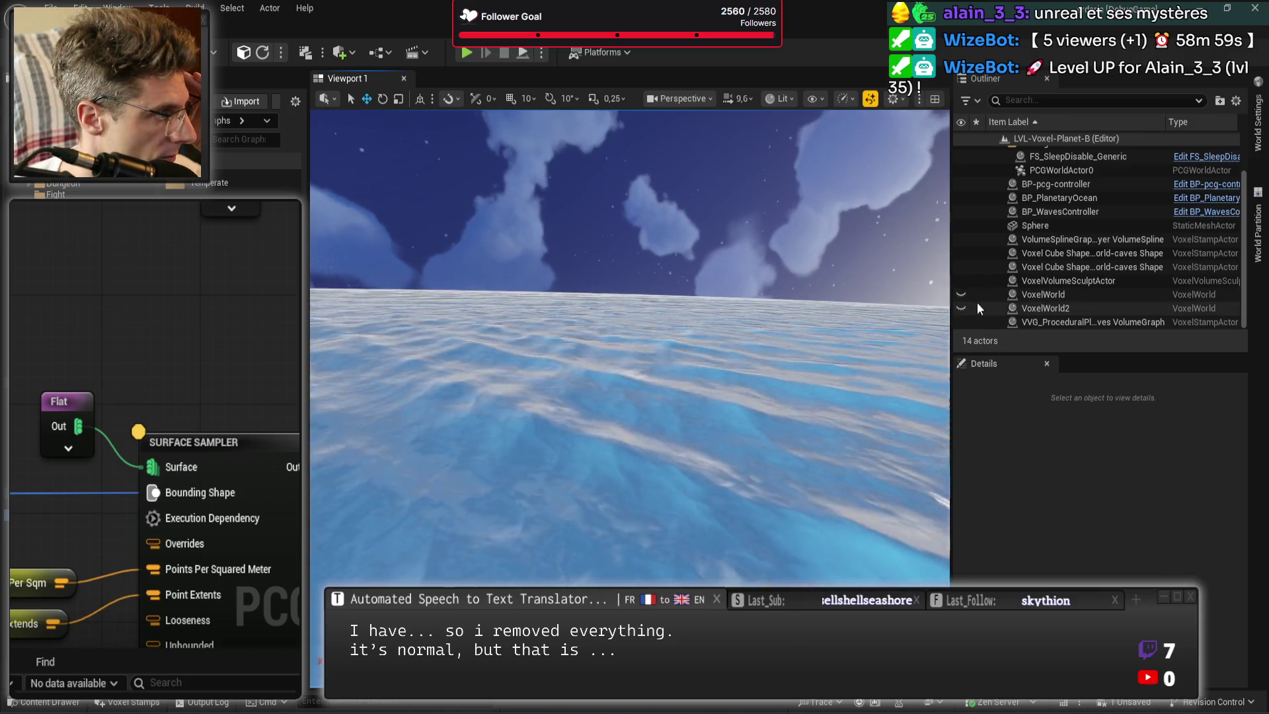
# Unhide VoxelWorld and VoxelWorld2, then test the planet in a play session.
pyautogui.click(960, 294)
pyautogui.click(961, 307)
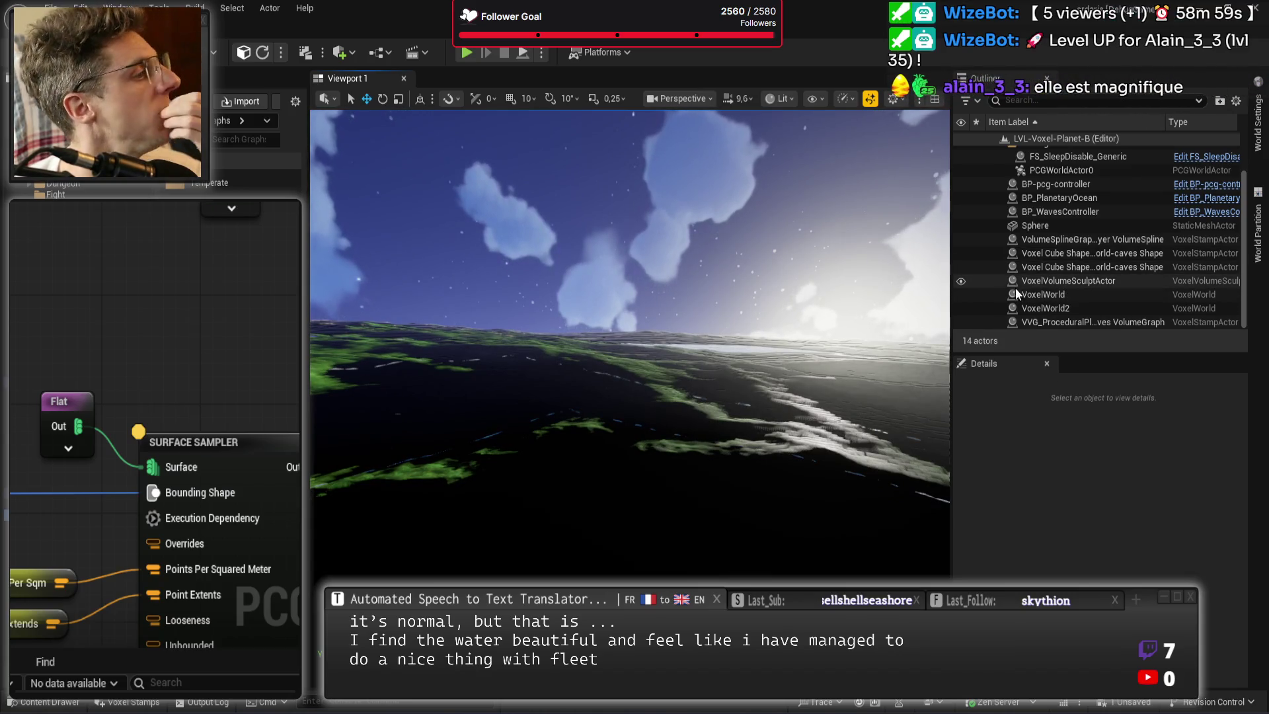
pyautogui.click(467, 52)
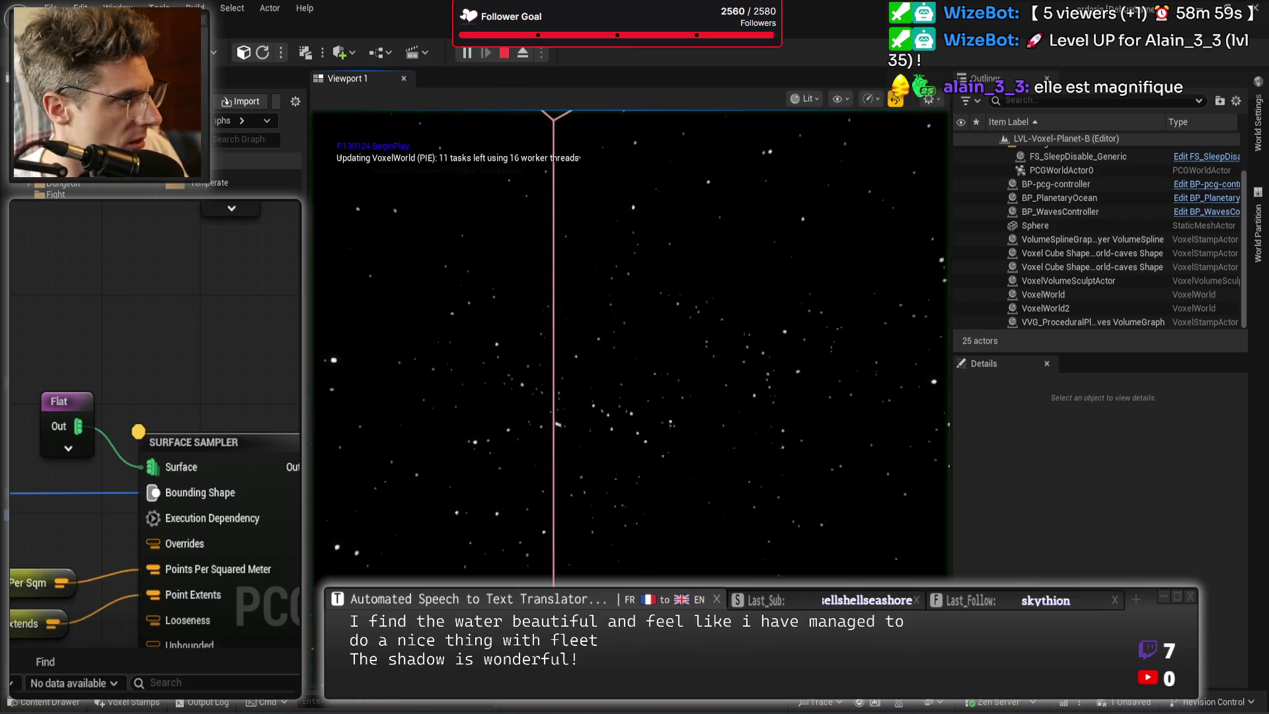
pyautogui.press('Escape')
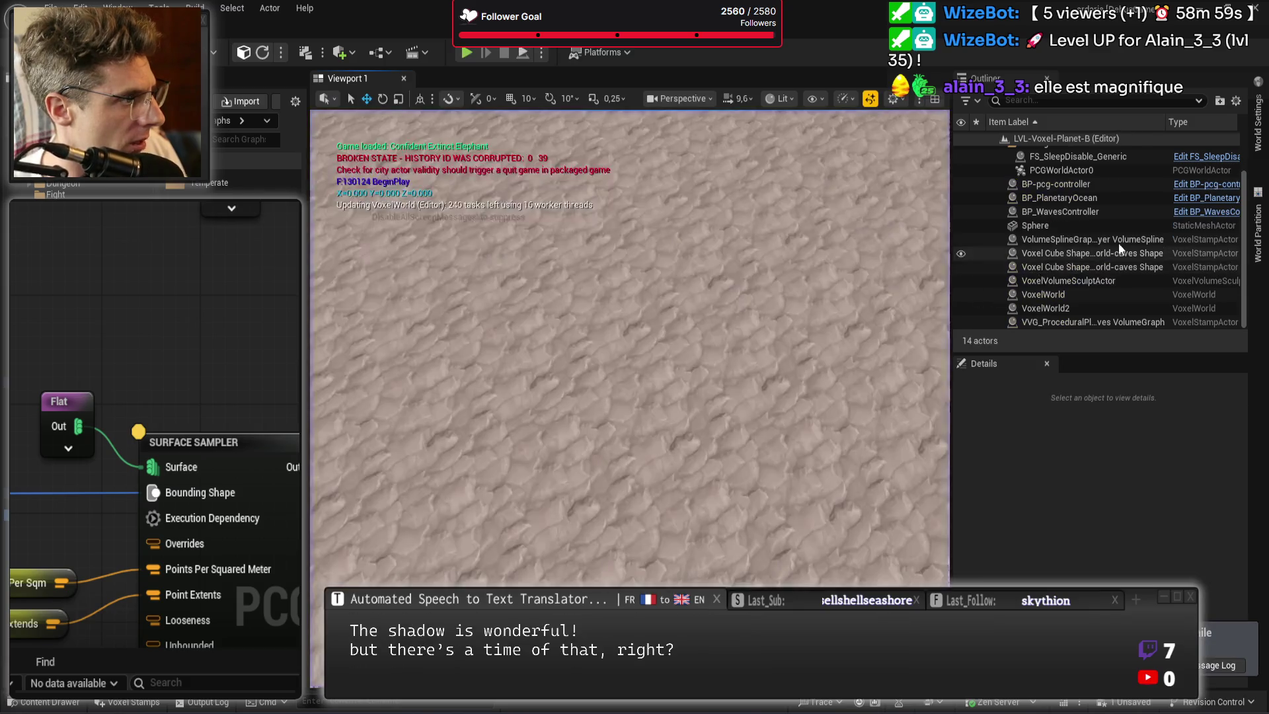
# Delete the BP-pcg-controller actor, save the level, and play again to check the grass.
pyautogui.click(1083, 185)
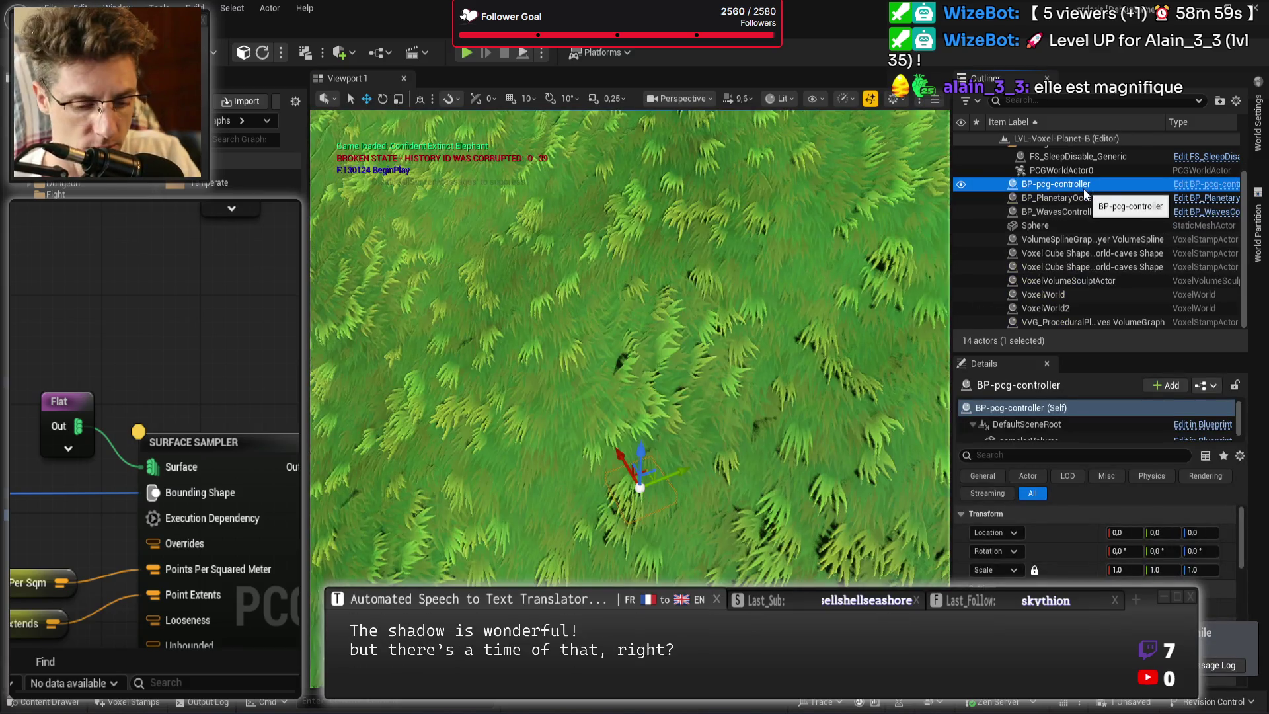
pyautogui.press('Delete')
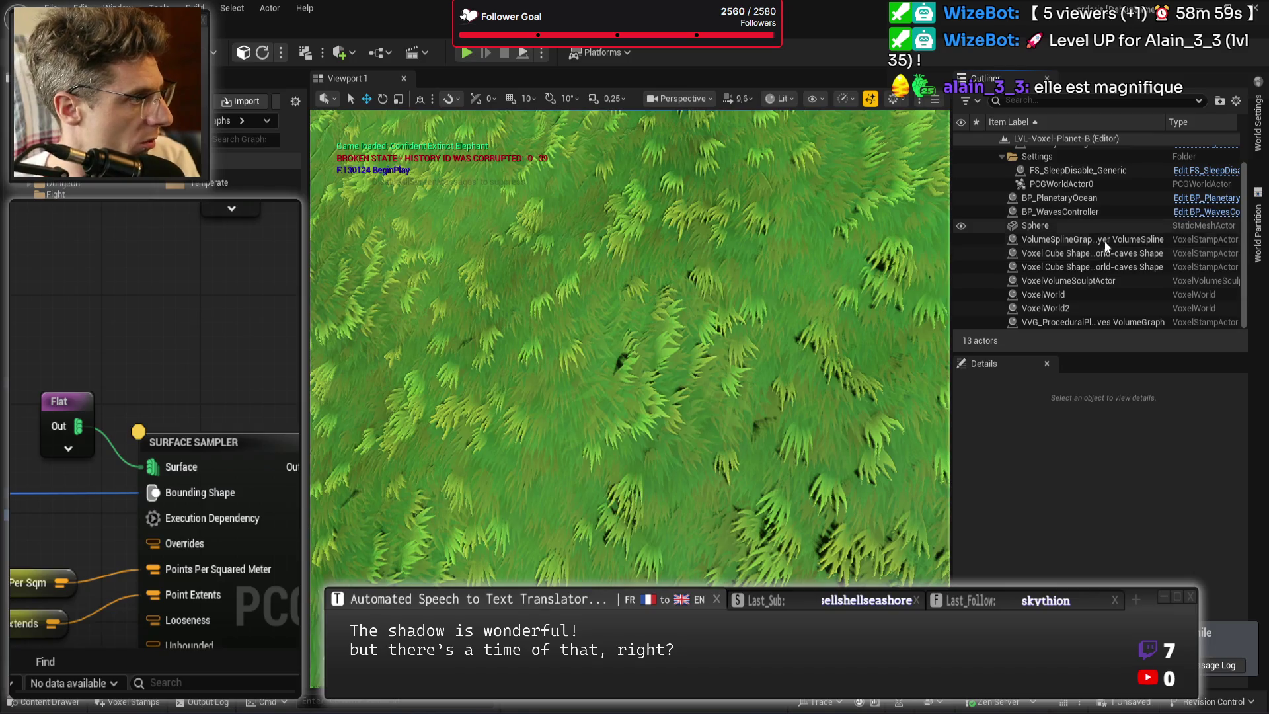
pyautogui.scroll(1, 1119, 284)
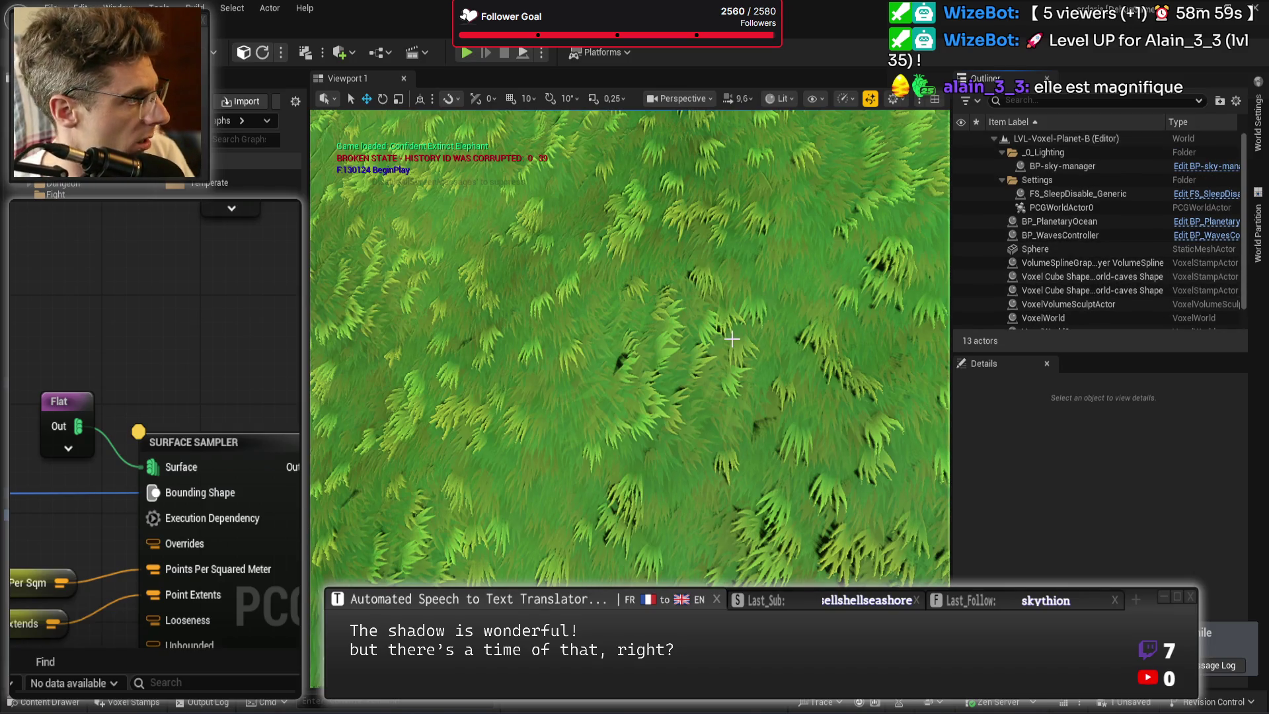
pyautogui.scroll(-2, 731, 338)
pyautogui.hotkey('ctrl', 's')
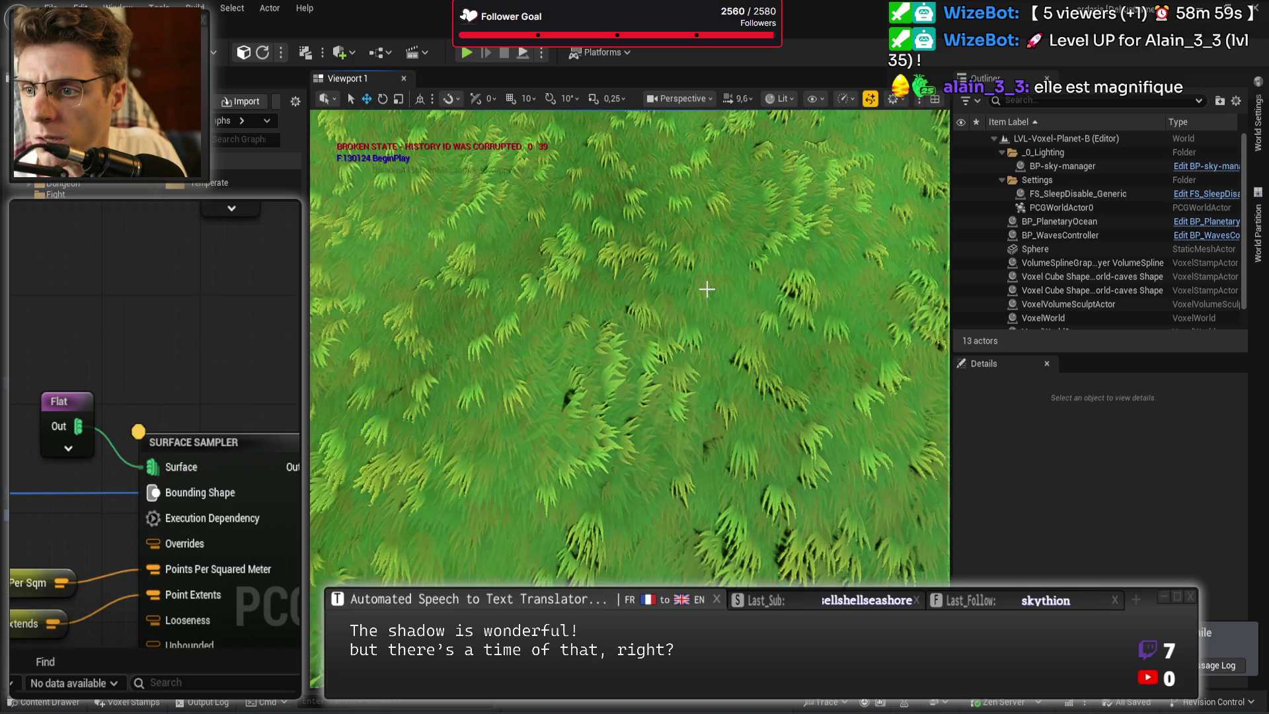
pyautogui.click(466, 53)
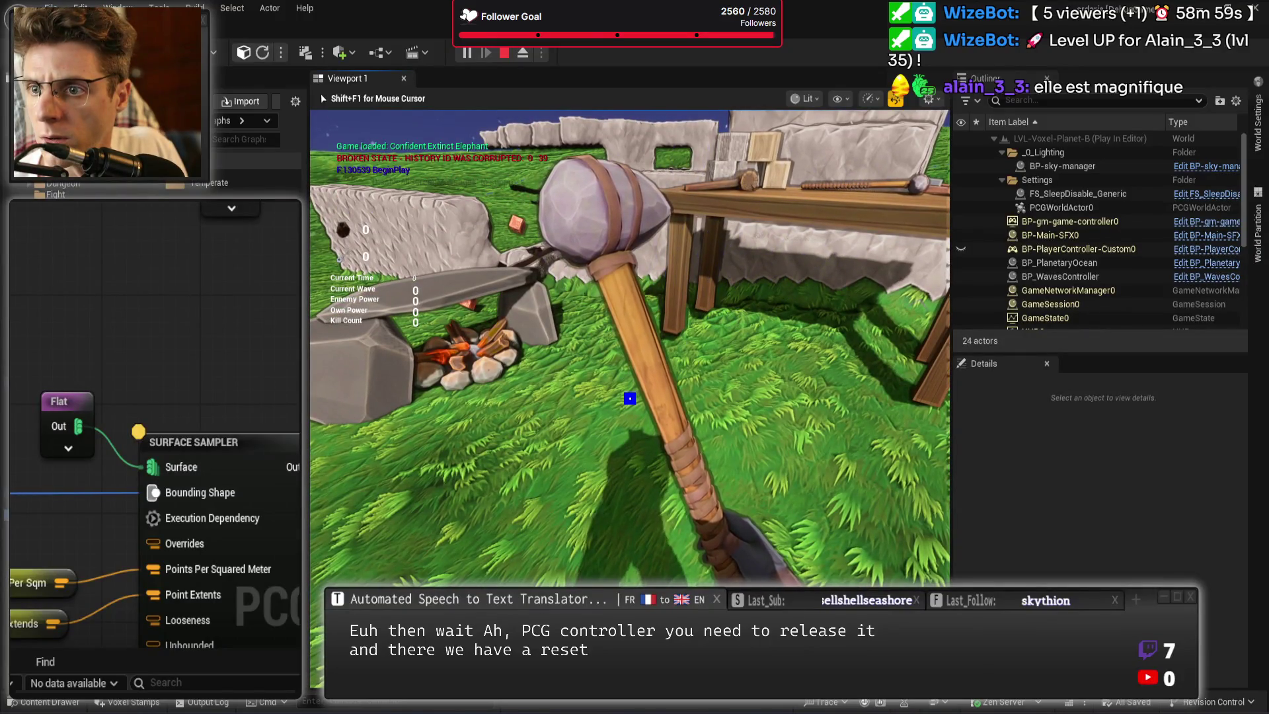
pyautogui.press('Escape')
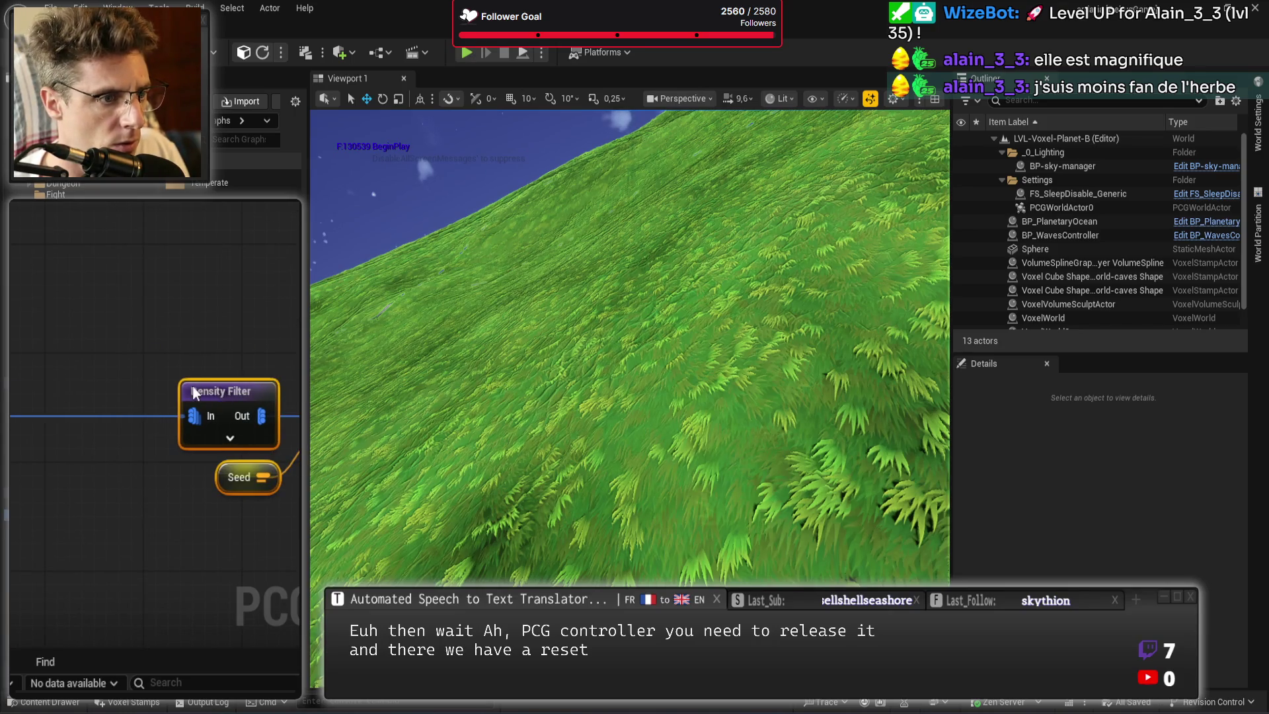
# Peek into the PCG-sphere-2d-sampler subgraph, then save all and return to the BP-pcg-controller Blueprint.
pyautogui.scroll(-3, 91, 386)
pyautogui.scroll(3, 49, 331)
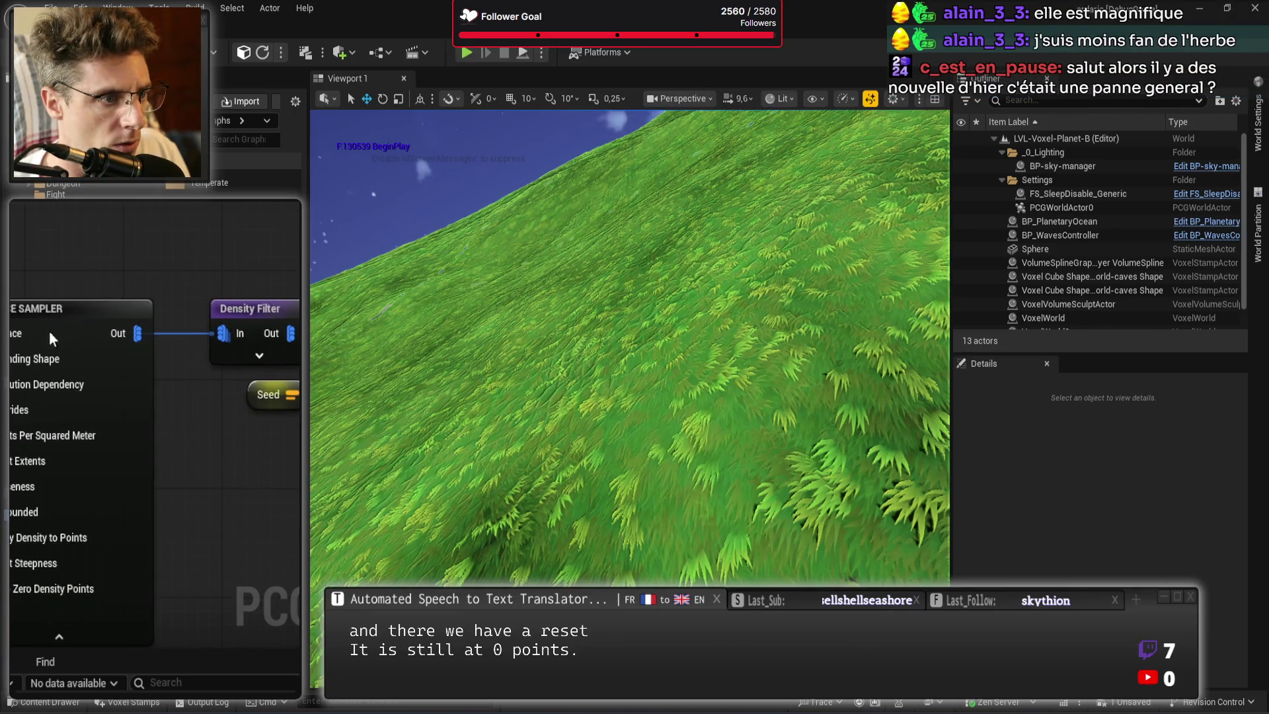
pyautogui.moveTo(286, 485); pyautogui.dragTo(188, 464)
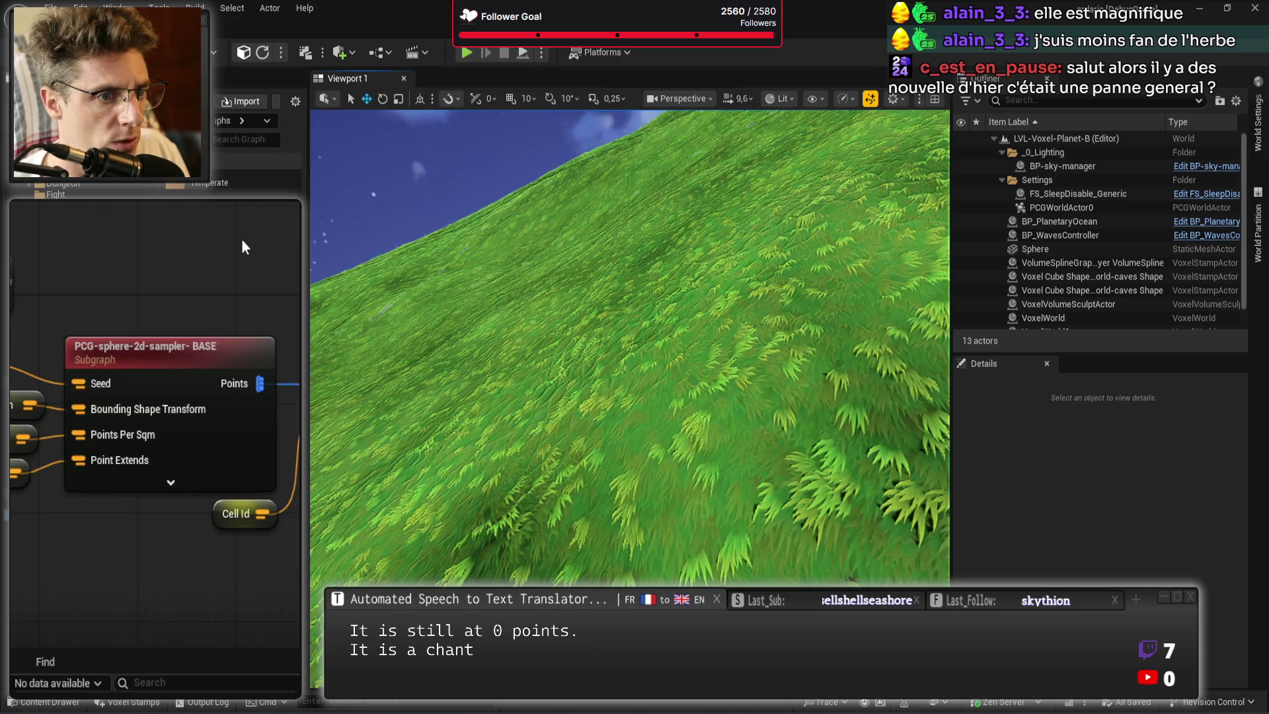
pyautogui.doubleClick(191, 351)
pyautogui.hotkey('alt', 'Left')
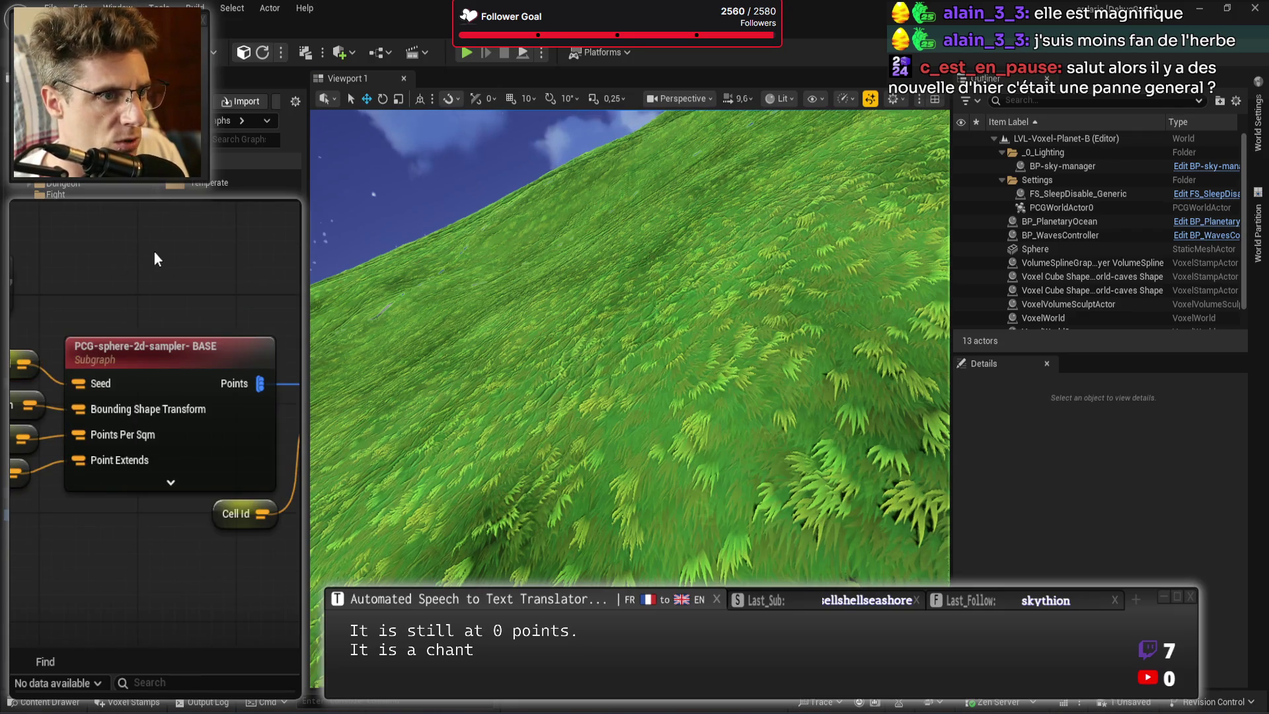
pyautogui.moveTo(125, 218); pyautogui.dragTo(219, 229)
pyautogui.hotkey('ctrl', 's')
pyautogui.hotkey('alt', 'Left')
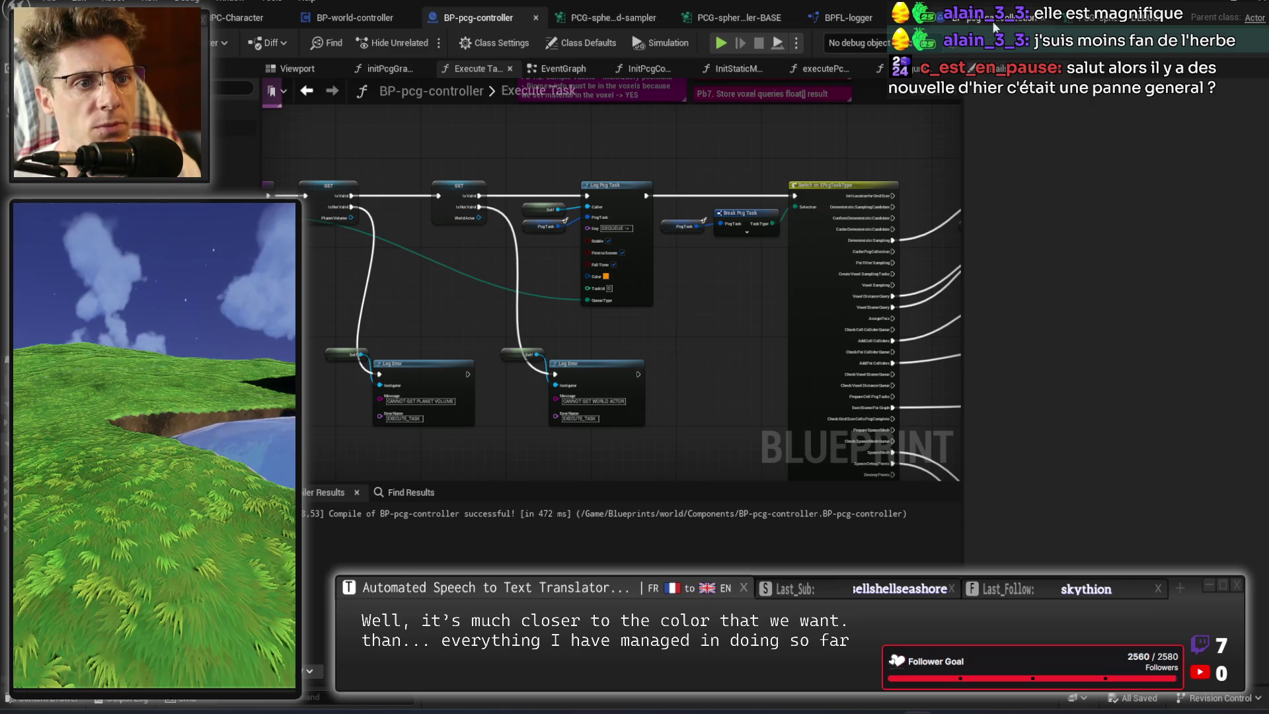
# Review the TRANSFER IN TO OUT debug nodes and expand the base sphere sampler graph's Pins array.
pyautogui.click(1175, 21)
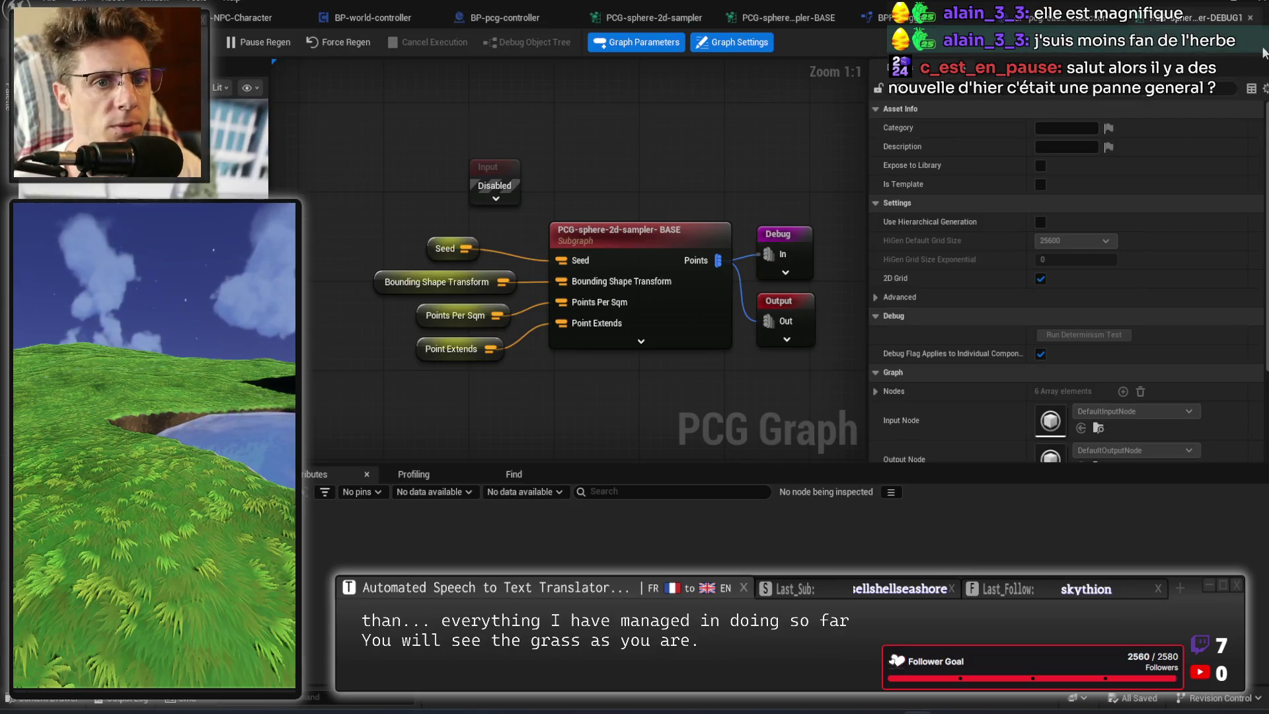
pyautogui.click(1083, 18)
pyautogui.moveTo(640, 144)
pyautogui.mouseDown()
pyautogui.moveTo(640, 276)
pyautogui.moveTo(708, 164)
pyautogui.moveTo(659, 171)
pyautogui.moveTo(872, 165)
pyautogui.moveTo(945, 191)
pyautogui.moveTo(866, 185)
pyautogui.mouseUp()
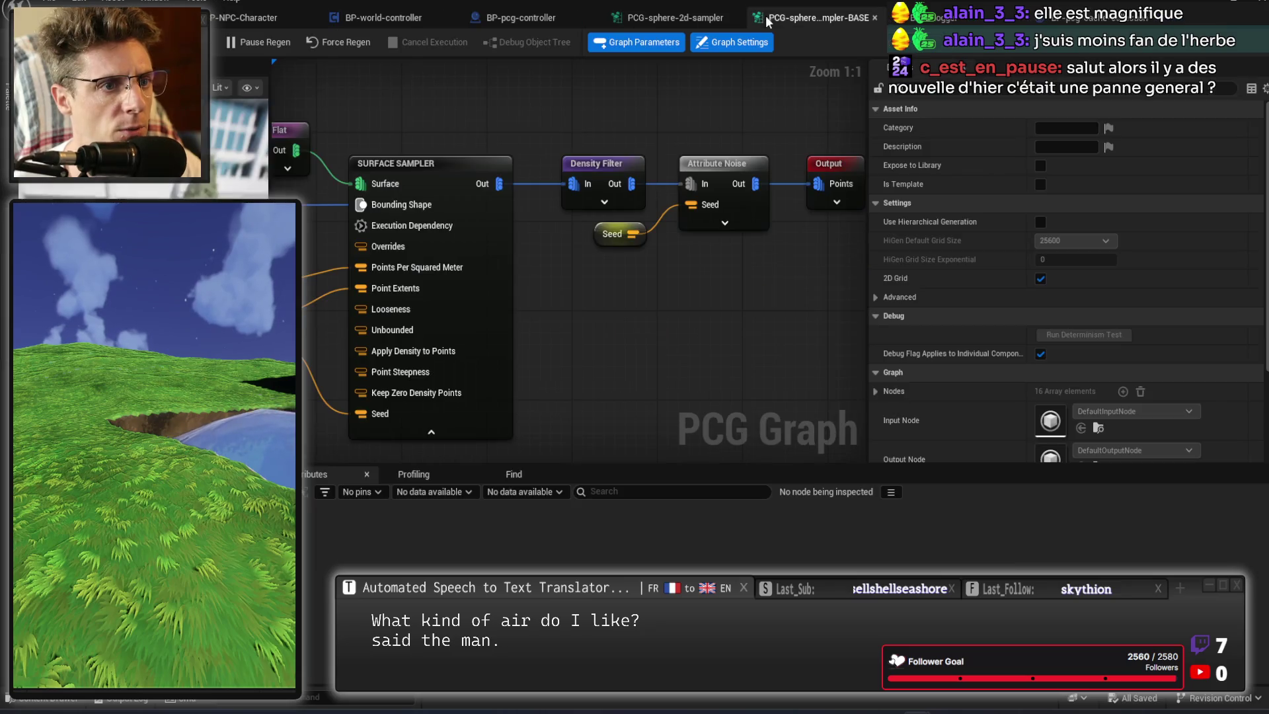
pyautogui.click(764, 18)
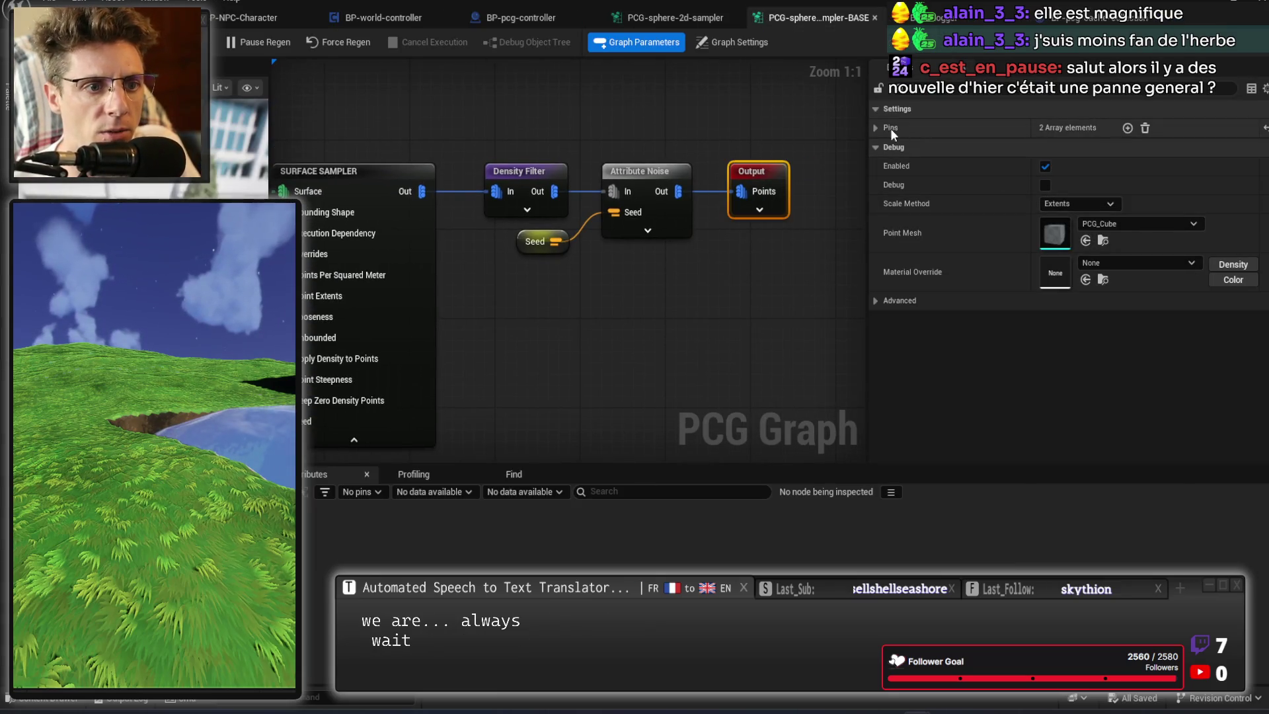
pyautogui.click(877, 125)
pyautogui.click(887, 167)
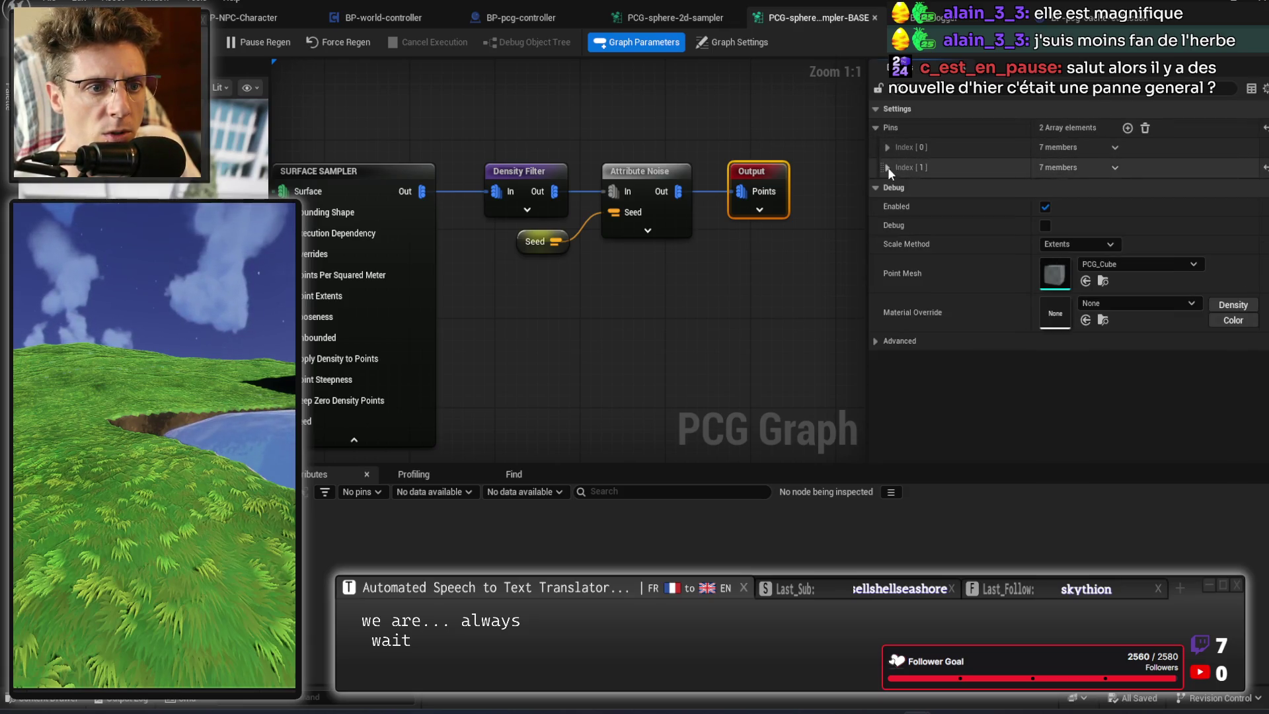
# In BP-pcg-cache-collection, rename the Make Tagged Data pin to Points.
pyautogui.click(1083, 17)
pyautogui.click(585, 347)
pyautogui.write('Points')
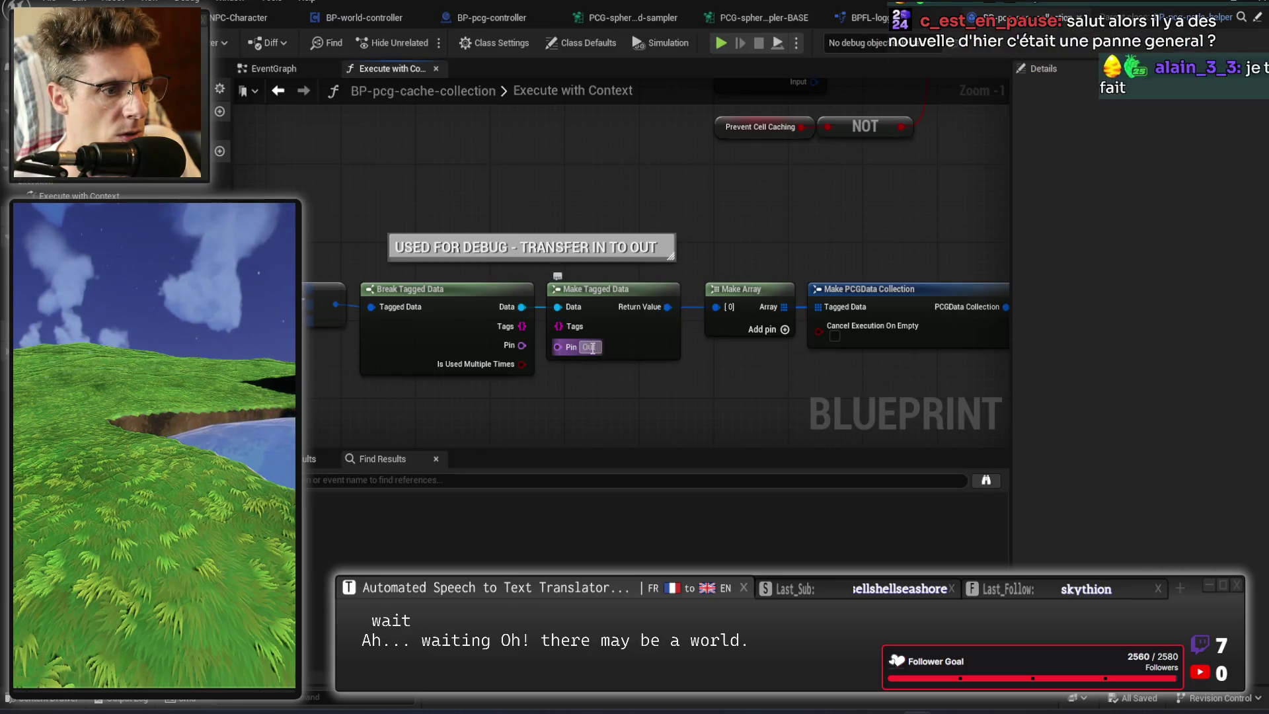
pyautogui.press('Return')
# Reposition the Input through Break Tagged Data nodes in Execute with Context.
pyautogui.press('Home')
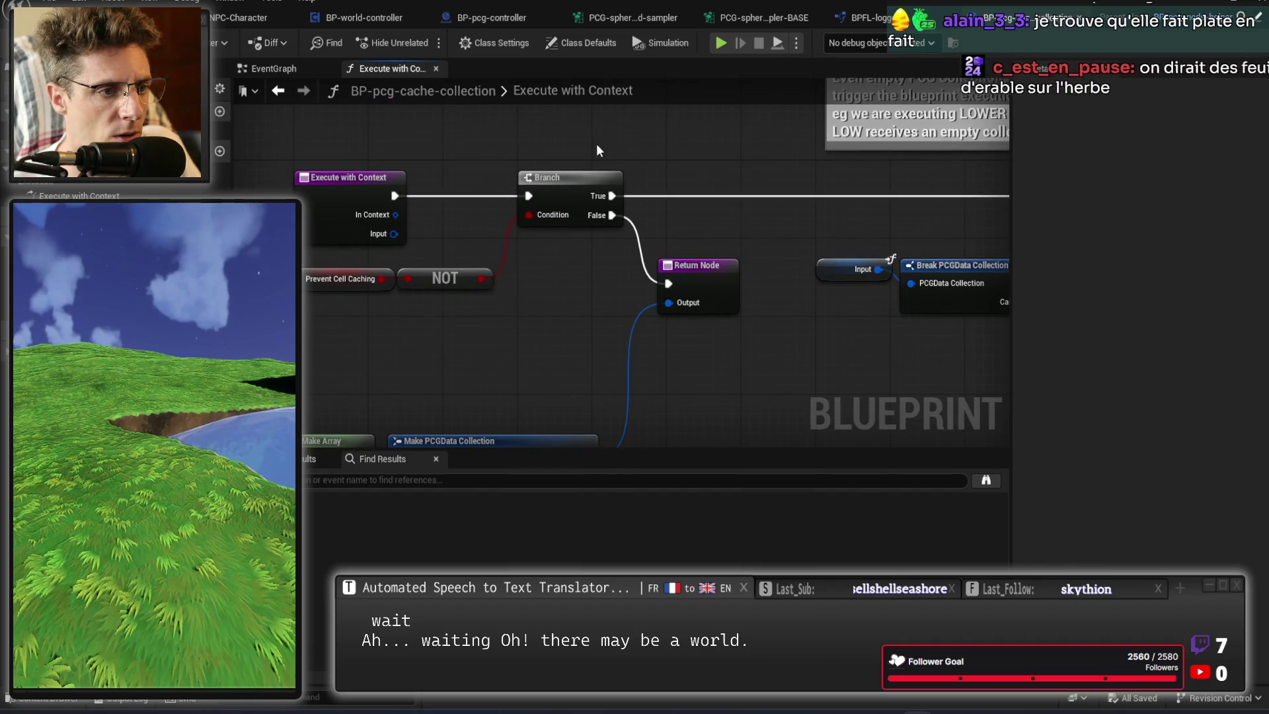
pyautogui.moveTo(753, 228)
pyautogui.mouseDown()
pyautogui.moveTo(314, 268)
pyautogui.moveTo(19, 251)
pyautogui.mouseUp()
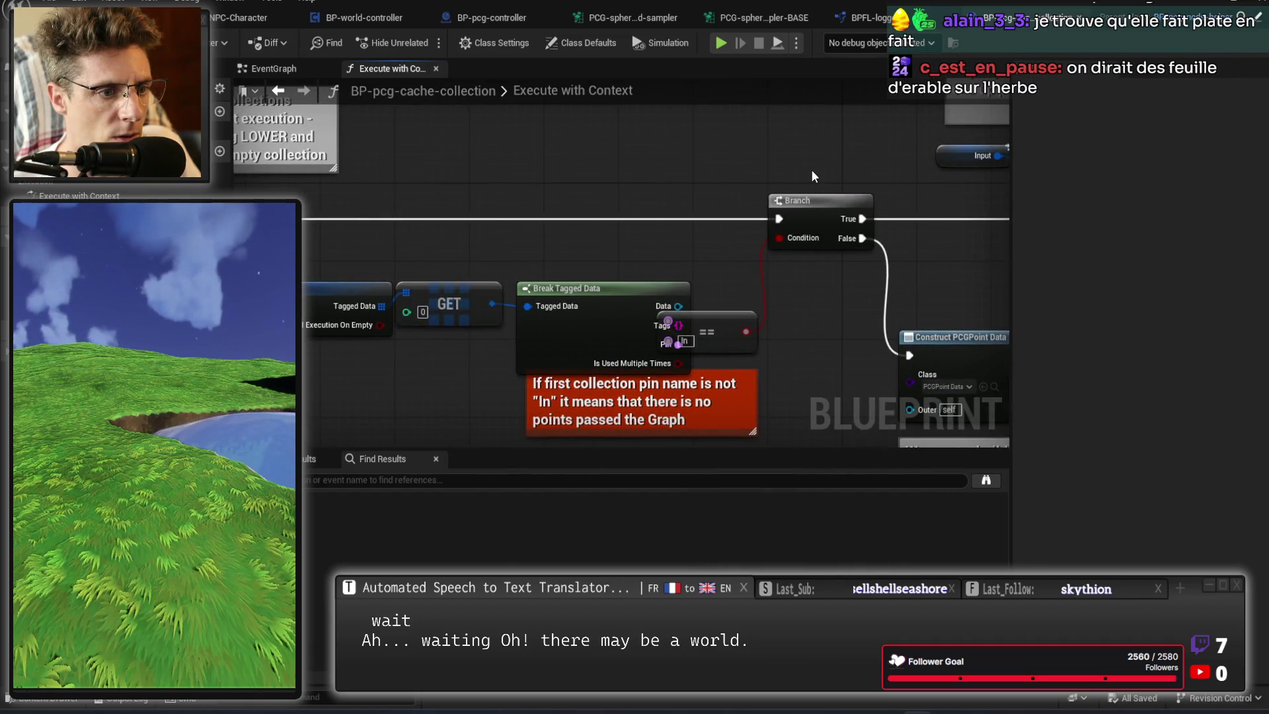
pyautogui.scroll(-2, 502, 272)
pyautogui.moveTo(443, 279)
pyautogui.mouseDown()
pyautogui.moveTo(728, 325)
pyautogui.moveTo(705, 310)
pyautogui.moveTo(722, 300)
pyautogui.mouseUp()
pyautogui.click(521, 379)
pyautogui.moveTo(520, 379)
pyautogui.mouseDown()
pyautogui.moveTo(692, 387)
pyautogui.moveTo(602, 360)
pyautogui.moveTo(574, 302)
pyautogui.moveTo(447, 326)
pyautogui.moveTo(597, 340)
pyautogui.mouseUp()
pyautogui.scroll(2, 601, 360)
# Set the Make Tagged Data pin name back to Out and frame the Return Node.
pyautogui.click(590, 284)
pyautogui.write('Out')
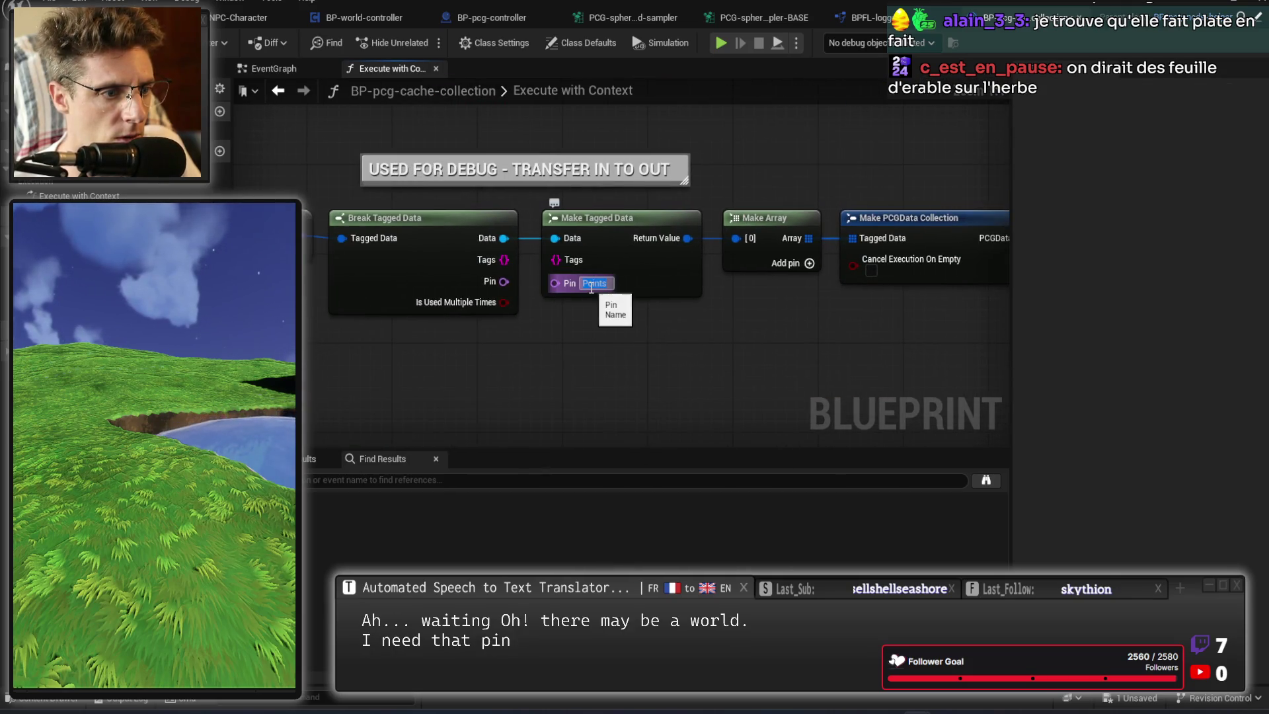
pyautogui.moveTo(588, 293); pyautogui.dragTo(676, 385)
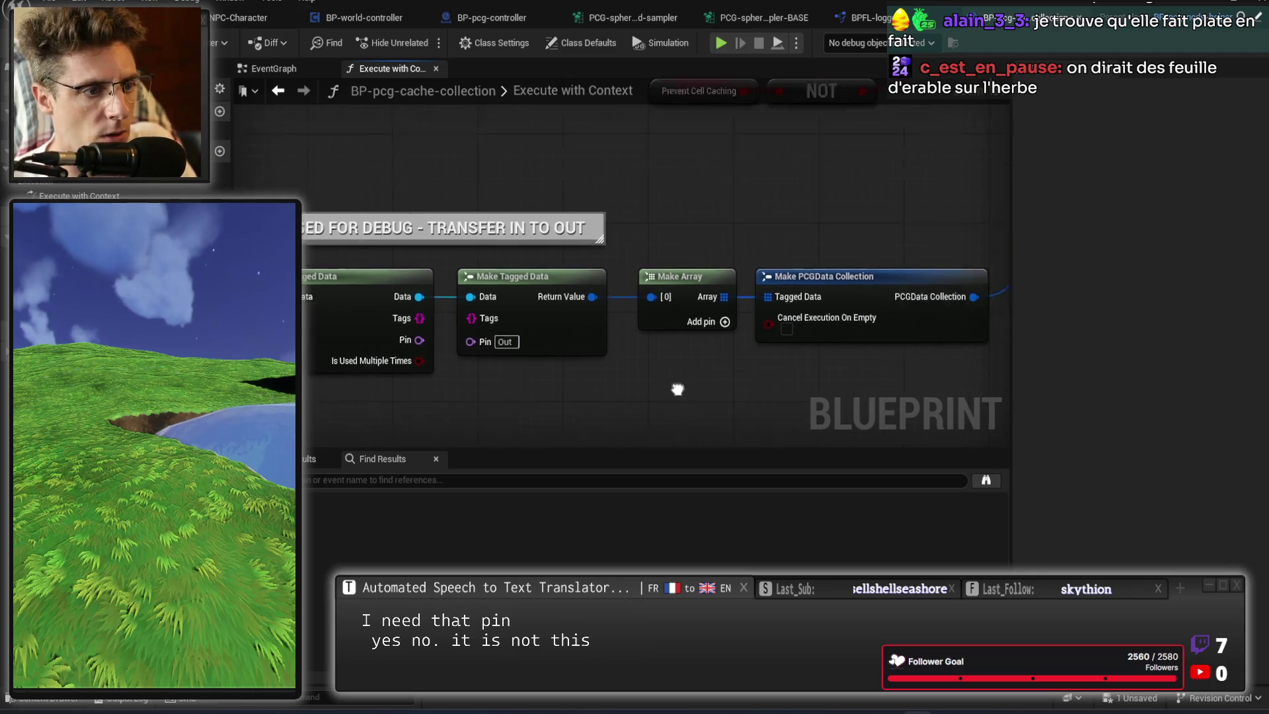
pyautogui.scroll(-1, 716, 204)
pyautogui.moveTo(717, 204); pyautogui.dragTo(734, 267)
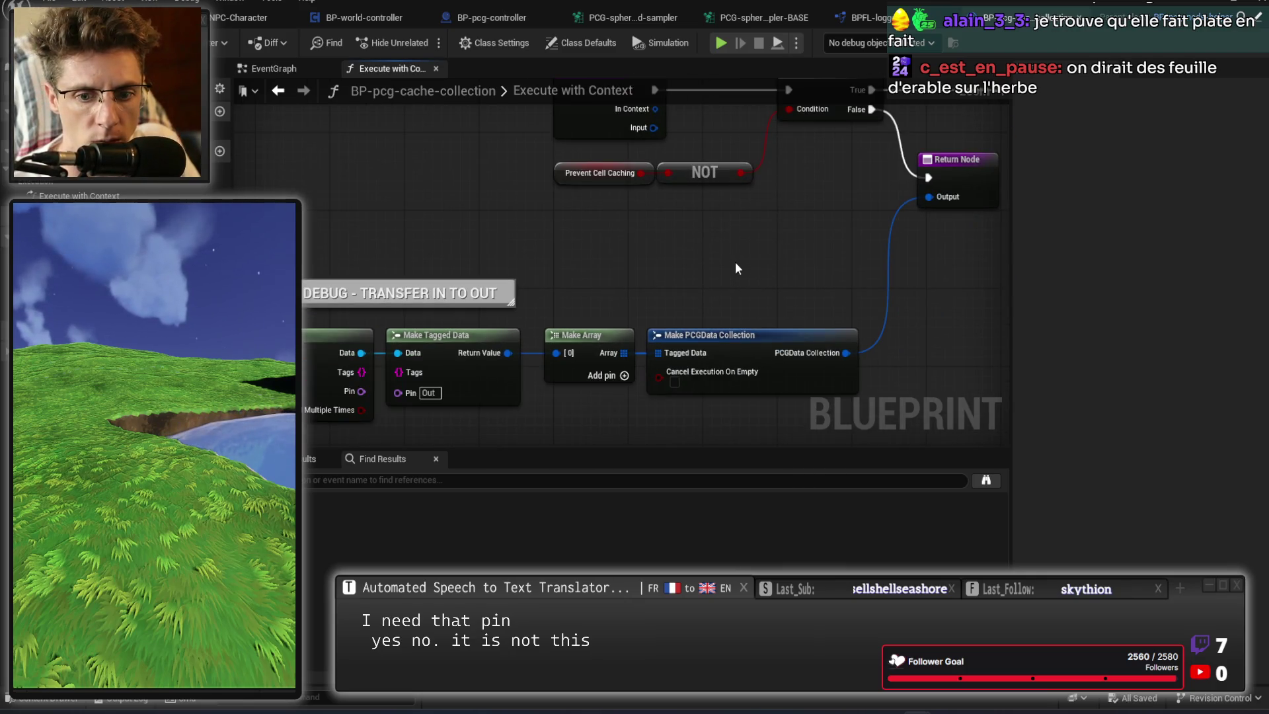
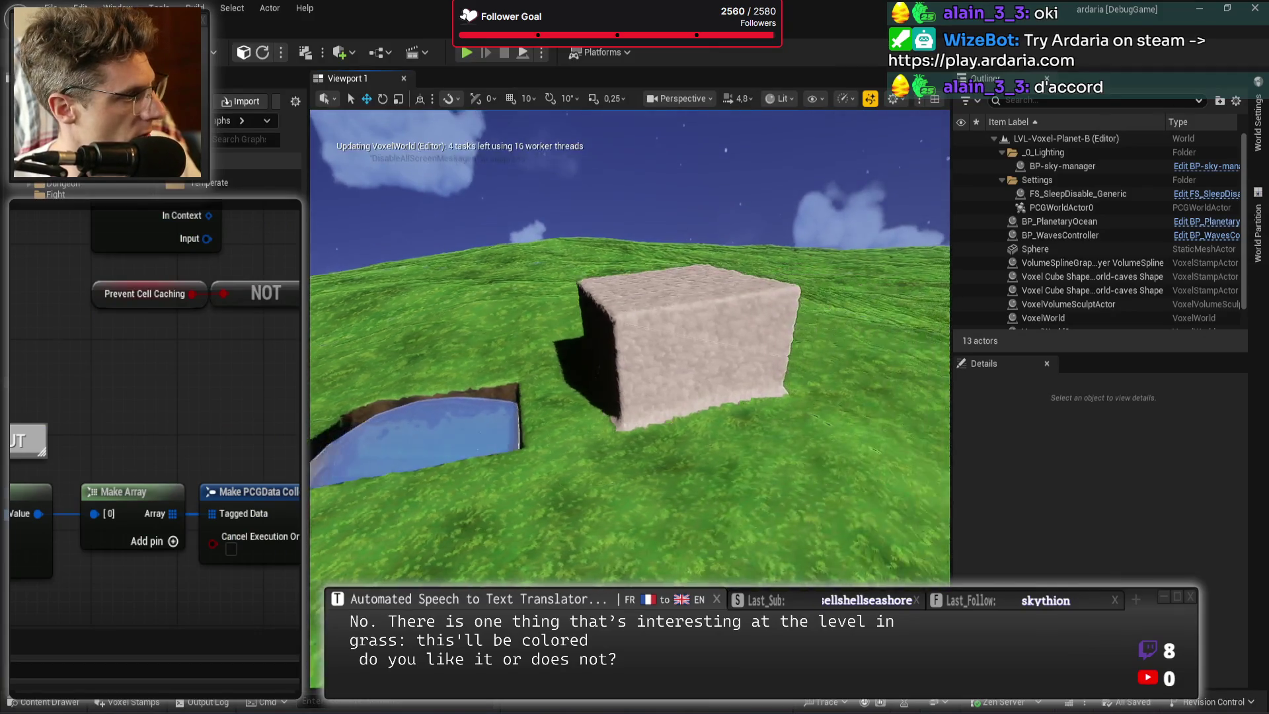
# Pan the cache-collection function to its Branch and Return nodes, then bring up BP-pcg-controller's Execute Task graph.
pyautogui.scroll(-1, 629, 344)
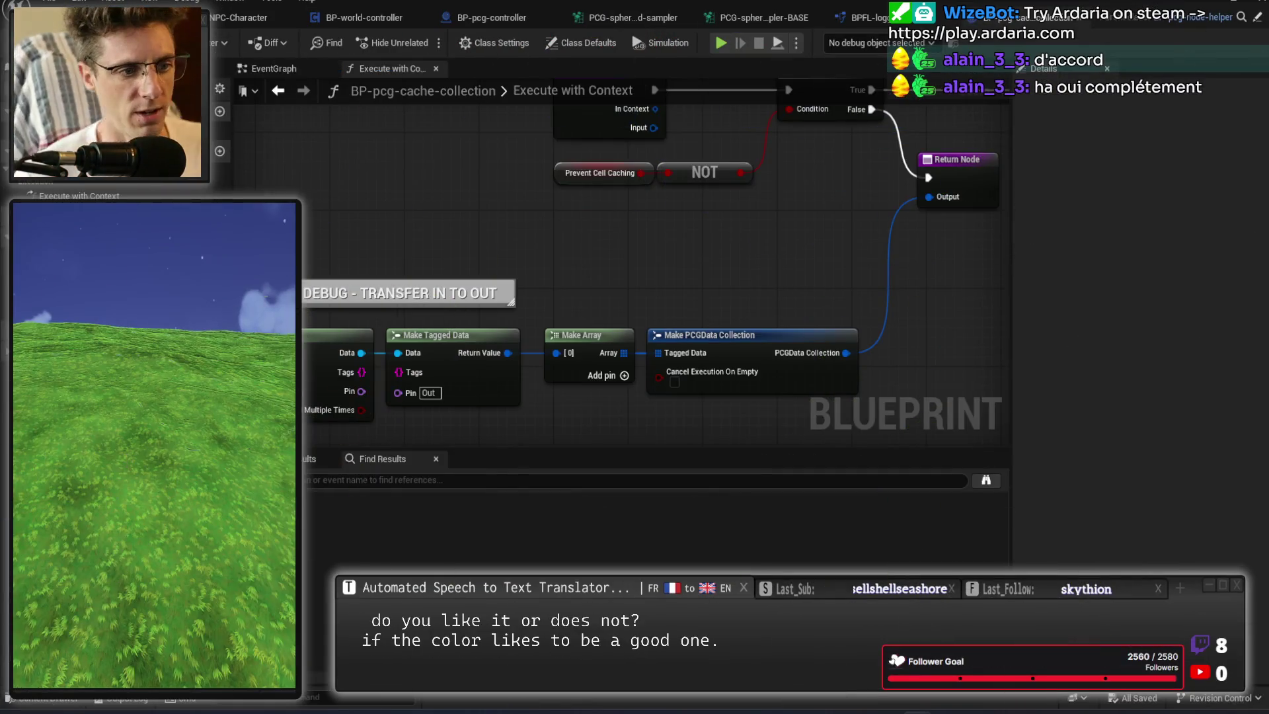
pyautogui.moveTo(783, 219)
pyautogui.mouseDown()
pyautogui.moveTo(668, 320)
pyautogui.moveTo(636, 279)
pyautogui.mouseUp()
pyautogui.scroll(-1, 684, 319)
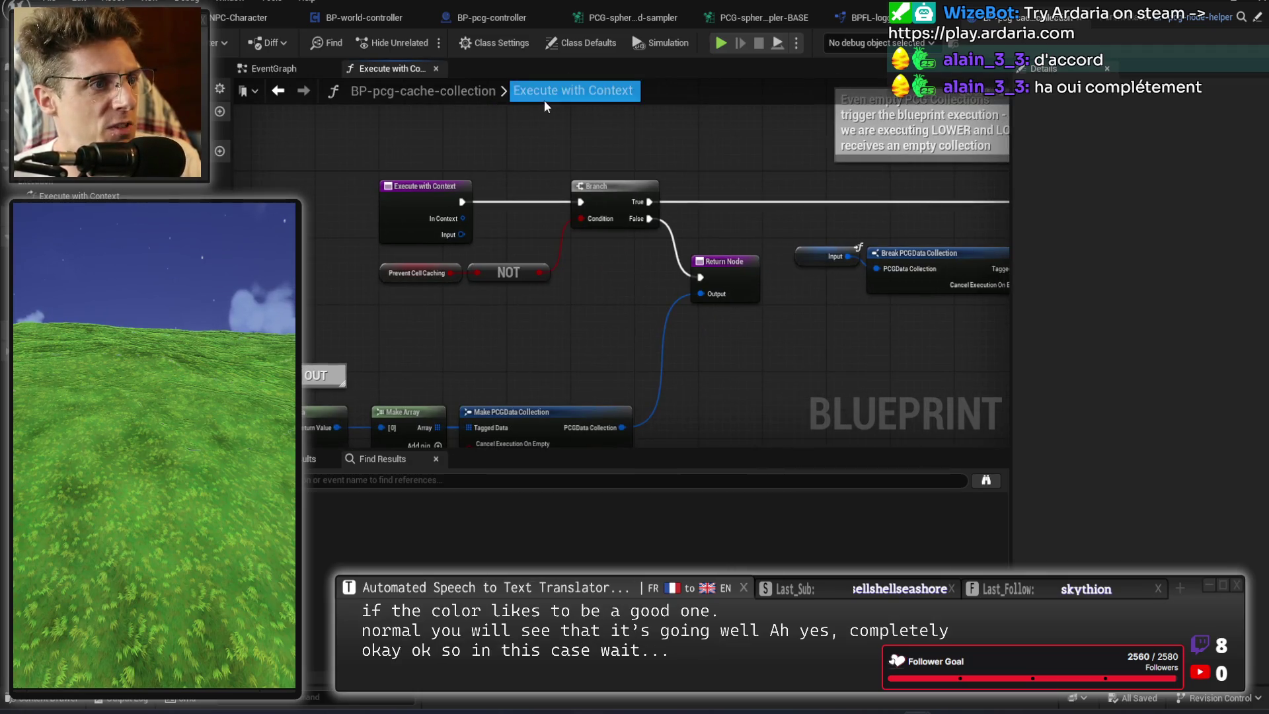
pyautogui.click(490, 20)
pyautogui.scroll(2, 701, 335)
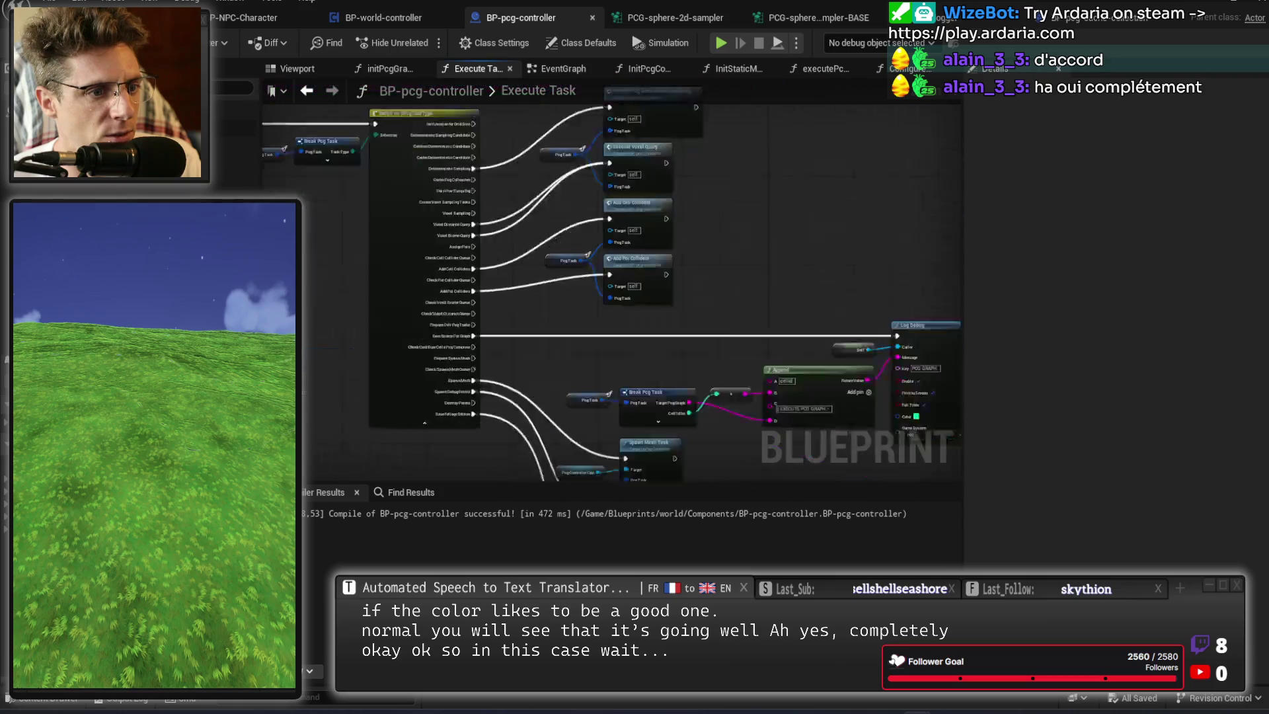
# Find the Execute Pcg Deterministic Sampling call beside the collider tasks and open its function graph.
pyautogui.moveTo(700, 335); pyautogui.dragTo(610, 142)
pyautogui.scroll(3, 609, 142)
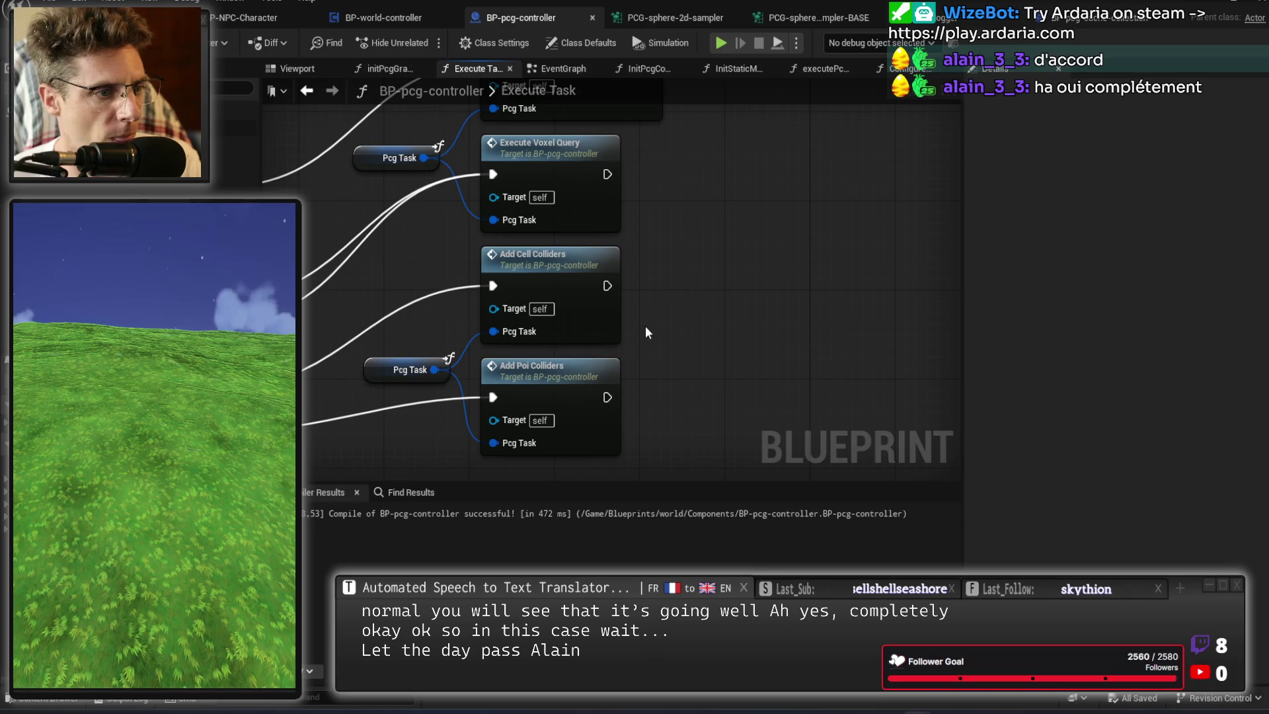
pyautogui.moveTo(645, 326); pyautogui.dragTo(673, 363)
pyautogui.doubleClick(592, 199)
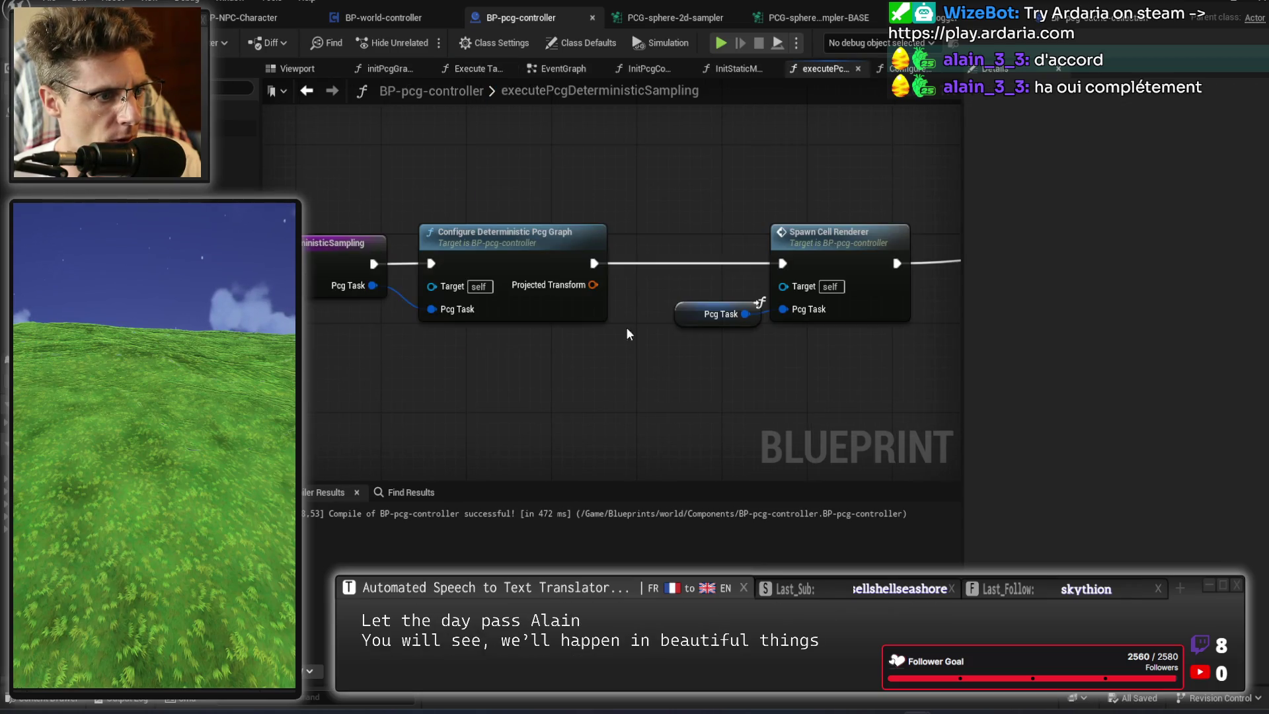
# Browse the sampling function, open Configure Deterministic Pcg Graph, then view the PCG-sphere-2d-sampler graph.
pyautogui.moveTo(664, 385); pyautogui.dragTo(210, 380)
pyautogui.moveTo(488, 370); pyautogui.dragTo(304, 350)
pyautogui.moveTo(660, 344); pyautogui.dragTo(423, 324)
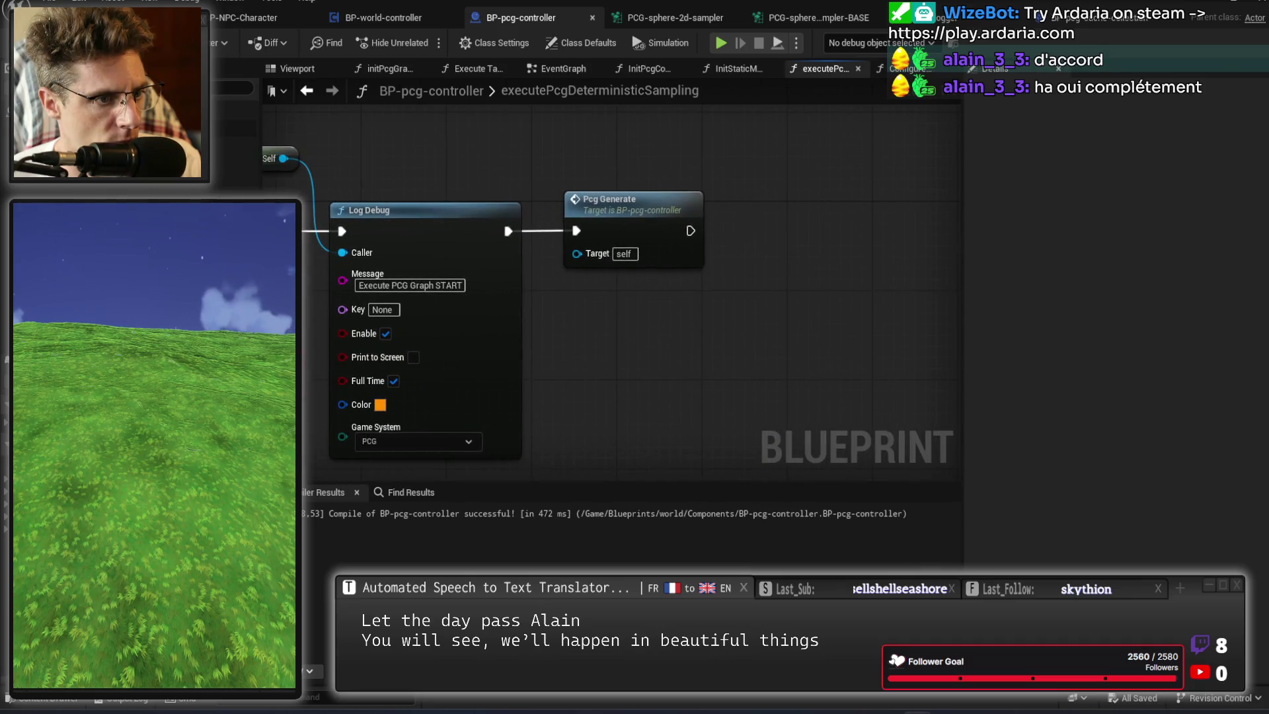
pyautogui.moveTo(304, 331); pyautogui.dragTo(740, 343)
pyautogui.moveTo(264, 331); pyautogui.dragTo(610, 333)
pyautogui.doubleClick(497, 191)
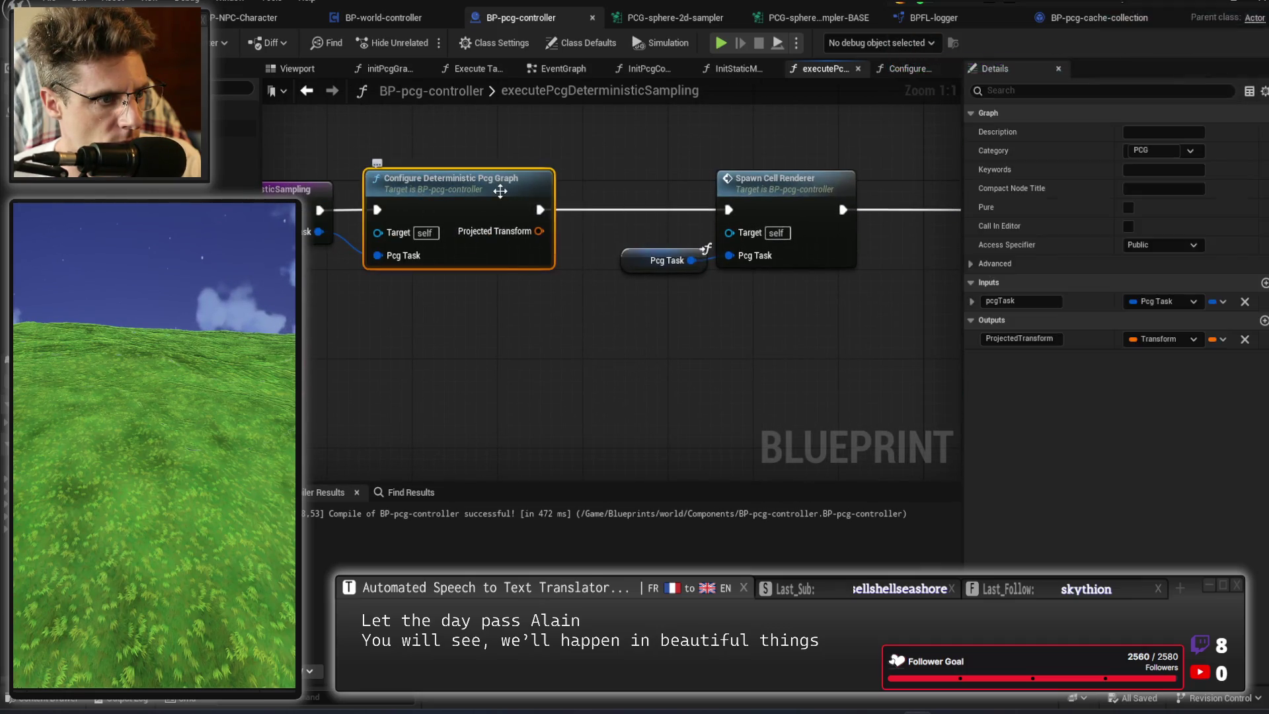
pyautogui.scroll(-2, 803, 403)
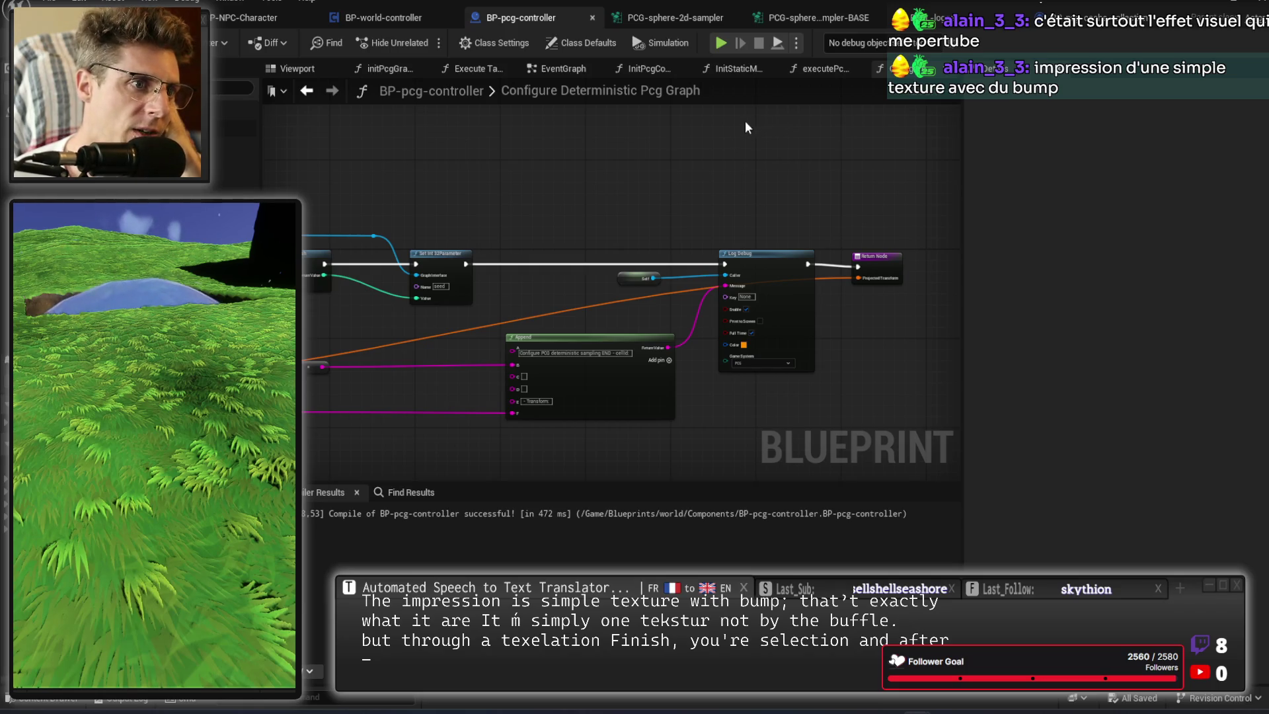
pyautogui.click(671, 20)
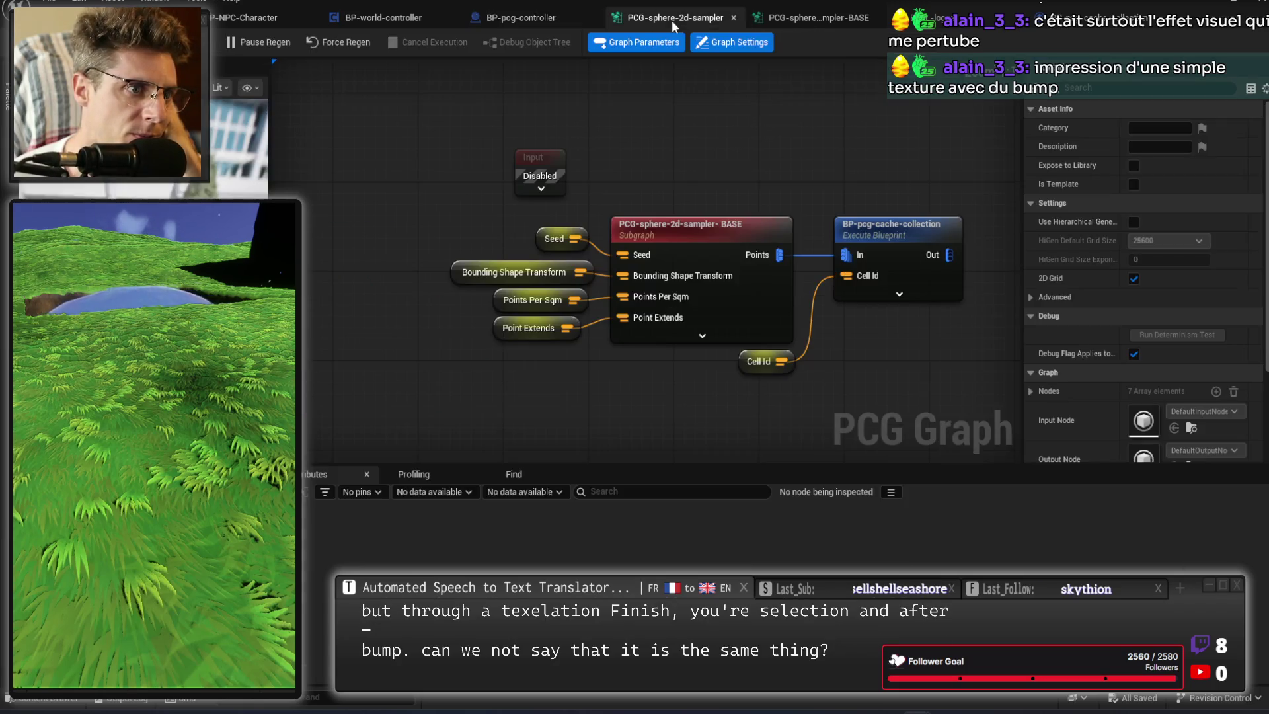
# Put an F9 breakpoint on the Branch in BP-pcg-cache-collection's Execute with Context and start Play-in-Editor.
pyautogui.click(913, 300)
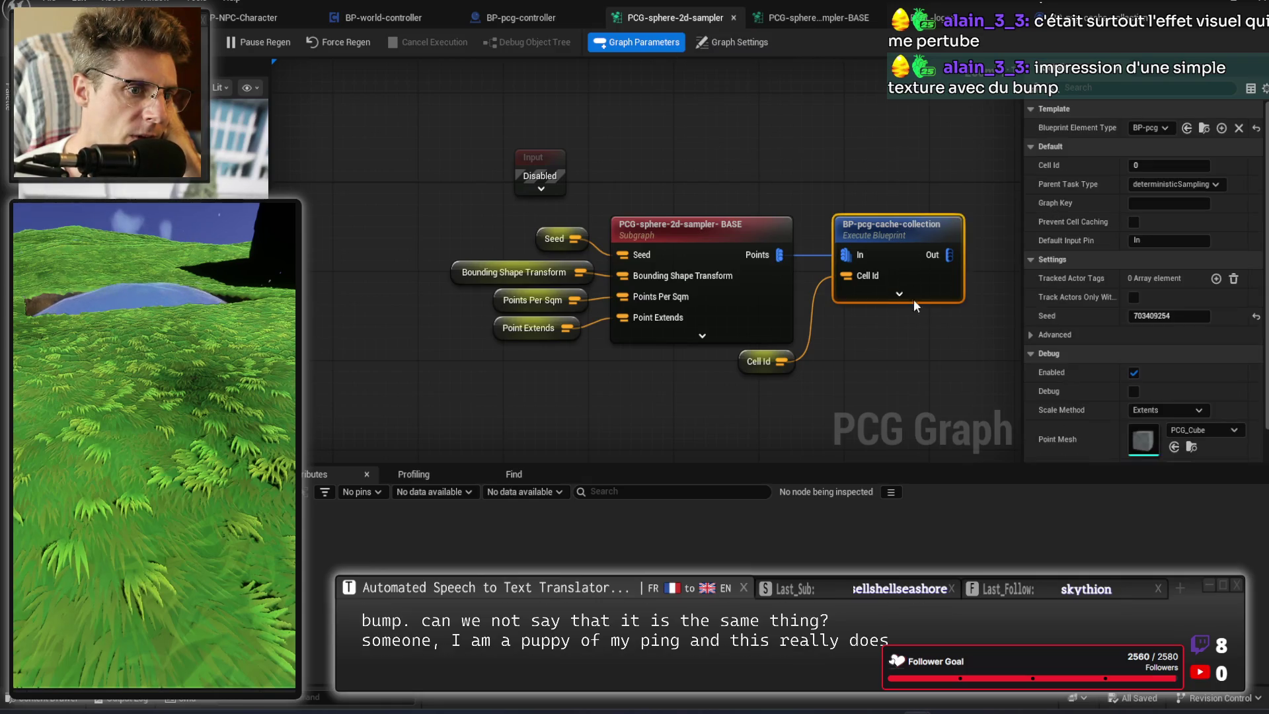
pyautogui.doubleClick(910, 239)
pyautogui.click(632, 224)
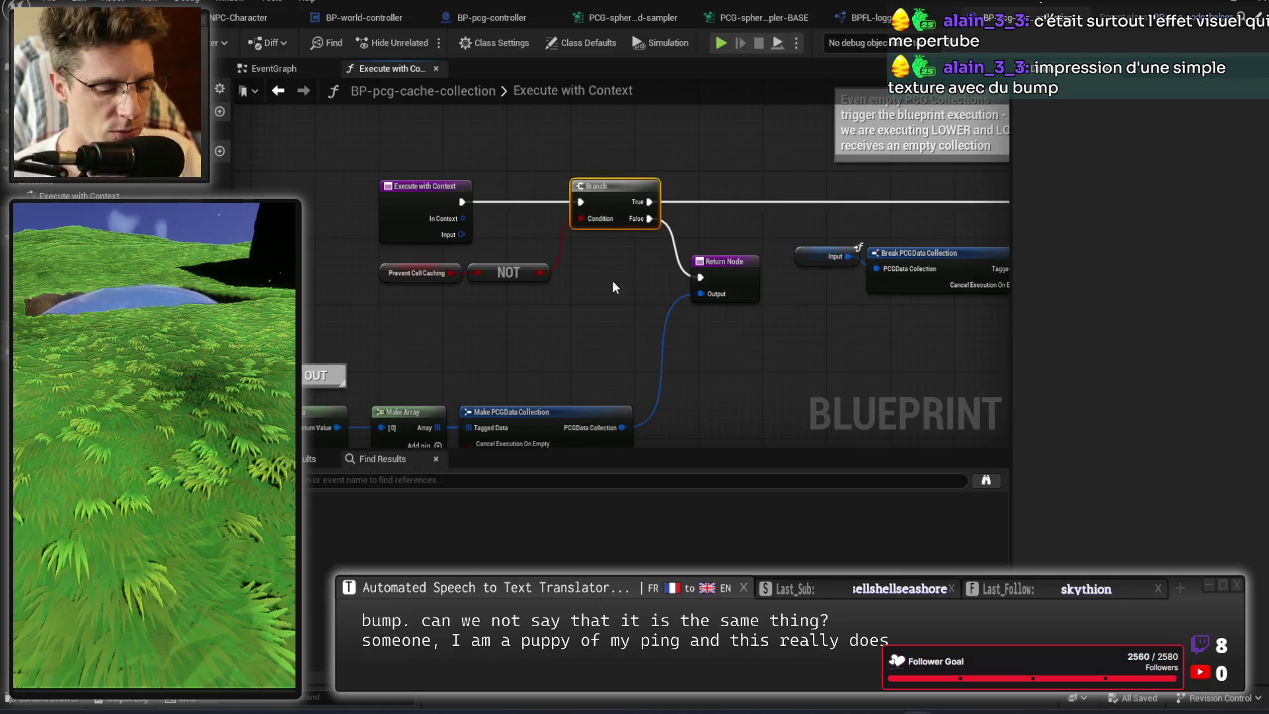
pyautogui.press('F9')
pyautogui.hotkey('alt', 'p')
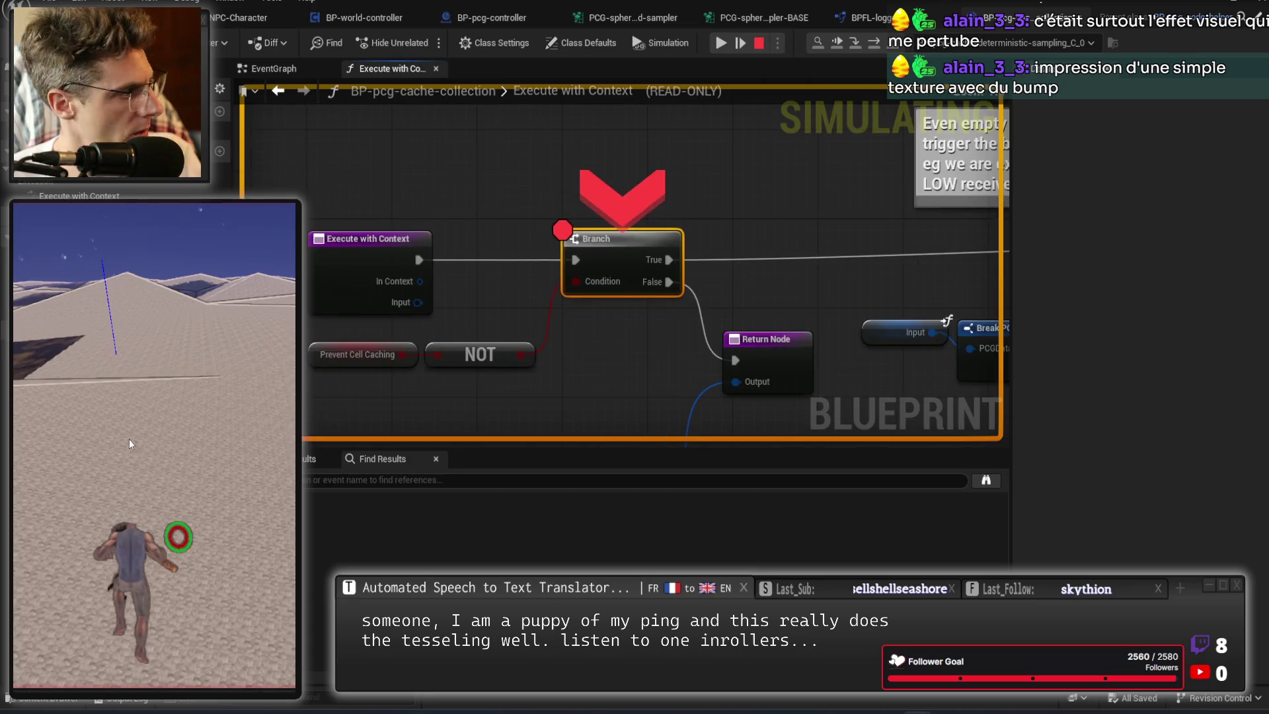
pyautogui.moveTo(396, 301)
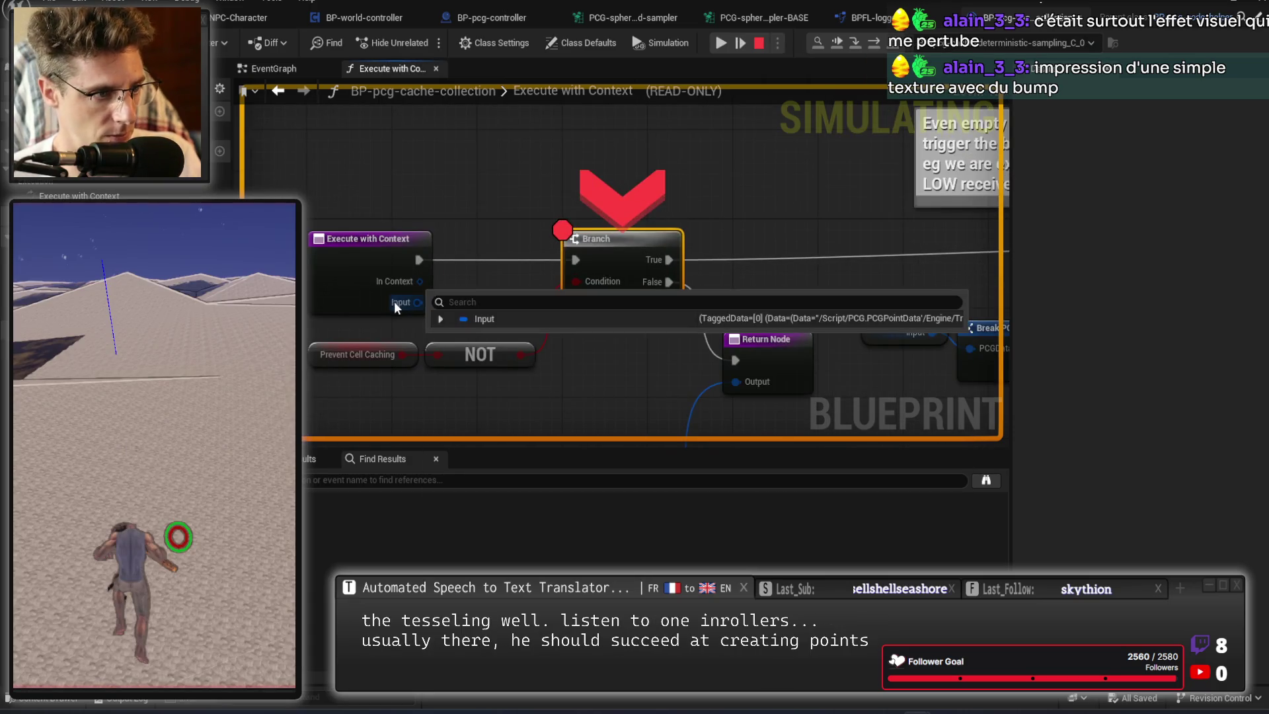
pyautogui.click(440, 319)
pyautogui.click(452, 335)
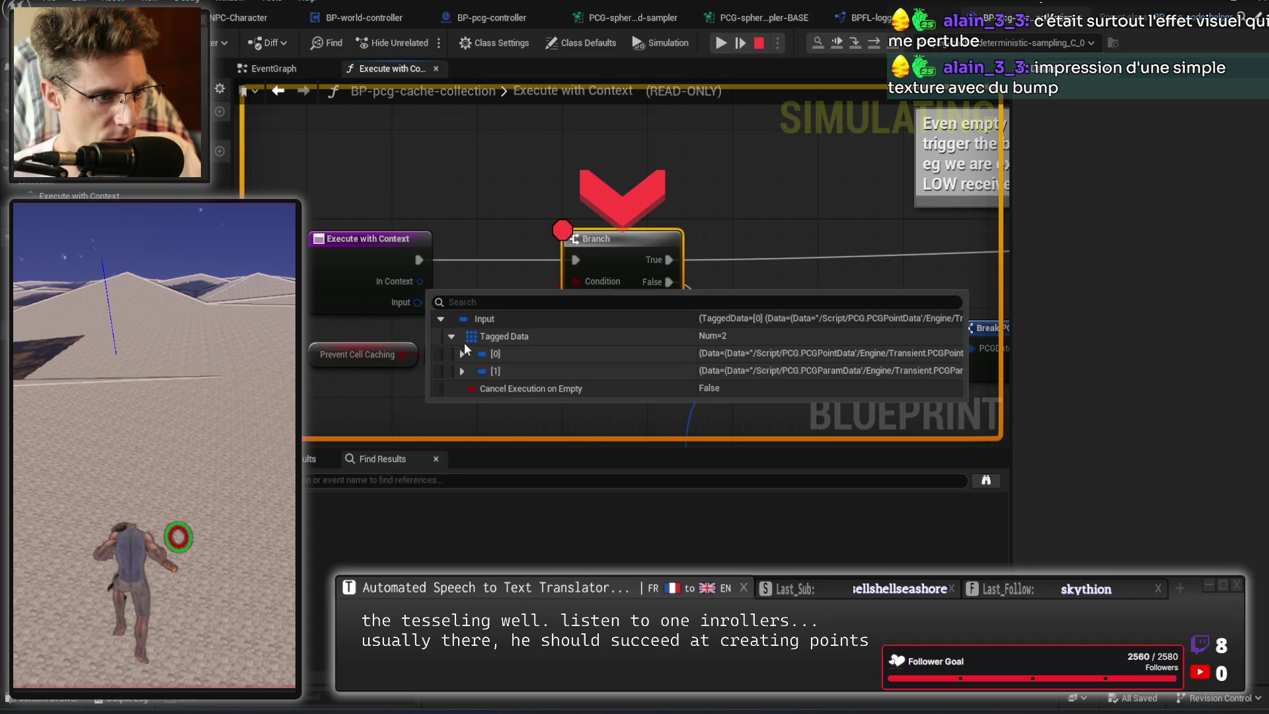
pyautogui.click(464, 352)
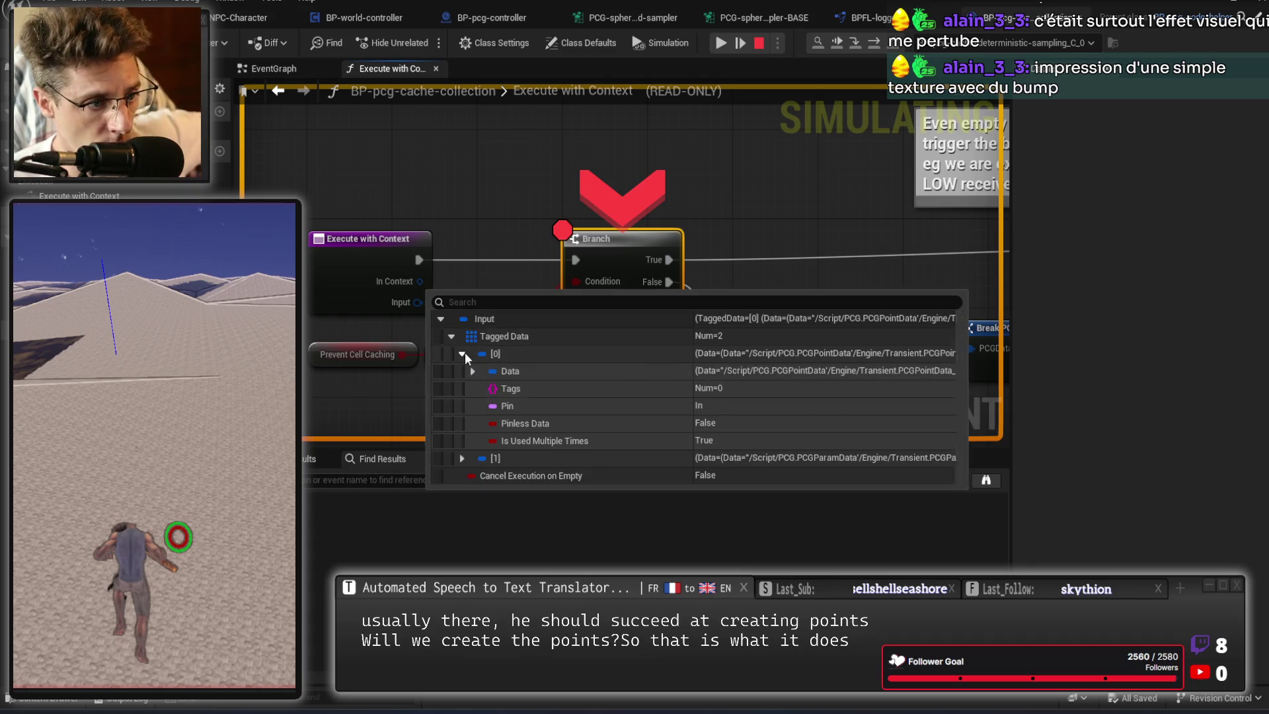
pyautogui.click(472, 371)
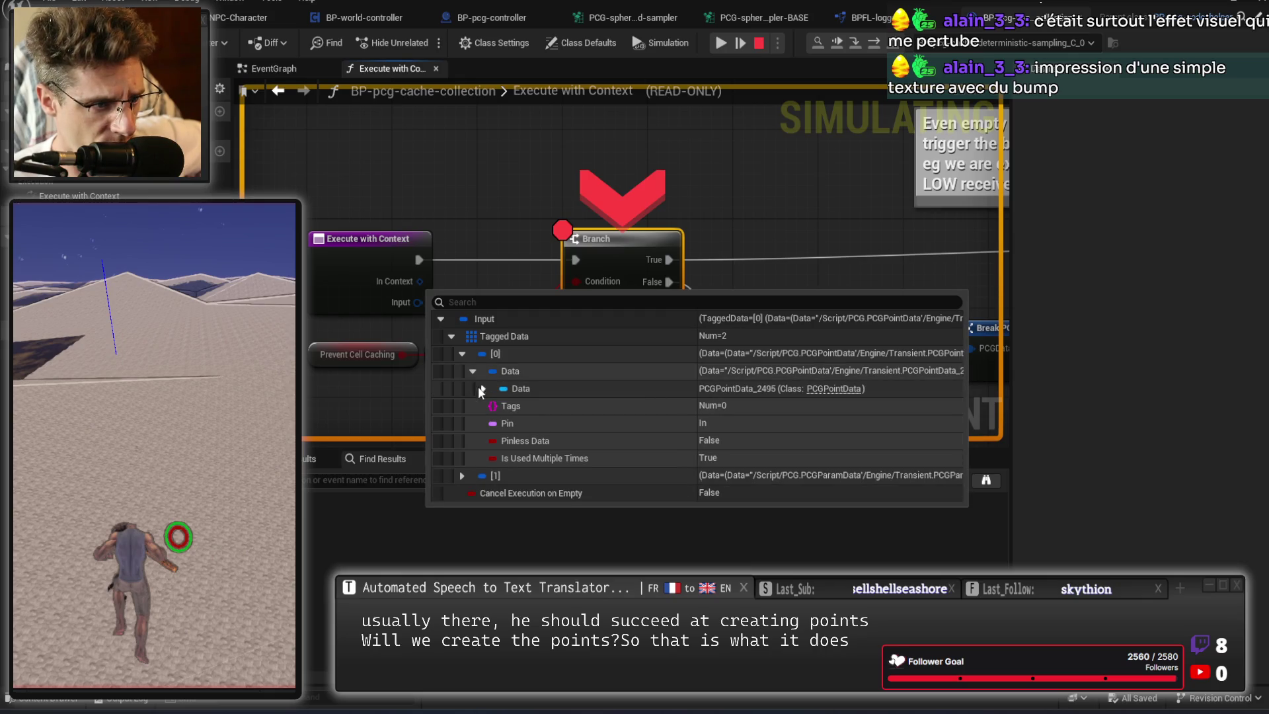
pyautogui.click(483, 388)
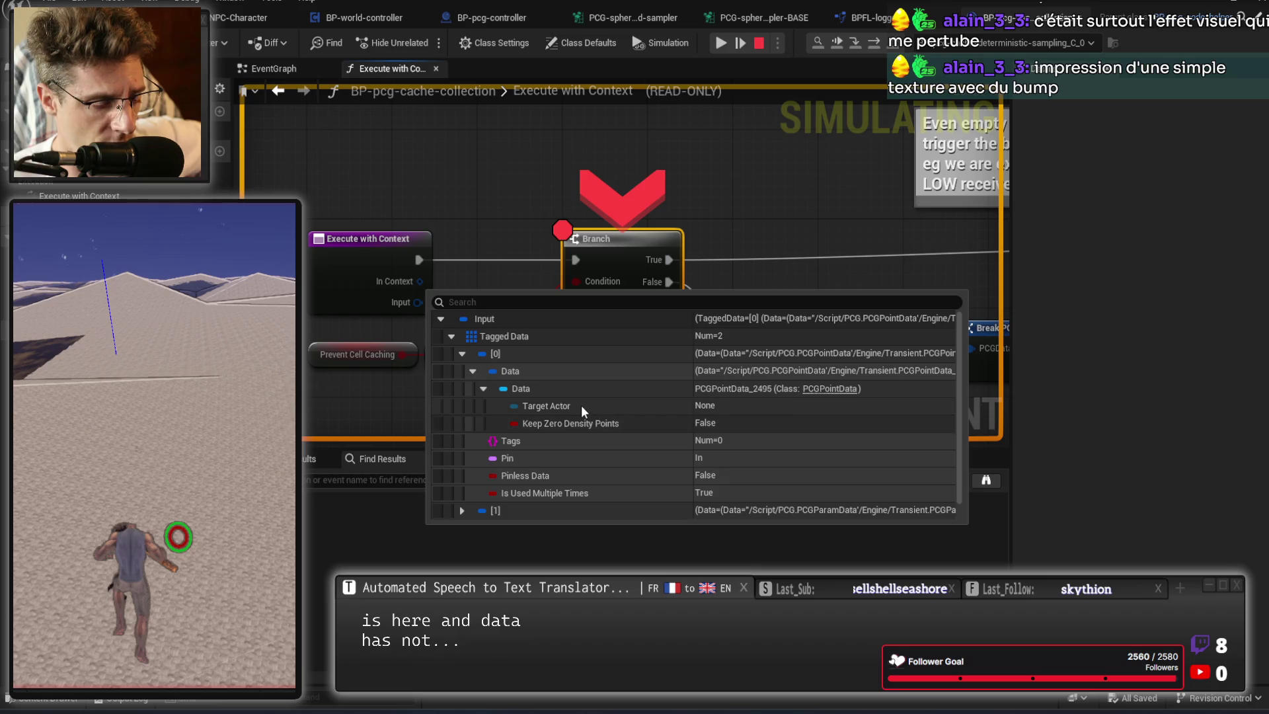
pyautogui.scroll(-1, 580, 405)
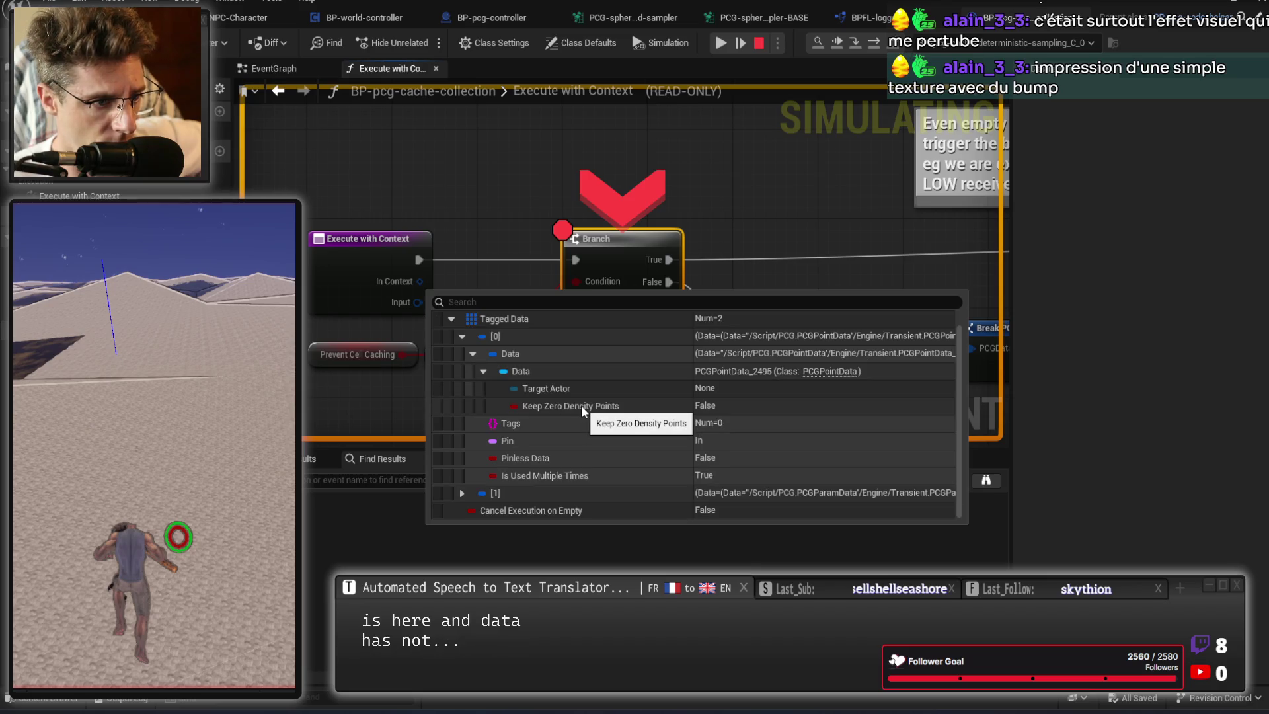
pyautogui.click(460, 493)
pyautogui.scroll(-2, 474, 470)
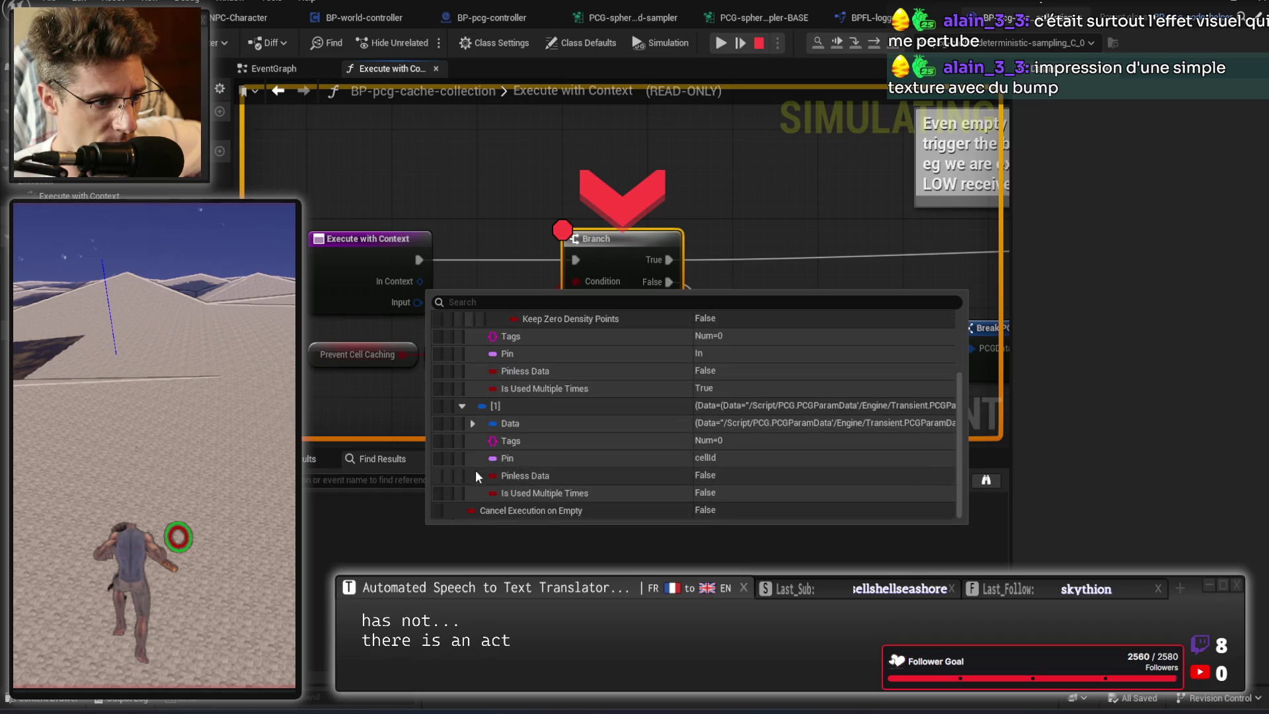
pyautogui.scroll(-1, 555, 462)
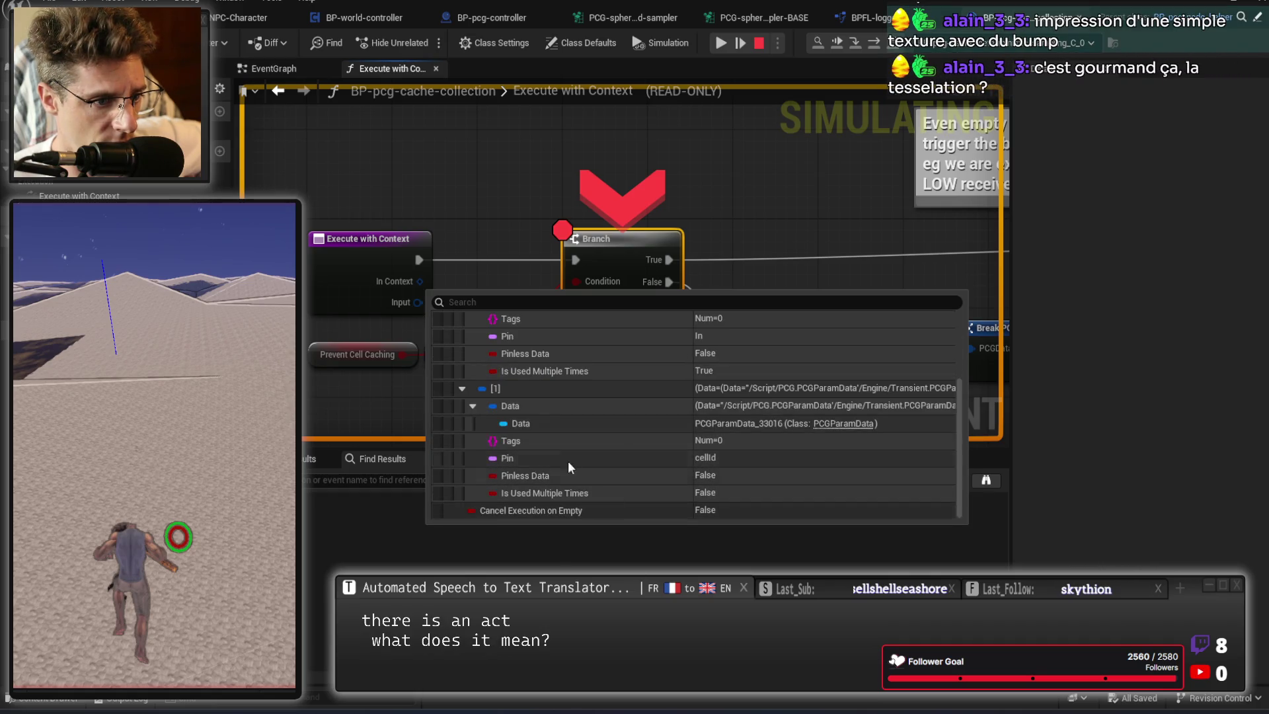
pyautogui.scroll(2, 608, 426)
pyautogui.click(588, 382)
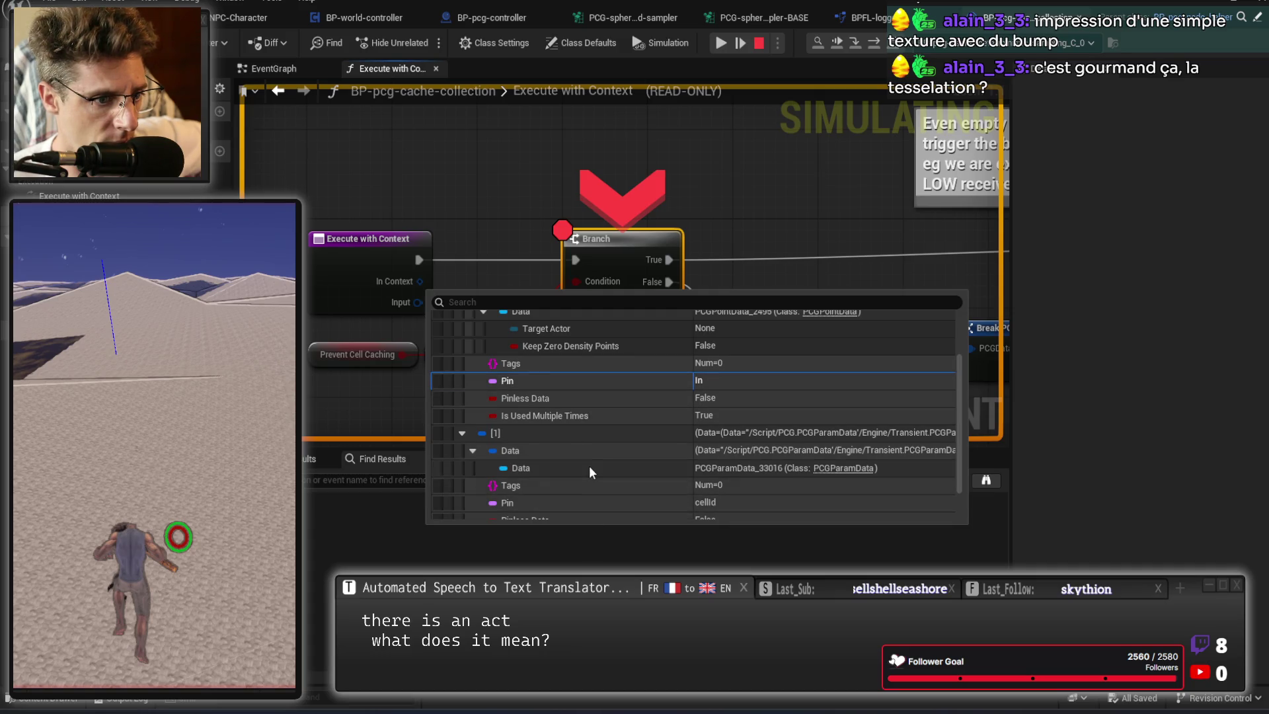
pyautogui.scroll(-1, 589, 465)
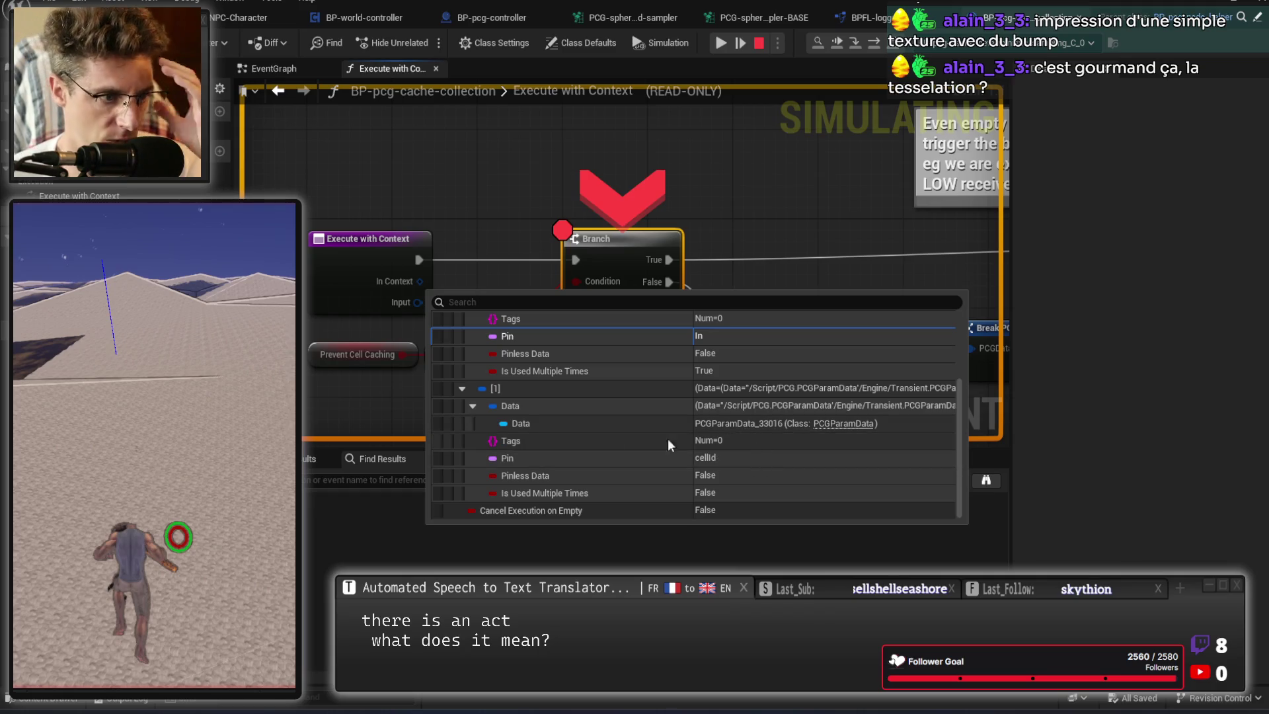
pyautogui.scroll(1, 542, 428)
pyautogui.scroll(2, 554, 430)
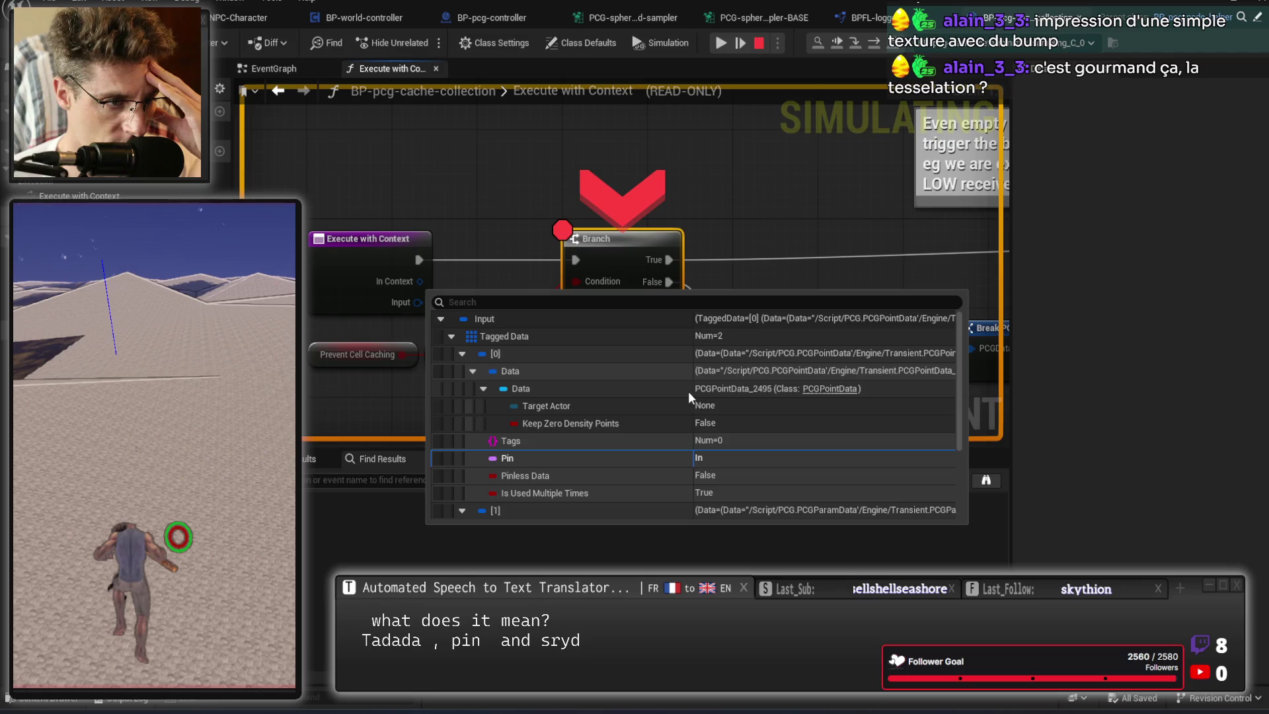
pyautogui.scroll(-3, 559, 461)
pyautogui.moveTo(620, 215); pyautogui.dragTo(502, 223)
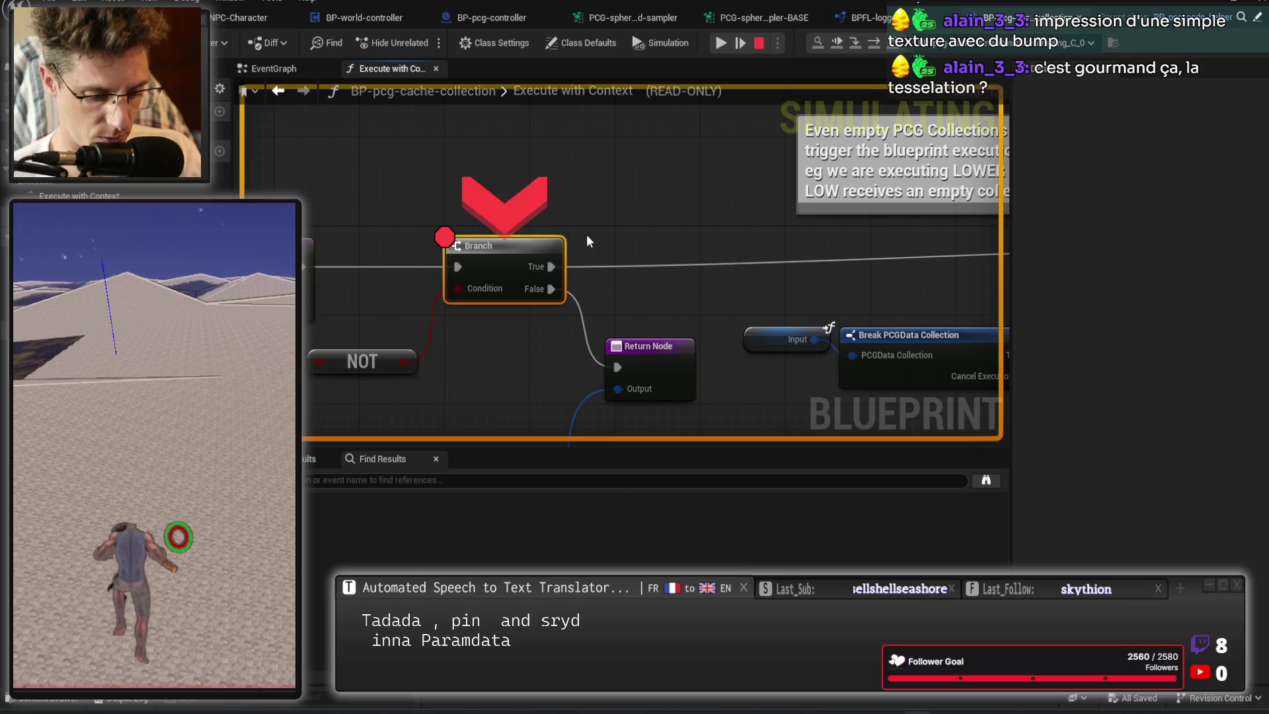
pyautogui.press('F9')
# Step to the SET Tagged Data node and inspect the Tagged Data values and Break PCGData Collection input.
pyautogui.click(874, 43)
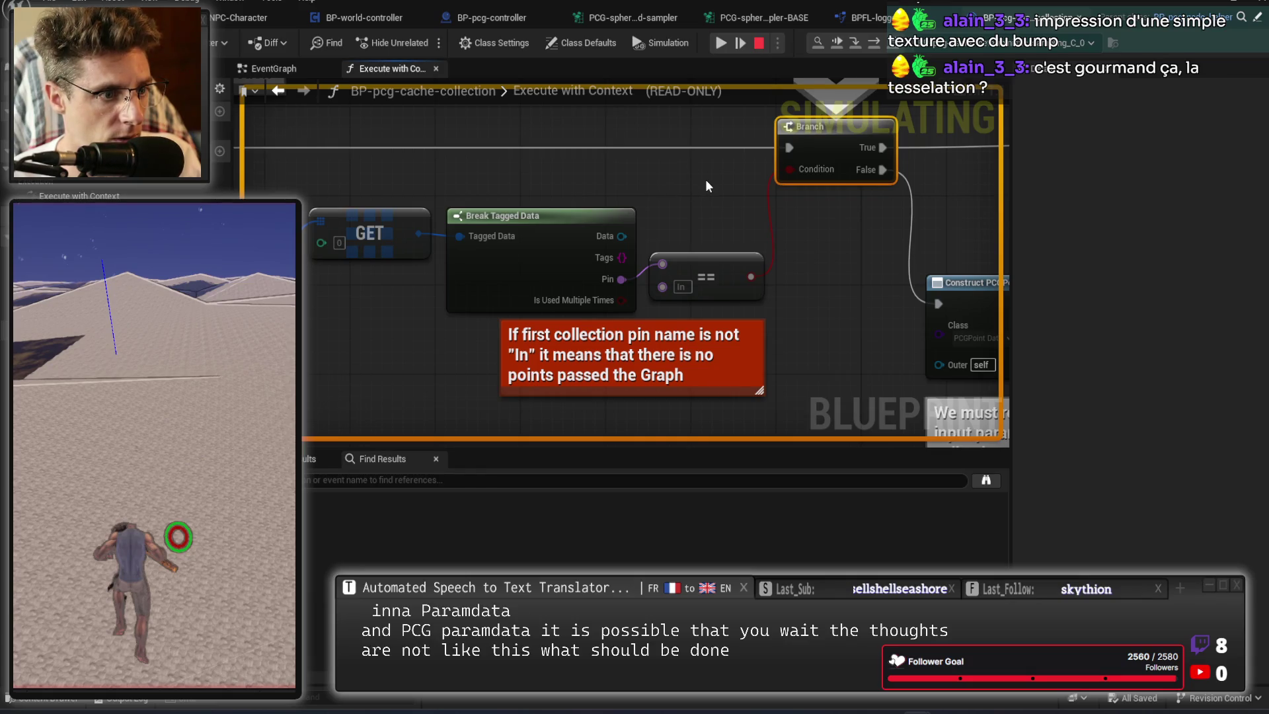
pyautogui.click(868, 44)
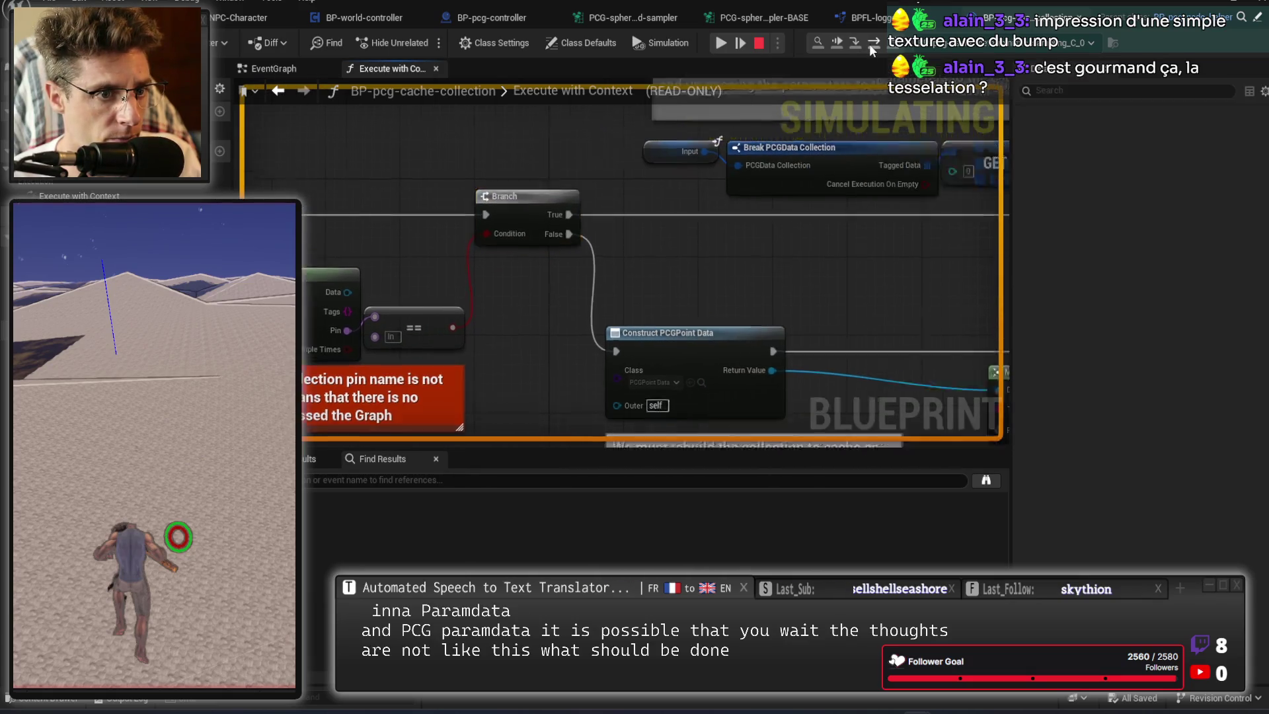
pyautogui.moveTo(593, 273)
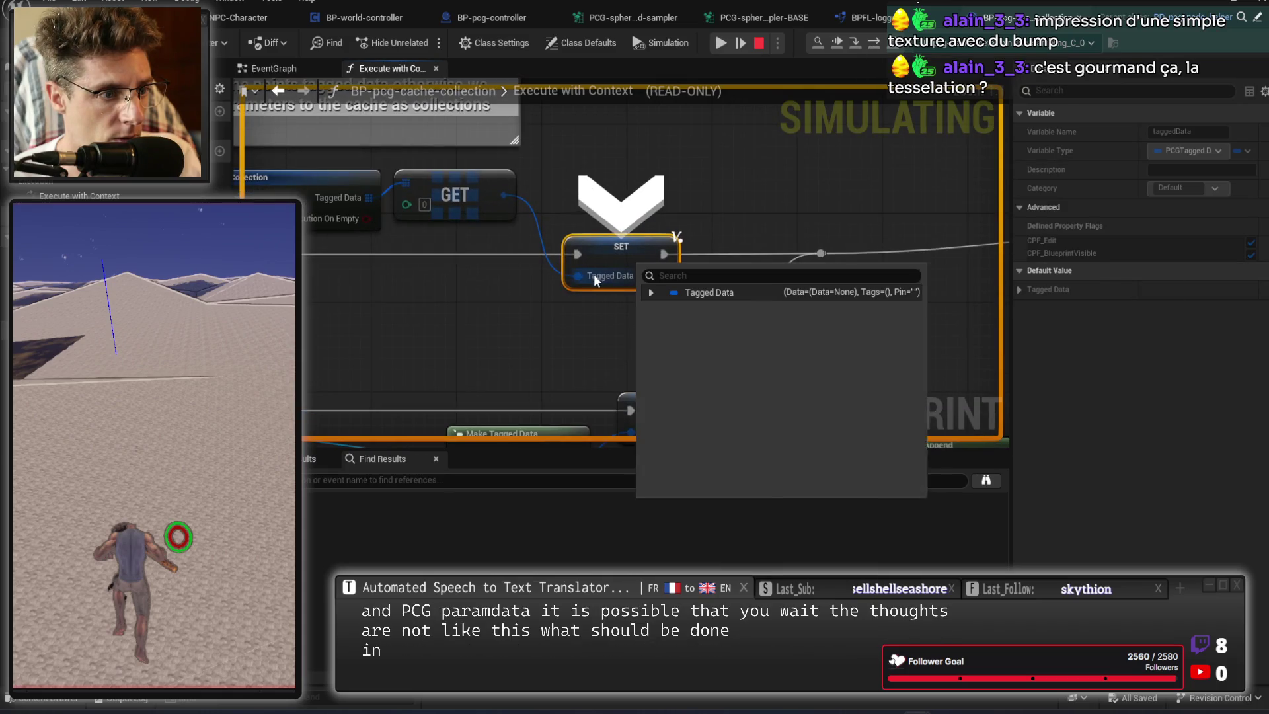
pyautogui.click(651, 292)
pyautogui.click(661, 310)
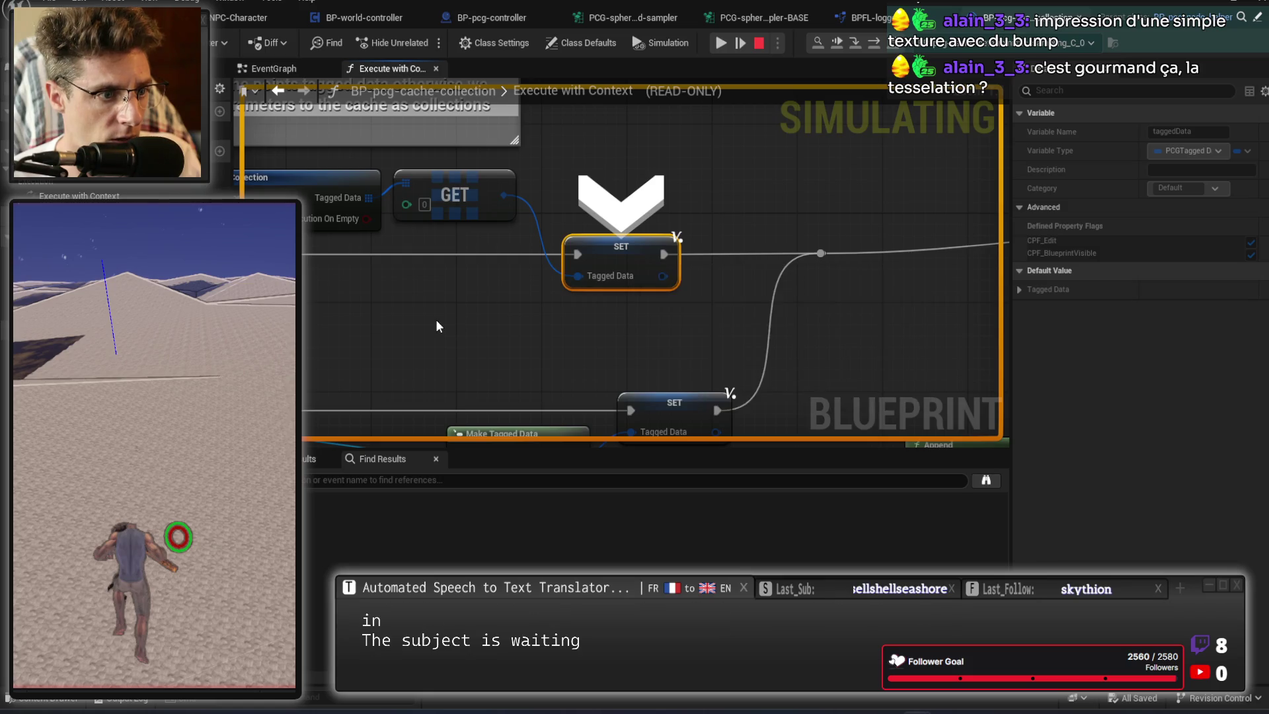
pyautogui.moveTo(427, 306); pyautogui.dragTo(709, 293)
pyautogui.moveTo(402, 169)
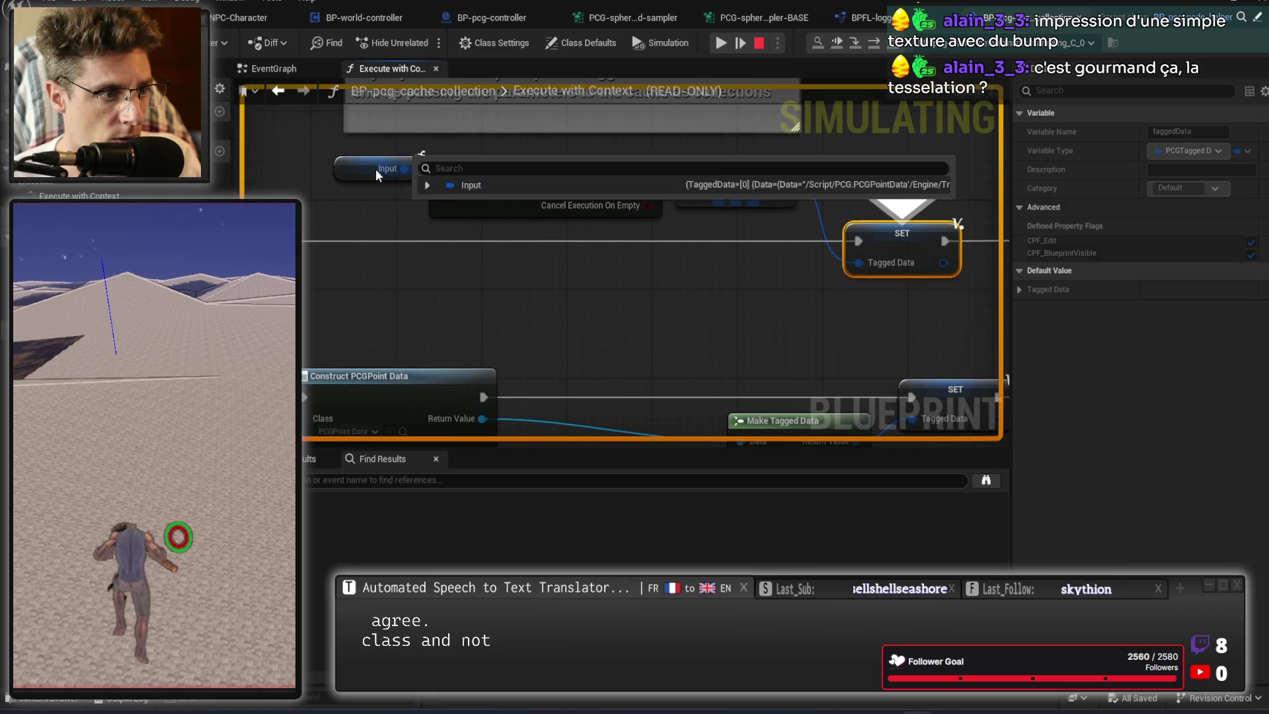
pyautogui.click(427, 185)
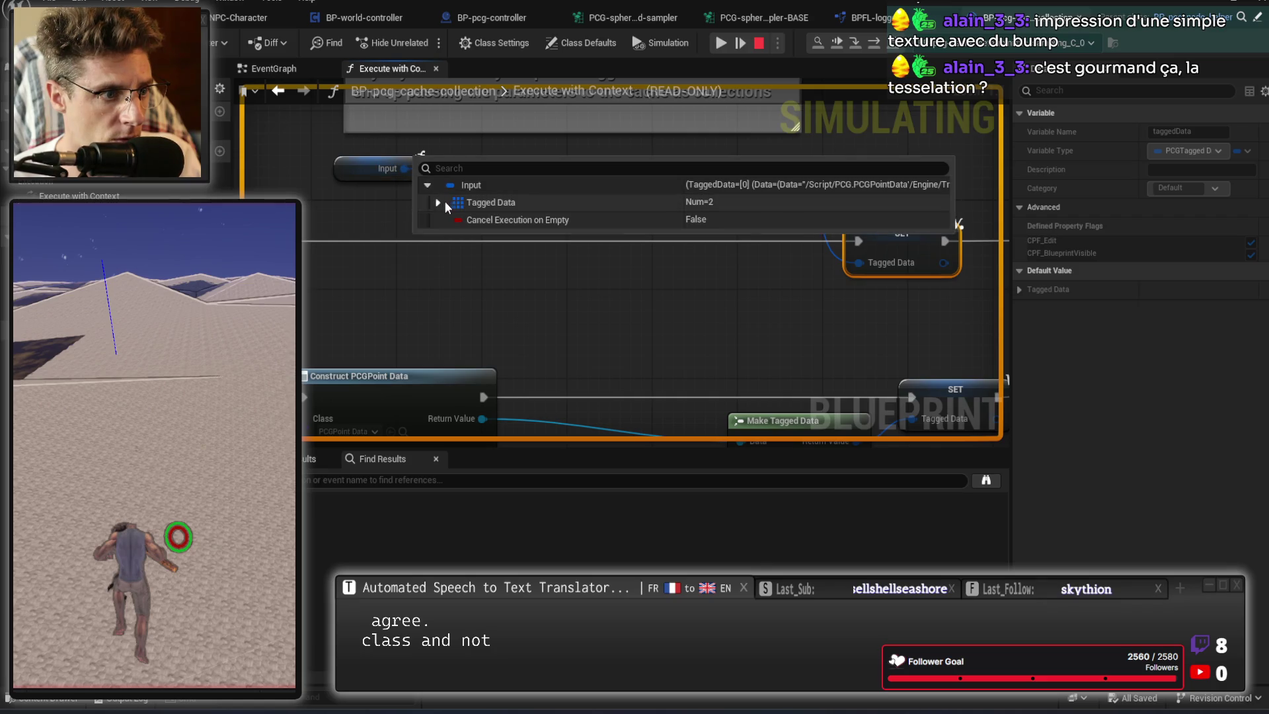
pyautogui.click(437, 203)
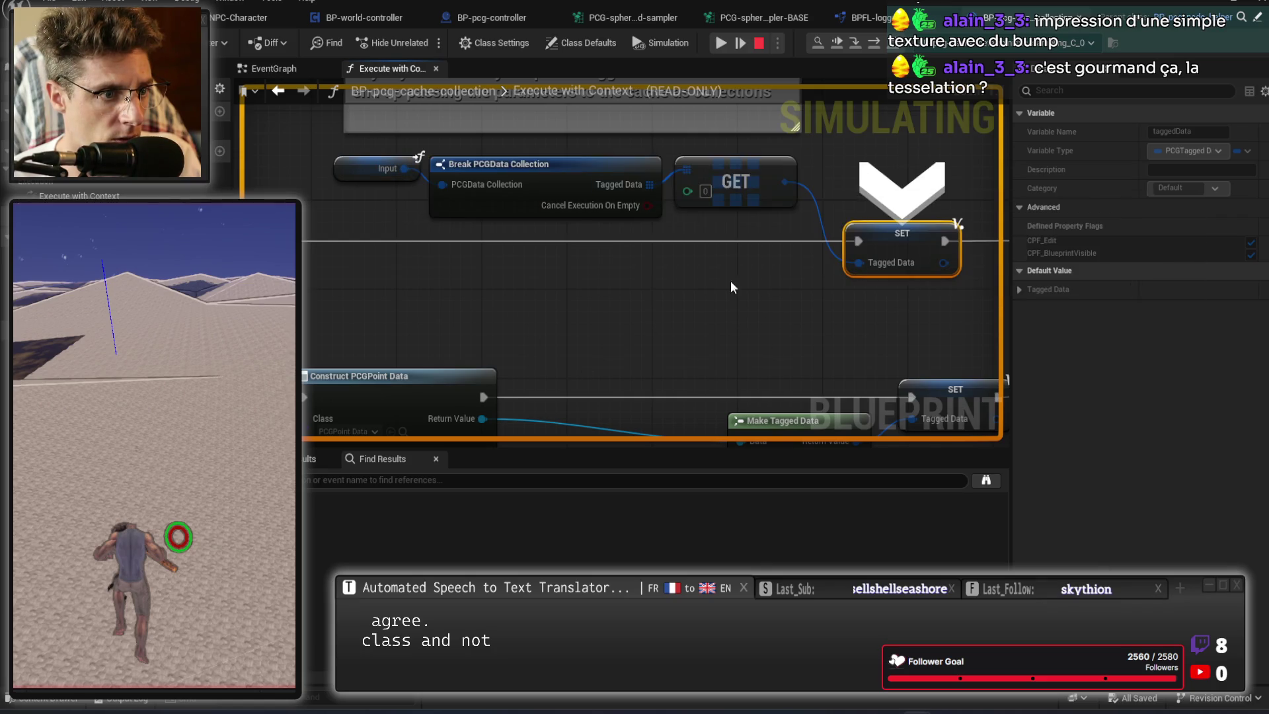
# Step past Log Debug to Append and inspect its inputs alongside the LENGTH node.
pyautogui.moveTo(731, 280); pyautogui.dragTo(625, 280)
pyautogui.scroll(-1, 692, 330)
pyautogui.moveTo(692, 330); pyautogui.dragTo(465, 303)
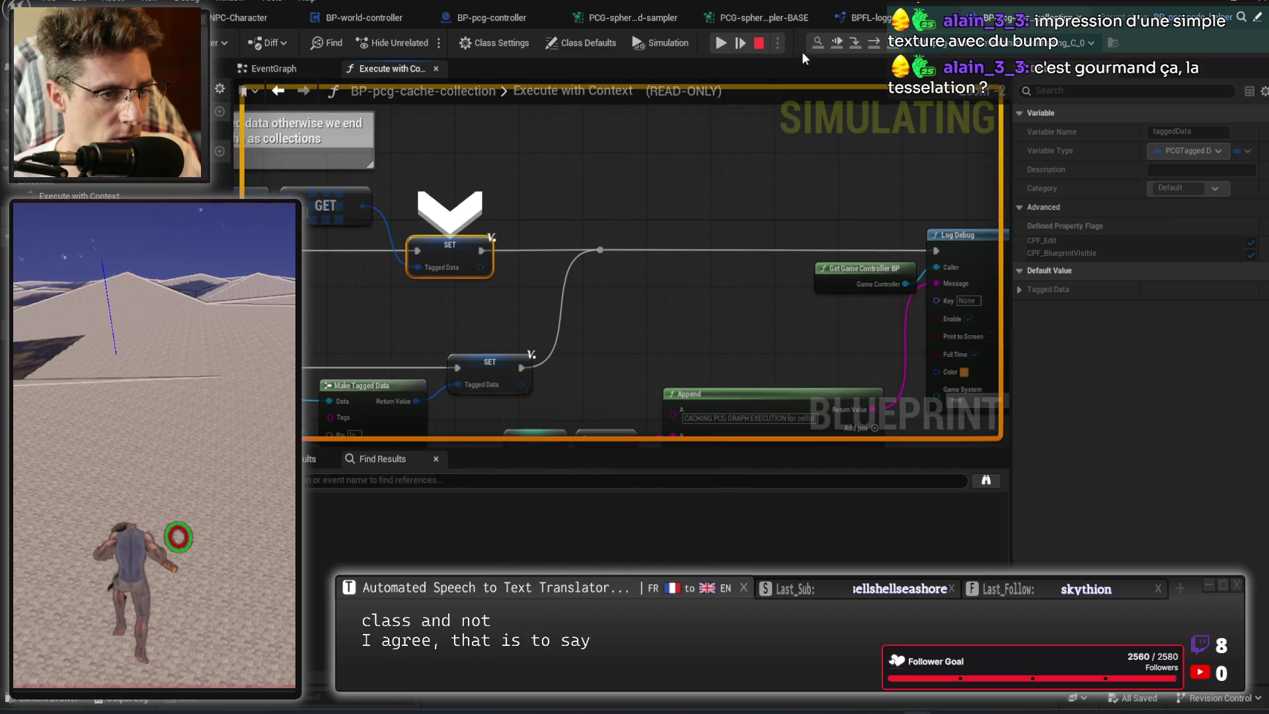
pyautogui.click(874, 42)
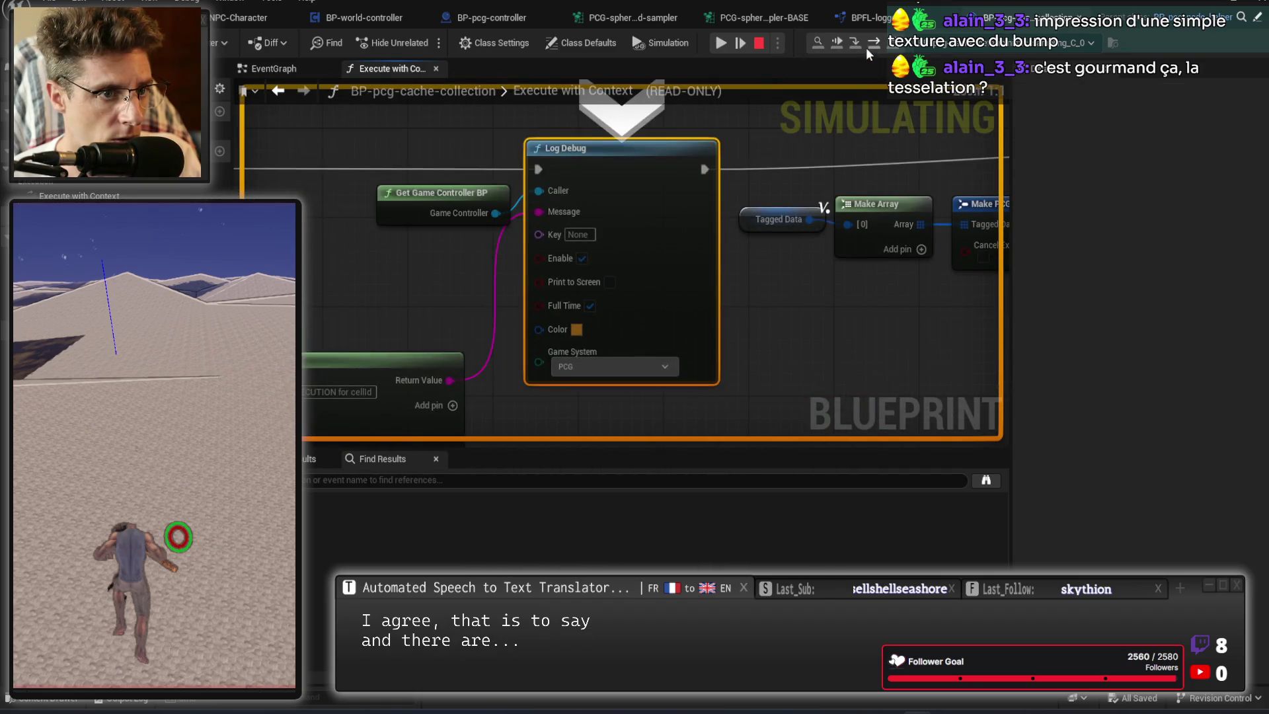
pyautogui.click(873, 42)
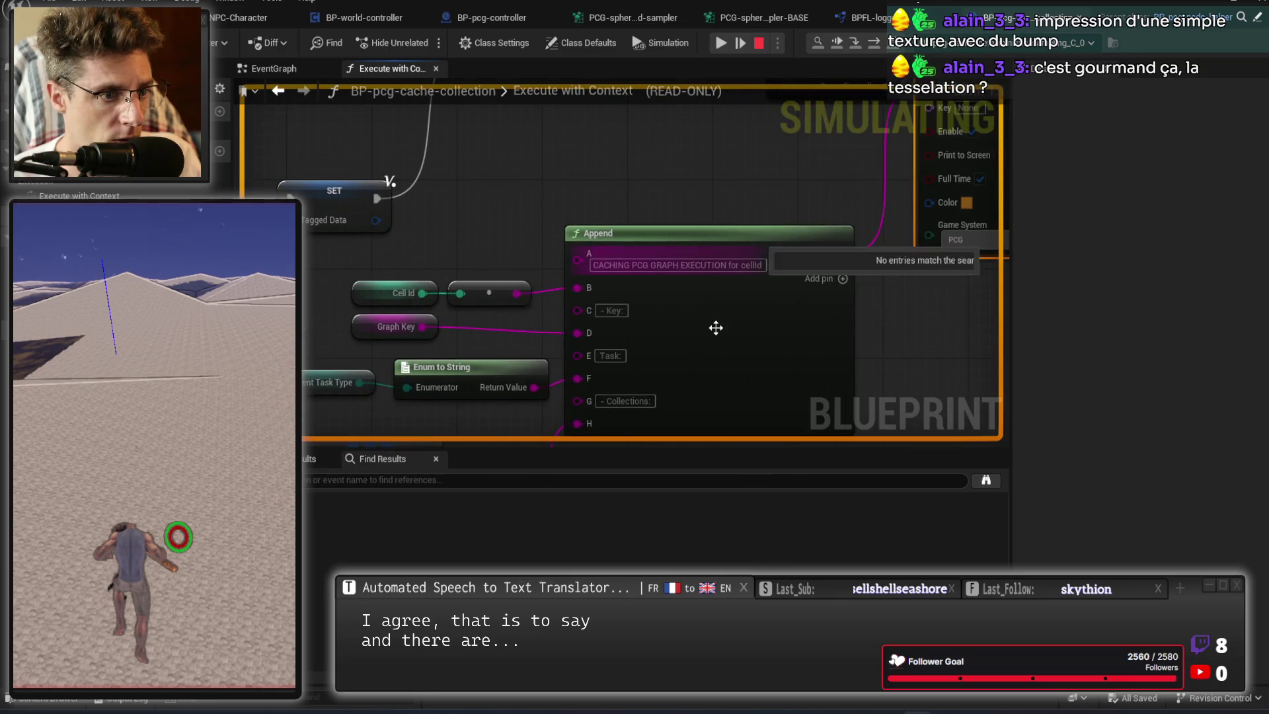
pyautogui.moveTo(716, 328); pyautogui.dragTo(782, 249)
pyautogui.moveTo(597, 402); pyautogui.dragTo(813, 340)
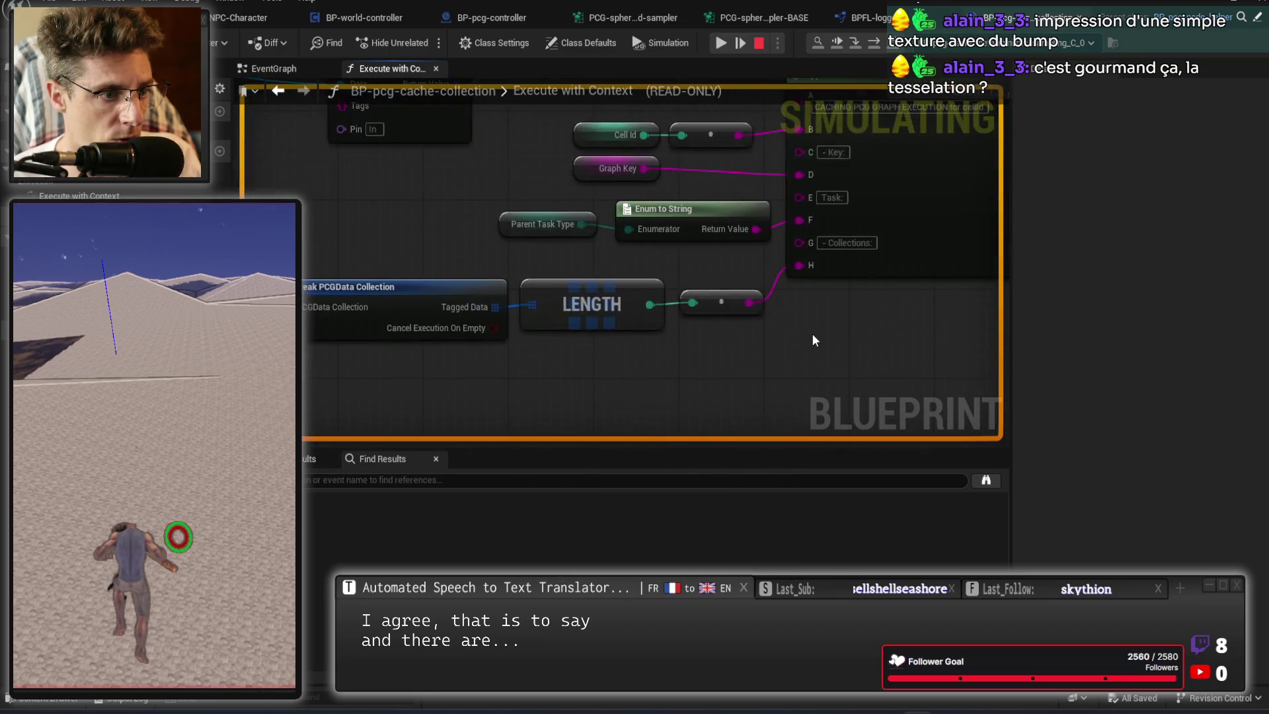
pyautogui.press('F10')
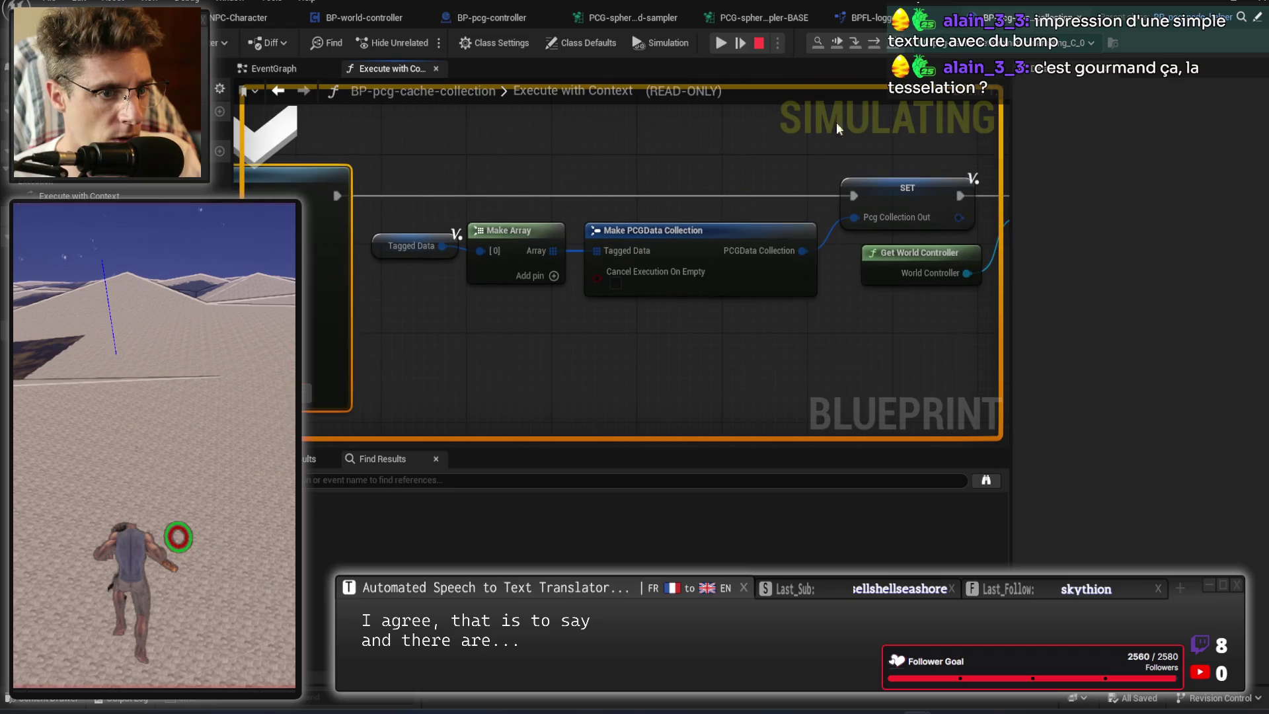
# Step through GET and Clear Cache to Enqueue Task in Controller and open it in BP-pcg-controller.
pyautogui.click(871, 42)
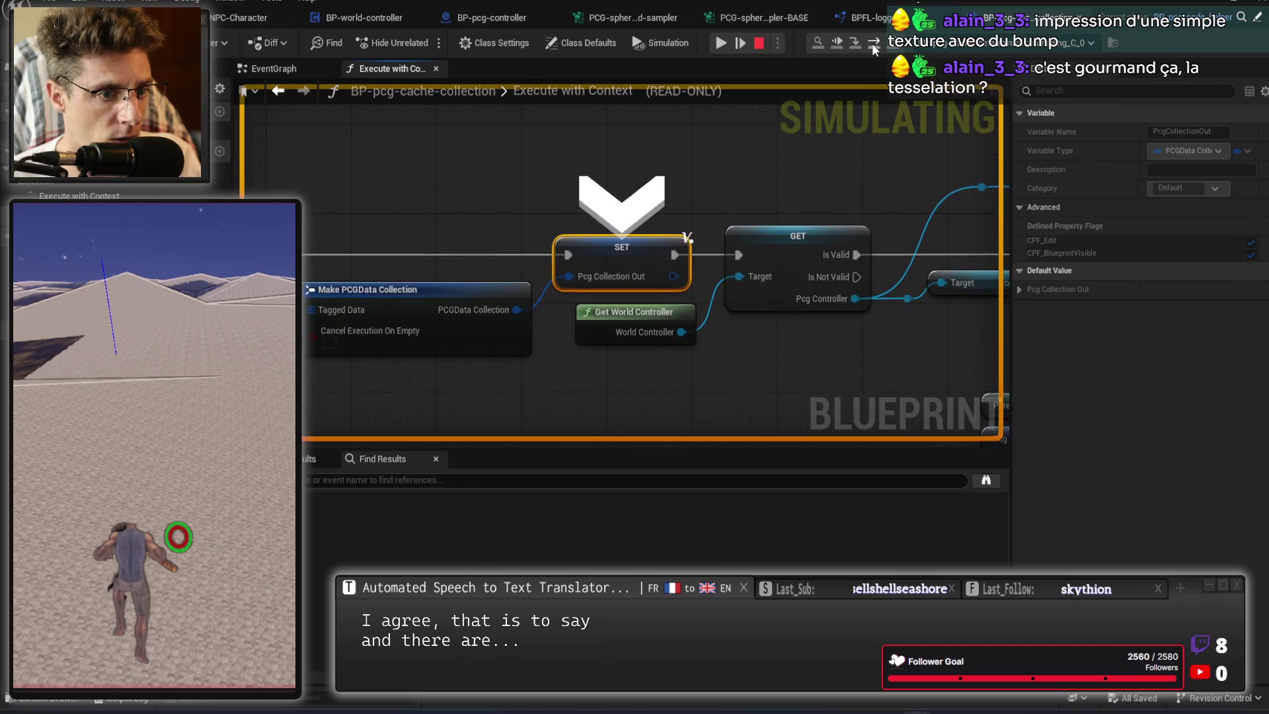
pyautogui.click(871, 42)
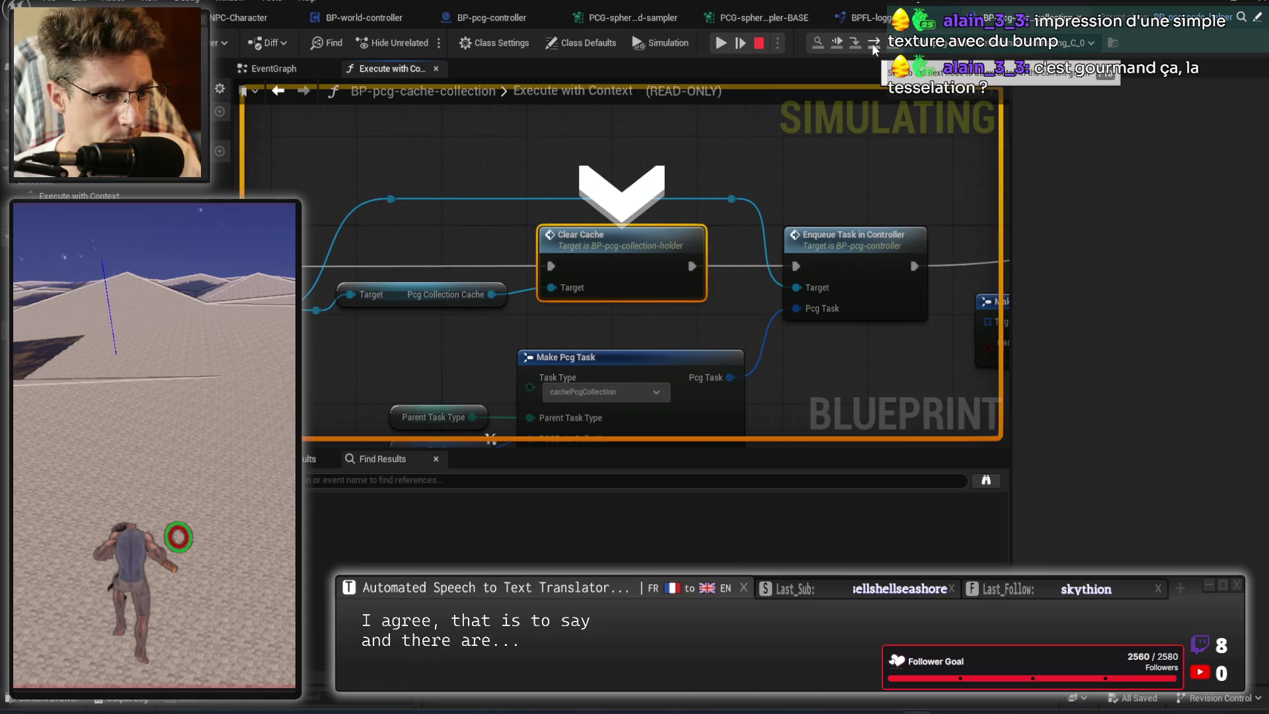
pyautogui.click(871, 42)
pyautogui.moveTo(595, 315)
pyautogui.mouseDown()
pyautogui.moveTo(820, 160)
pyautogui.moveTo(486, 257)
pyautogui.mouseUp()
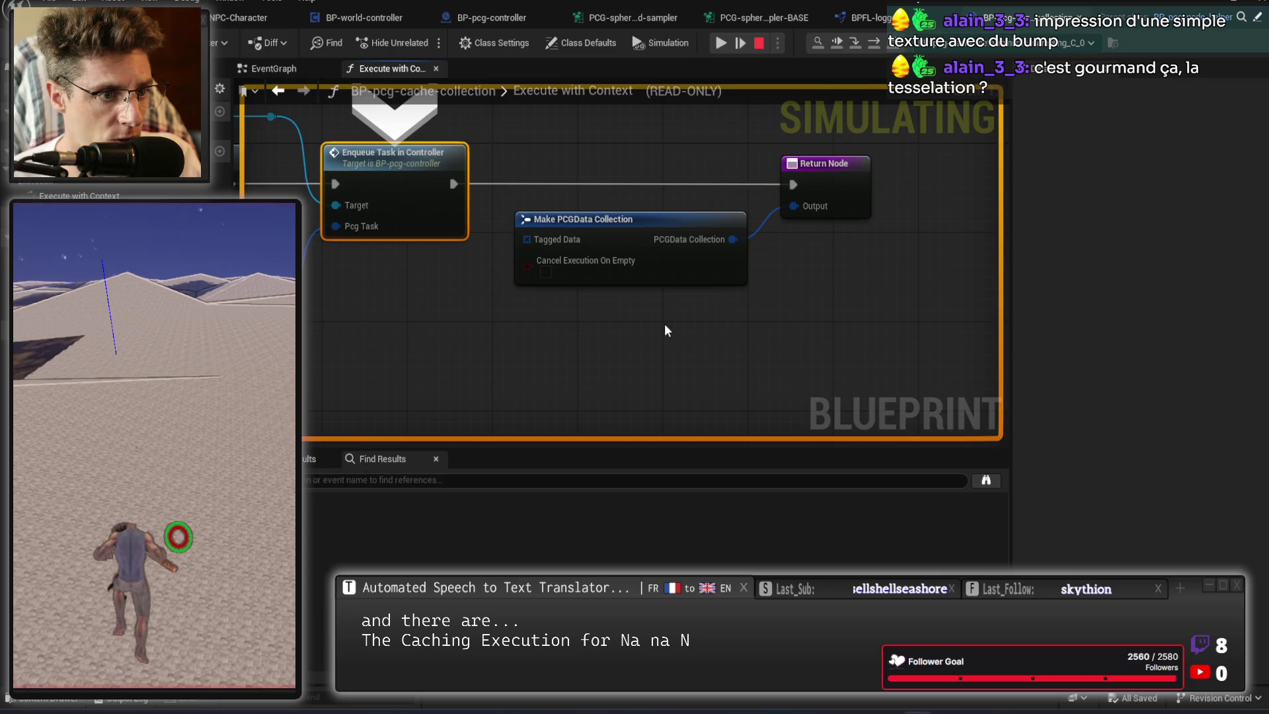
pyautogui.moveTo(517, 344)
pyautogui.mouseDown()
pyautogui.moveTo(810, 292)
pyautogui.moveTo(703, 346)
pyautogui.moveTo(726, 346)
pyautogui.mouseUp()
pyautogui.doubleClick(604, 191)
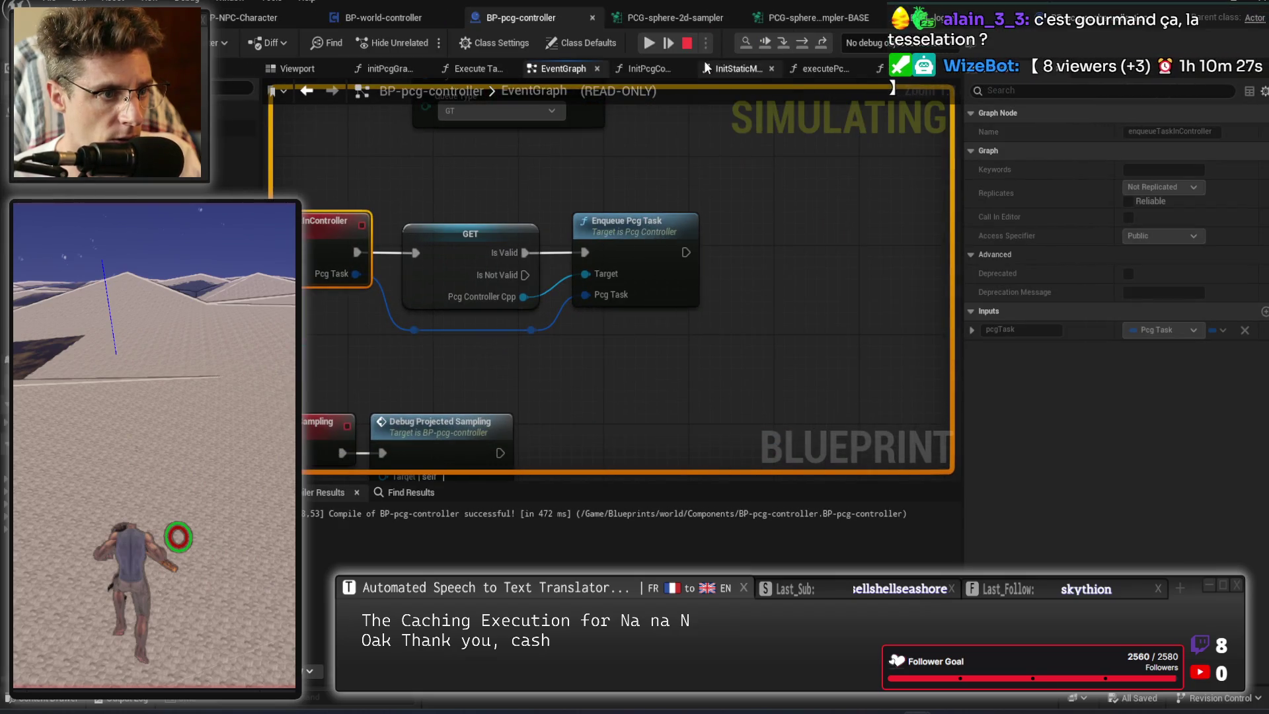
pyautogui.hotkey('alt', 'Tab')
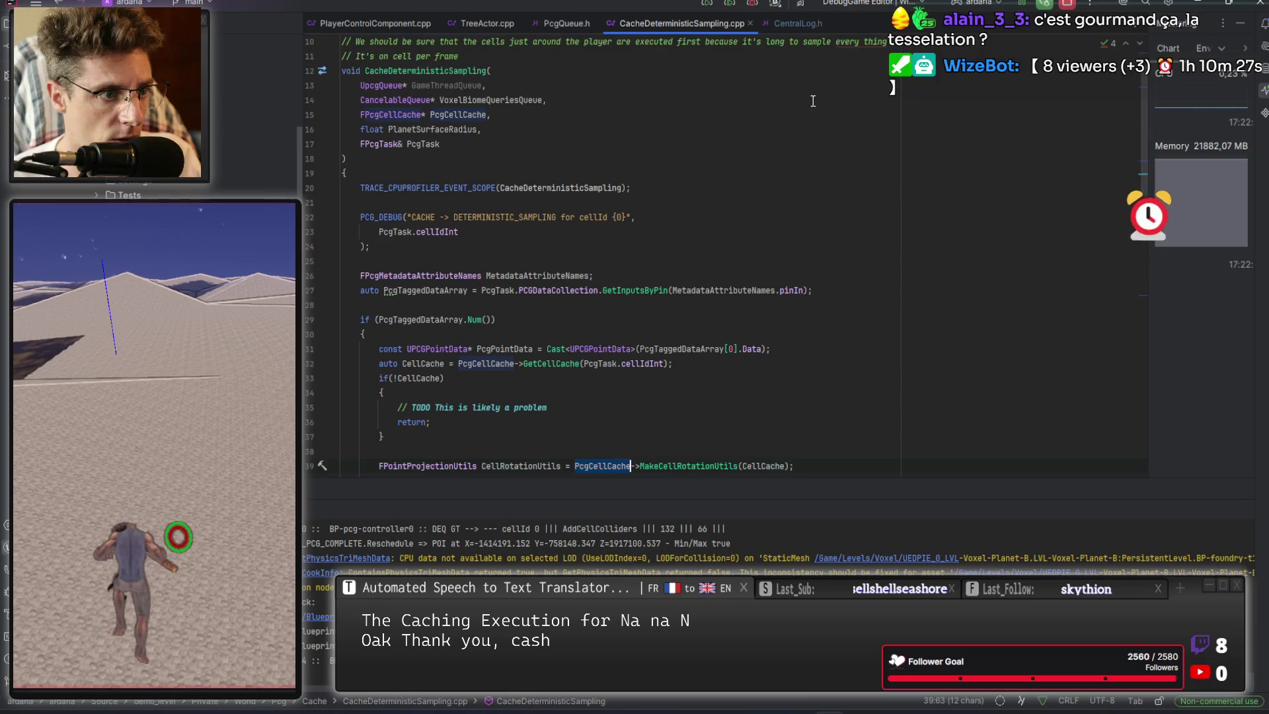
# Set a Rider breakpoint on the GetCellCache line of CacheDeterministicSampling.cpp.
pyautogui.scroll(-3, 638, 195)
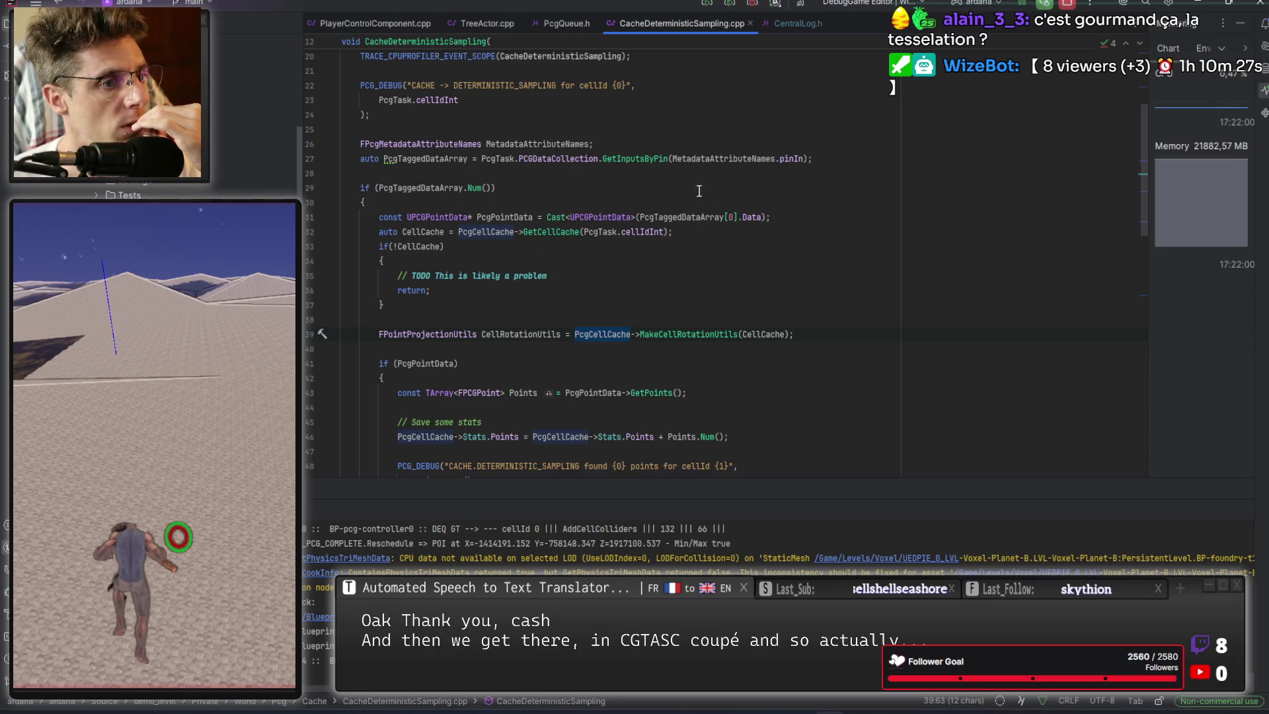
pyautogui.doubleClick(419, 162)
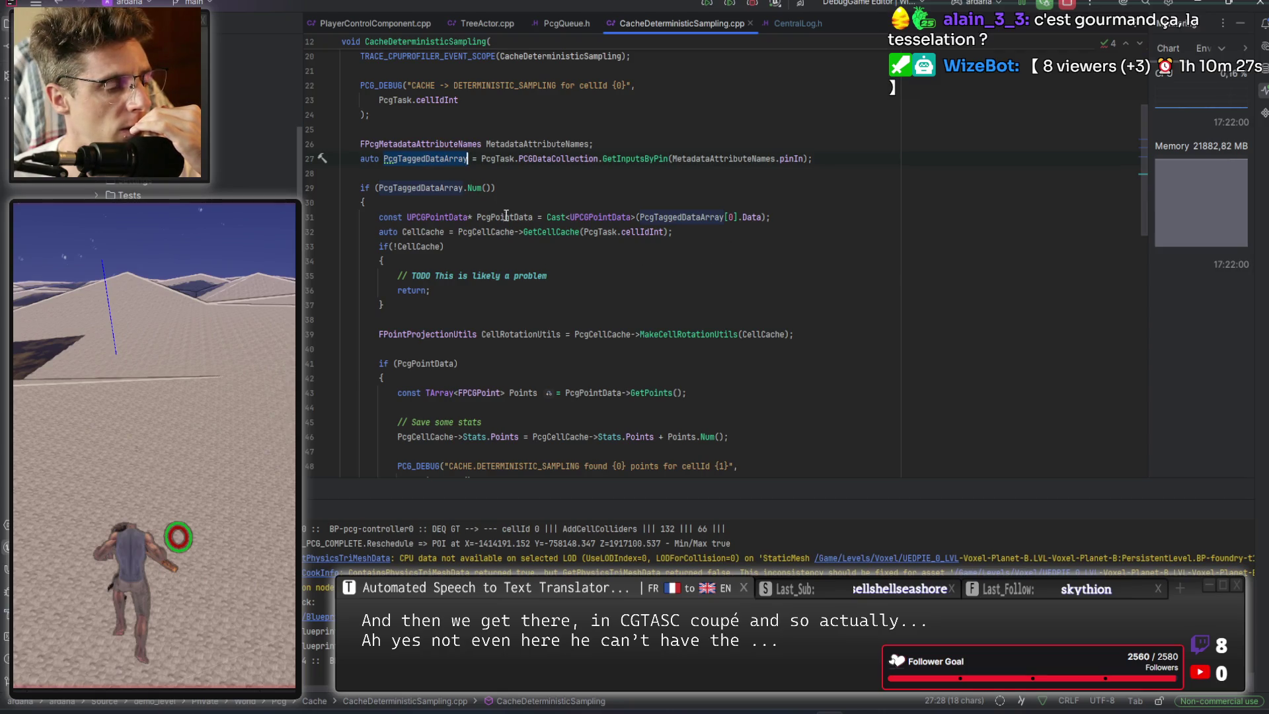
pyautogui.click(309, 231)
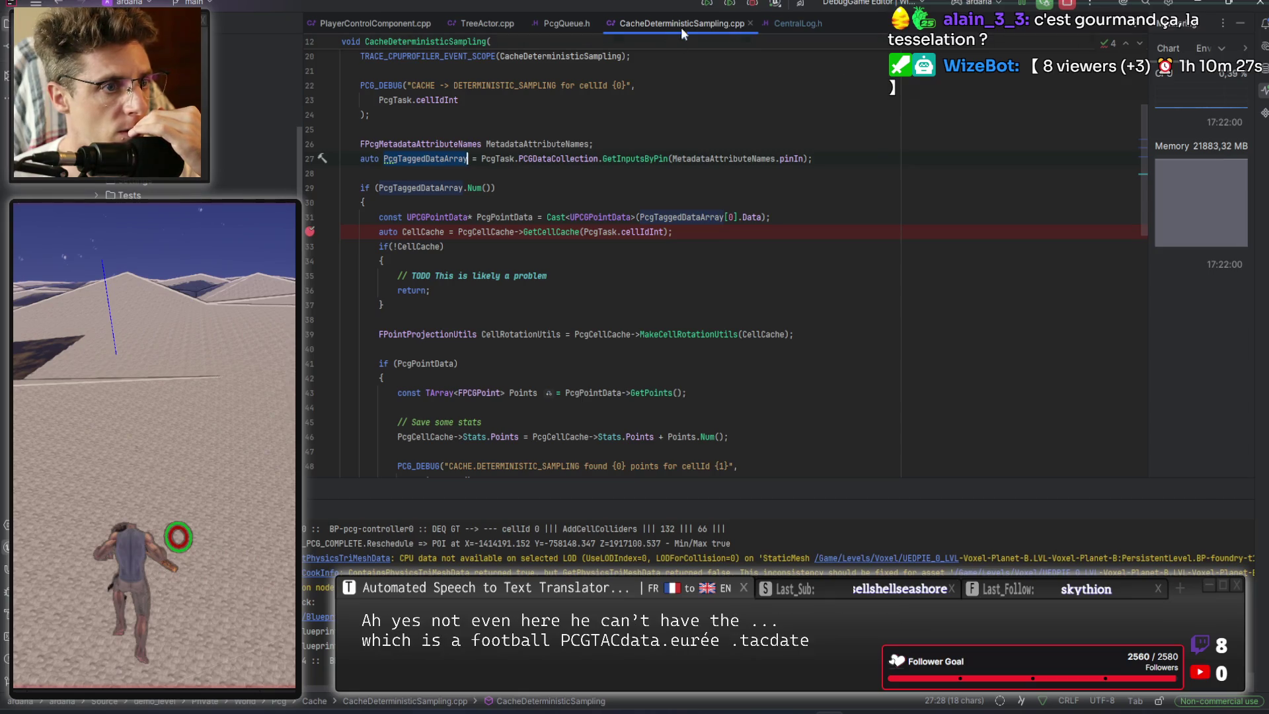
pyautogui.hotkey('alt', 'Tab')
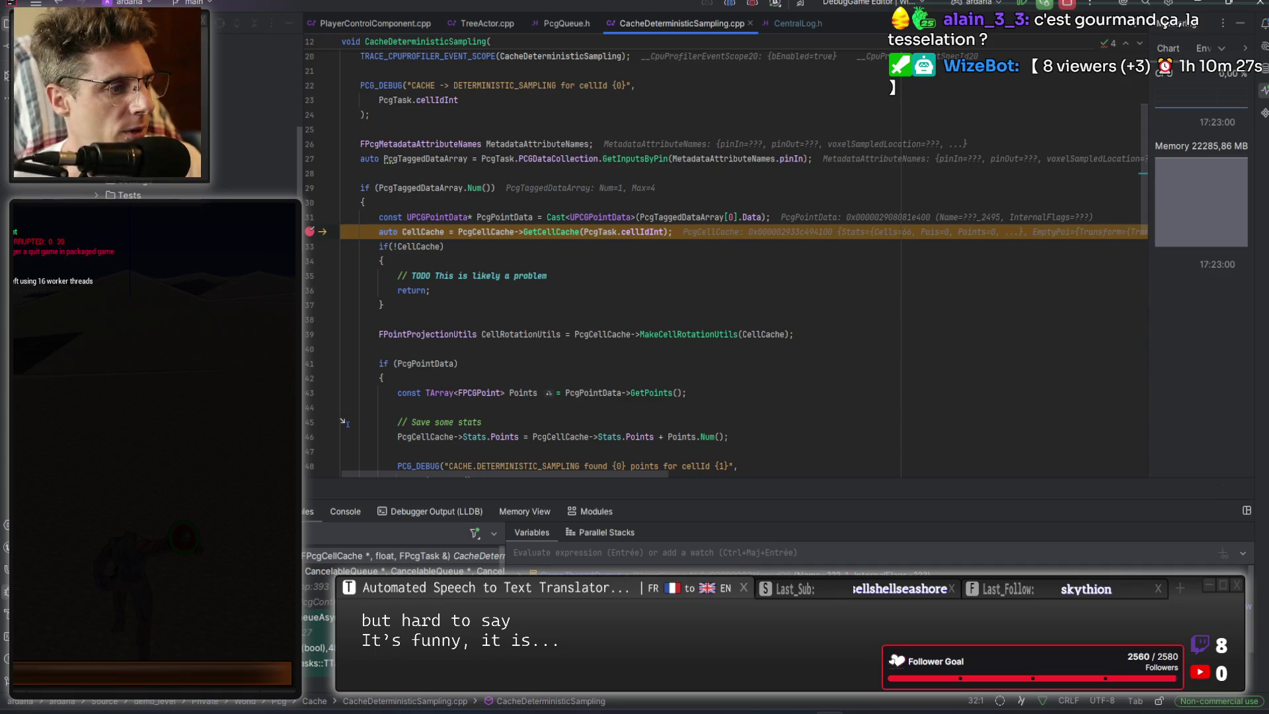
# Step to line 33 and inspect the 426-entry Points list of PcgPointData.
pyautogui.press('F10')
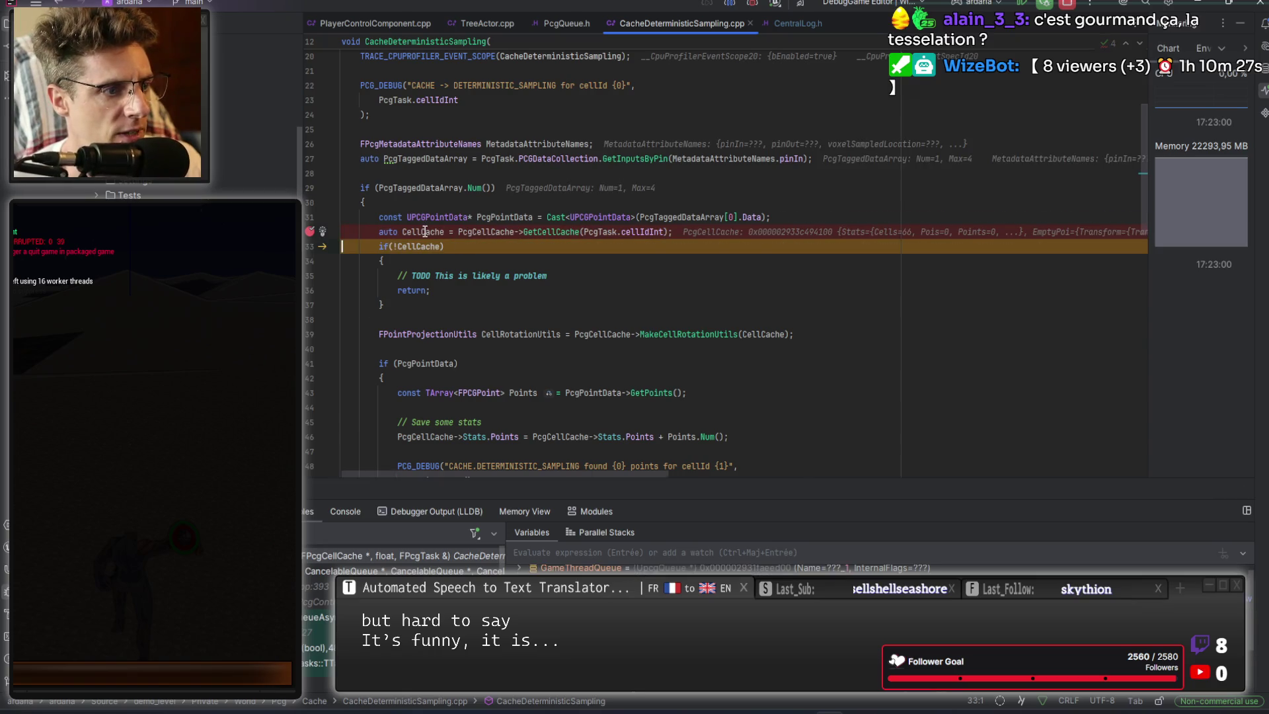
pyautogui.moveTo(425, 232)
pyautogui.moveTo(496, 217)
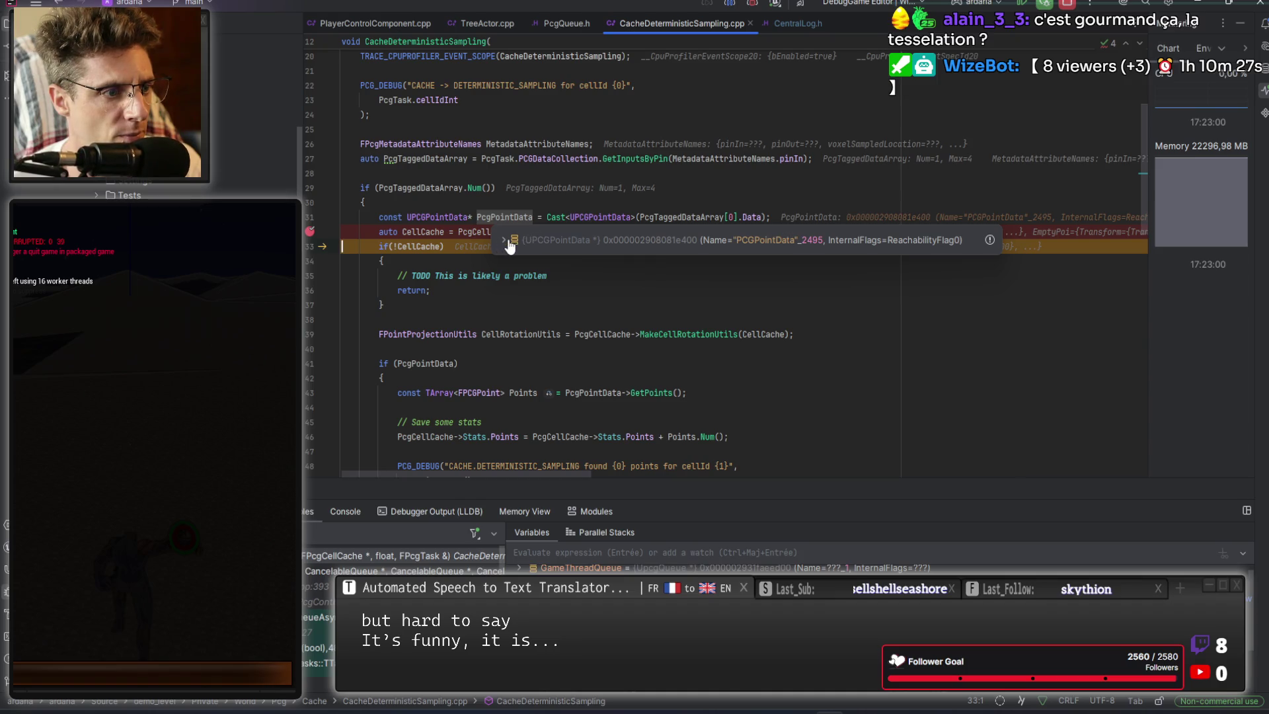
pyautogui.click(517, 266)
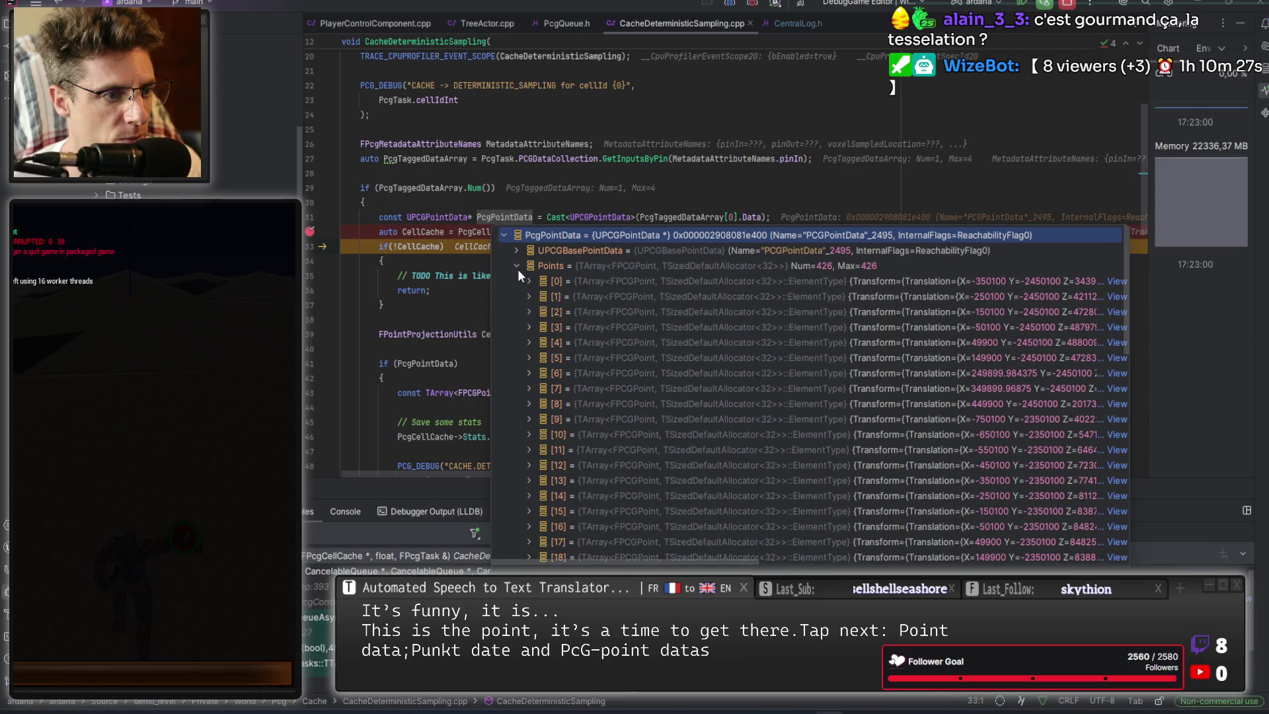
pyautogui.click(516, 265)
pyautogui.scroll(-1, 633, 301)
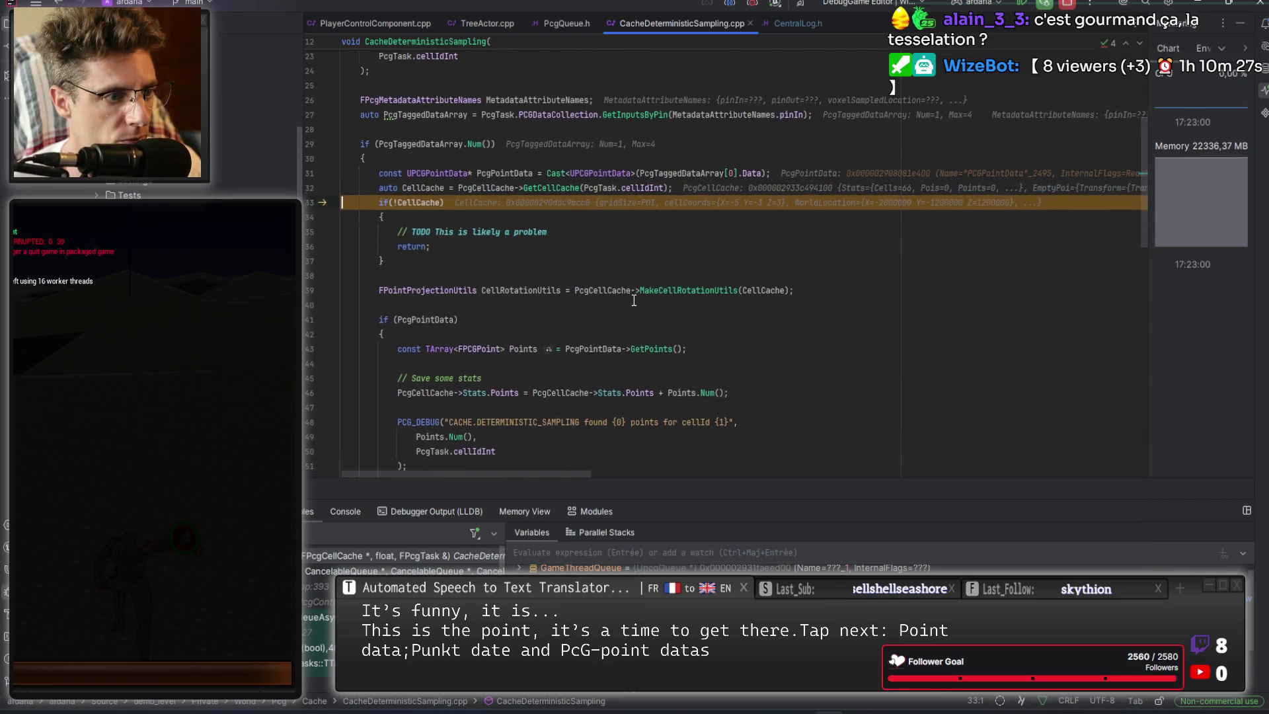
# Step through lines 39 to 48, then resume the game and return to Unreal.
pyautogui.press('F10')
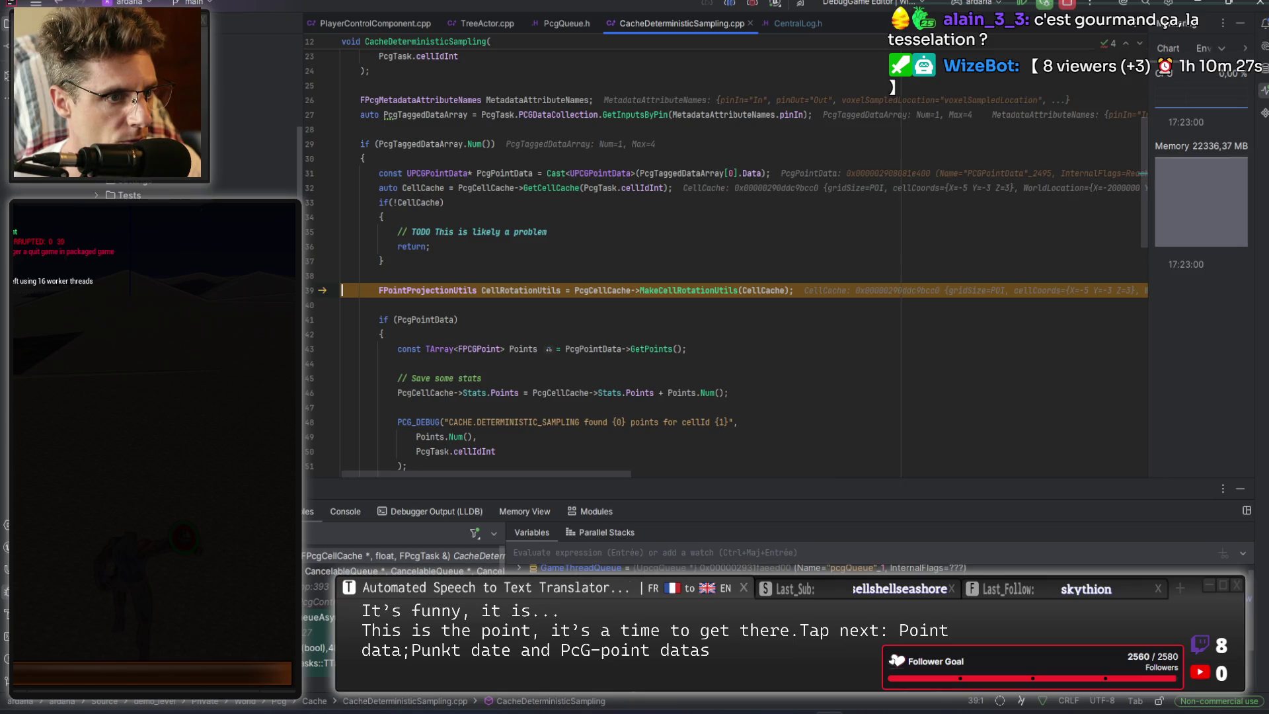
pyautogui.press('F10')
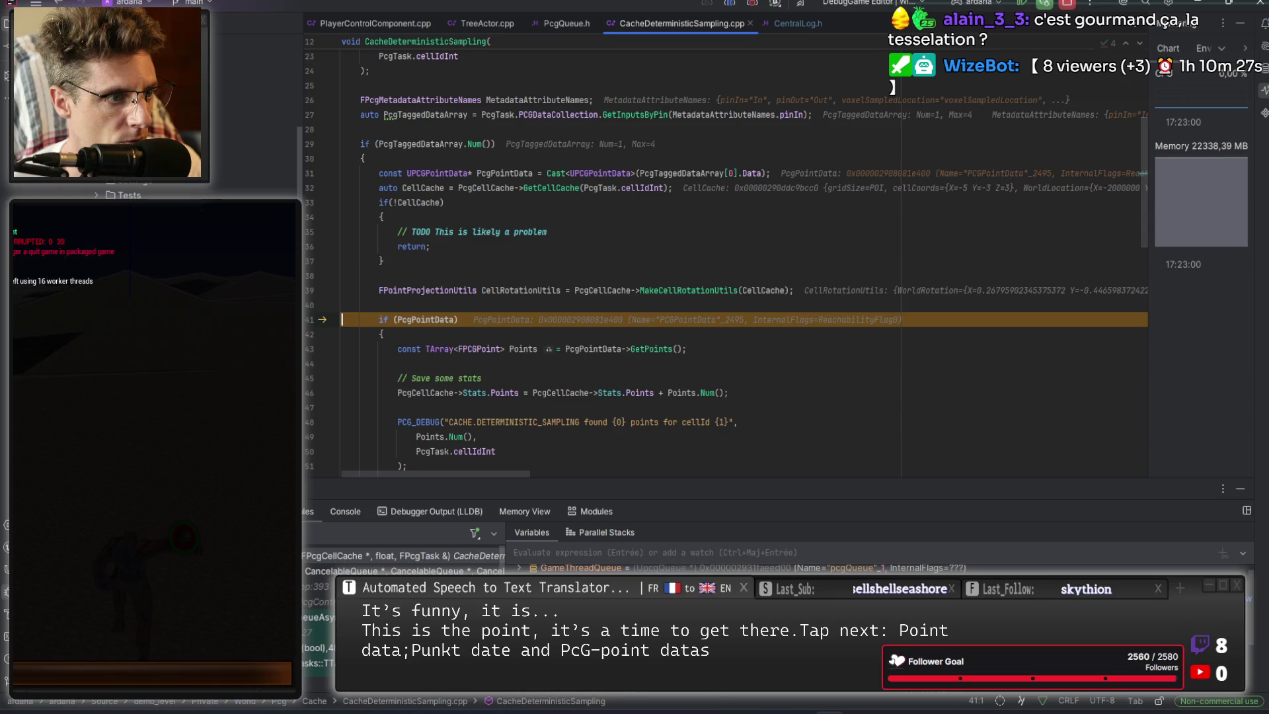
pyautogui.press('F10')
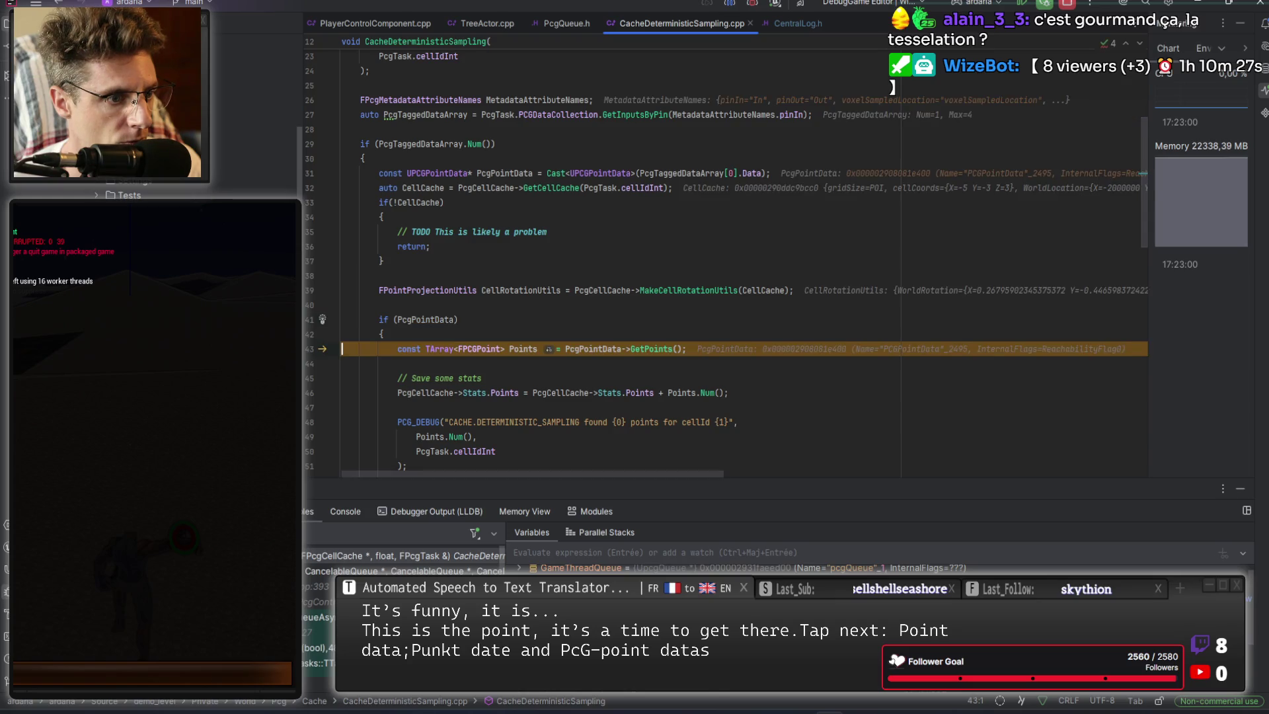
pyautogui.press('F10')
pyautogui.moveTo(535, 351)
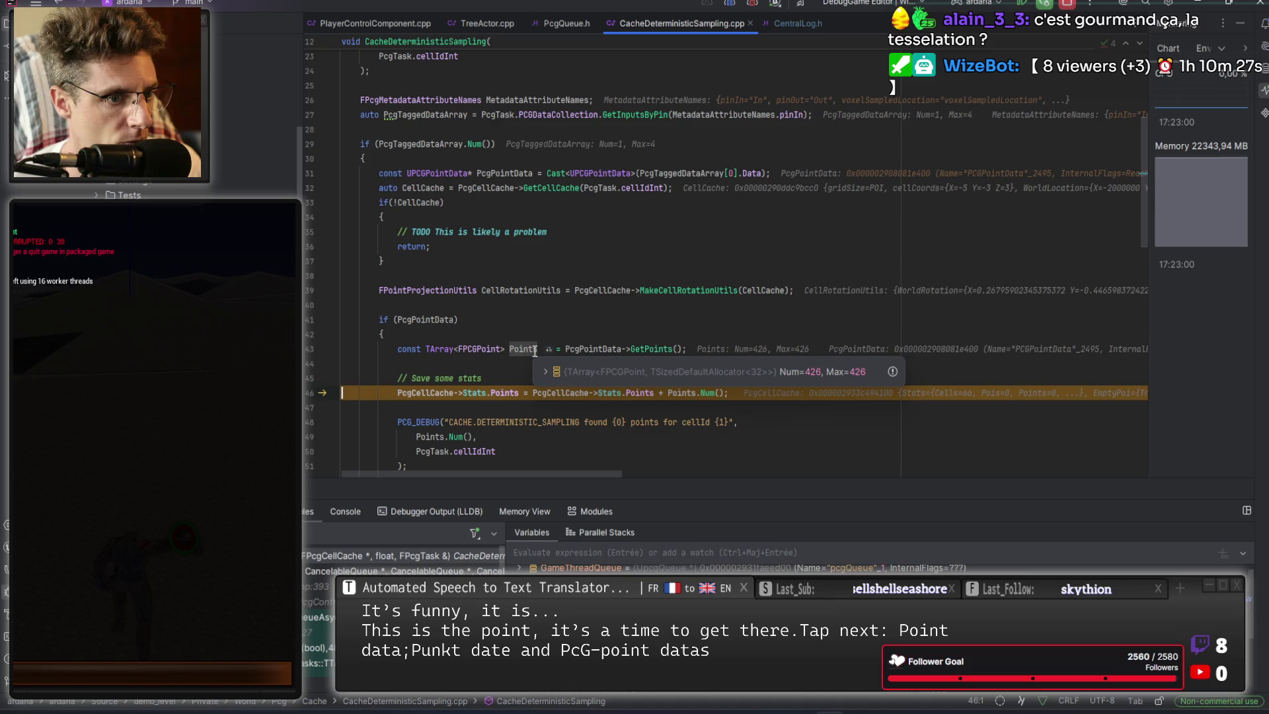
pyautogui.scroll(-2, 534, 350)
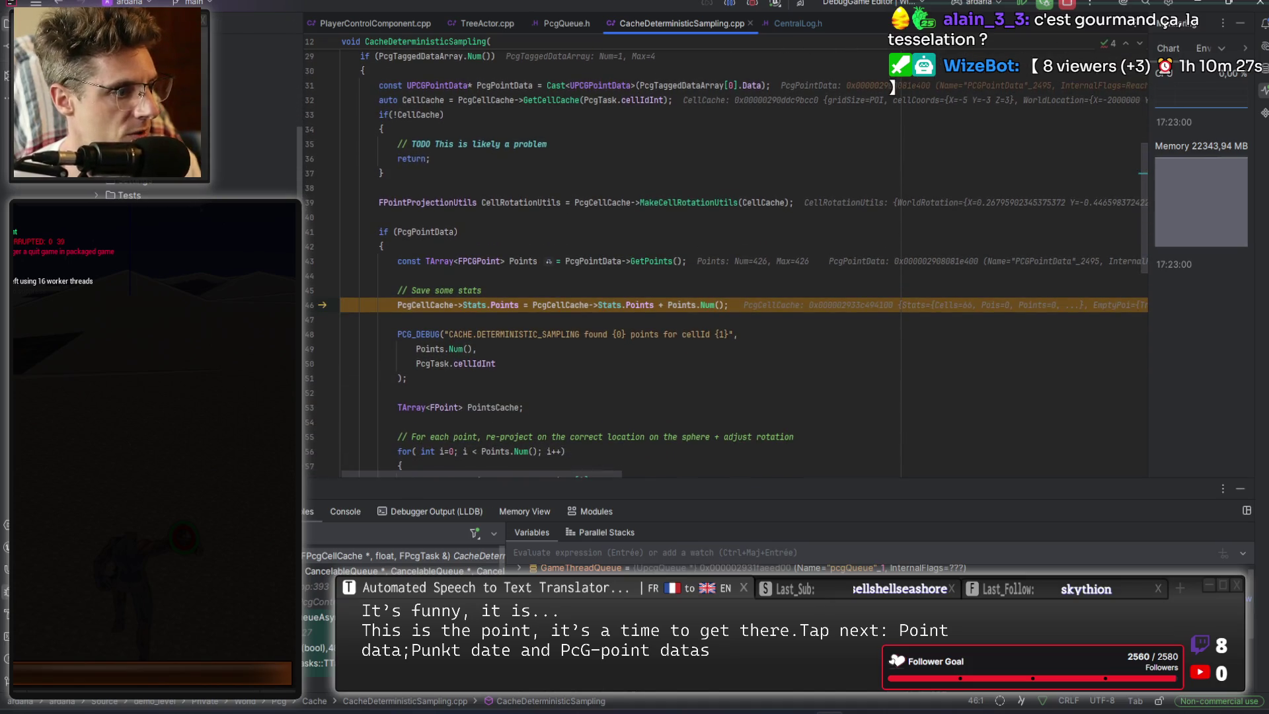
pyautogui.press('F10')
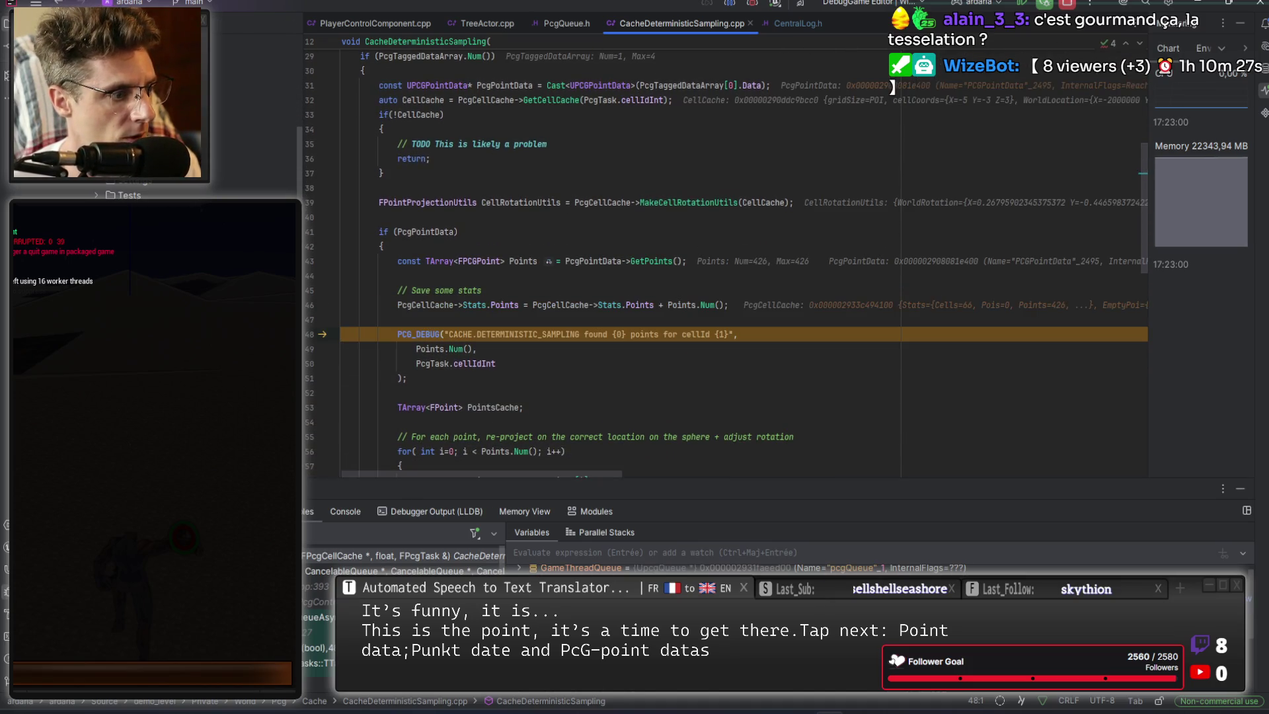
pyautogui.press('F5')
pyautogui.scroll(4, 439, 281)
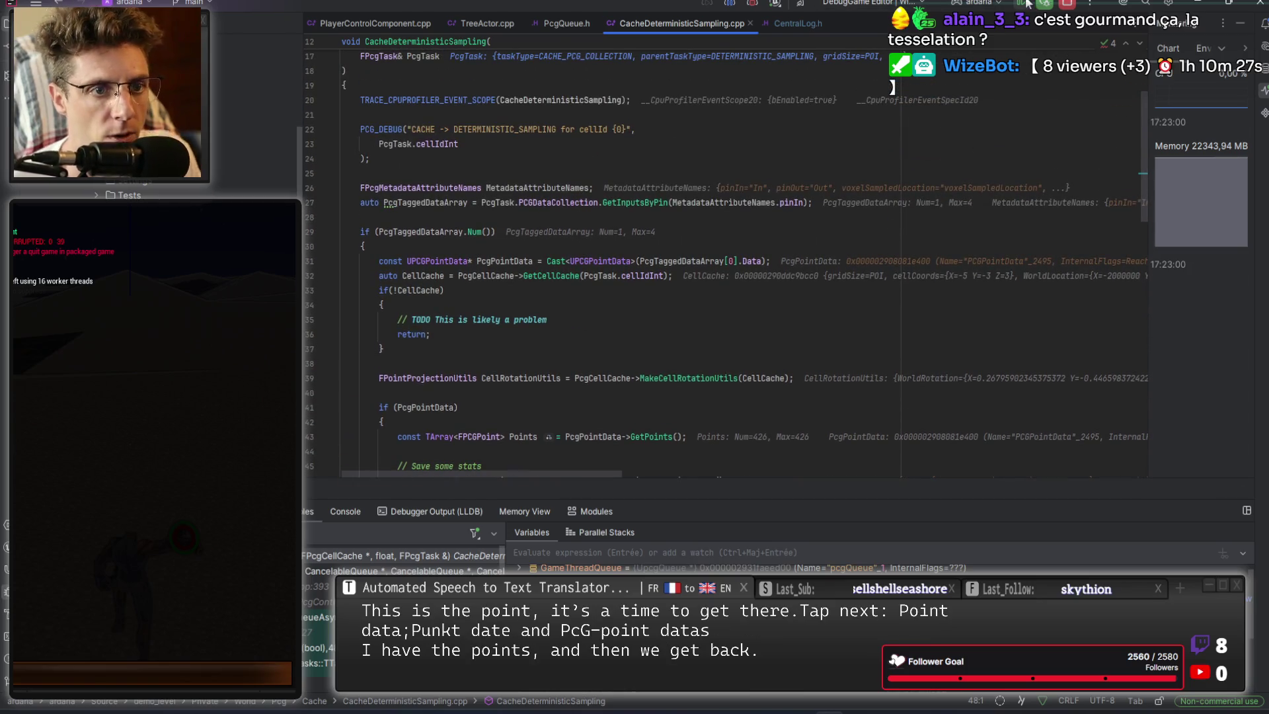
pyautogui.hotkey('alt', 'Tab')
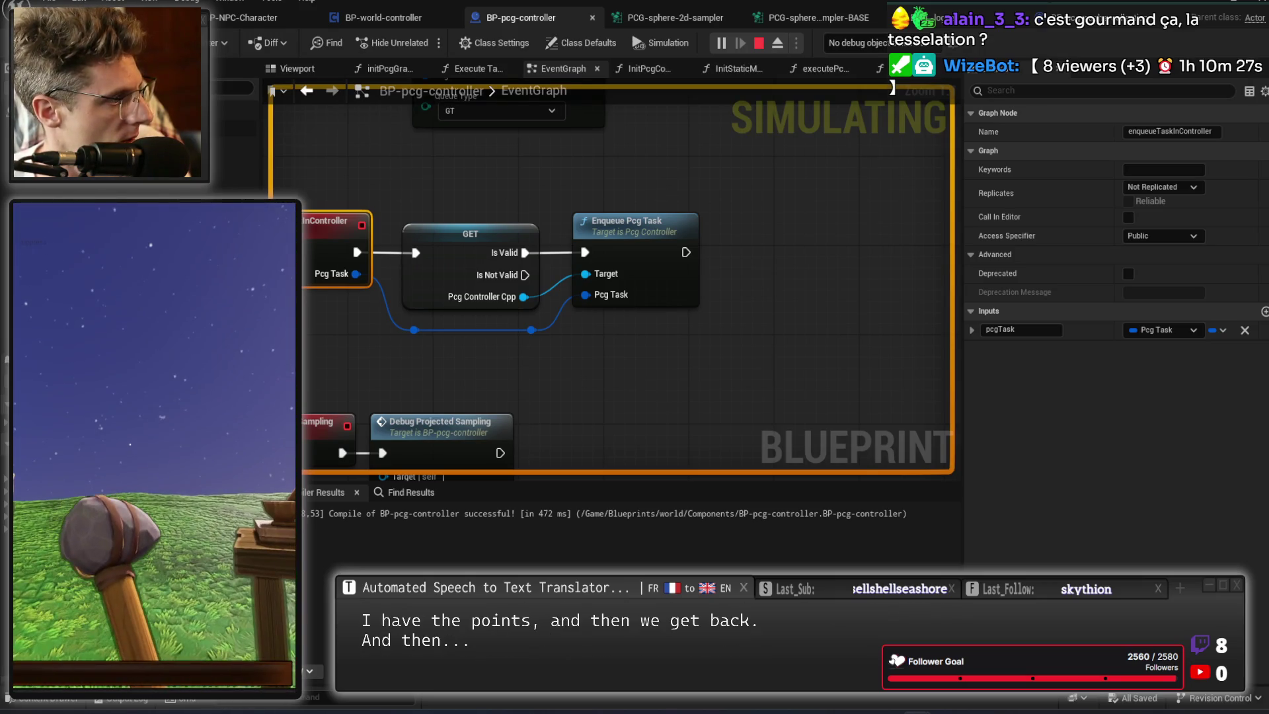
# Stop the simulation and scroll back through the maximized Output Log's per-cell PCG caching messages.
pyautogui.press('Escape')
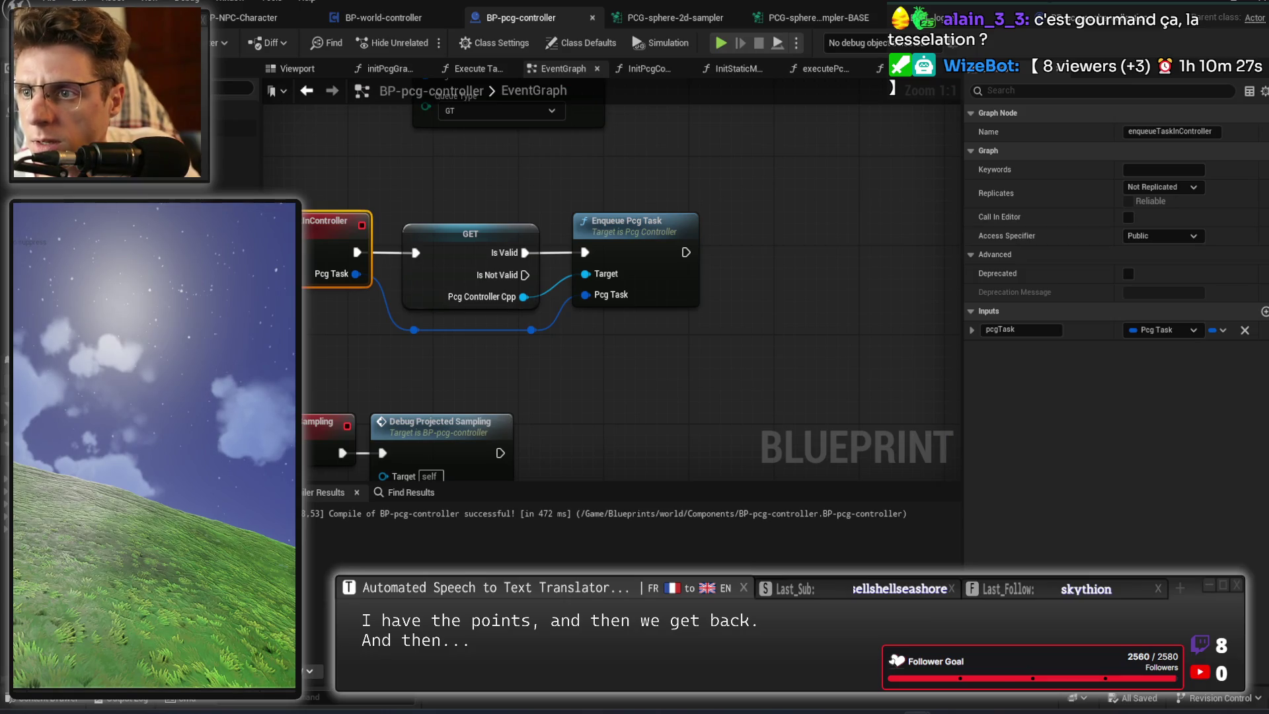
pyautogui.hotkey('alt', 'Tab')
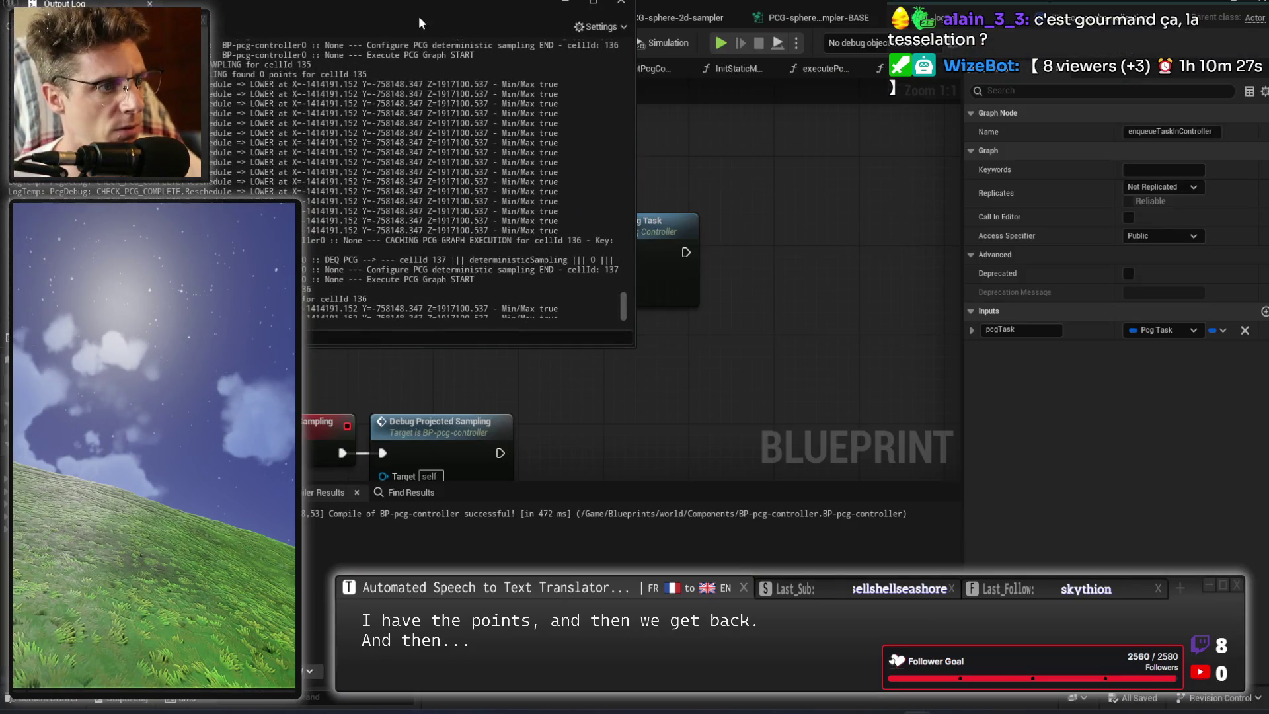
pyautogui.press('super+Up')
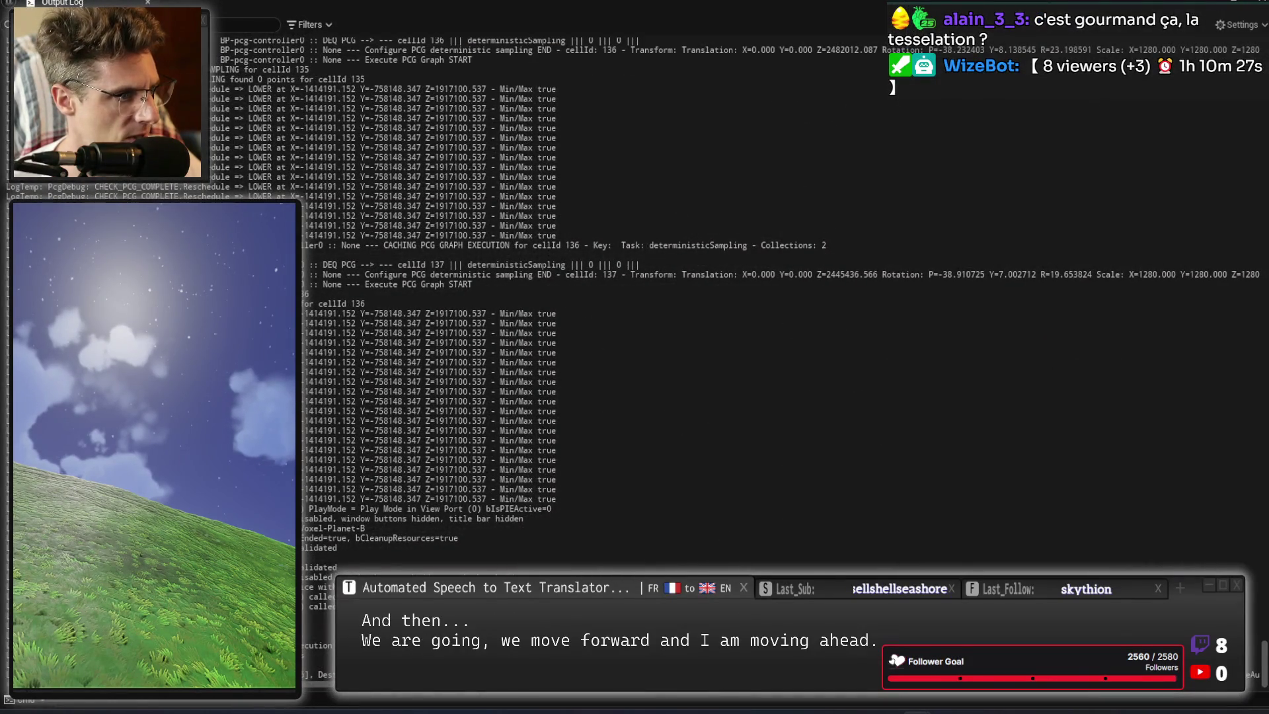
pyautogui.scroll(10, 380, 152)
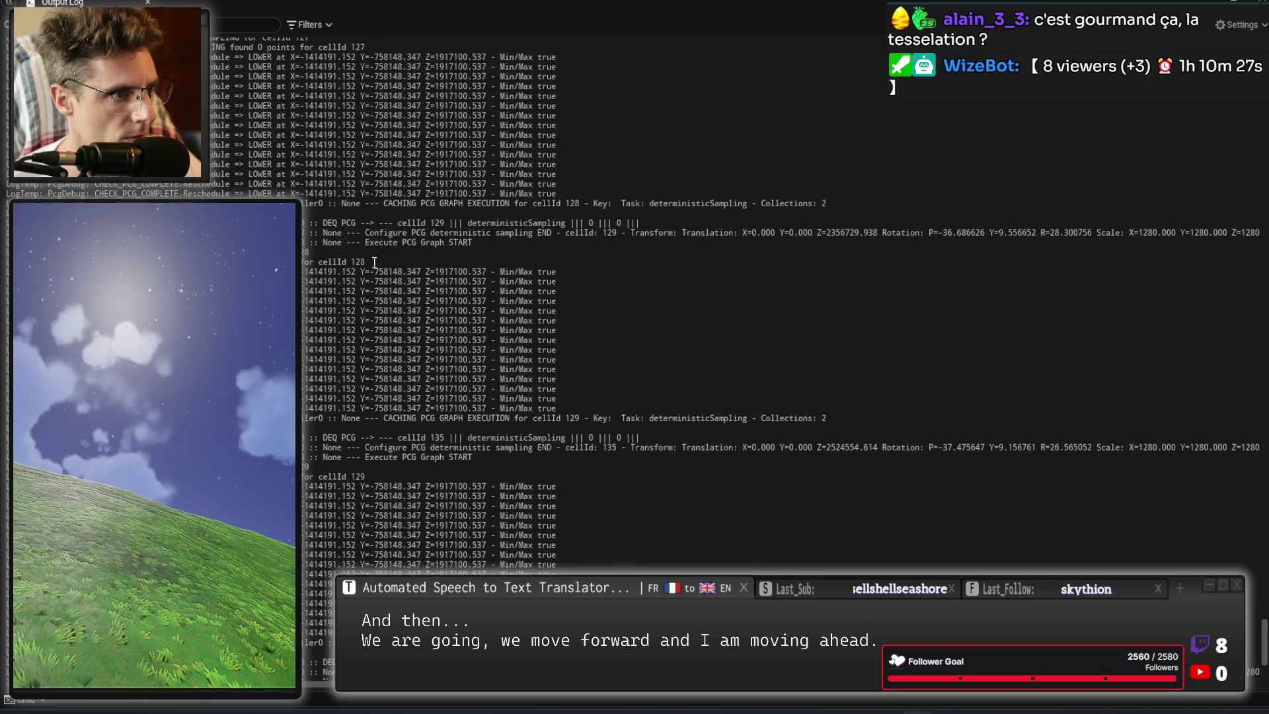
pyautogui.scroll(10, 378, 125)
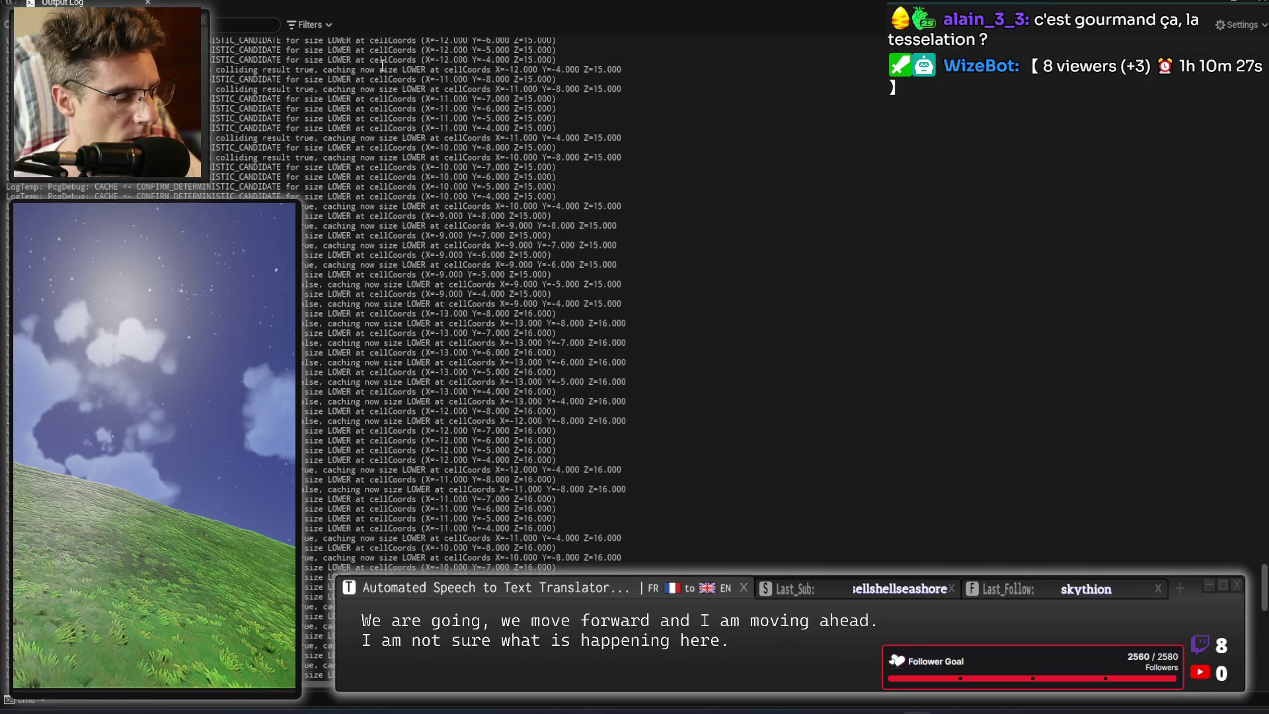
pyautogui.scroll(10, 382, 66)
pyautogui.scroll(10, 348, 97)
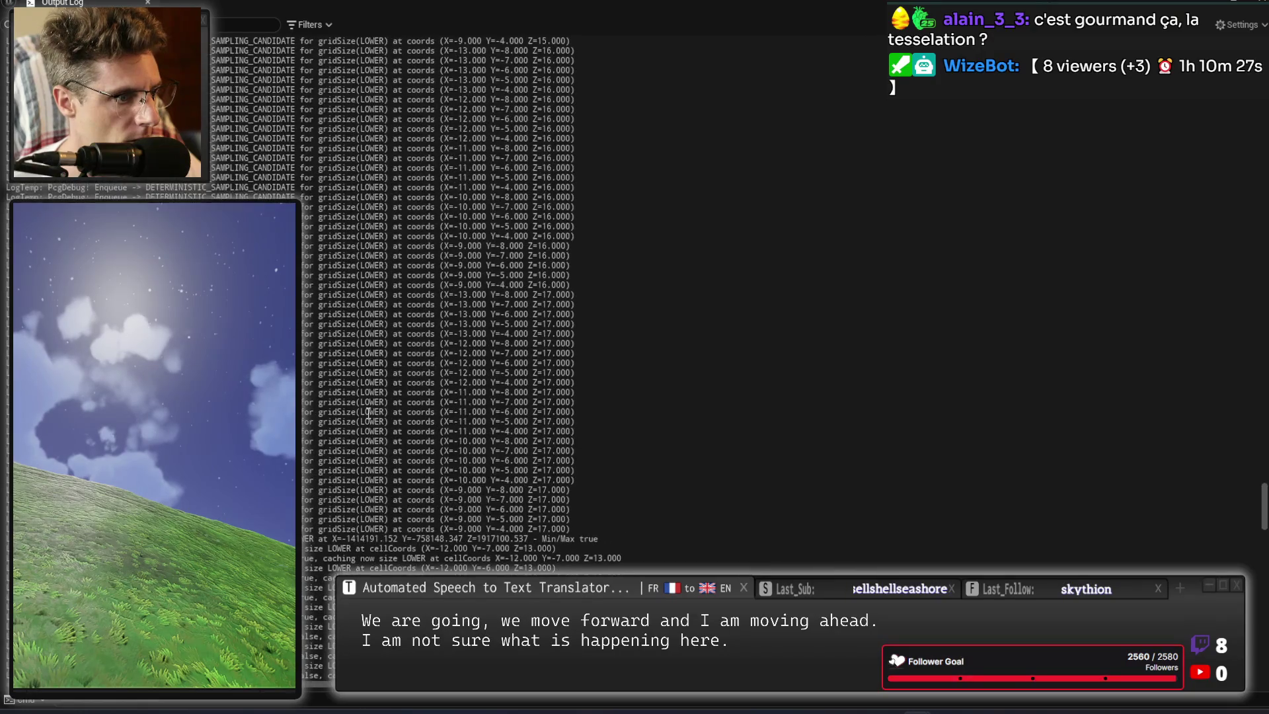
pyautogui.scroll(5, 349, 97)
pyautogui.scroll(10, 462, 297)
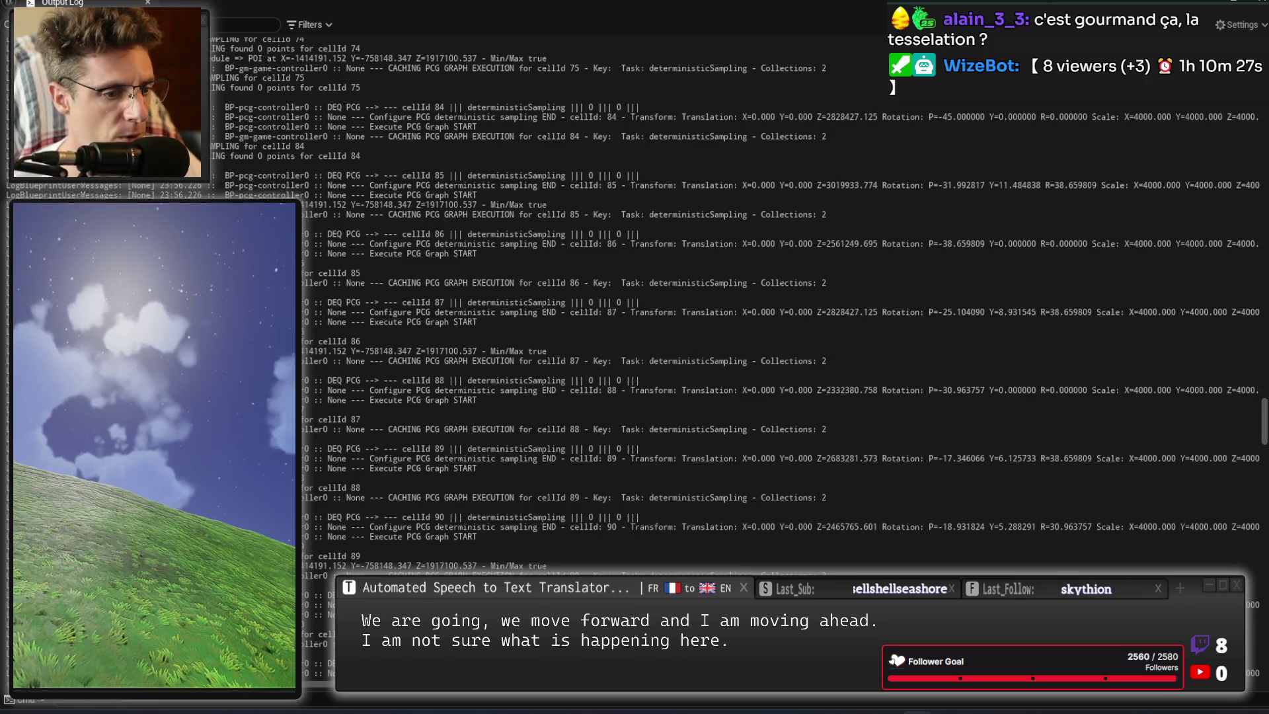
# Return to CacheDeterministicSampling.cpp in Rider.
pyautogui.hotkey('alt', 'Tab')
pyautogui.scroll(3, 659, 285)
pyautogui.scroll(-3, 658, 285)
pyautogui.scroll(2, 659, 285)
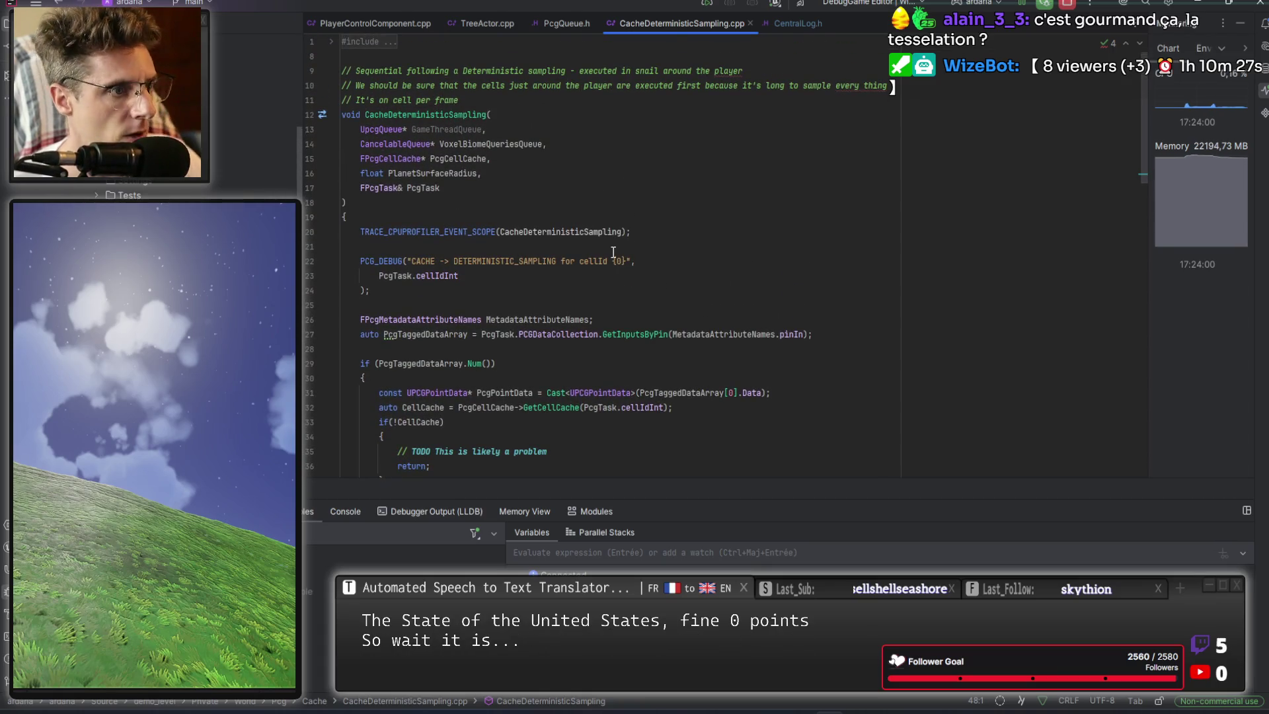
# Examine the PCG_DEBUG found-points message and its Points count argument declared on line 43.
pyautogui.scroll(-3, 550, 269)
pyautogui.scroll(-7, 549, 270)
pyautogui.doubleClick(602, 247)
pyautogui.doubleClick(636, 247)
pyautogui.doubleClick(430, 261)
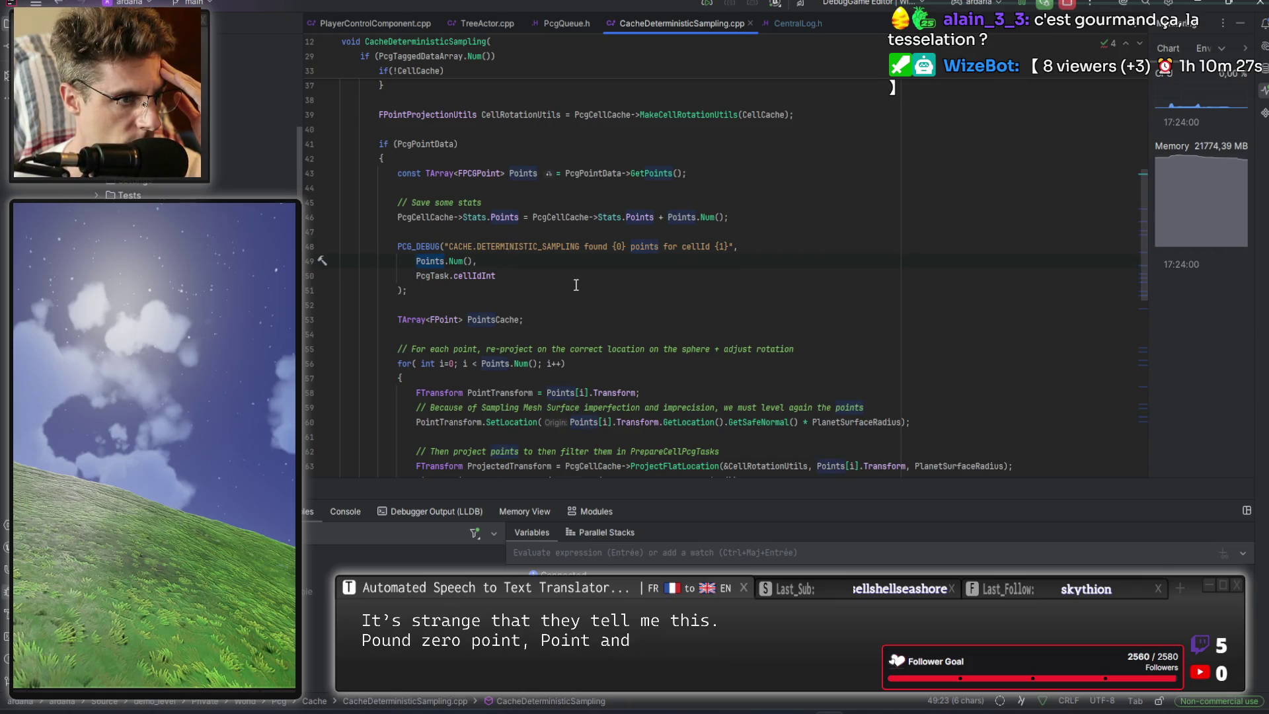
pyautogui.doubleClick(526, 173)
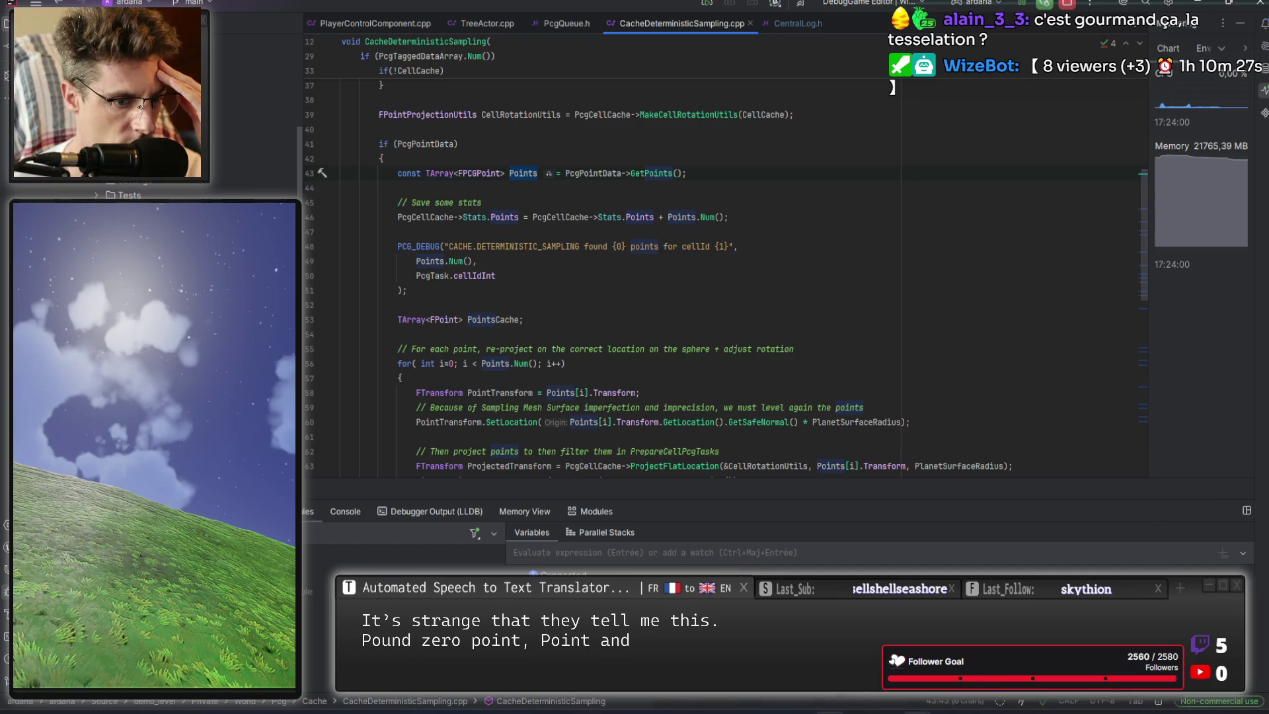
# Filter Unreal's Output Log by 'found 0 points'.
pyautogui.hotkey('alt', 'Tab')
pyautogui.click(244, 24)
pyautogui.write('found 0 points')
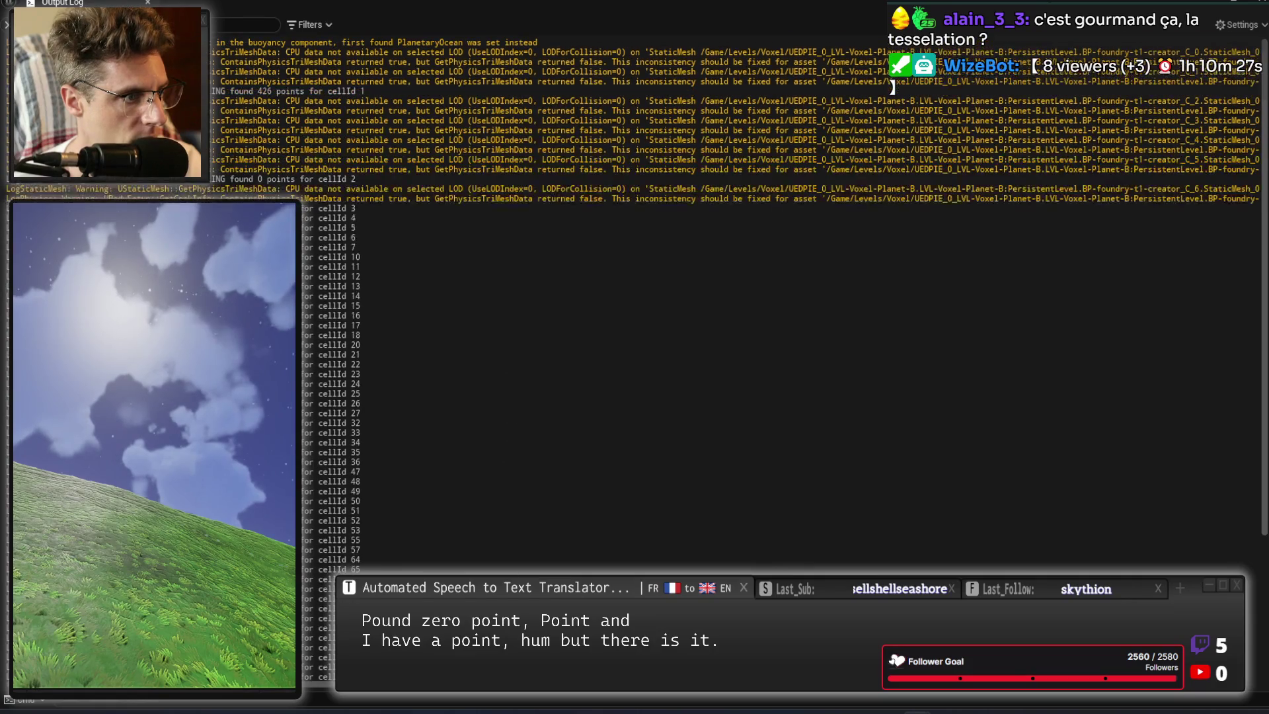
# Confirm cellId 1 found 426 points while later cells found 0, then return to Rider.
pyautogui.doubleClick(265, 90)
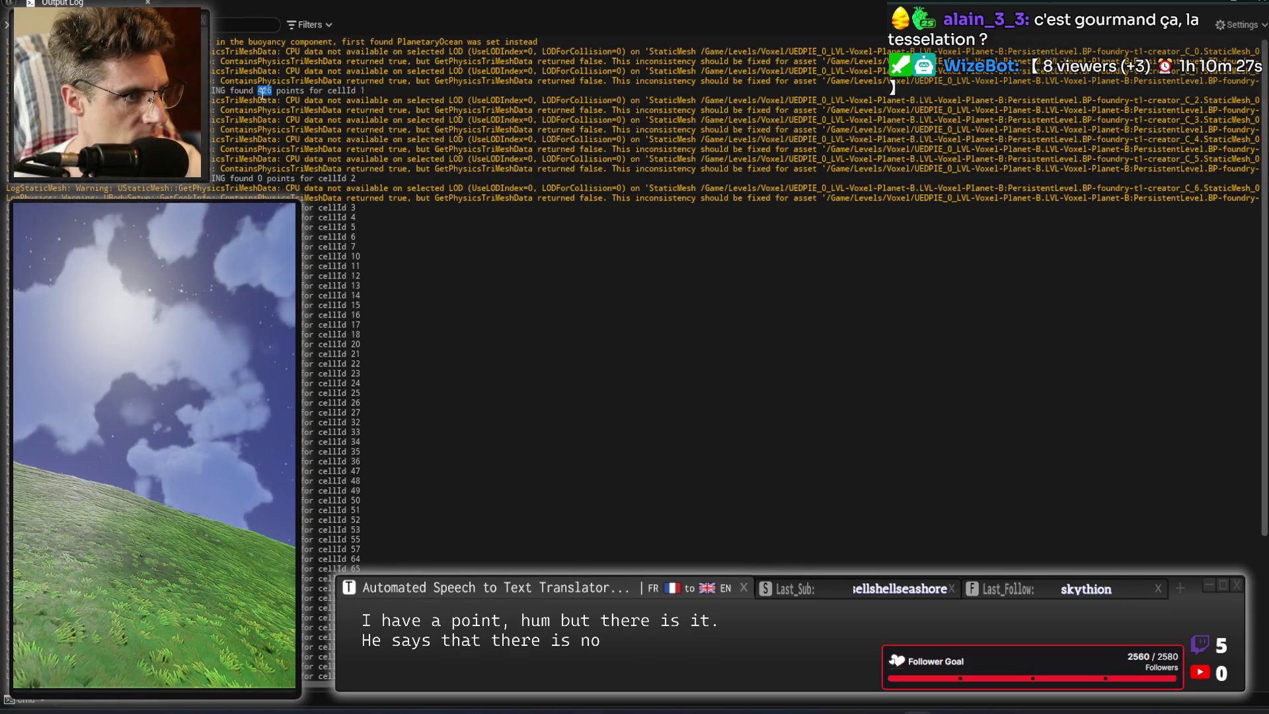
pyautogui.click(393, 261)
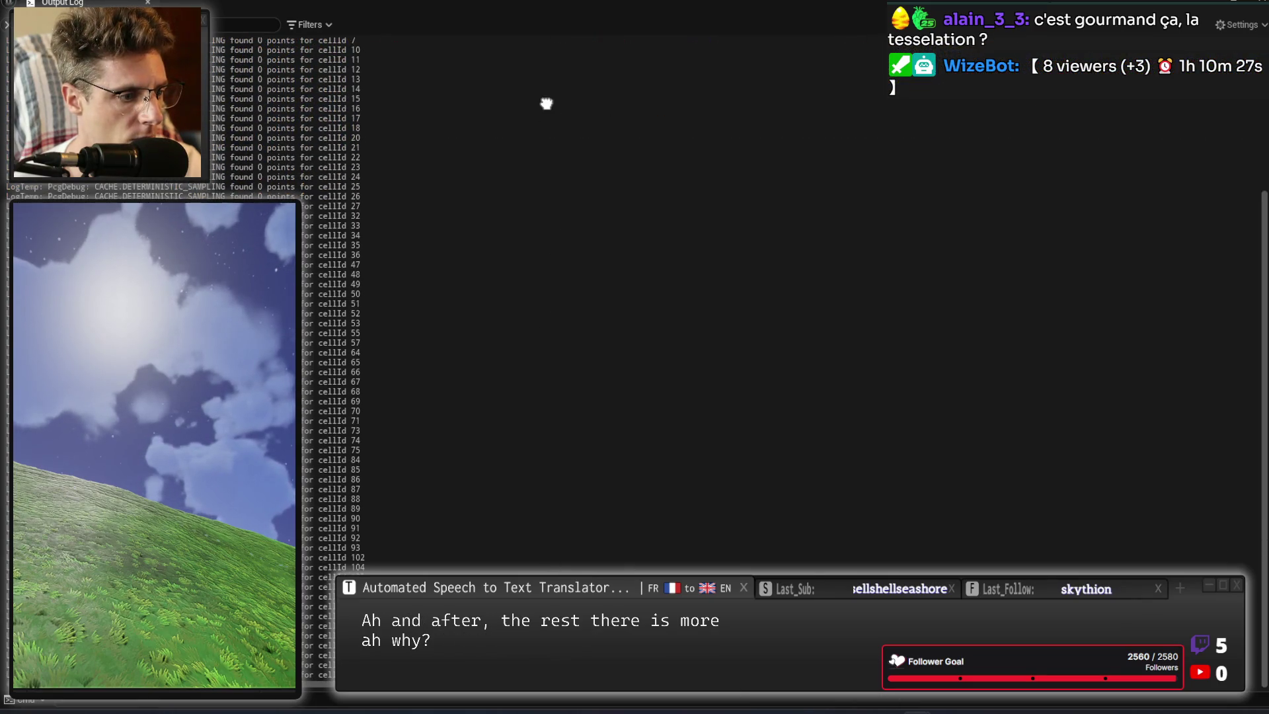
pyautogui.scroll(-7, 546, 99)
pyautogui.scroll(7, 546, 99)
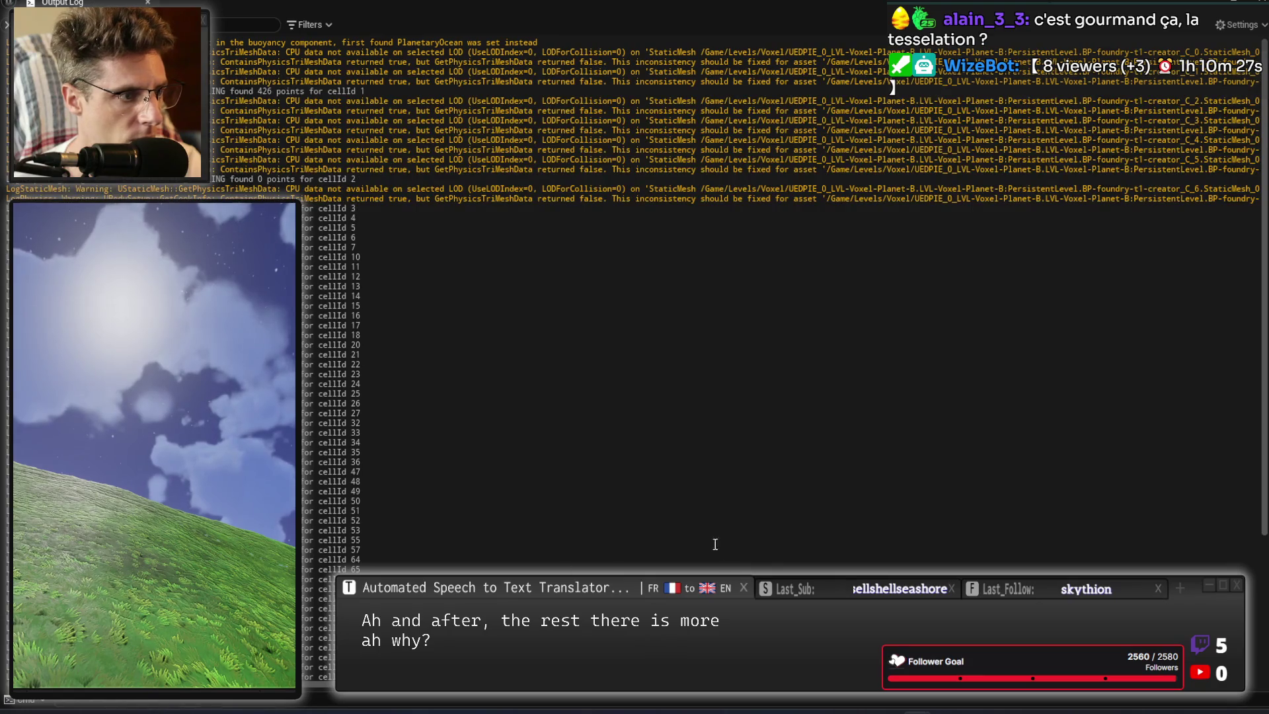
pyautogui.hotkey('alt', 'Tab')
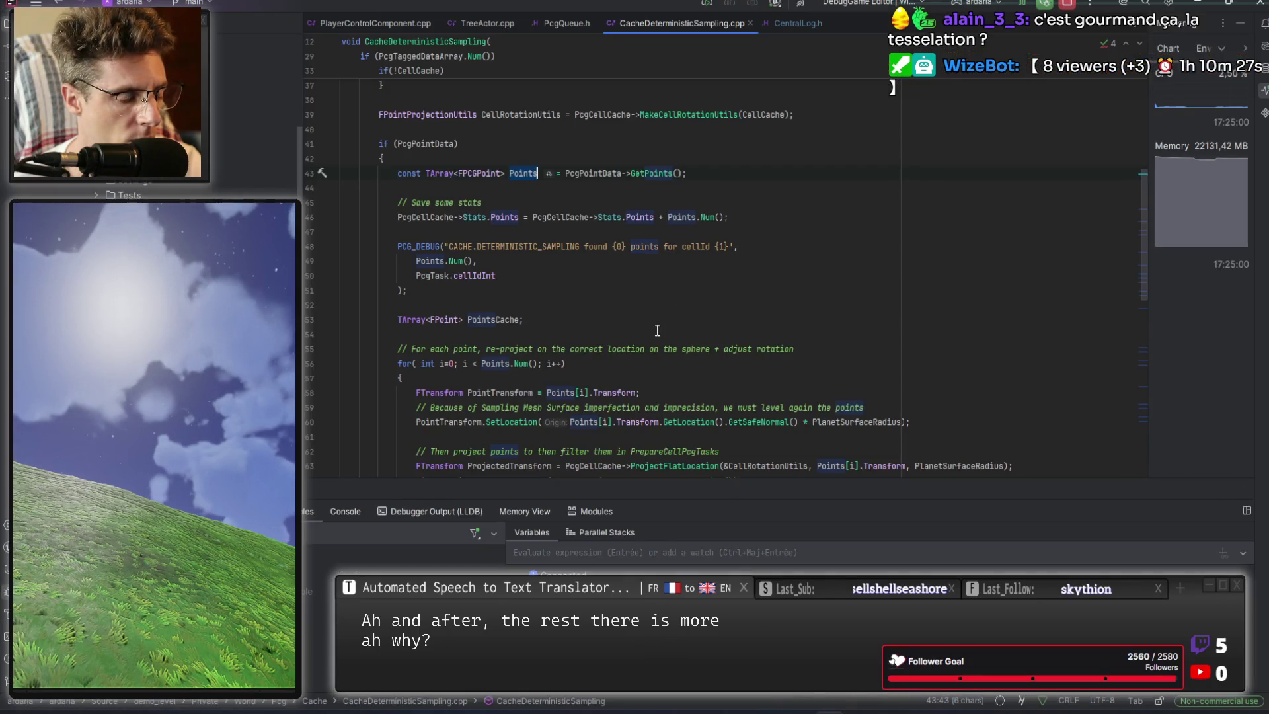
# Review the cellIdInt, PcgCellCache and PcgTask usages in CacheDeterministicSampling, then return to the Output Log.
pyautogui.click(580, 275)
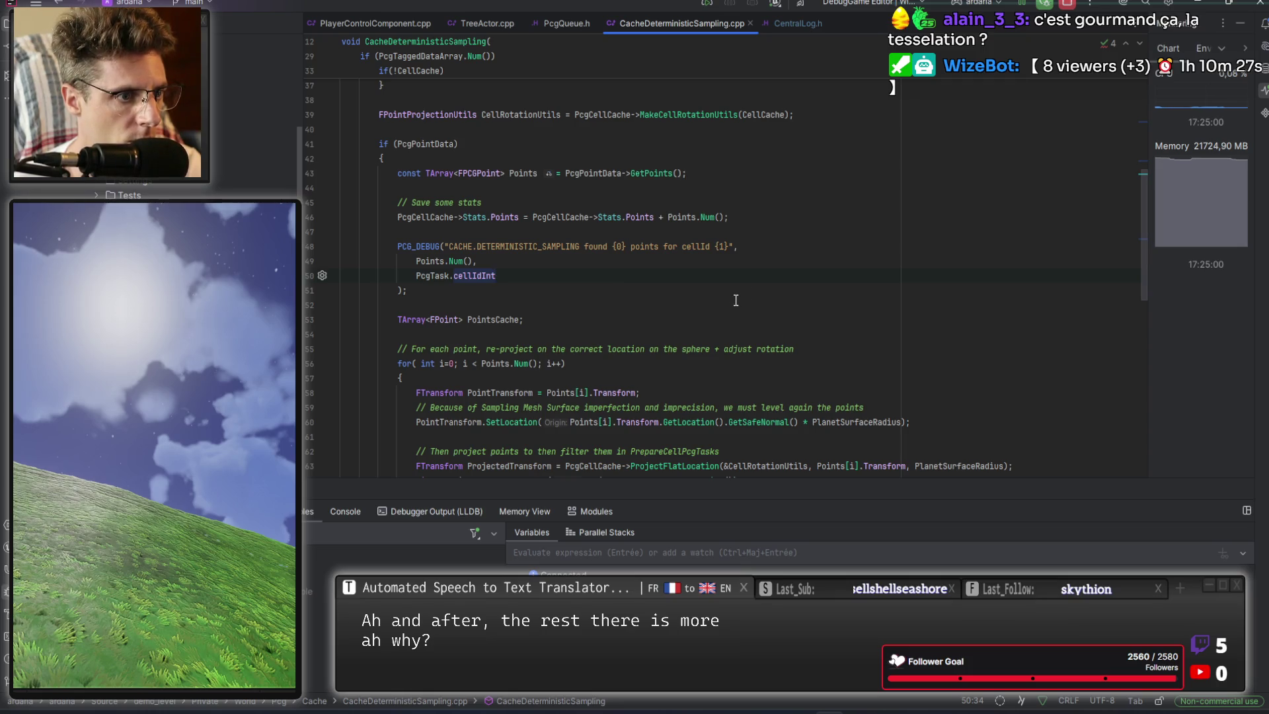
pyautogui.scroll(2, 735, 300)
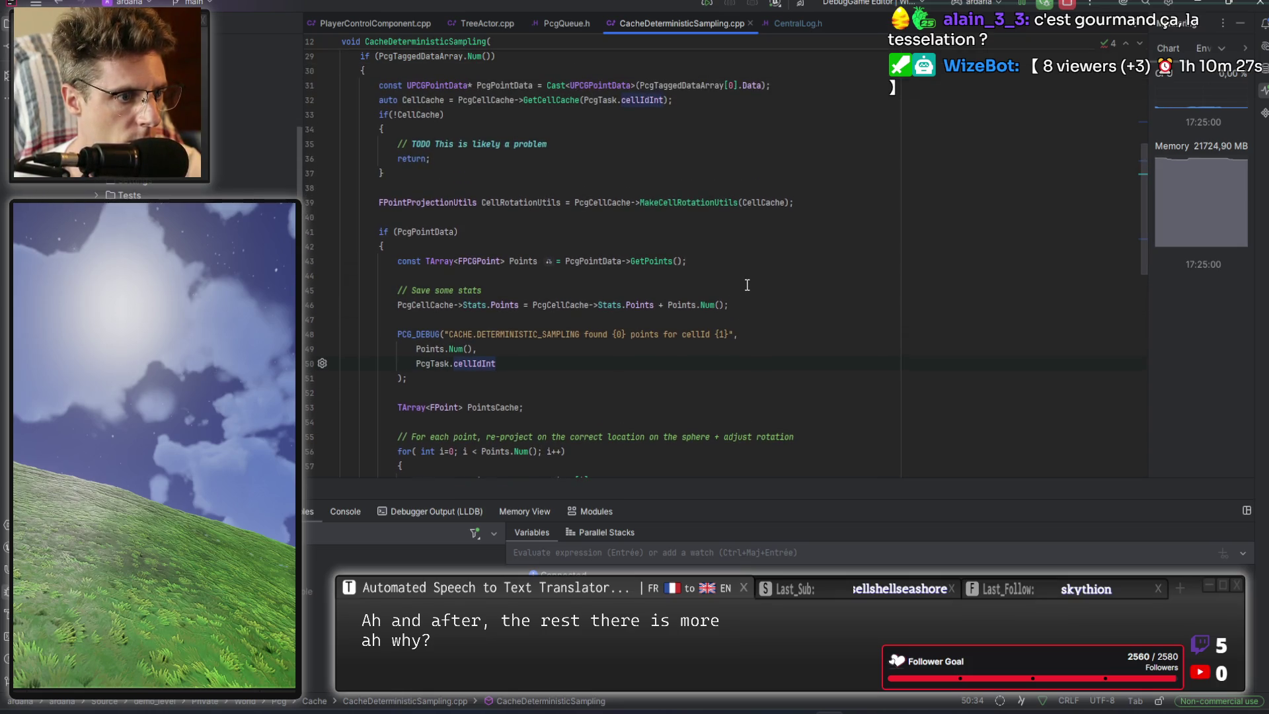
pyautogui.click(588, 305)
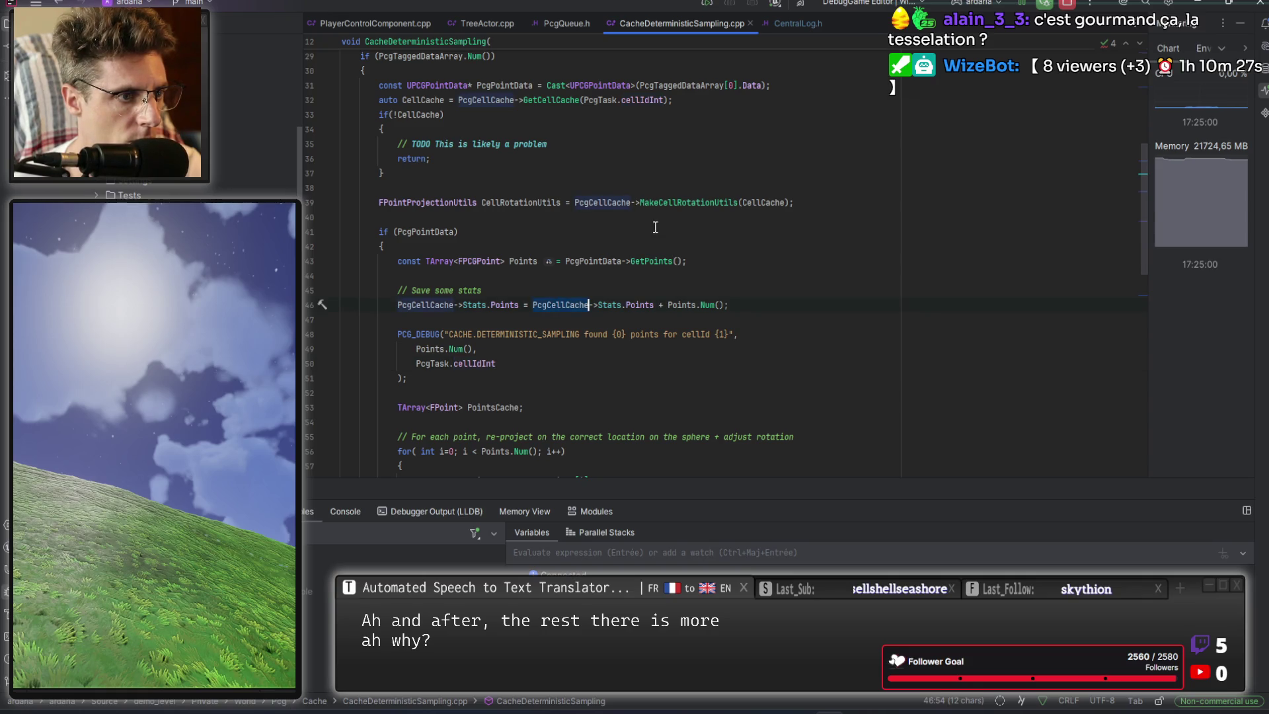
pyautogui.scroll(3, 702, 292)
pyautogui.doubleClick(605, 231)
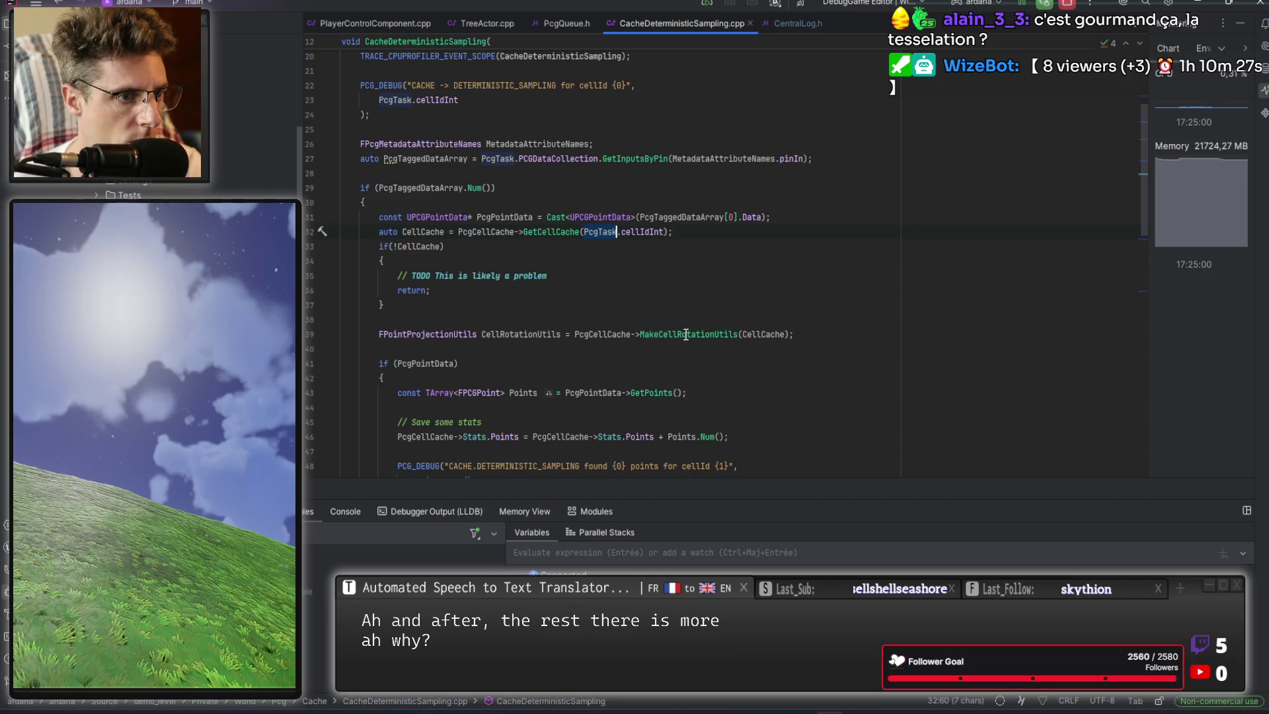
pyautogui.hotkey('alt', 'Tab')
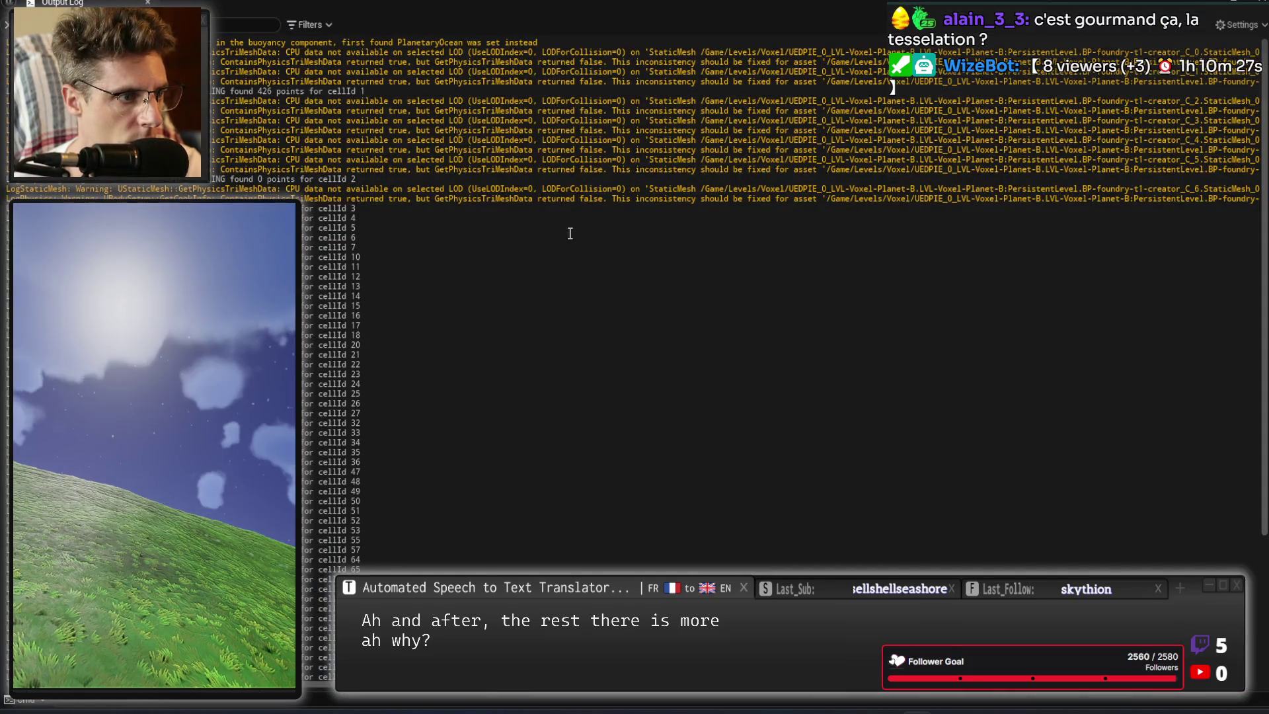
# Return to the Blueprint editor and view BP-pcg-cache-collection's graph down to its Return Node.
pyautogui.hotkey('alt', 'Tab')
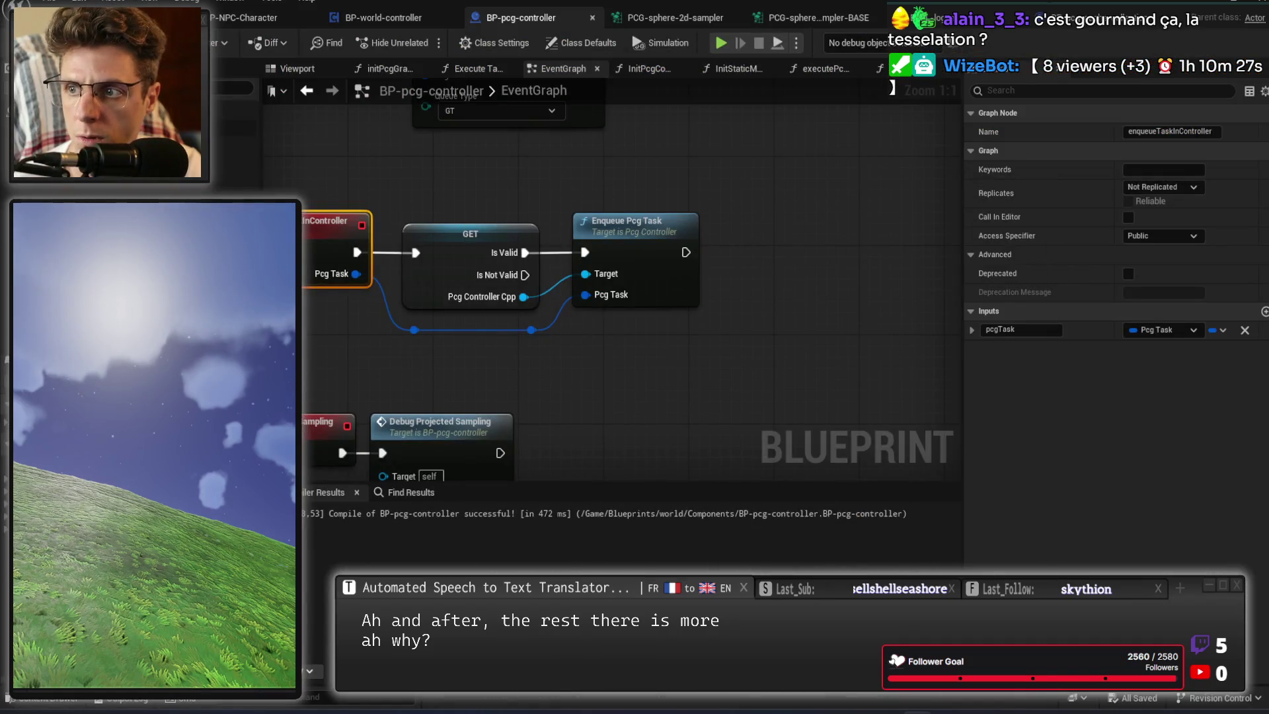
pyautogui.click(509, 398)
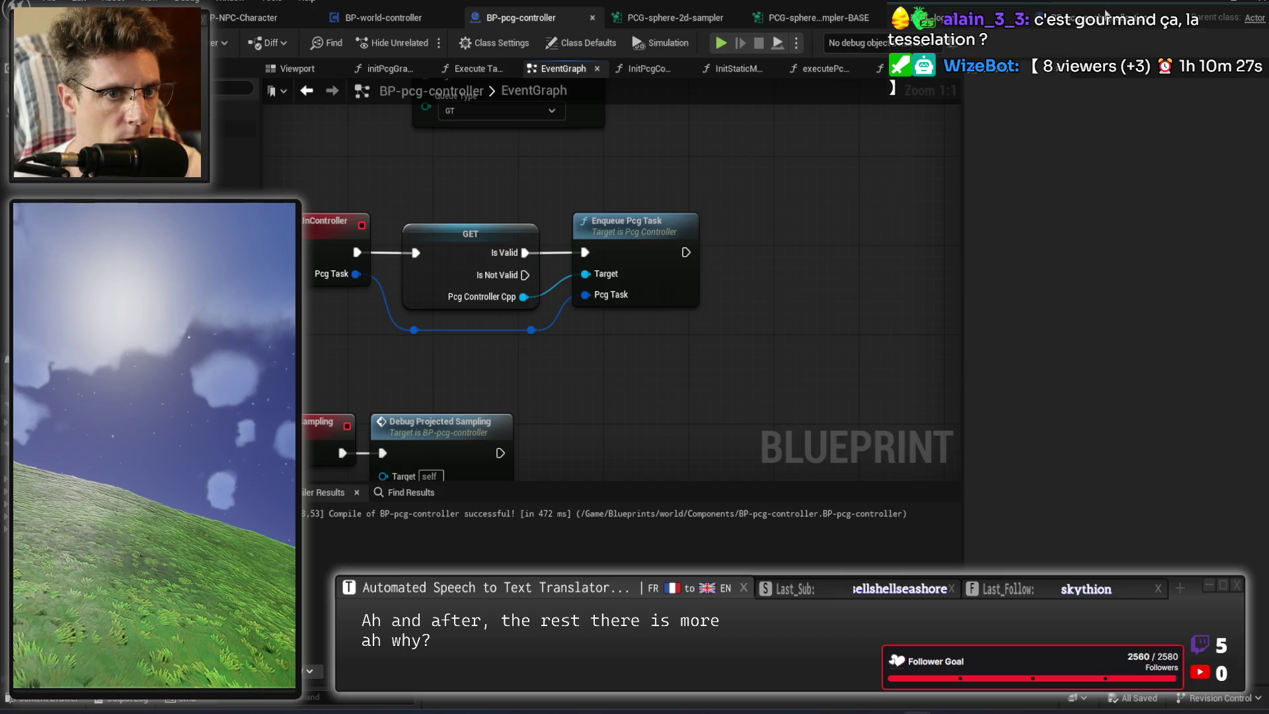
pyautogui.click(1103, 18)
pyautogui.moveTo(647, 390); pyautogui.dragTo(591, 365)
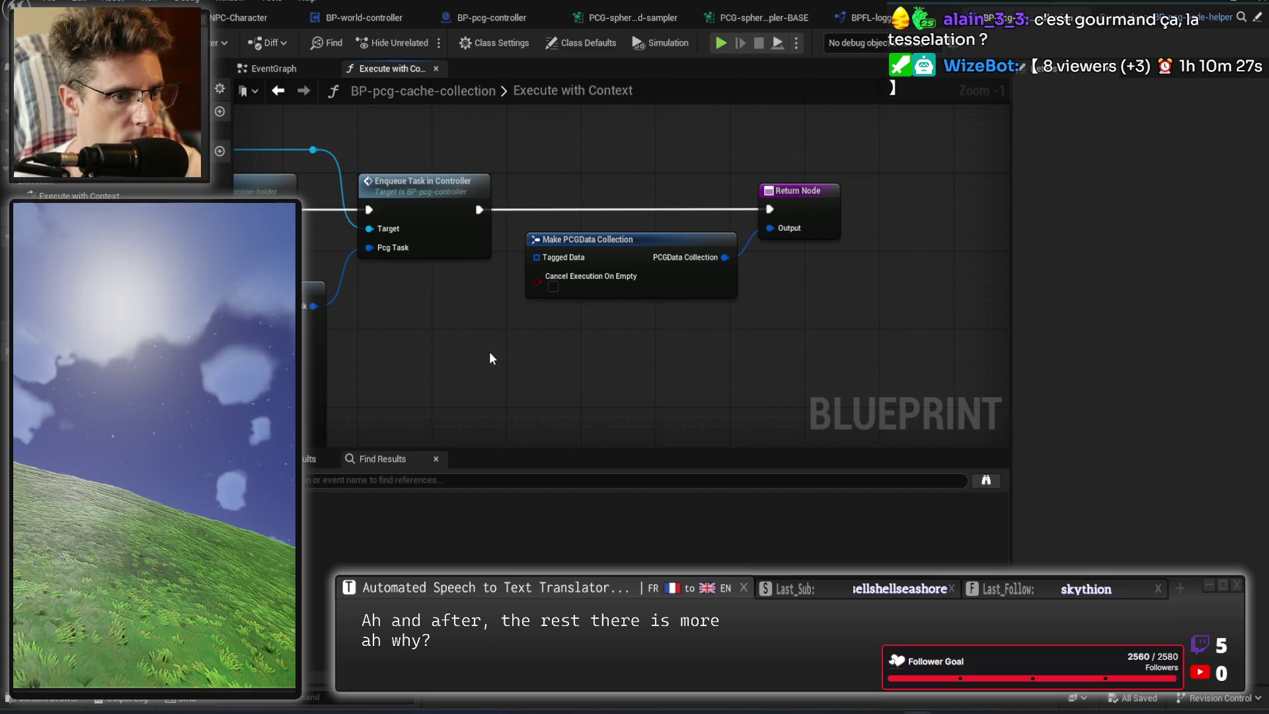
# Check the PCG-sphere-2d-sampler-BASE settings, then open BP-pcg-cache-collection from the sampler graph's node.
pyautogui.click(775, 20)
pyautogui.click(759, 273)
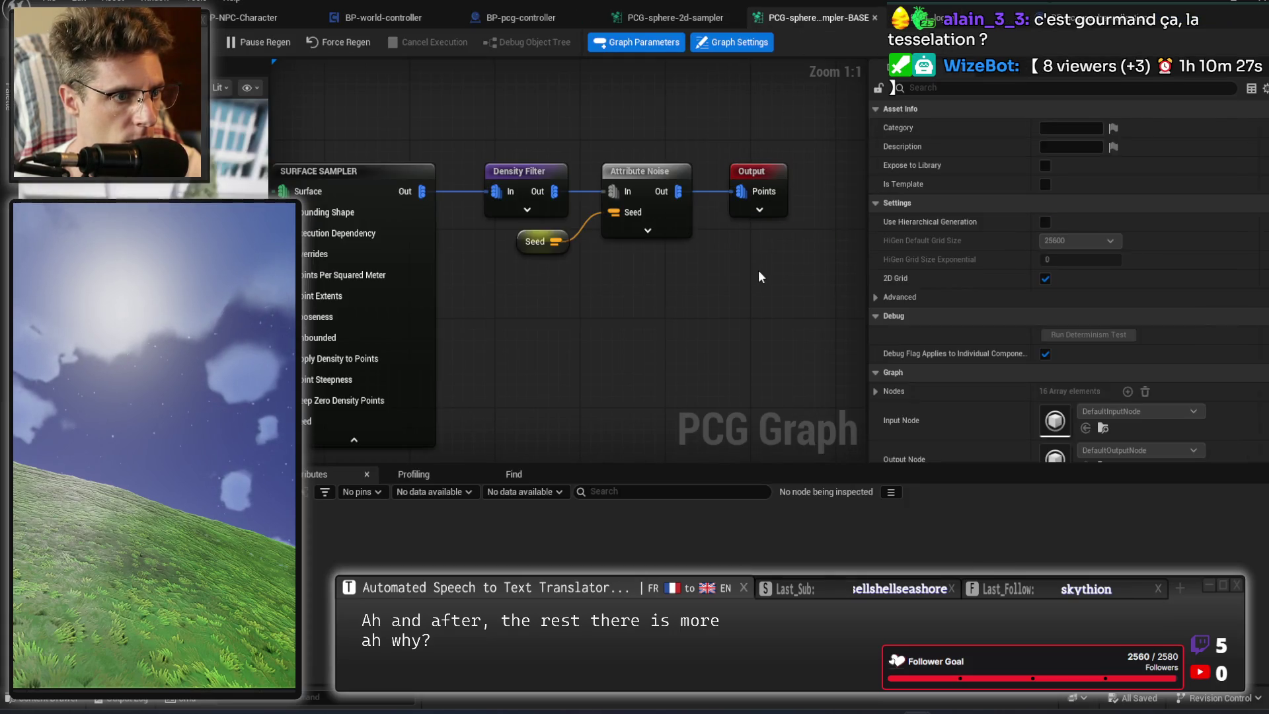
pyautogui.click(696, 20)
pyautogui.moveTo(742, 133)
pyautogui.mouseDown()
pyautogui.moveTo(657, 112)
pyautogui.moveTo(578, 132)
pyautogui.mouseUp()
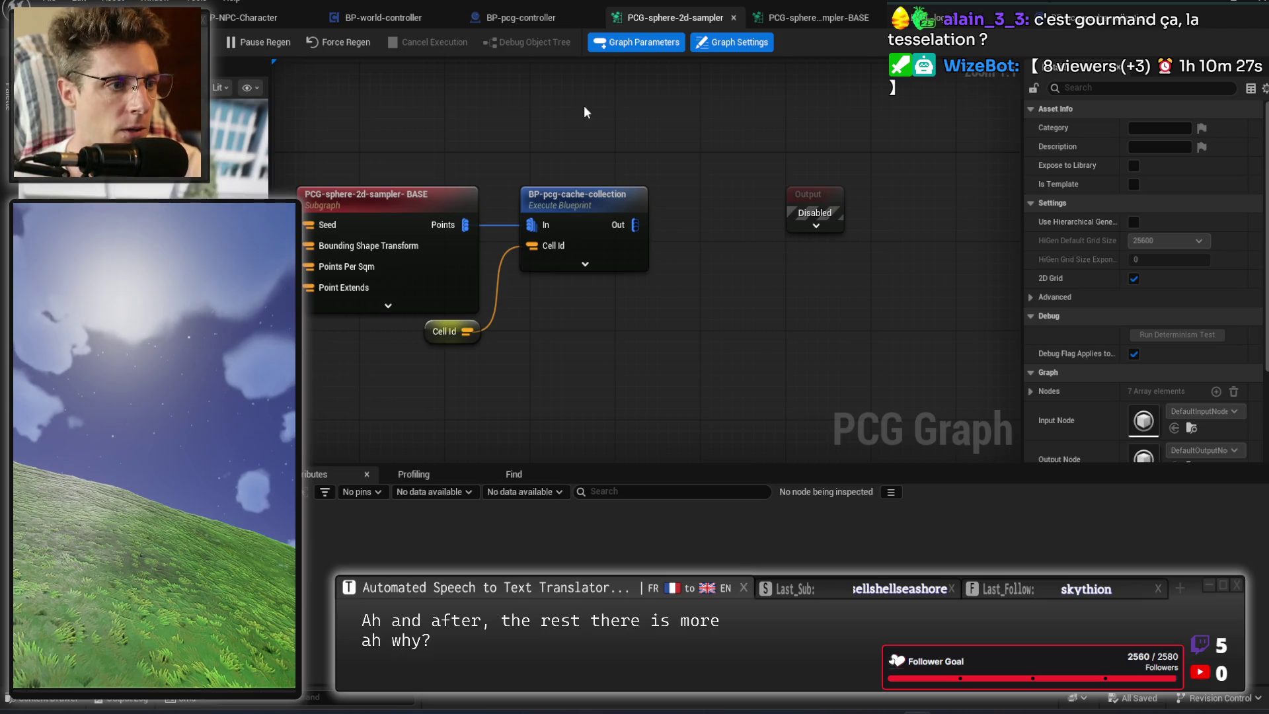
pyautogui.doubleClick(599, 201)
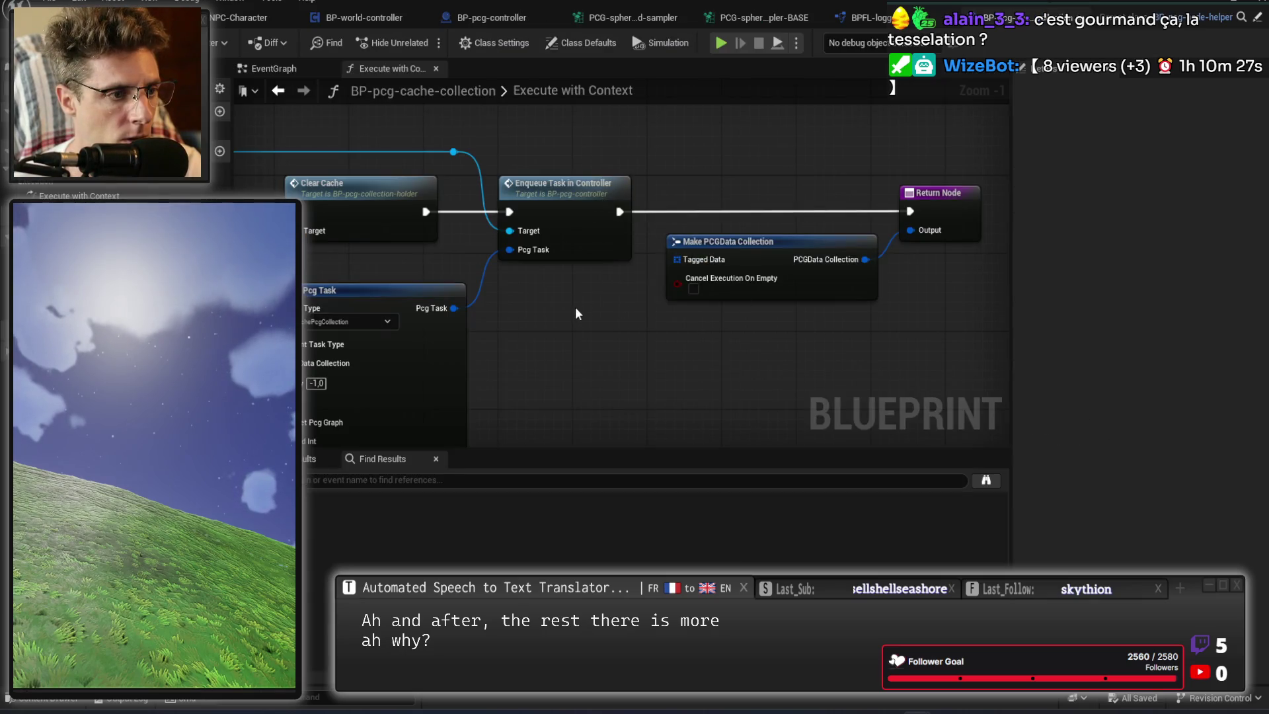
# Pan to the Construct PCGPoint Data area and make the rebuild-collection comment narrower and taller.
pyautogui.scroll(1, 758, 279)
pyautogui.scroll(-2, 409, 346)
pyautogui.moveTo(370, 198); pyautogui.dragTo(915, 171)
pyautogui.moveTo(555, 275)
pyautogui.mouseDown()
pyautogui.moveTo(669, 298)
pyautogui.moveTo(746, 248)
pyautogui.mouseUp()
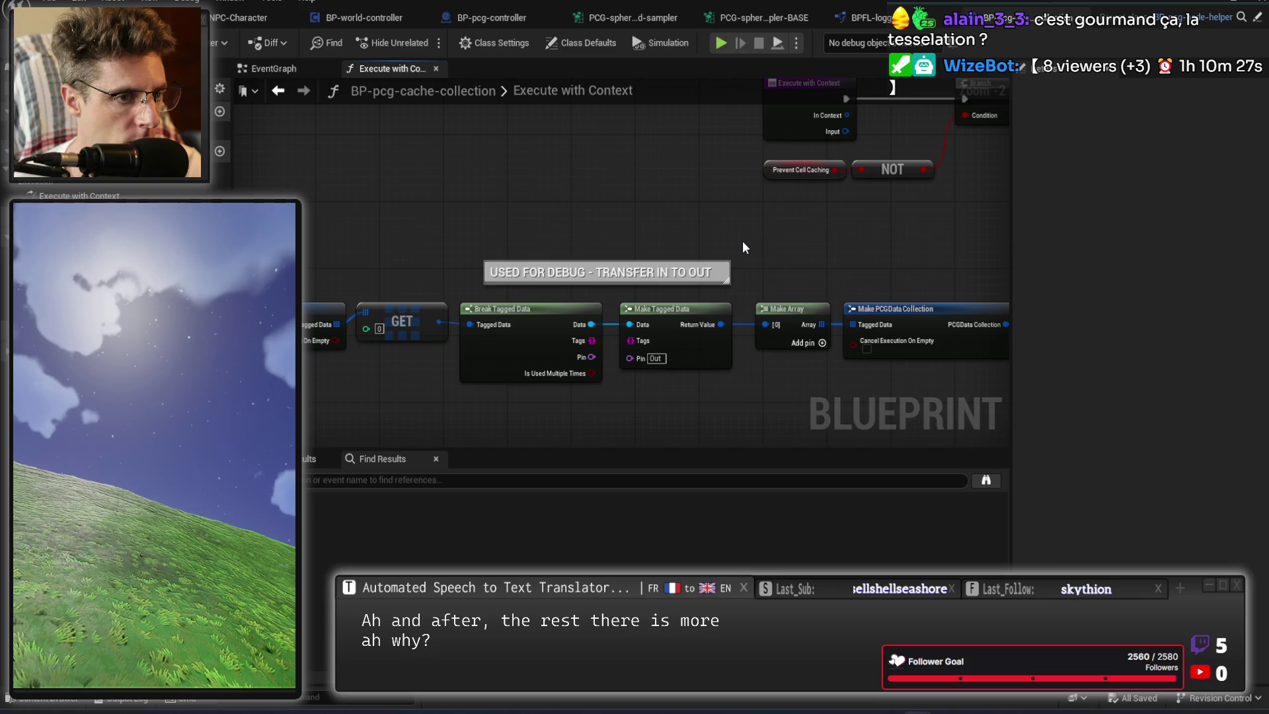
pyautogui.moveTo(857, 208)
pyautogui.mouseDown()
pyautogui.moveTo(595, 226)
pyautogui.moveTo(844, 228)
pyautogui.moveTo(629, 248)
pyautogui.moveTo(436, 288)
pyautogui.mouseUp()
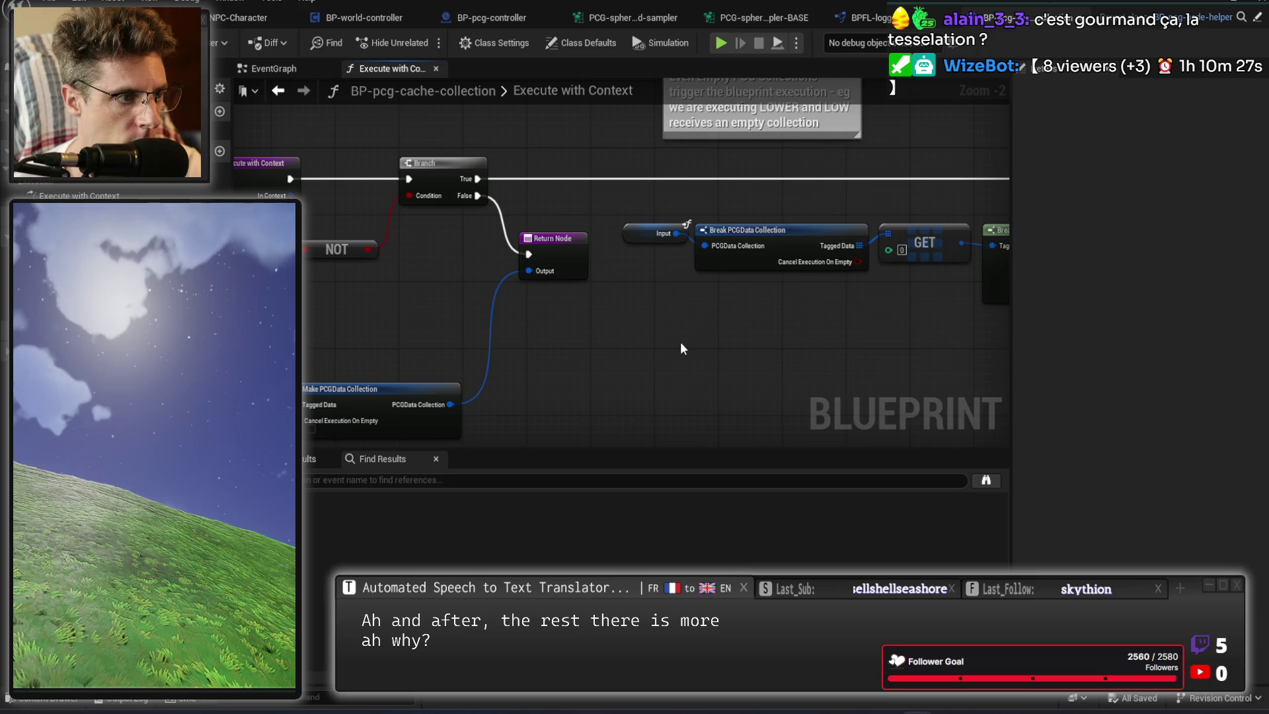
pyautogui.moveTo(680, 342); pyautogui.dragTo(629, 338)
pyautogui.moveTo(707, 338); pyautogui.dragTo(441, 322)
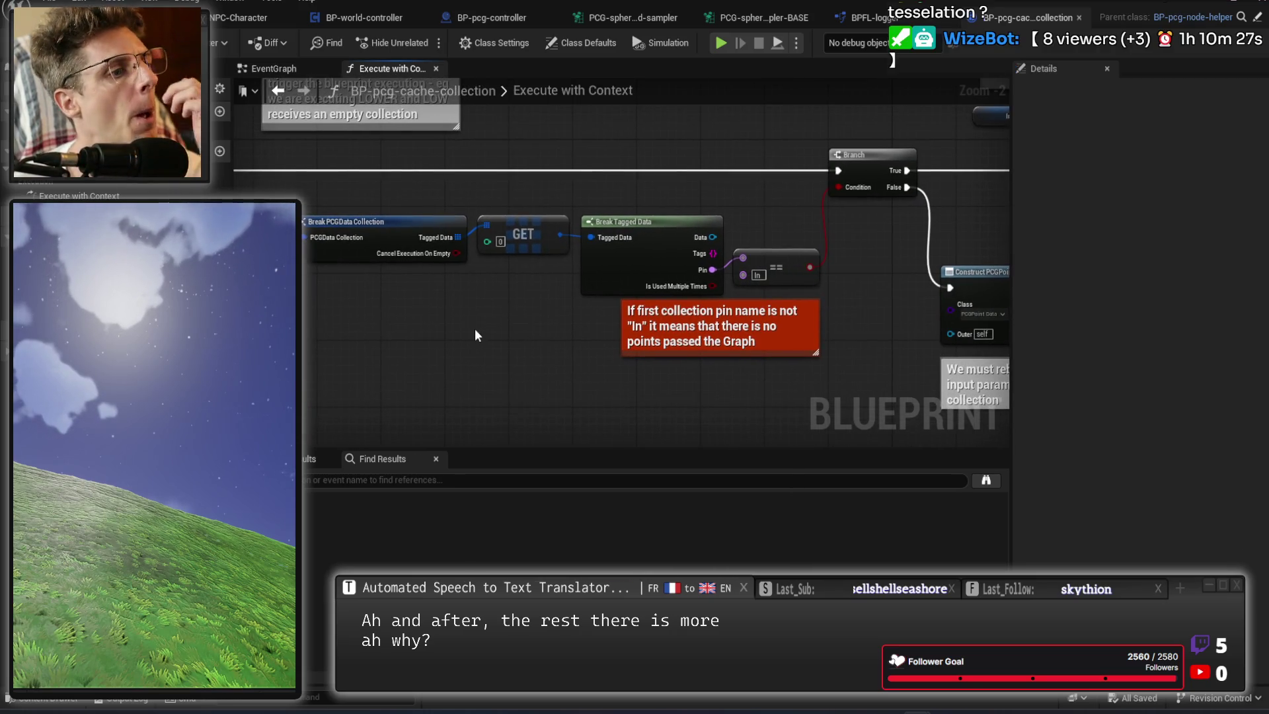
pyautogui.moveTo(606, 319); pyautogui.dragTo(475, 313)
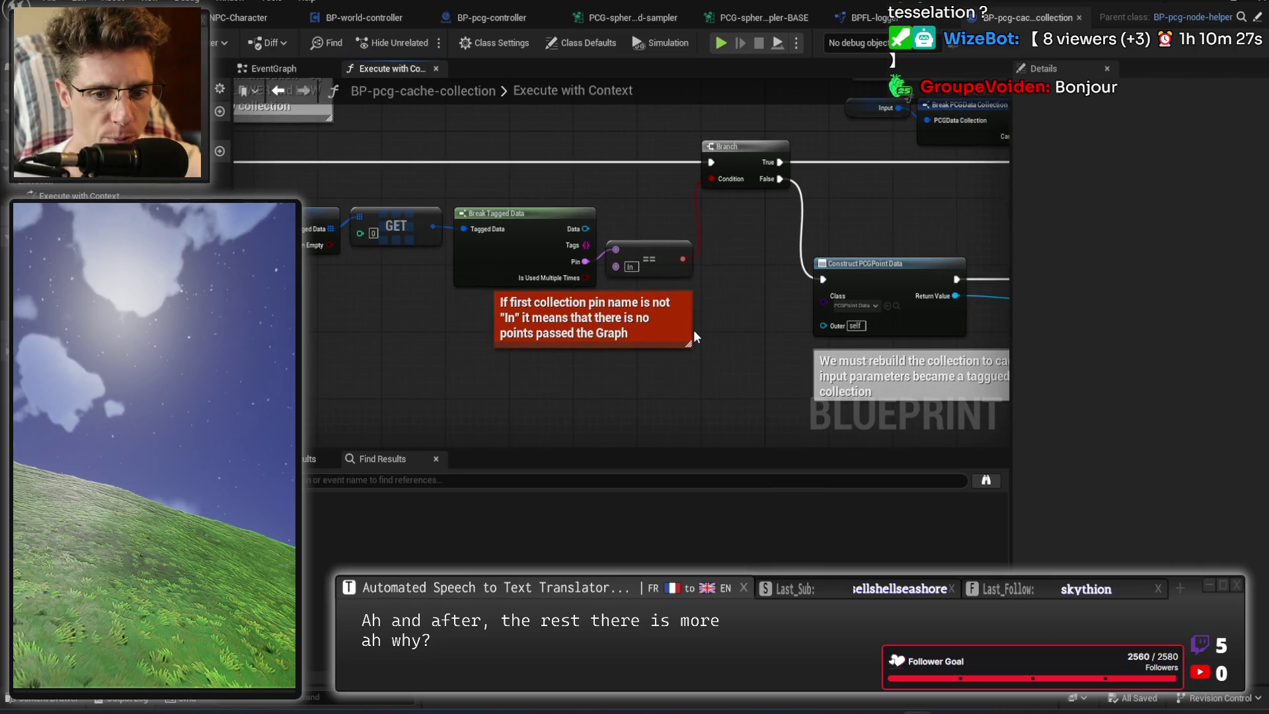
pyautogui.moveTo(878, 222); pyautogui.dragTo(496, 272)
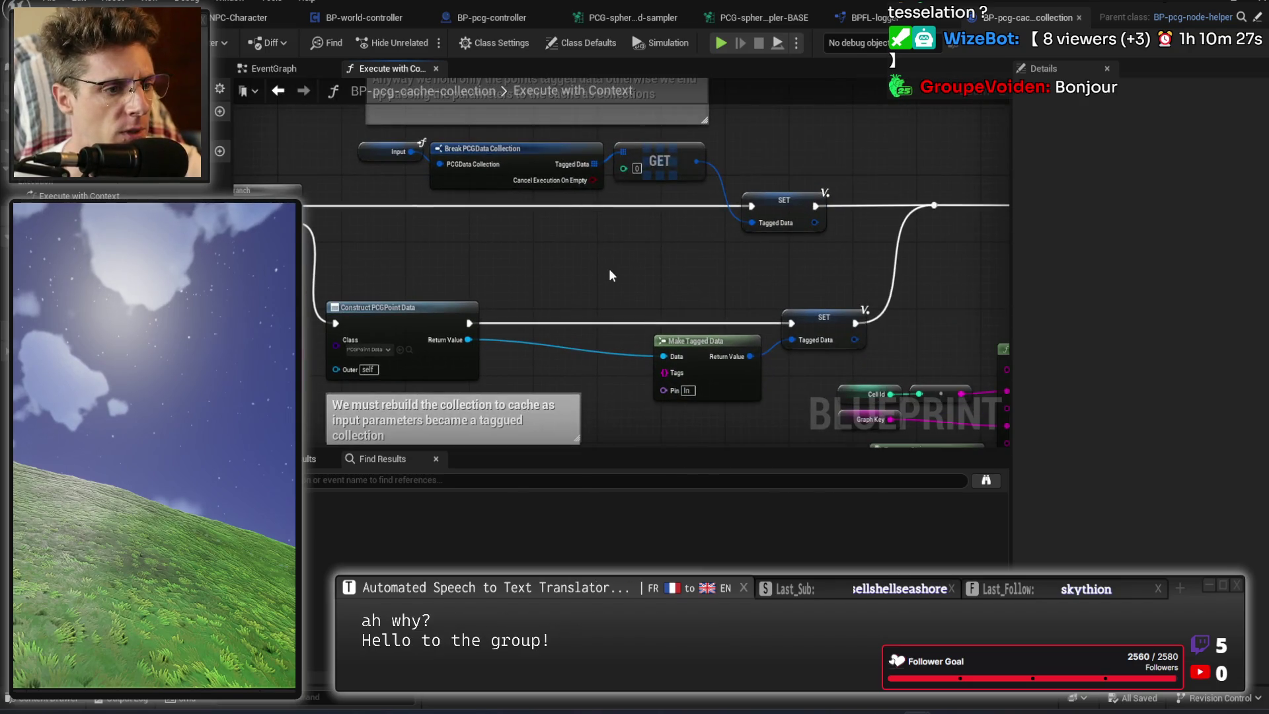
pyautogui.moveTo(667, 260); pyautogui.dragTo(661, 206)
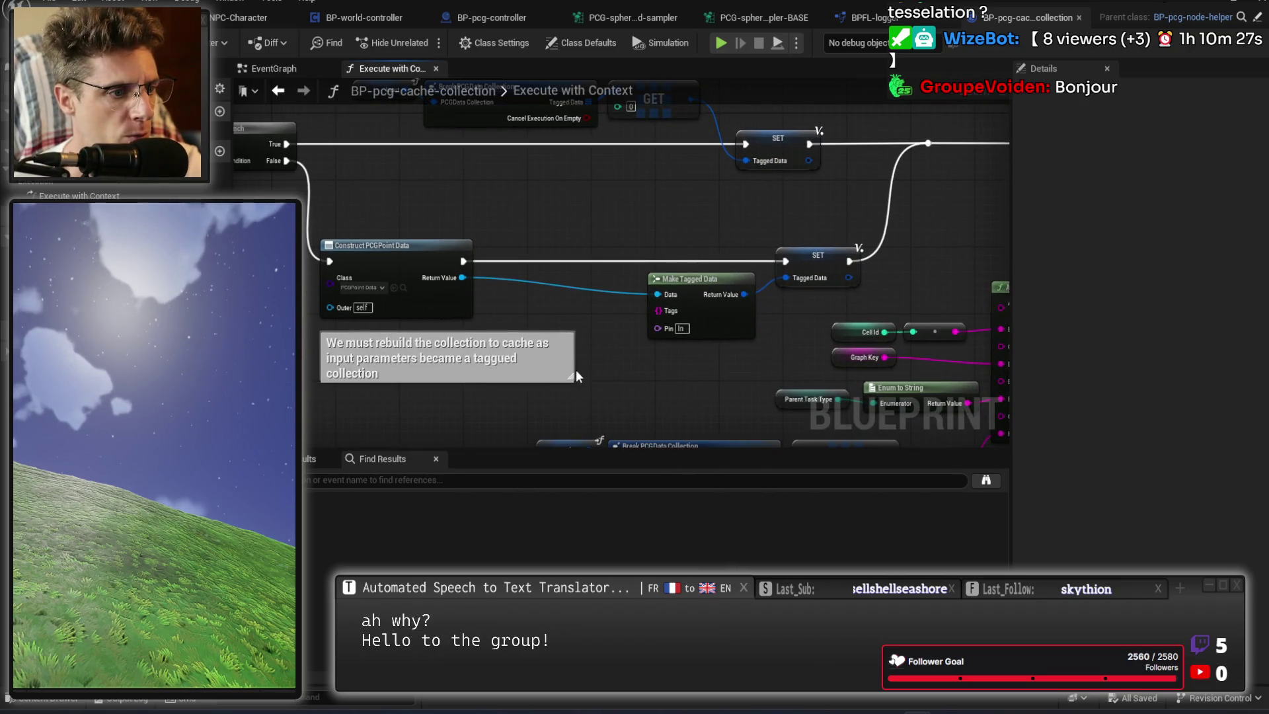
pyautogui.moveTo(570, 376); pyautogui.dragTo(486, 391)
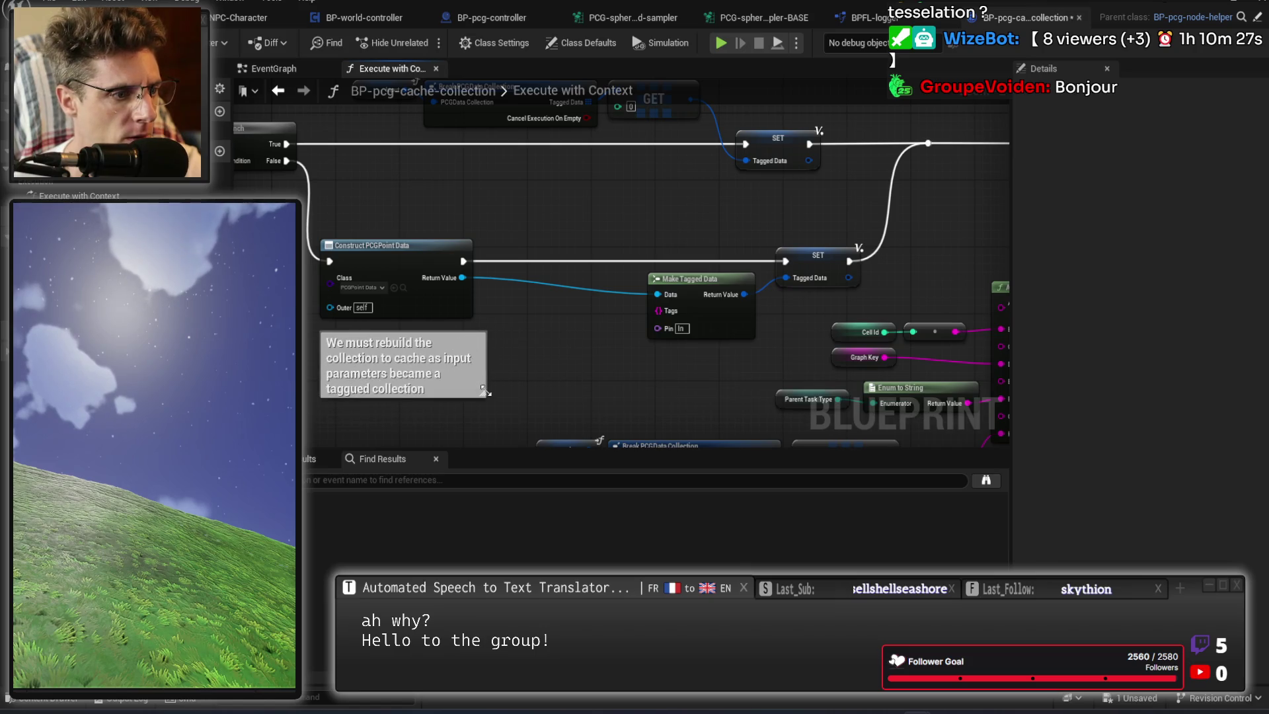
# Review the nodes through Make Pcg Task, save the Blueprint, and bring up the Output Log.
pyautogui.moveTo(608, 231); pyautogui.dragTo(795, 334)
pyautogui.click(709, 391)
pyautogui.scroll(2, 707, 386)
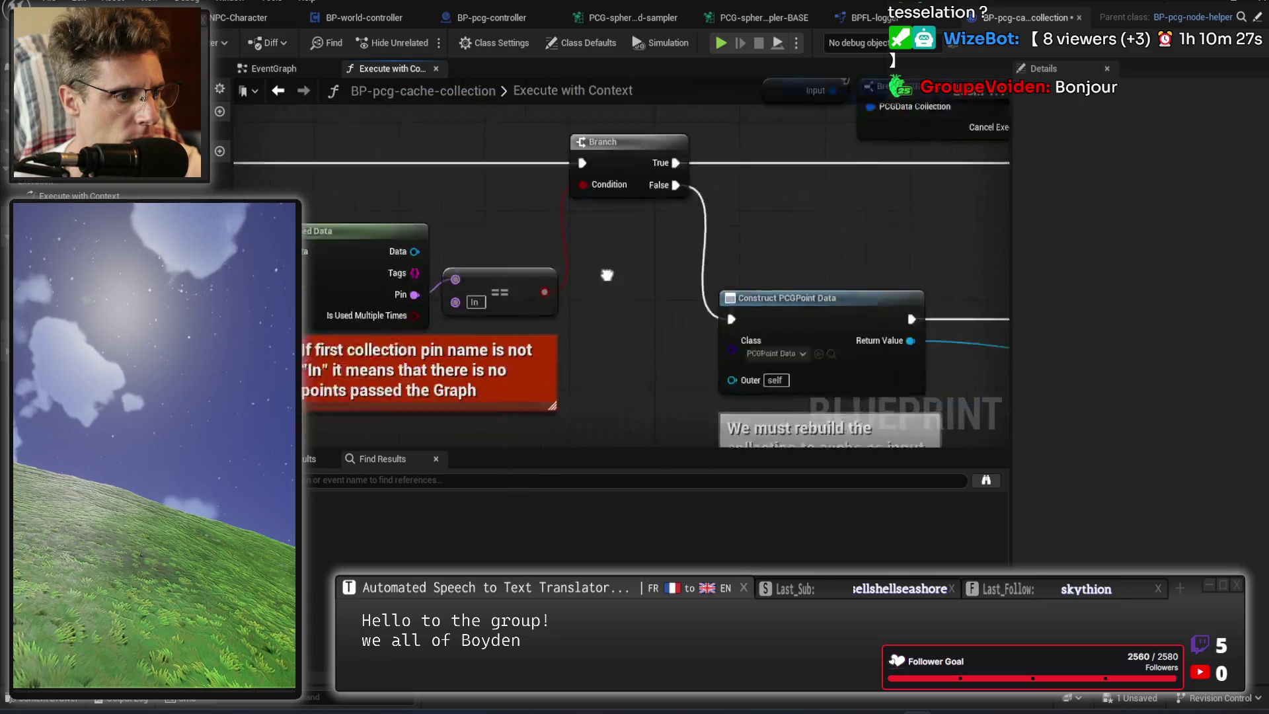
pyautogui.click(650, 291)
pyautogui.moveTo(651, 298)
pyautogui.mouseDown()
pyautogui.moveTo(754, 317)
pyautogui.moveTo(606, 275)
pyautogui.mouseUp()
pyautogui.moveTo(720, 221)
pyautogui.mouseDown()
pyautogui.moveTo(732, 226)
pyautogui.moveTo(577, 359)
pyautogui.moveTo(737, 354)
pyautogui.moveTo(567, 349)
pyautogui.moveTo(470, 374)
pyautogui.moveTo(358, 307)
pyautogui.mouseUp()
pyautogui.moveTo(544, 359)
pyautogui.mouseDown()
pyautogui.moveTo(584, 335)
pyautogui.moveTo(598, 344)
pyautogui.moveTo(548, 366)
pyautogui.moveTo(709, 263)
pyautogui.mouseUp()
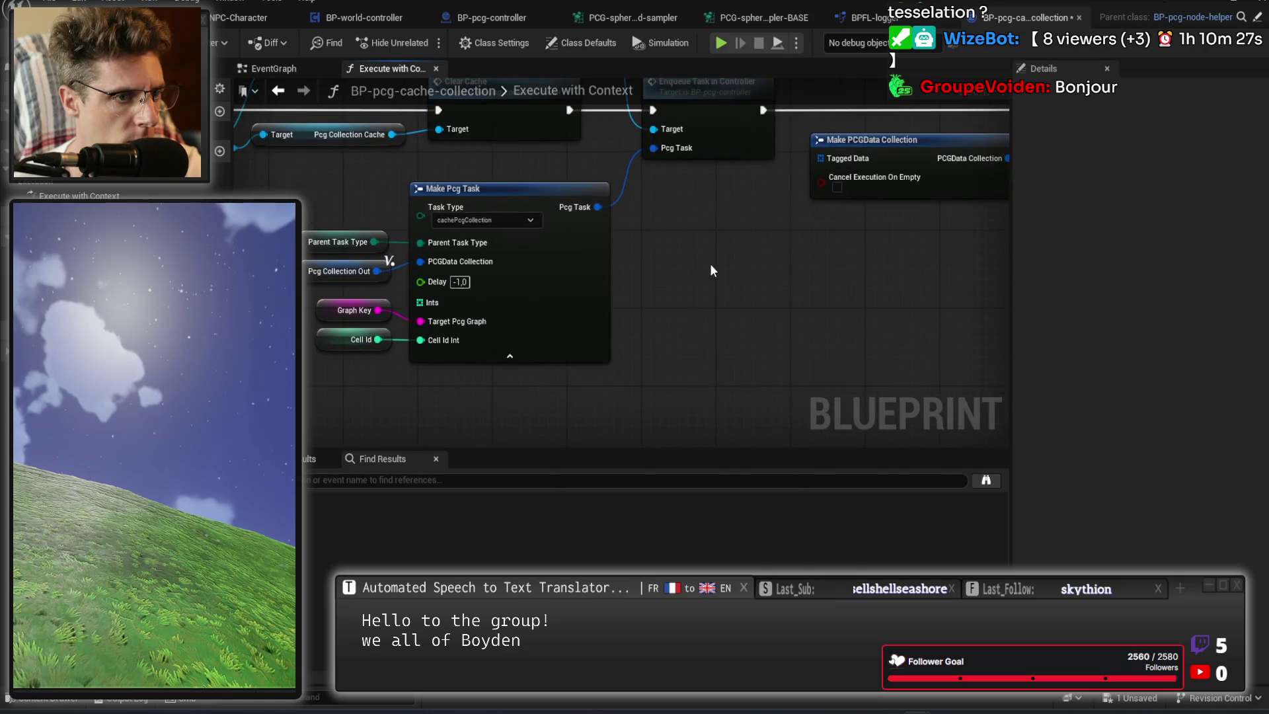
pyautogui.moveTo(721, 309); pyautogui.dragTo(753, 324)
pyautogui.hotkey('ctrl', 's')
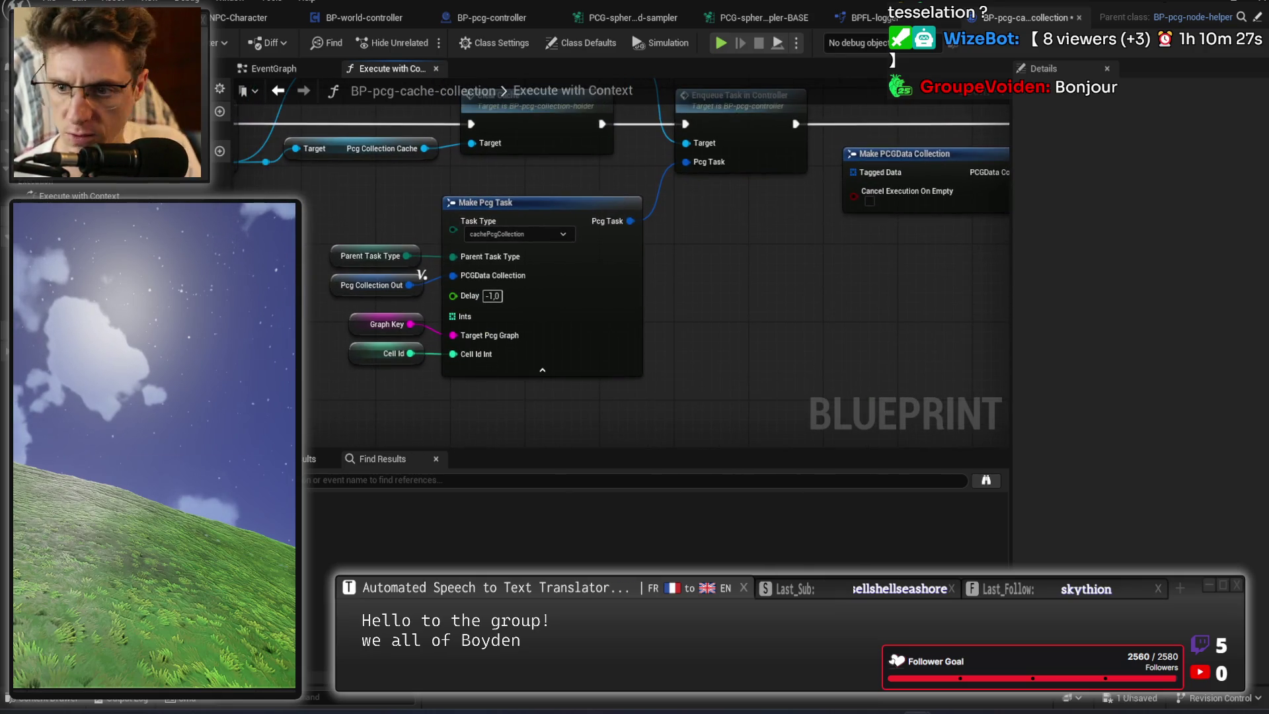
pyautogui.press('`')
pyautogui.press('`')
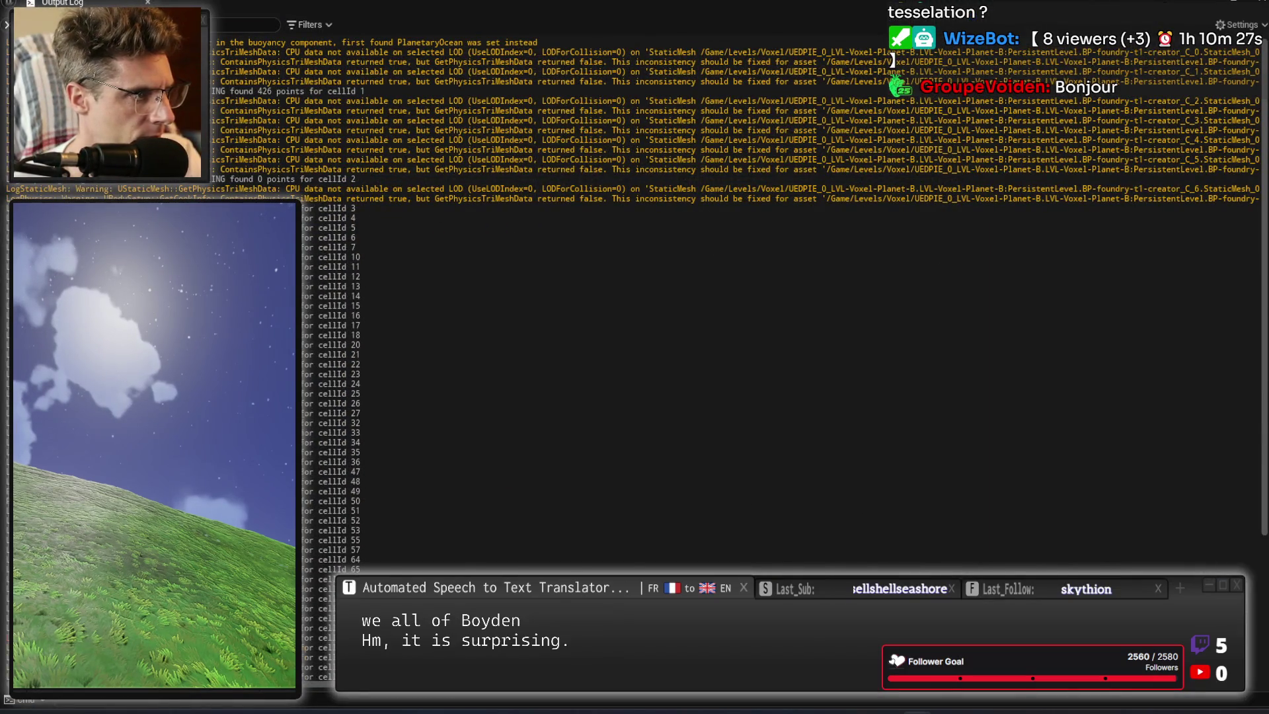
# Bring the Output Log in front of the game preview.
pyautogui.scroll(15, 1168, 326)
pyautogui.scroll(-10, 1023, 298)
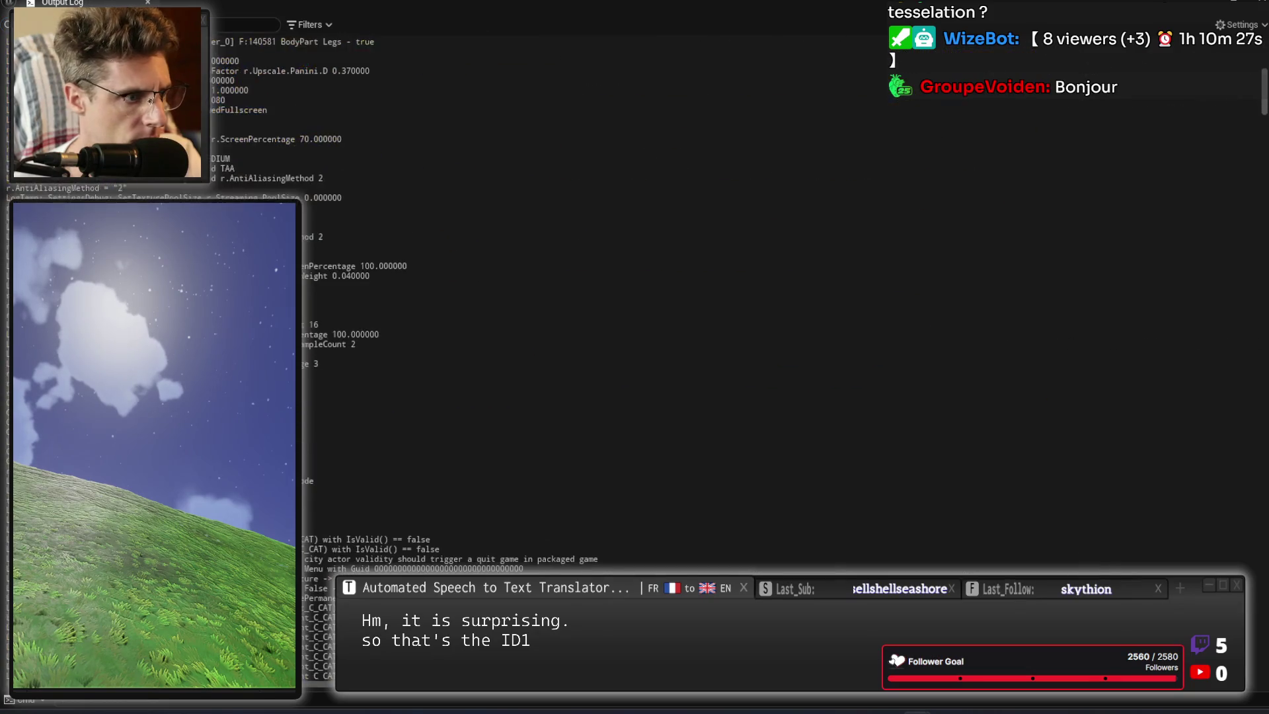
pyautogui.scroll(-4, 447, 304)
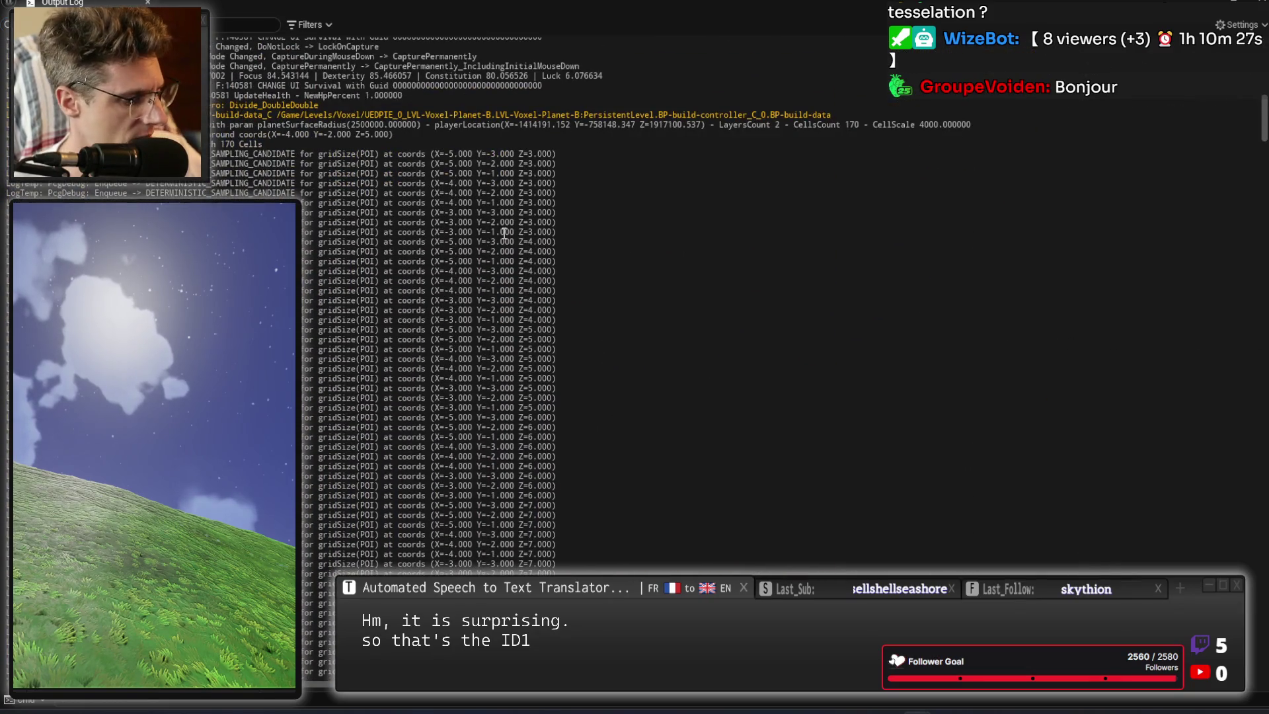
pyautogui.click(446, 303)
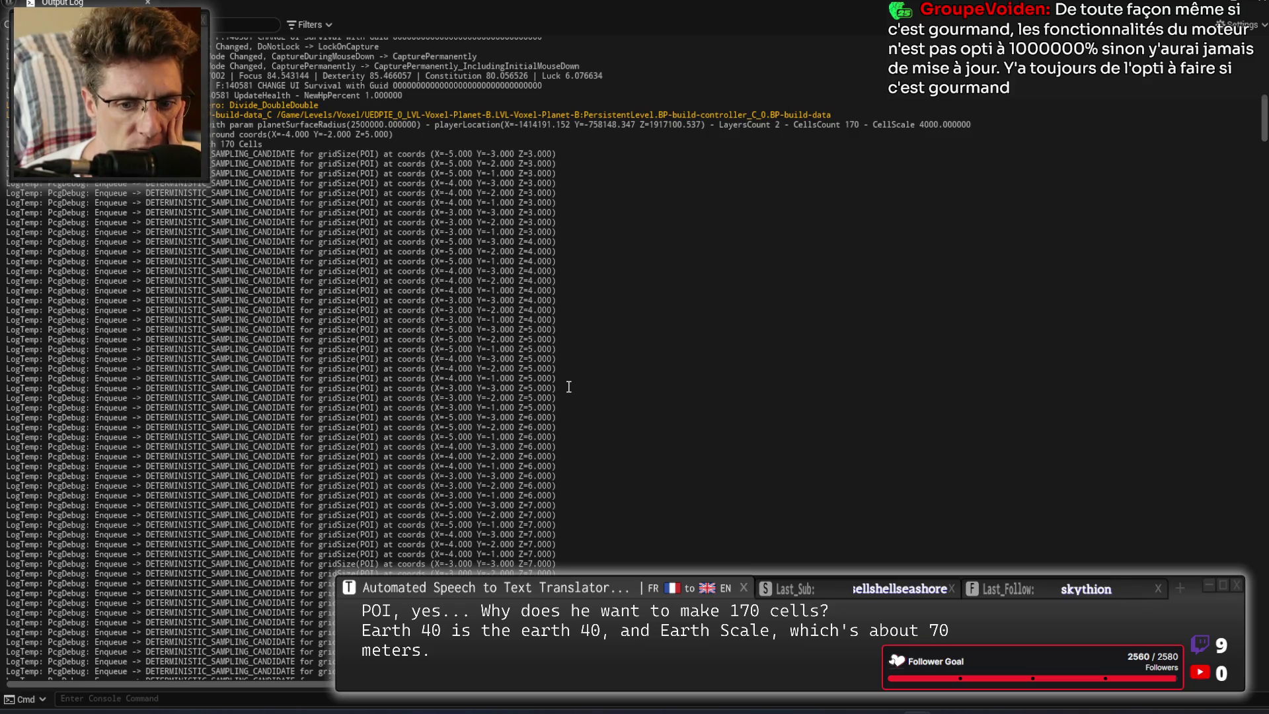
# Read through the cellId cached-candidate log lines, then return to the Blueprint editor.
pyautogui.scroll(-10, 372, 514)
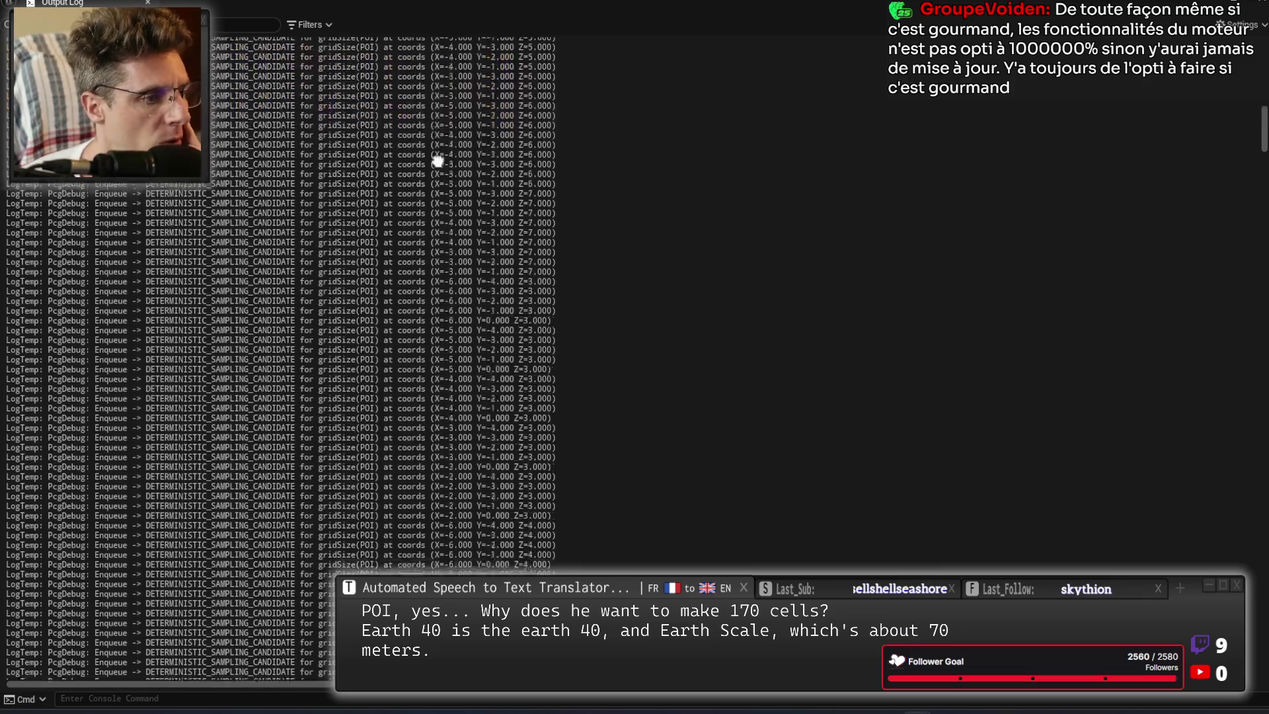
pyautogui.scroll(-5, 371, 514)
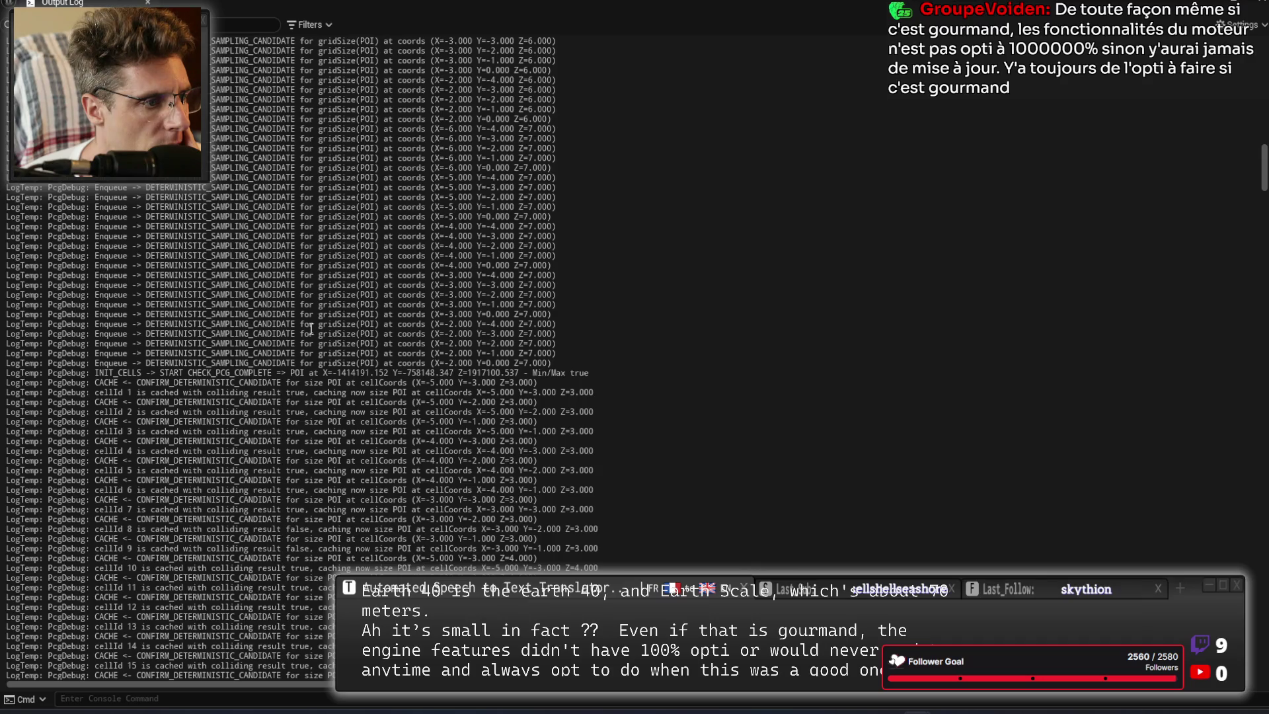
pyautogui.scroll(-15, 311, 328)
pyautogui.scroll(-1, 294, 357)
pyautogui.click(230, 290)
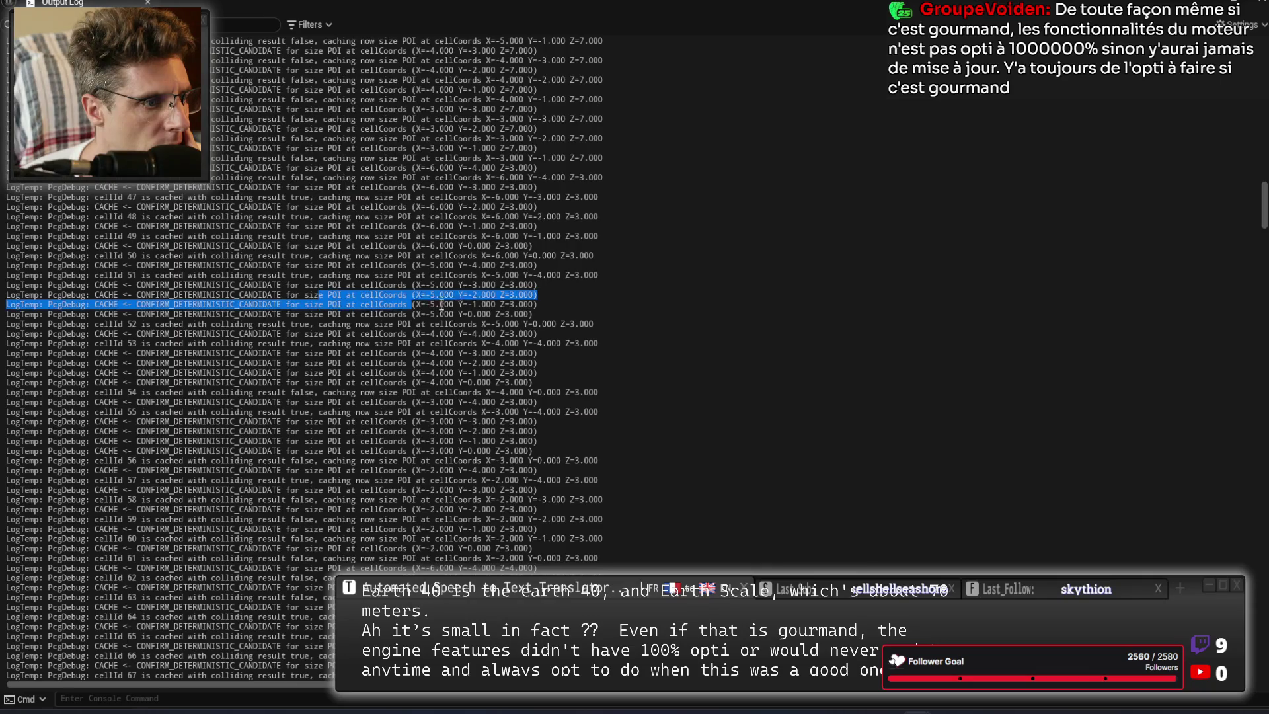
pyautogui.scroll(-4, 384, 468)
pyautogui.scroll(-6, 383, 317)
pyautogui.scroll(-20, 318, 445)
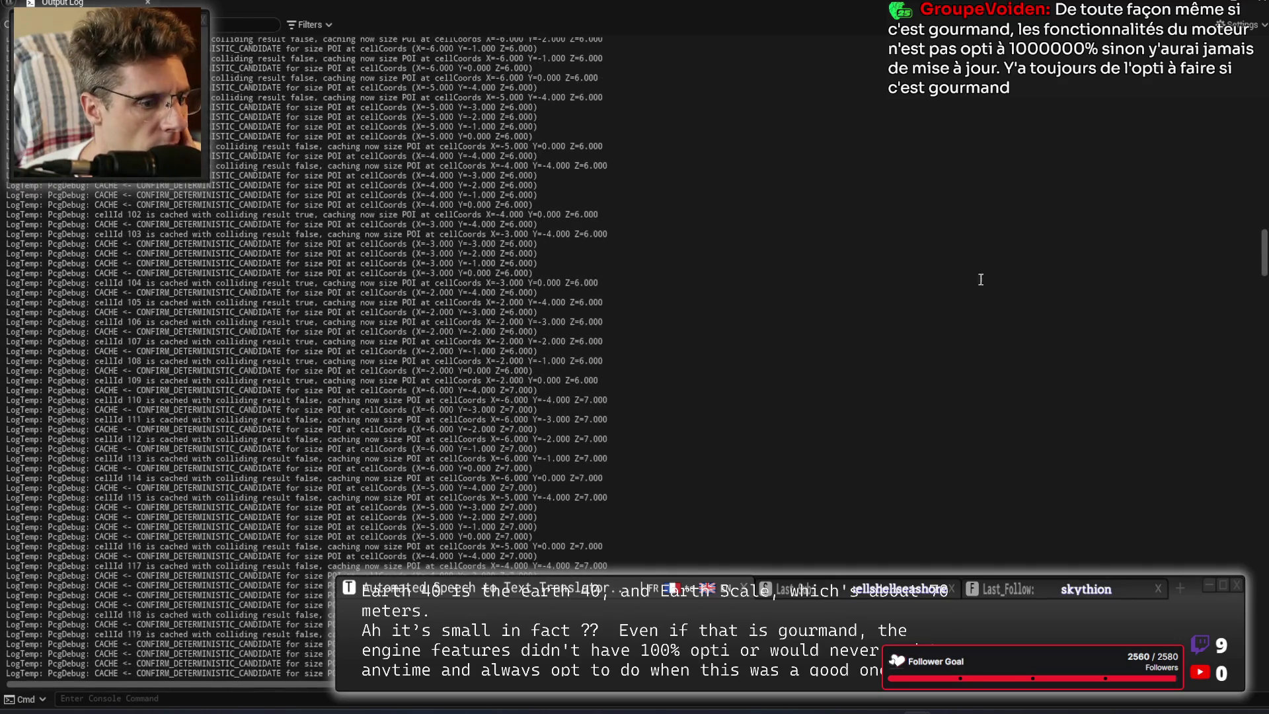
pyautogui.hotkey('alt', 'Tab')
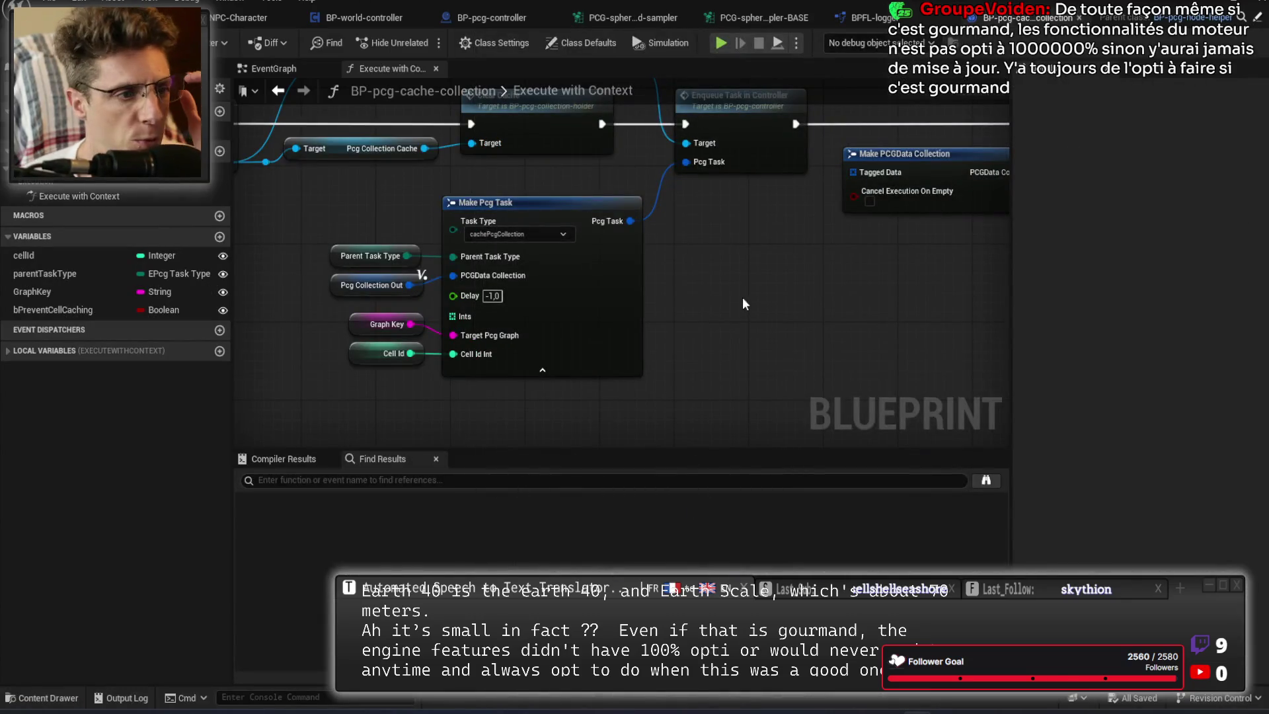
# Flip between the BP-pcg-controller and BP-world-controller tabs, settling on BP-pcg-controller.
pyautogui.scroll(-2, 740, 227)
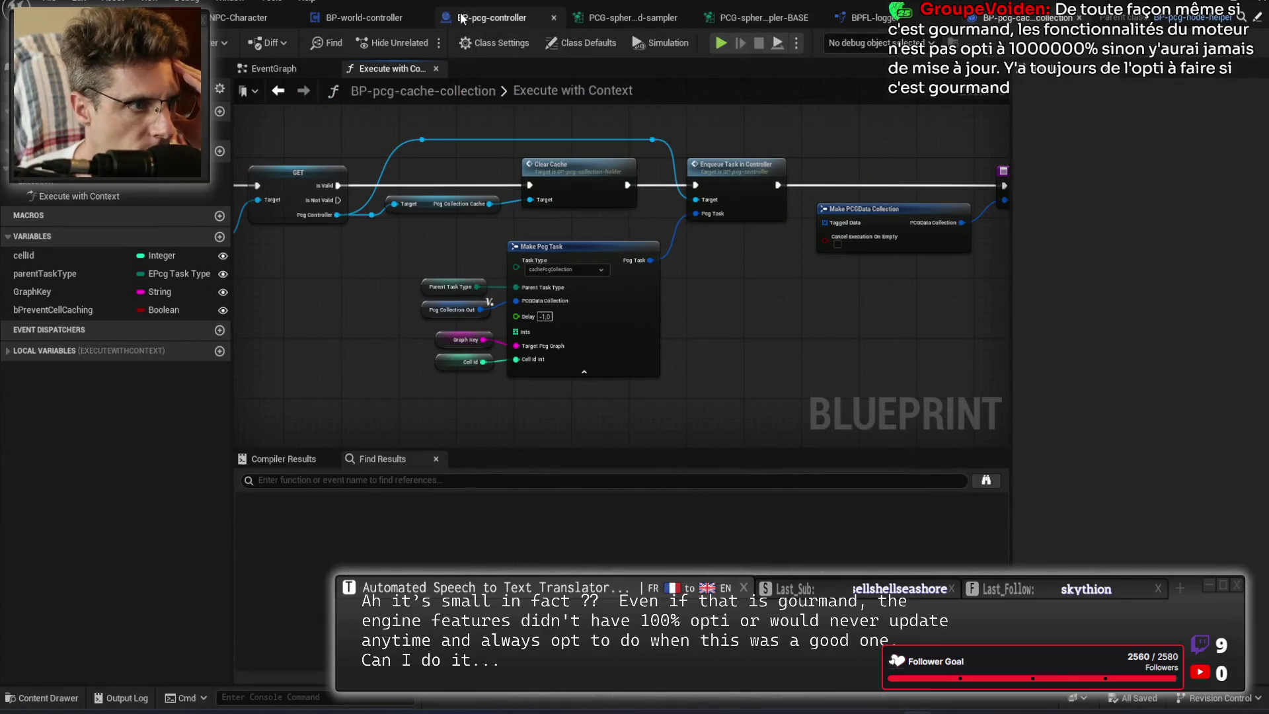
pyautogui.click(492, 18)
pyautogui.scroll(2, 536, 362)
pyautogui.scroll(-5, 536, 362)
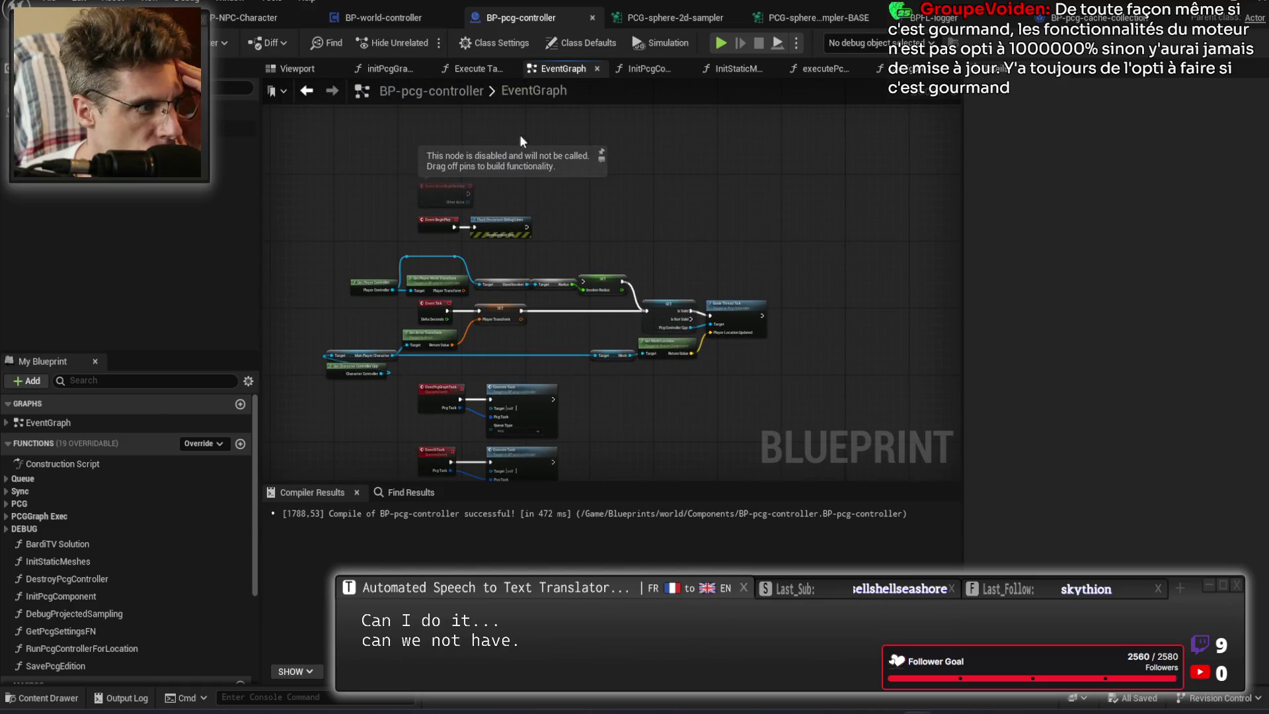
pyautogui.click(366, 18)
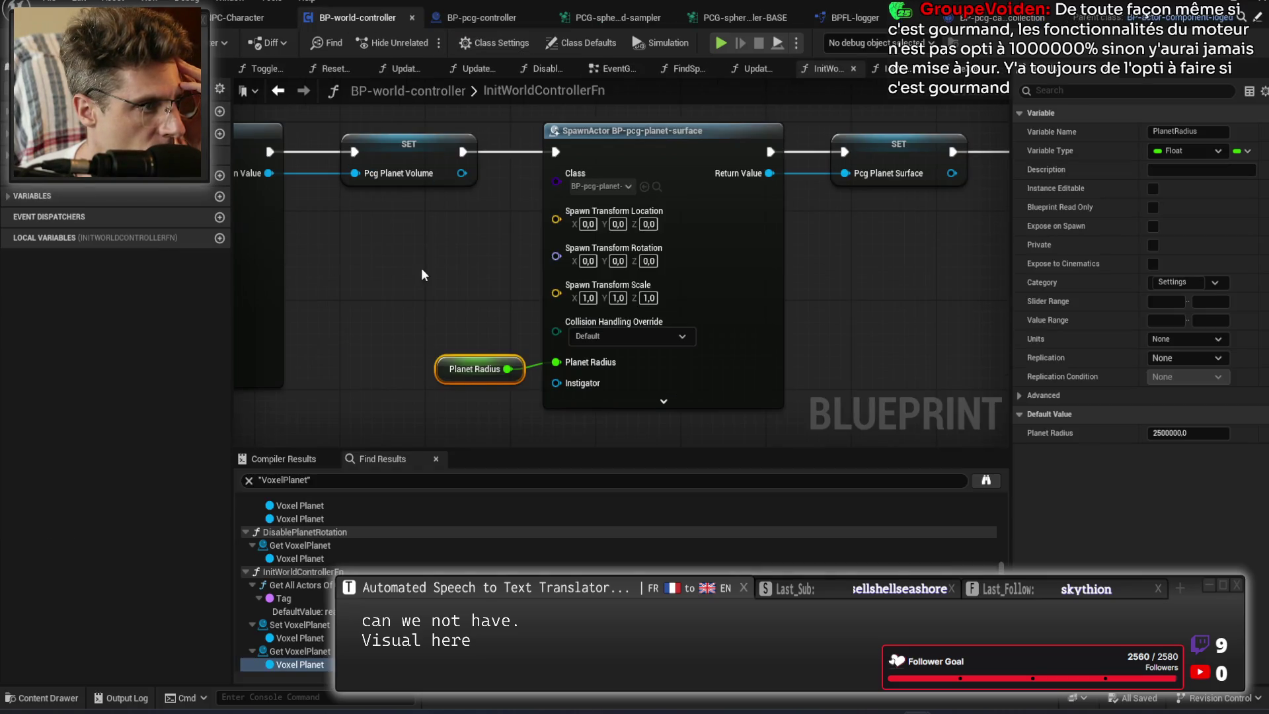
pyautogui.click(481, 18)
pyautogui.click(358, 18)
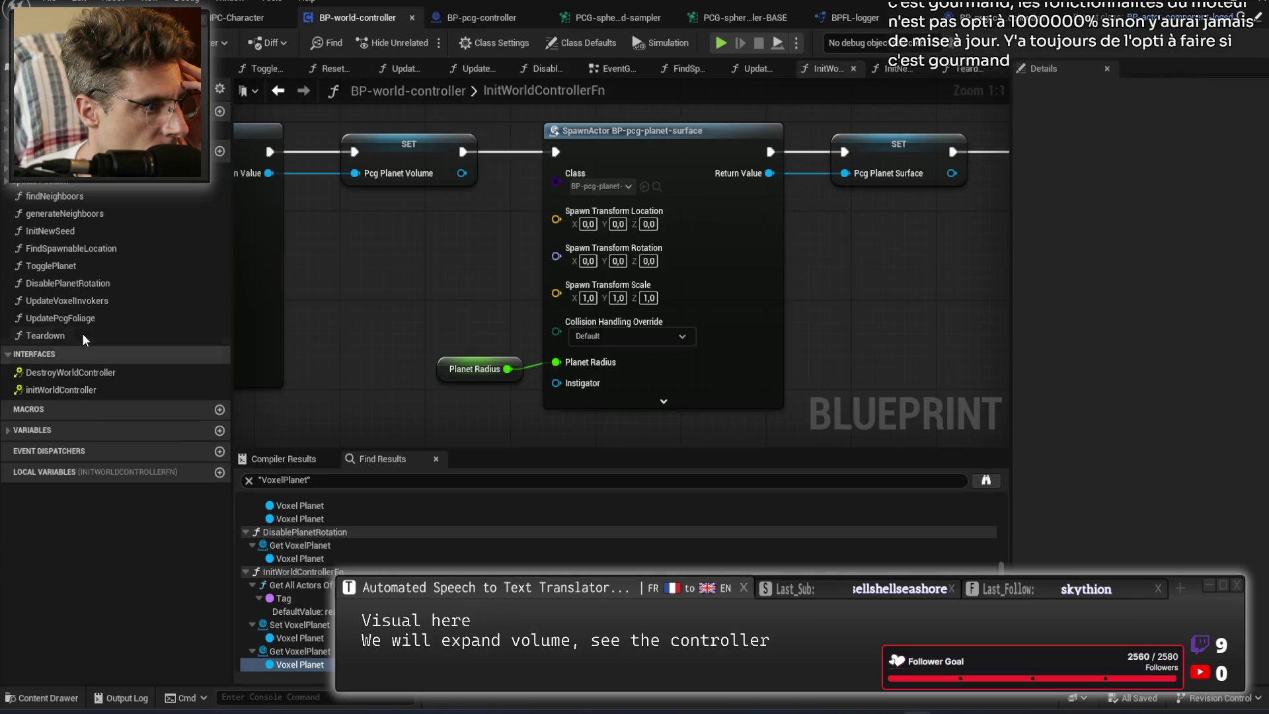
pyautogui.click(481, 20)
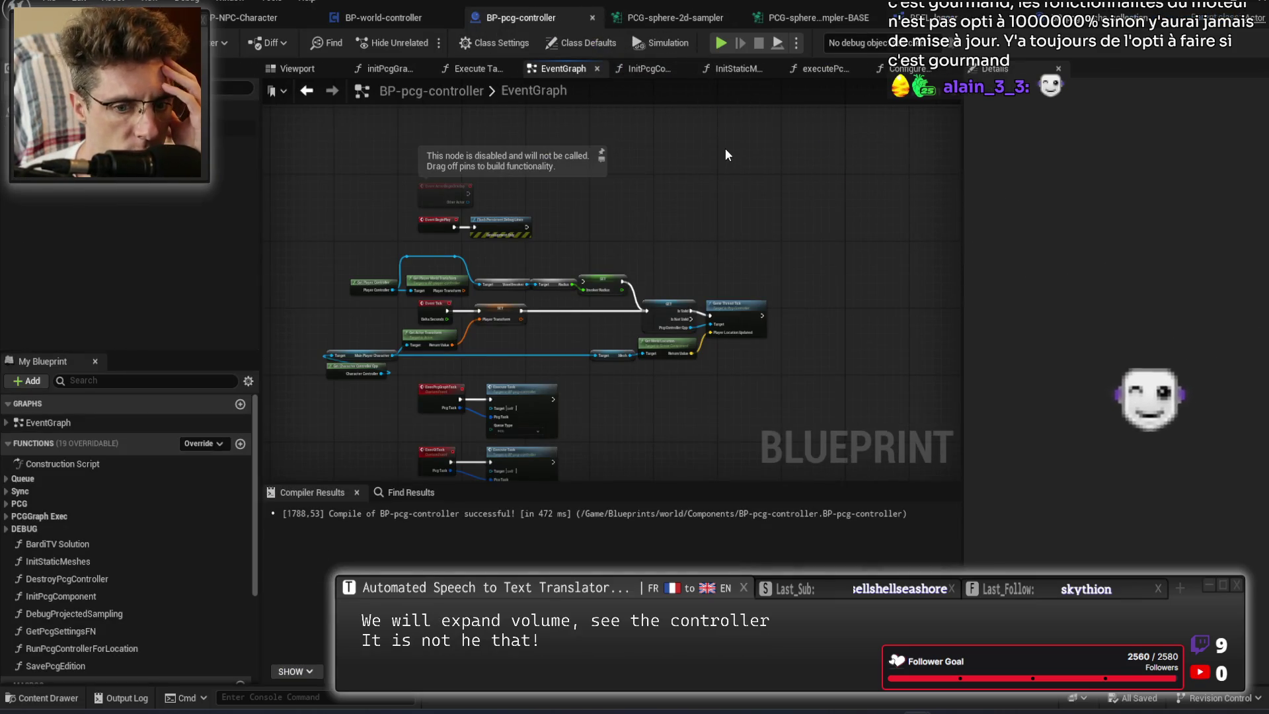
# Inspect InitStaticMeshes, deterministic sampling and SpawnCellRenderer graphs, then follow World Actor to BP-world-actor.
pyautogui.click(741, 68)
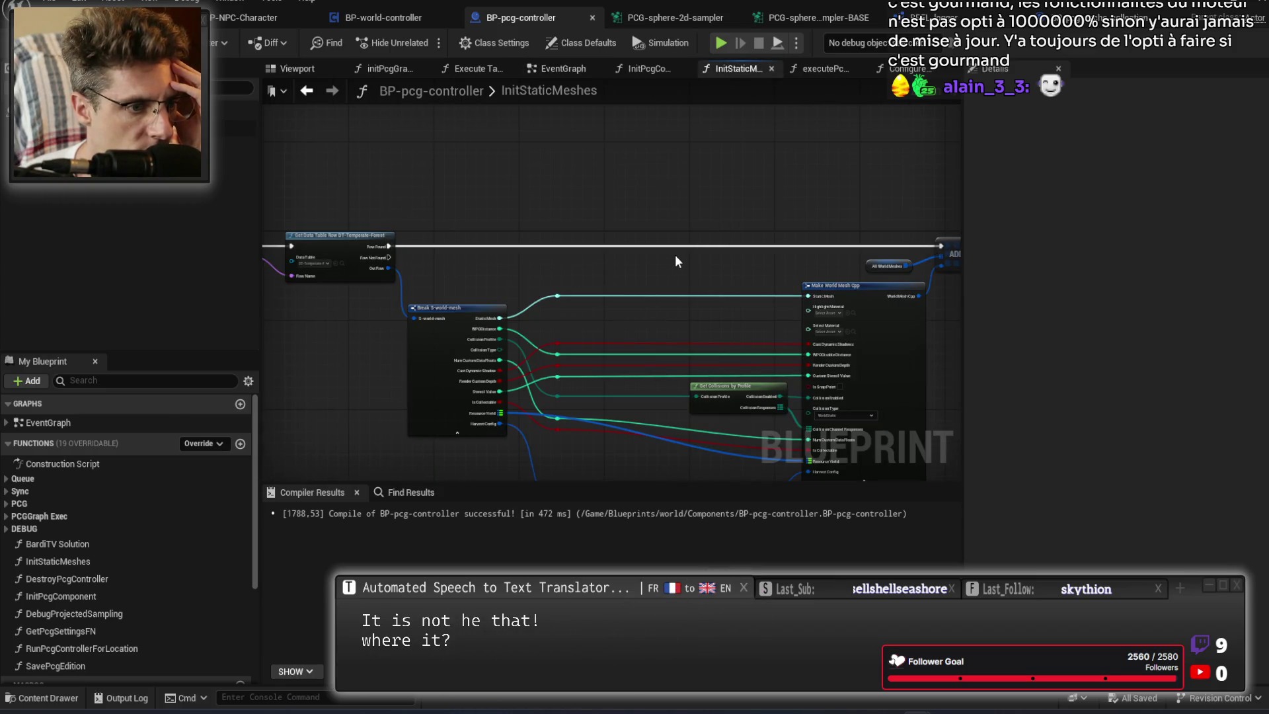
pyautogui.moveTo(629, 255)
pyautogui.mouseDown()
pyautogui.moveTo(760, 218)
pyautogui.moveTo(839, 173)
pyautogui.moveTo(509, 185)
pyautogui.moveTo(477, 232)
pyautogui.mouseUp()
pyautogui.click(811, 75)
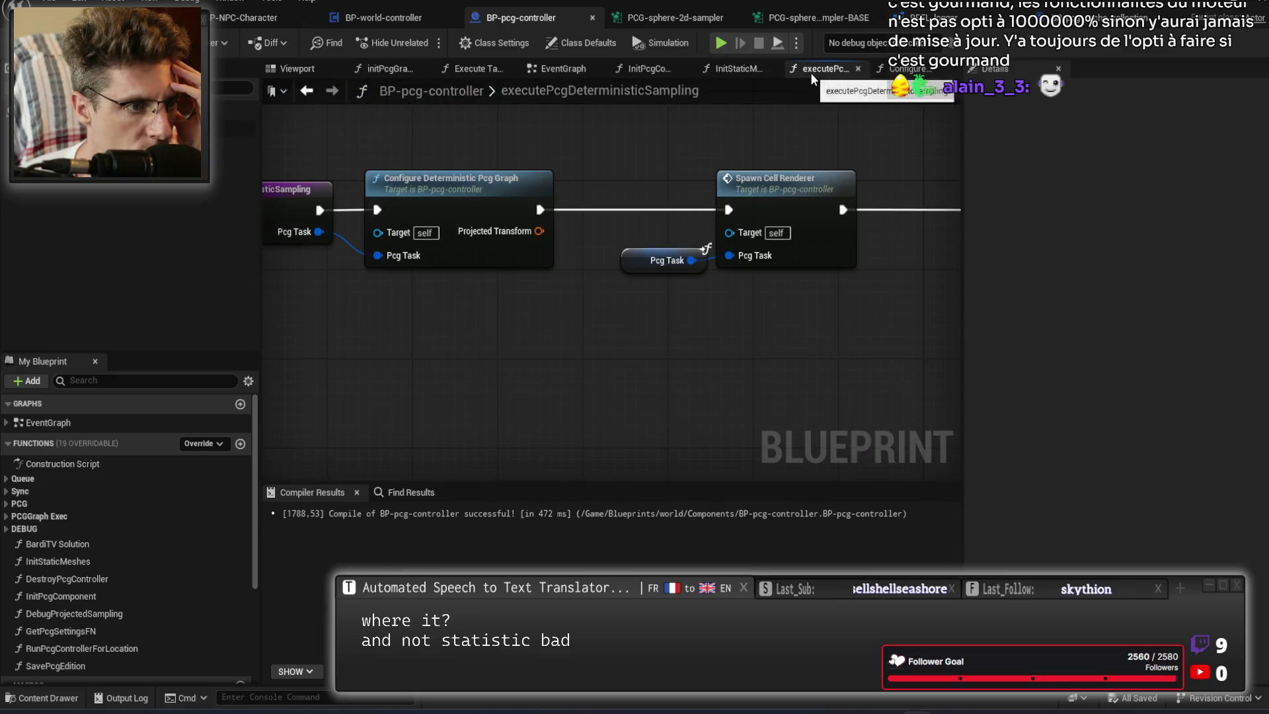
pyautogui.moveTo(542, 148)
pyautogui.mouseDown()
pyautogui.moveTo(721, 177)
pyautogui.moveTo(458, 179)
pyautogui.mouseUp()
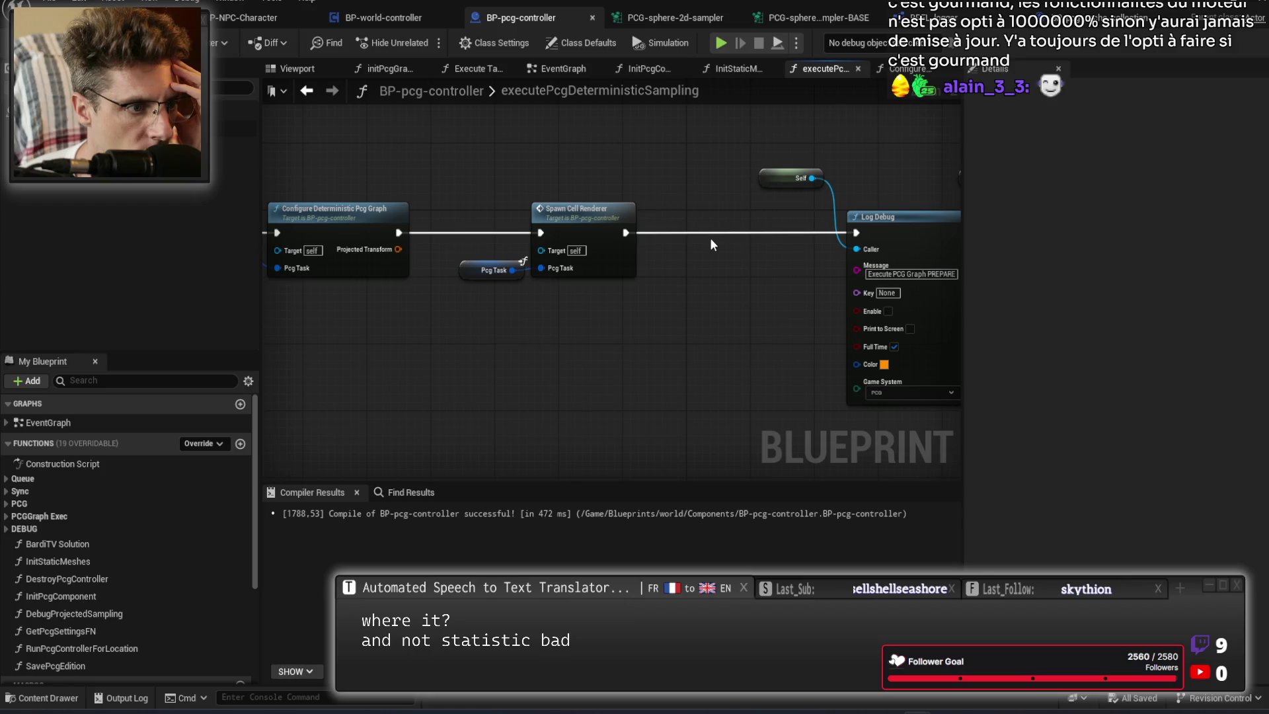
pyautogui.doubleClick(595, 222)
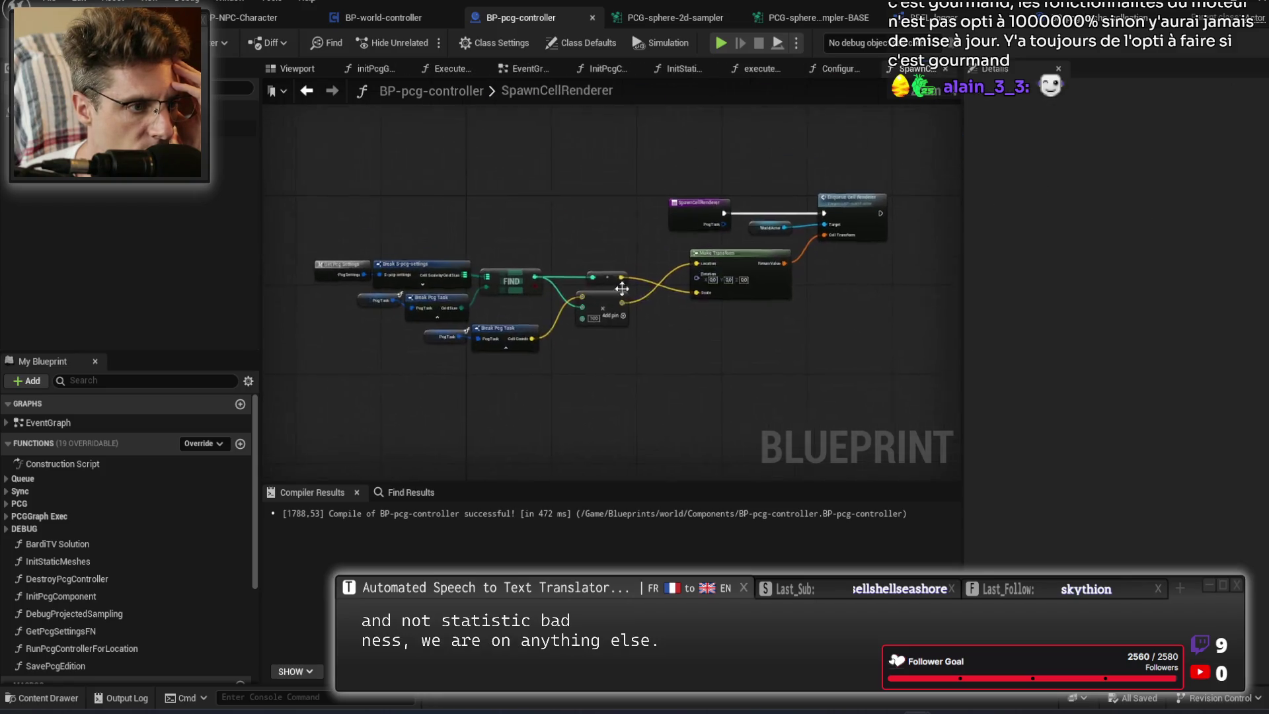
pyautogui.scroll(3, 870, 221)
pyautogui.click(697, 268)
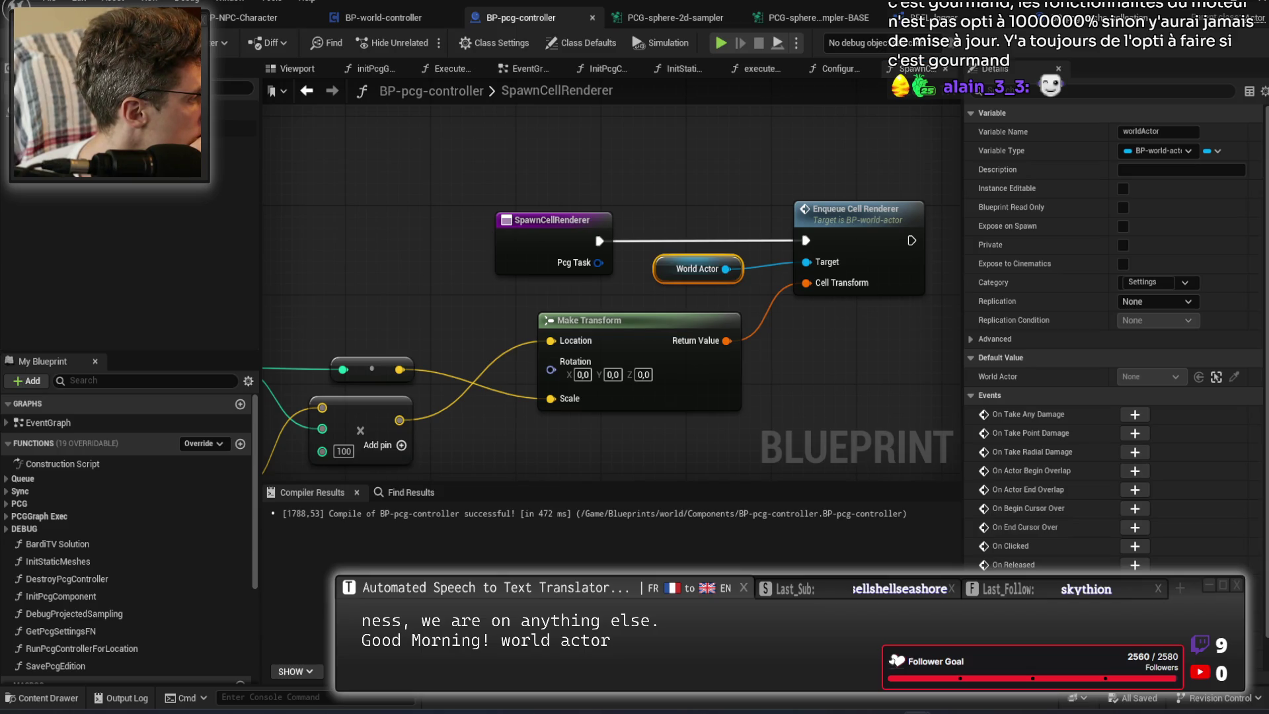
pyautogui.click(133, 17)
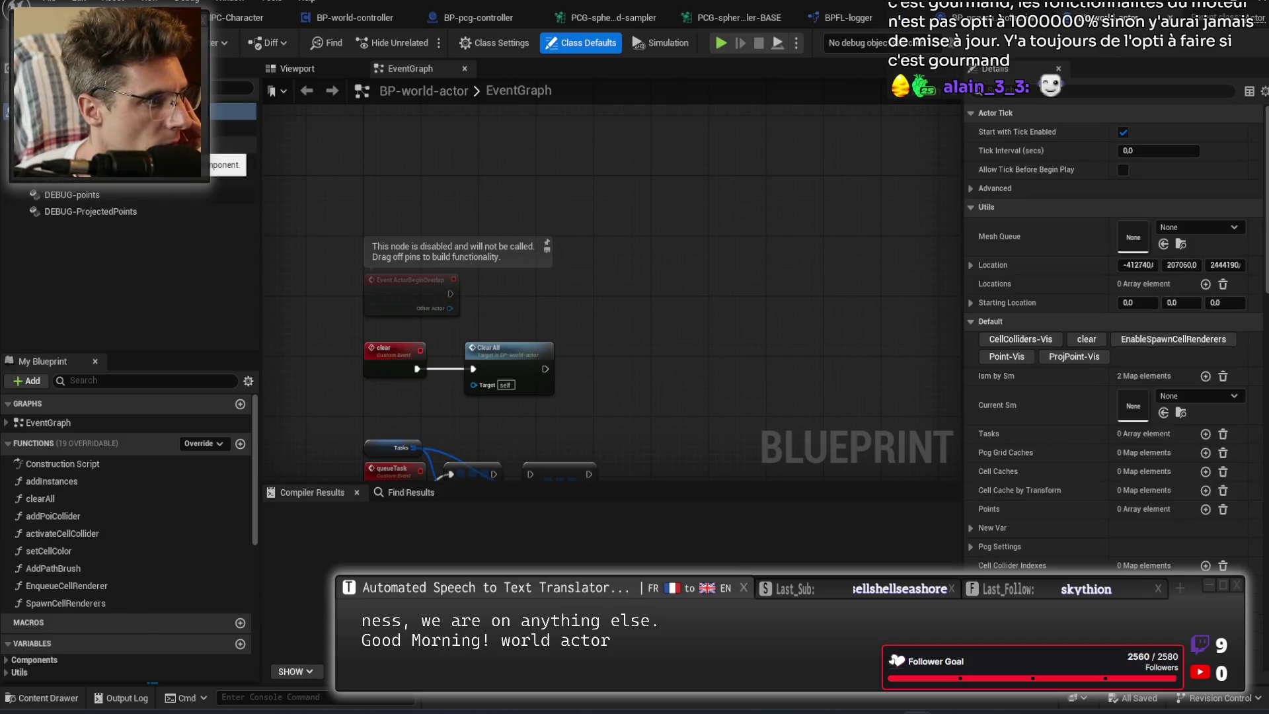
# Inspect the controller's Enqueue Cell Renderer call and its EnqueueCellRenderer function.
pyautogui.click(99, 144)
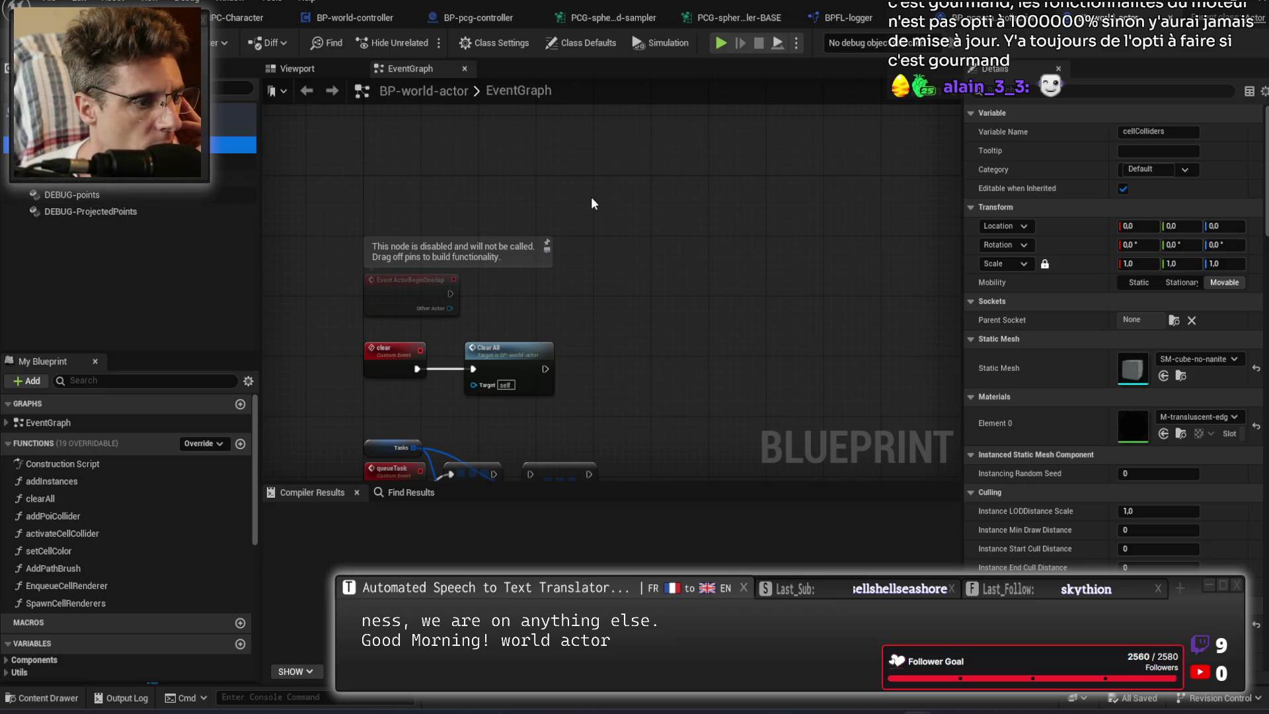
pyautogui.click(971, 18)
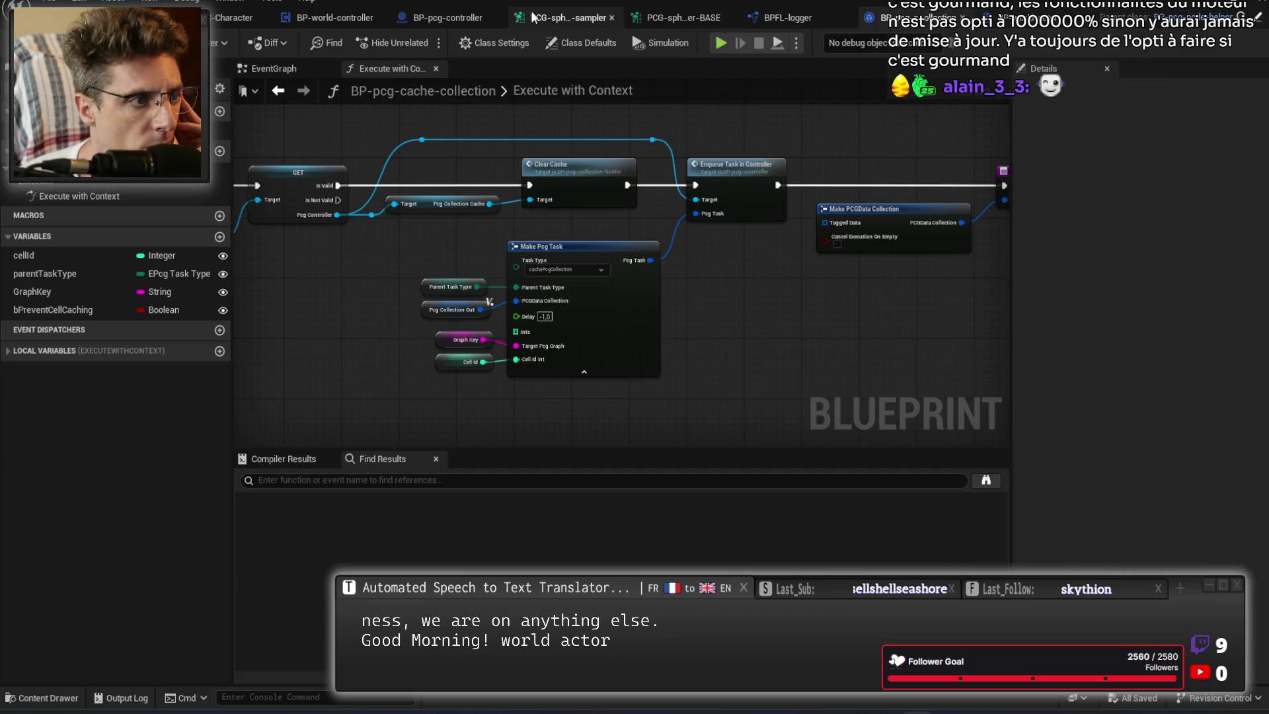
pyautogui.click(440, 18)
pyautogui.click(736, 198)
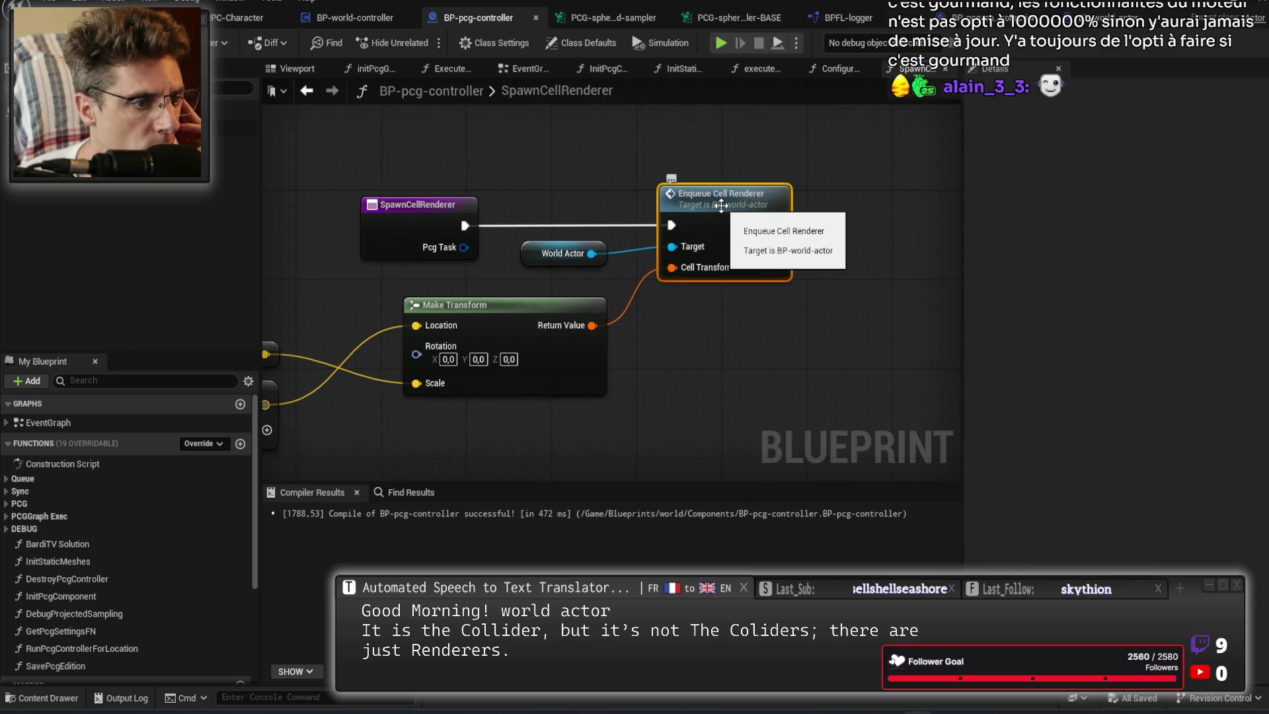
pyautogui.moveTo(712, 211); pyautogui.dragTo(1206, 91)
pyautogui.moveTo(594, 298)
pyautogui.mouseDown()
pyautogui.moveTo(824, 299)
pyautogui.moveTo(555, 300)
pyautogui.mouseUp()
pyautogui.moveTo(1164, 174)
pyautogui.mouseDown()
pyautogui.moveTo(1111, 202)
pyautogui.moveTo(639, 263)
pyautogui.mouseUp()
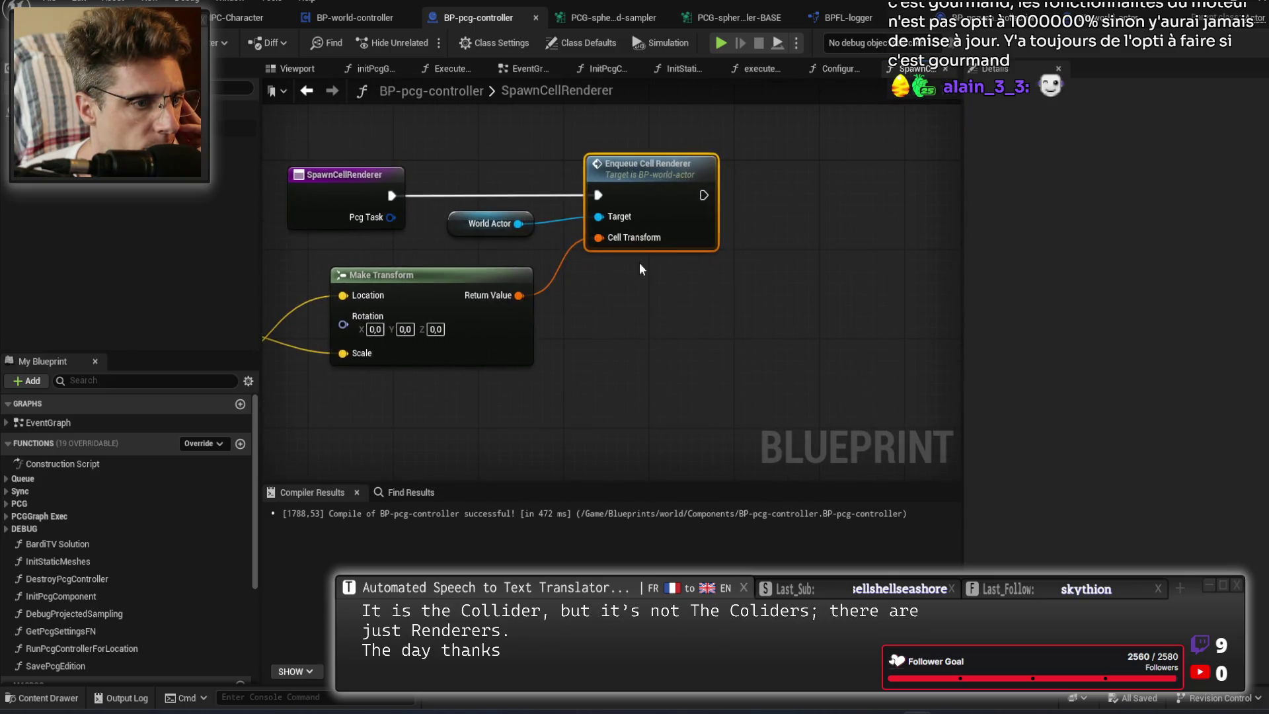
pyautogui.doubleClick(644, 179)
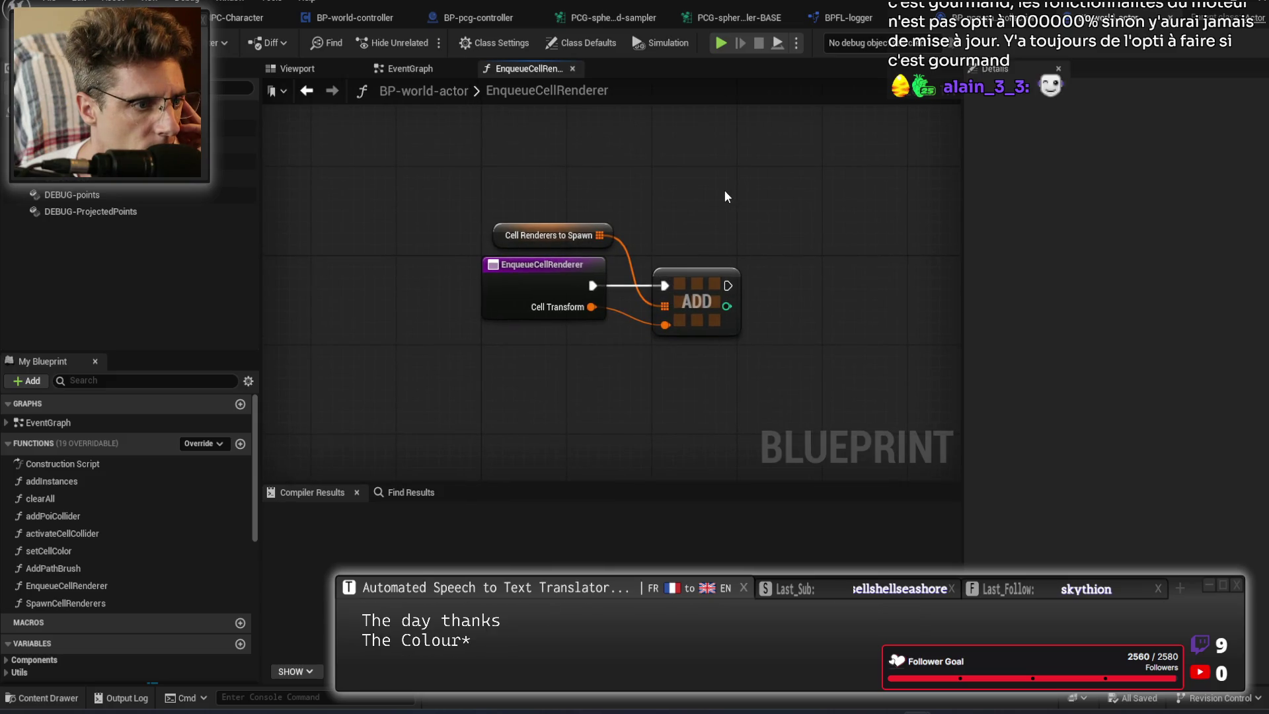
# In SpawnCellRenderers, set Can Spawn Renderers' default value to true and compile BP-world-actor.
pyautogui.click(414, 67)
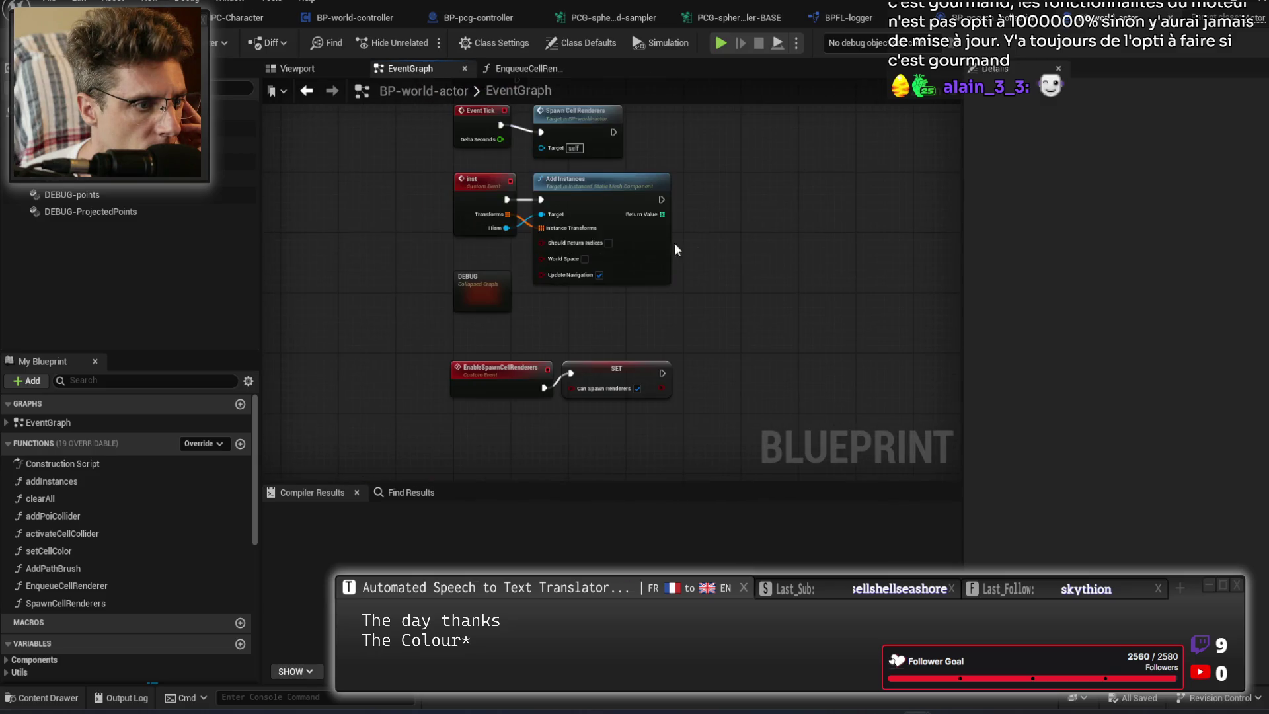
pyautogui.scroll(2, 508, 270)
pyautogui.moveTo(766, 136)
pyautogui.mouseDown()
pyautogui.moveTo(755, 232)
pyautogui.moveTo(735, 26)
pyautogui.moveTo(740, 71)
pyautogui.mouseUp()
pyautogui.moveTo(743, 348)
pyautogui.mouseDown()
pyautogui.moveTo(793, 117)
pyautogui.moveTo(735, 426)
pyautogui.mouseUp()
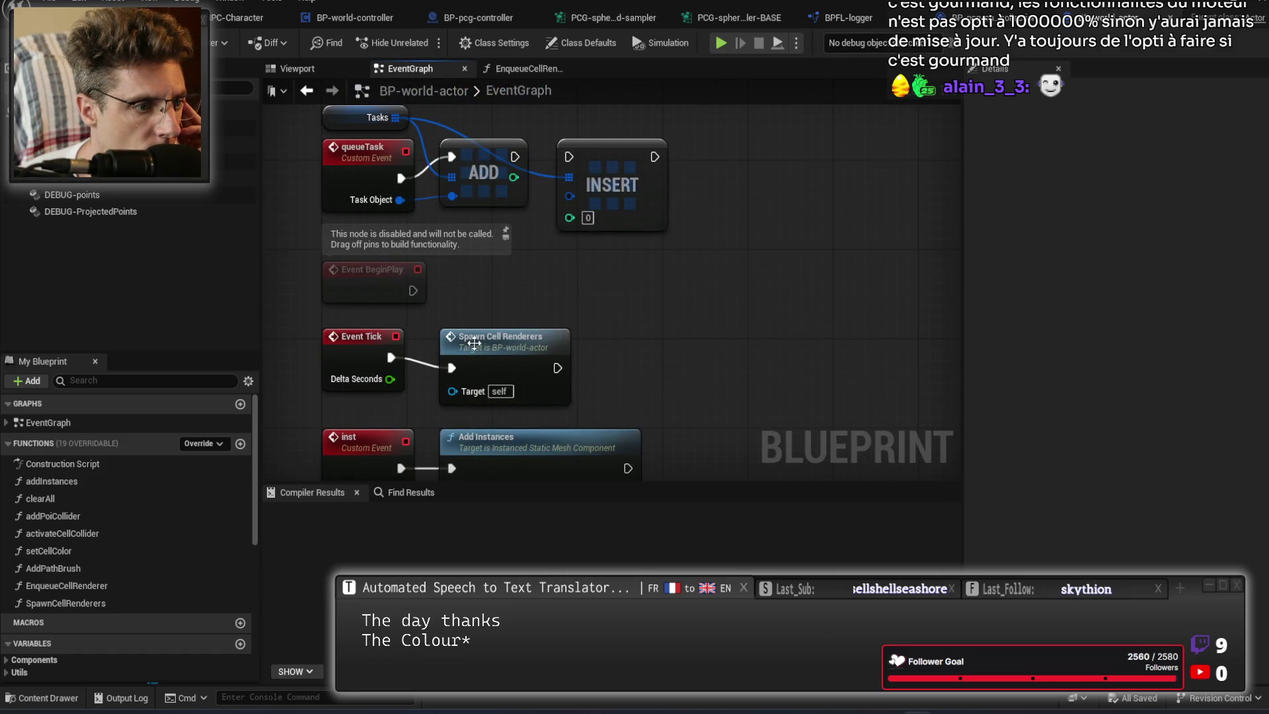
pyautogui.doubleClick(479, 340)
pyautogui.click(521, 265)
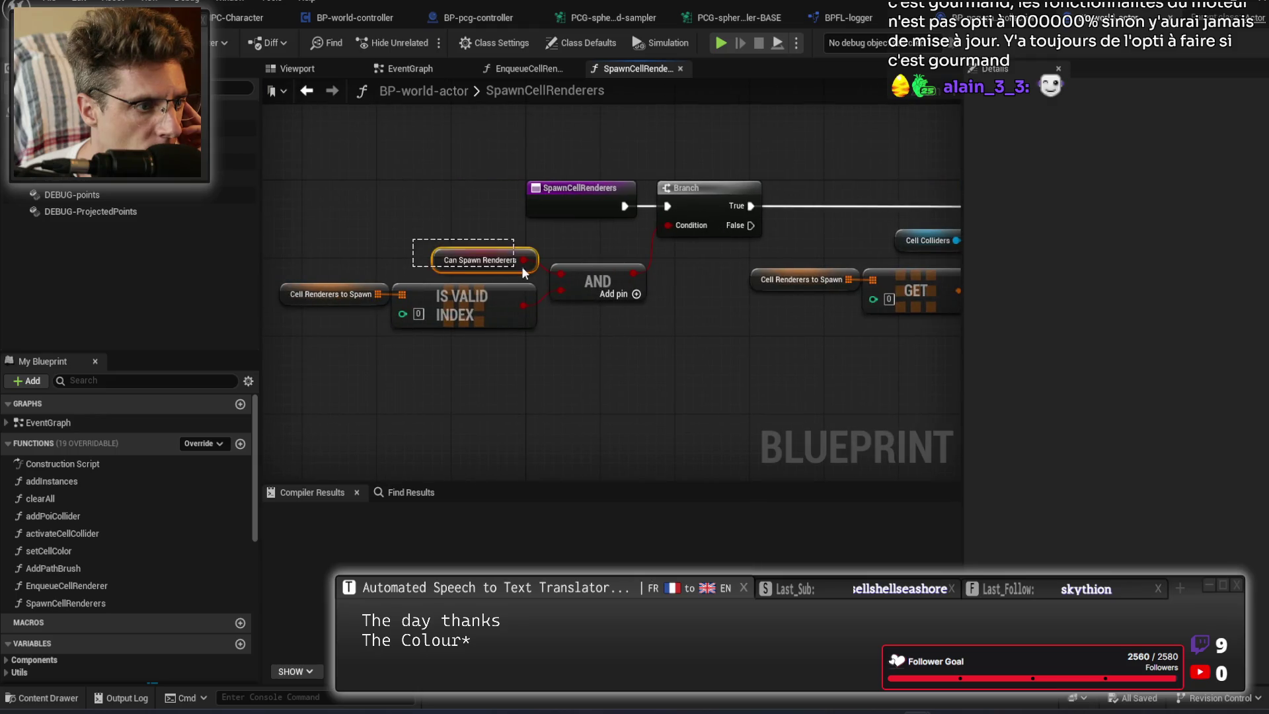
pyautogui.click(1128, 377)
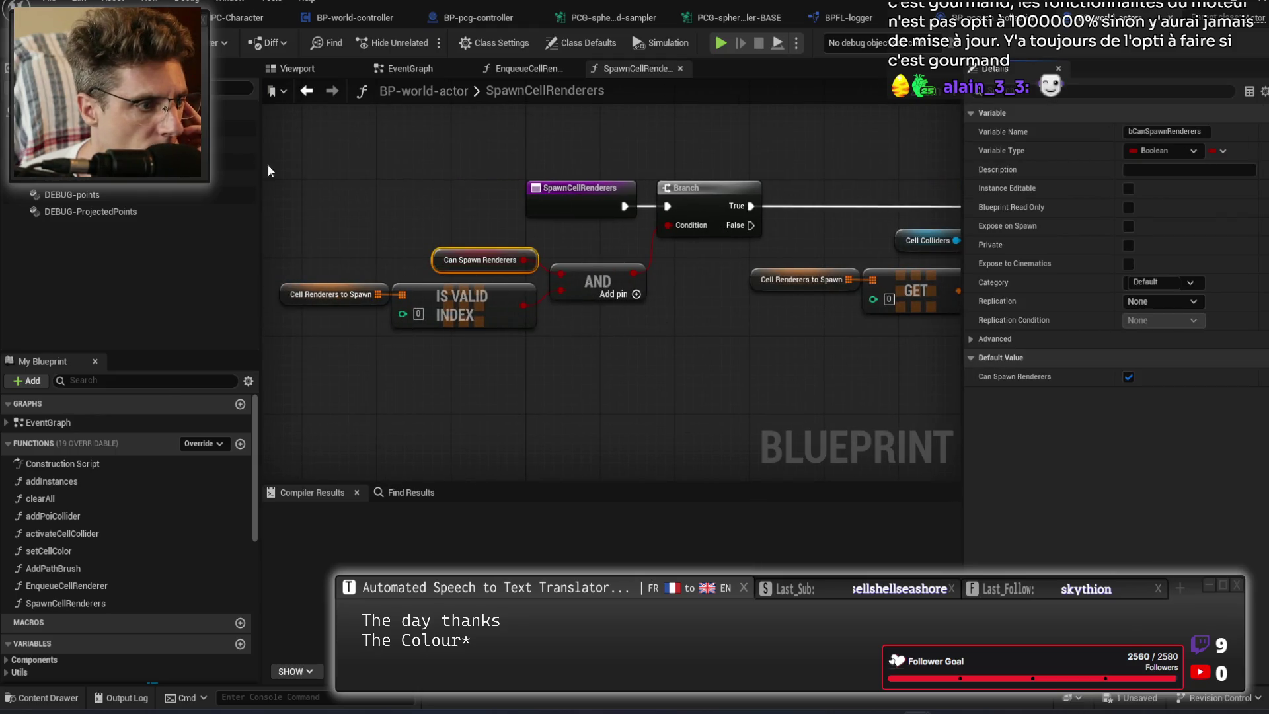
pyautogui.press('F7')
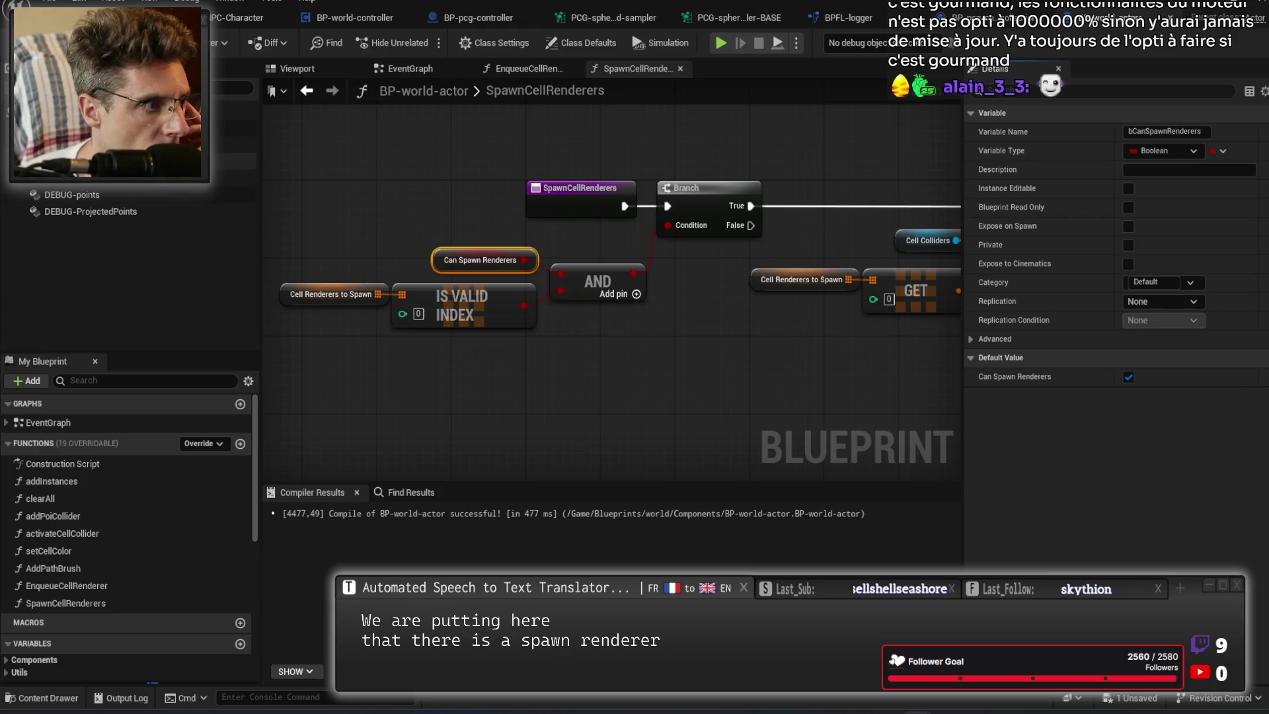
# Review the cellColliders component's properties and start a Play-in-Editor session with Alt+P.
pyautogui.click(231, 144)
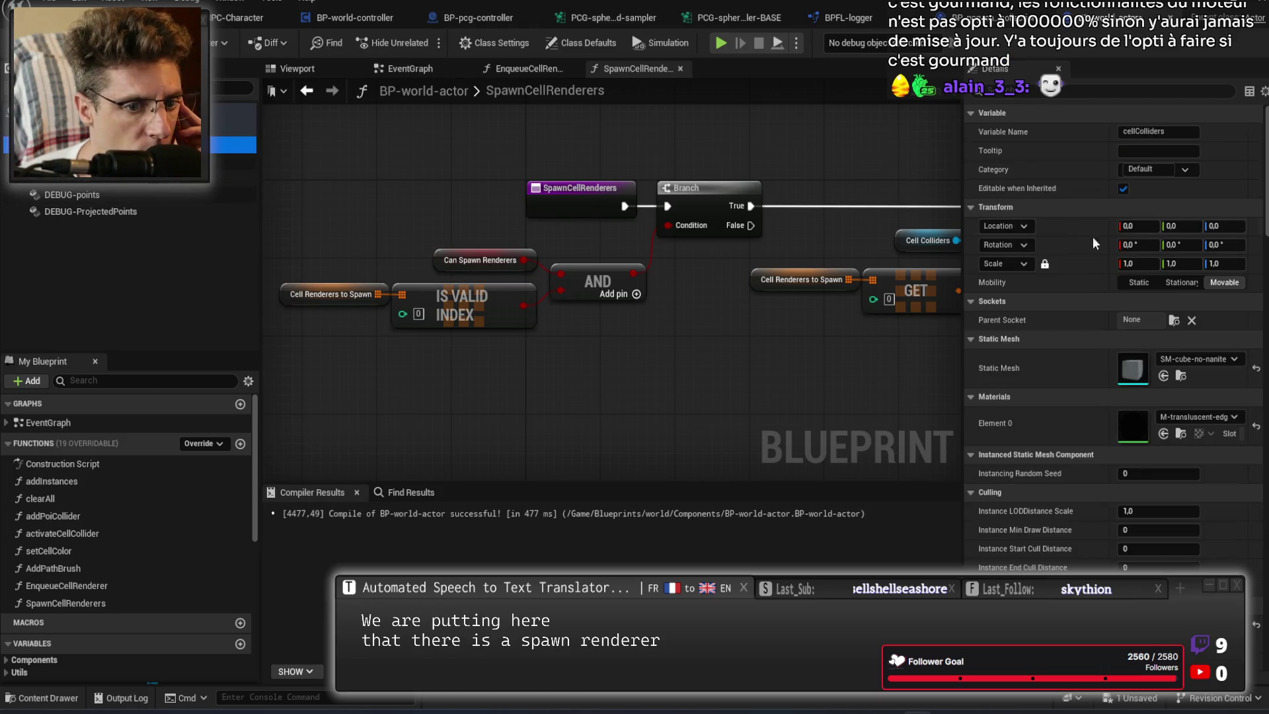
pyautogui.scroll(-10, 1065, 264)
pyautogui.scroll(-10, 1064, 264)
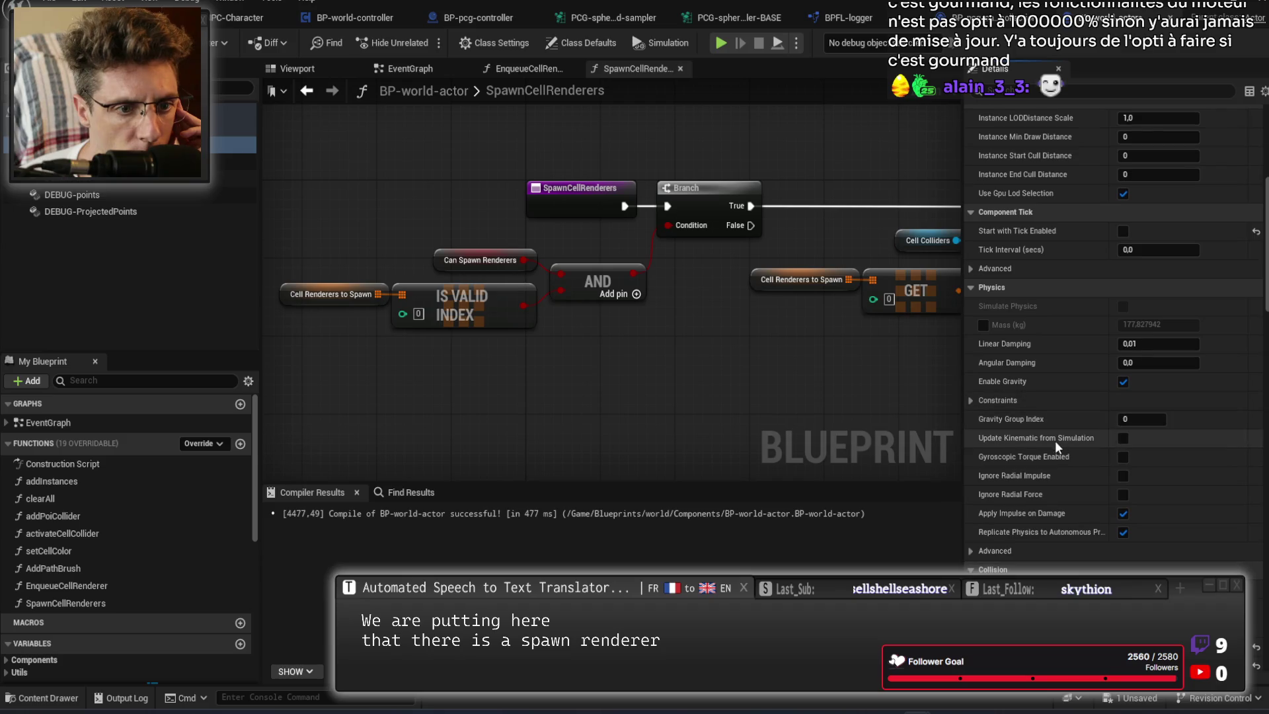
pyautogui.scroll(-10, 1050, 146)
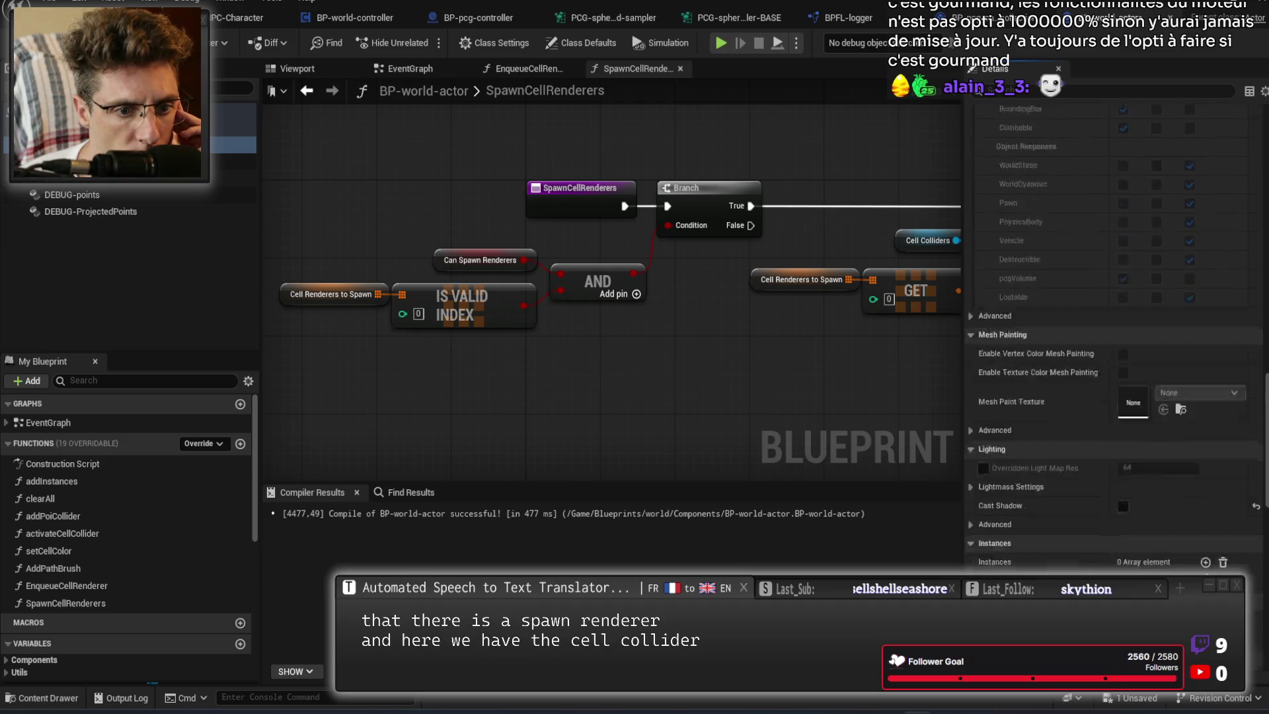
pyautogui.scroll(-3, 1065, 450)
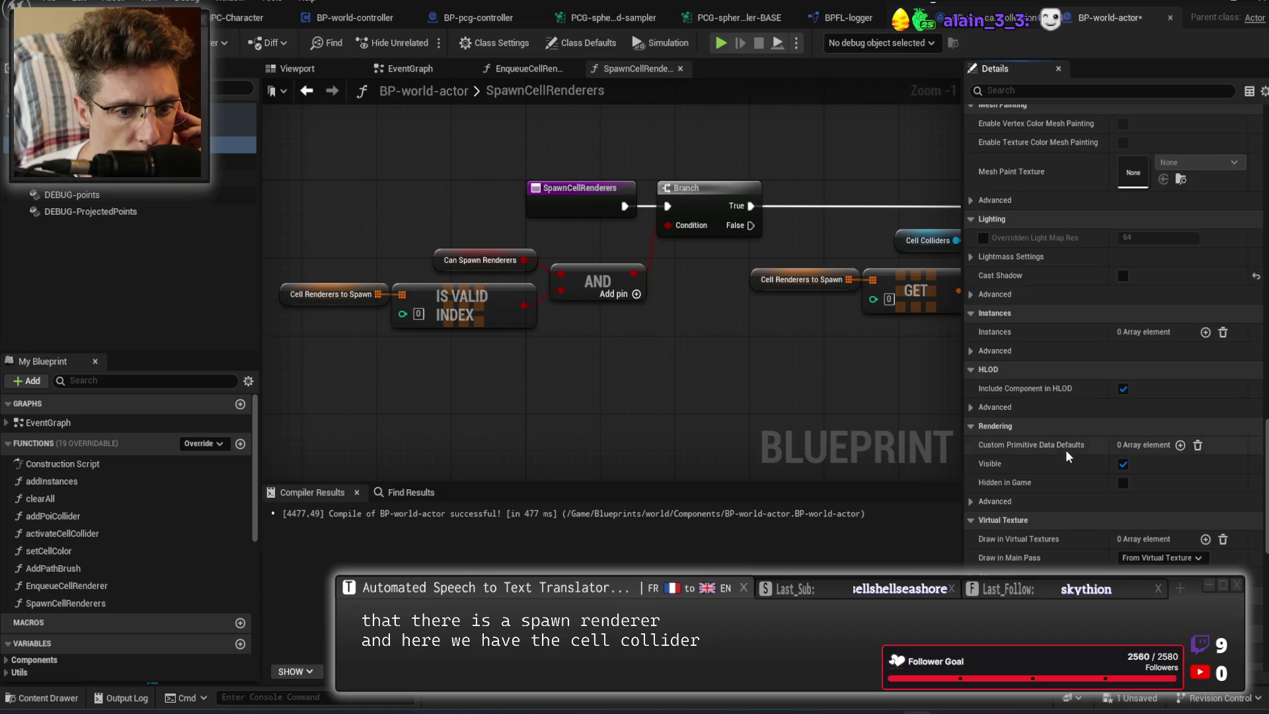
pyautogui.hotkey('alt', 'p')
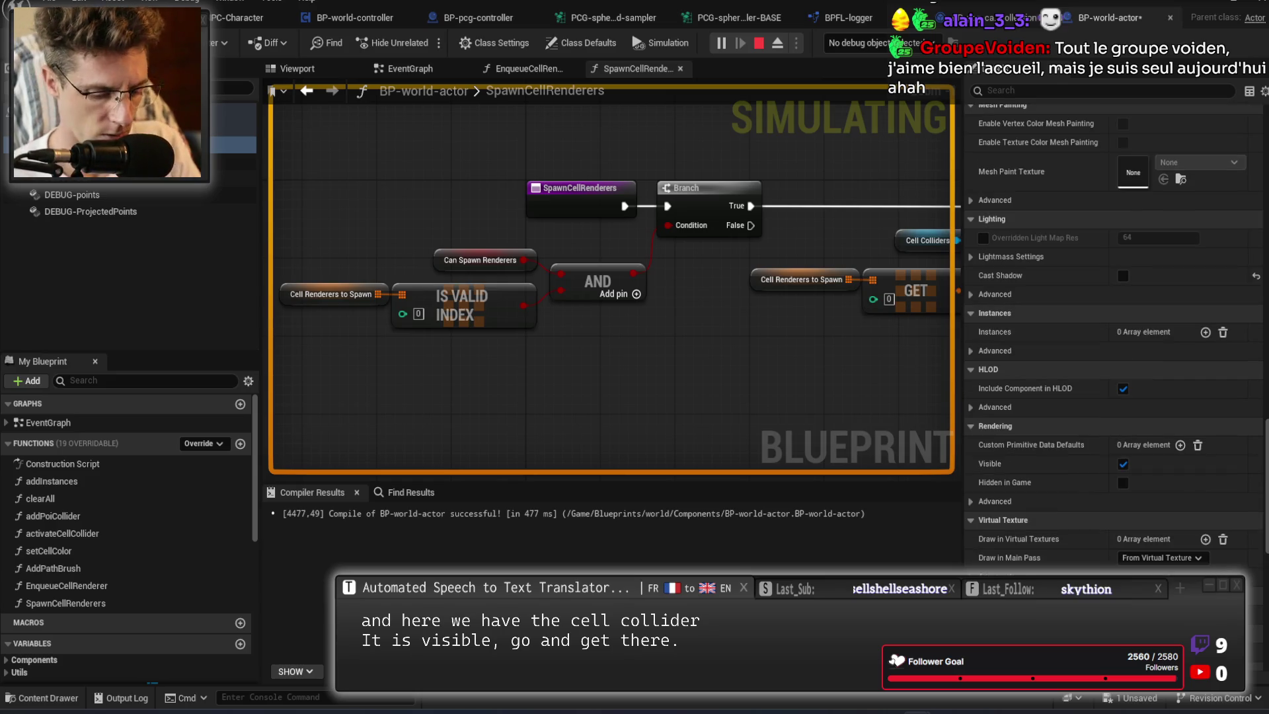
# Eject from the player with F8 during the running session, later pressing Escape.
pyautogui.press('F8')
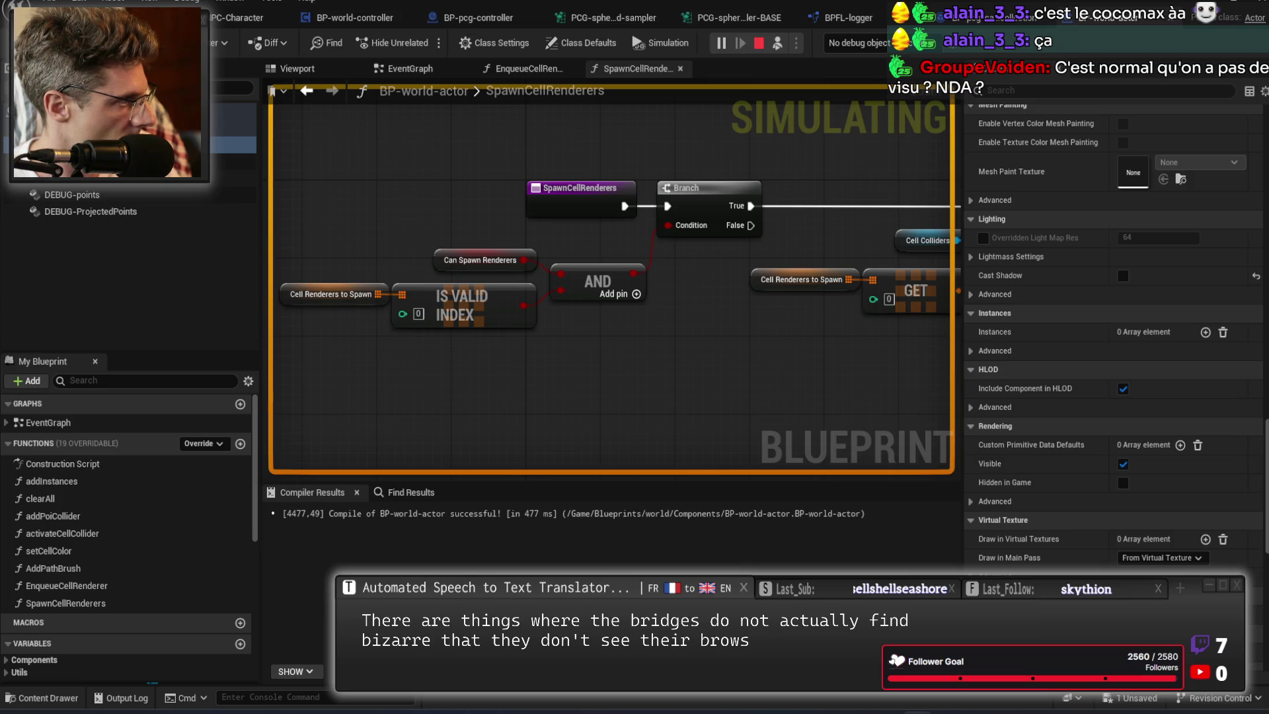
pyautogui.press('Escape')
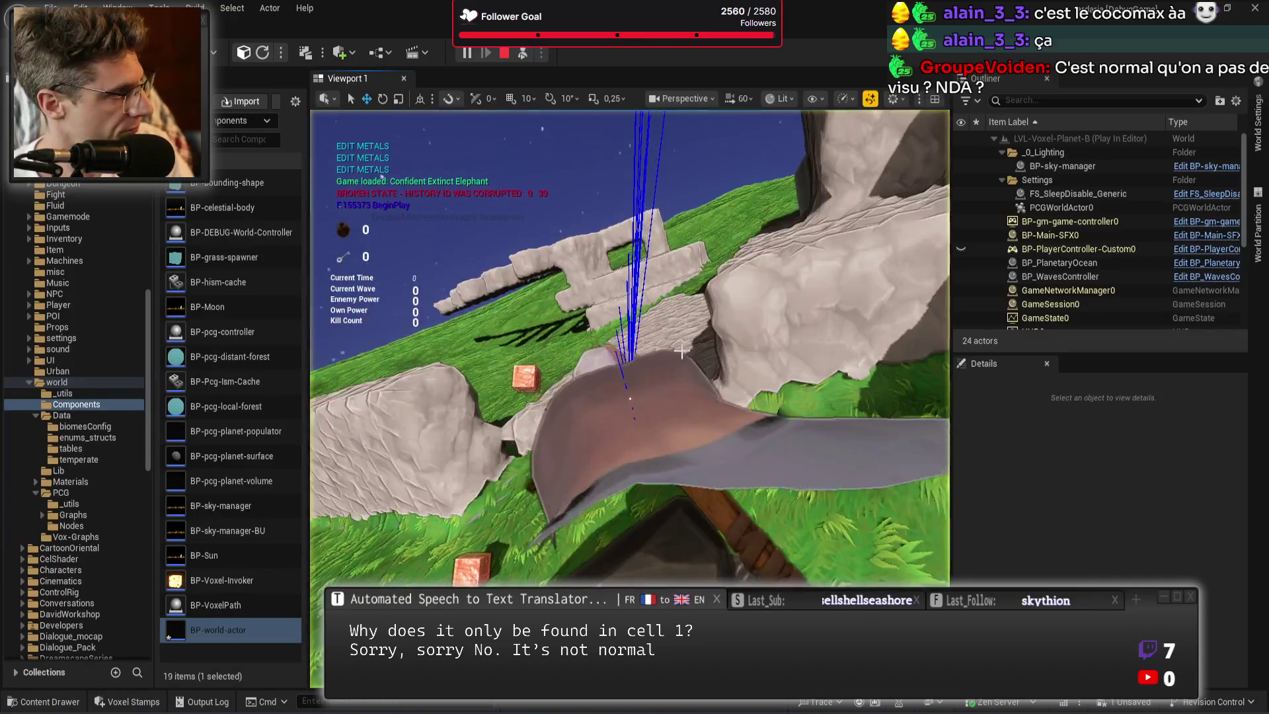
# Eject with F8, then zoom and orbit out until the whole planet and its cell-grid boxes show.
pyautogui.press('F8')
pyautogui.scroll(-10, 629, 396)
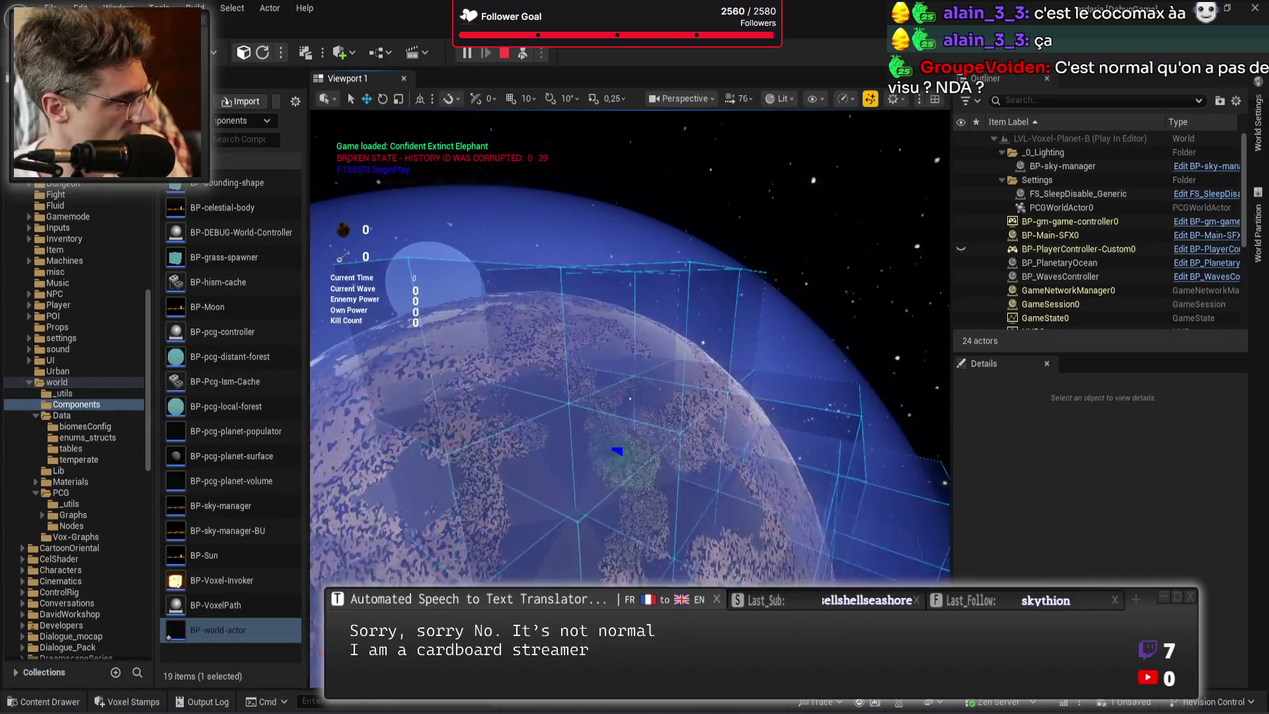
pyautogui.moveTo(631, 398); pyautogui.dragTo(630, 341)
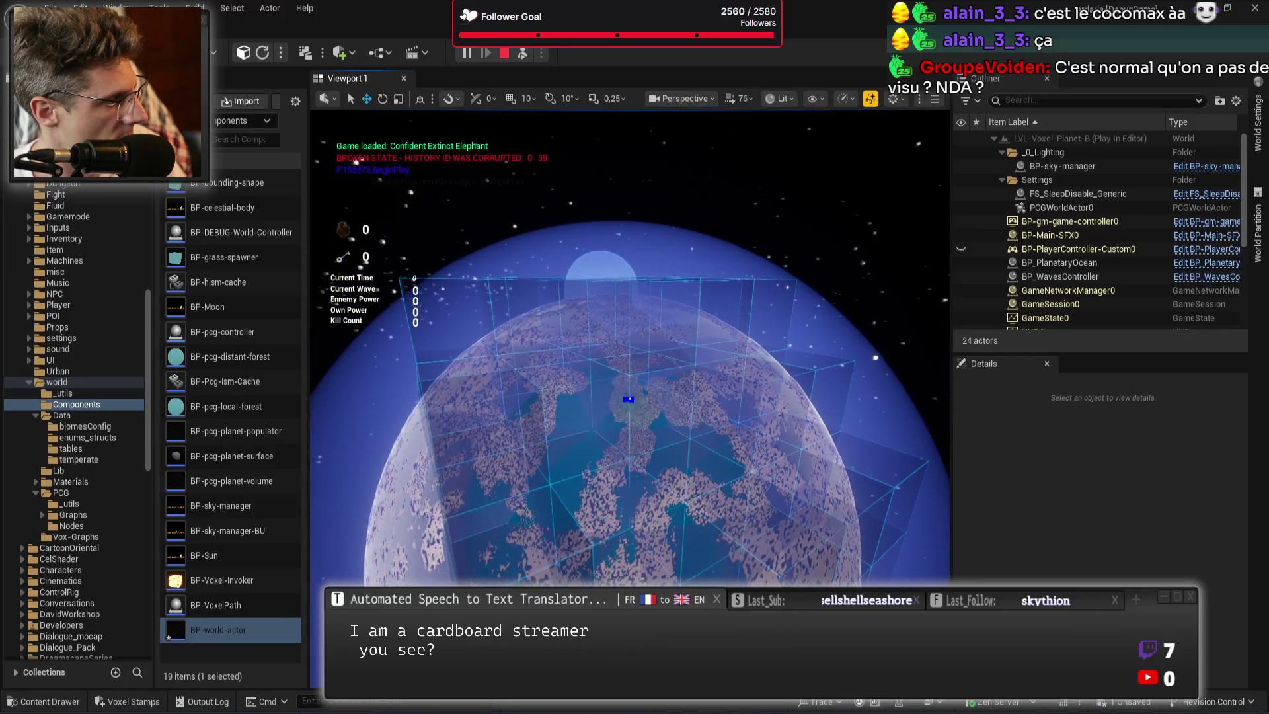
pyautogui.scroll(3, 629, 397)
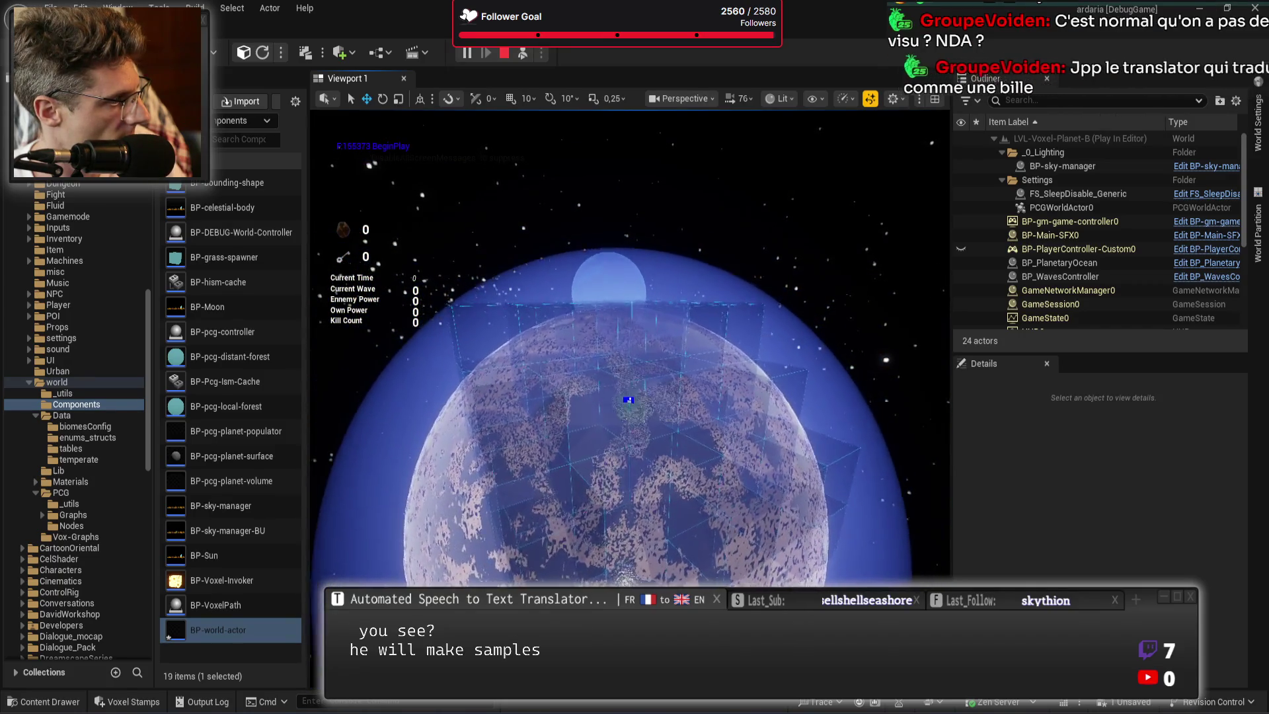
pyautogui.scroll(3, 629, 397)
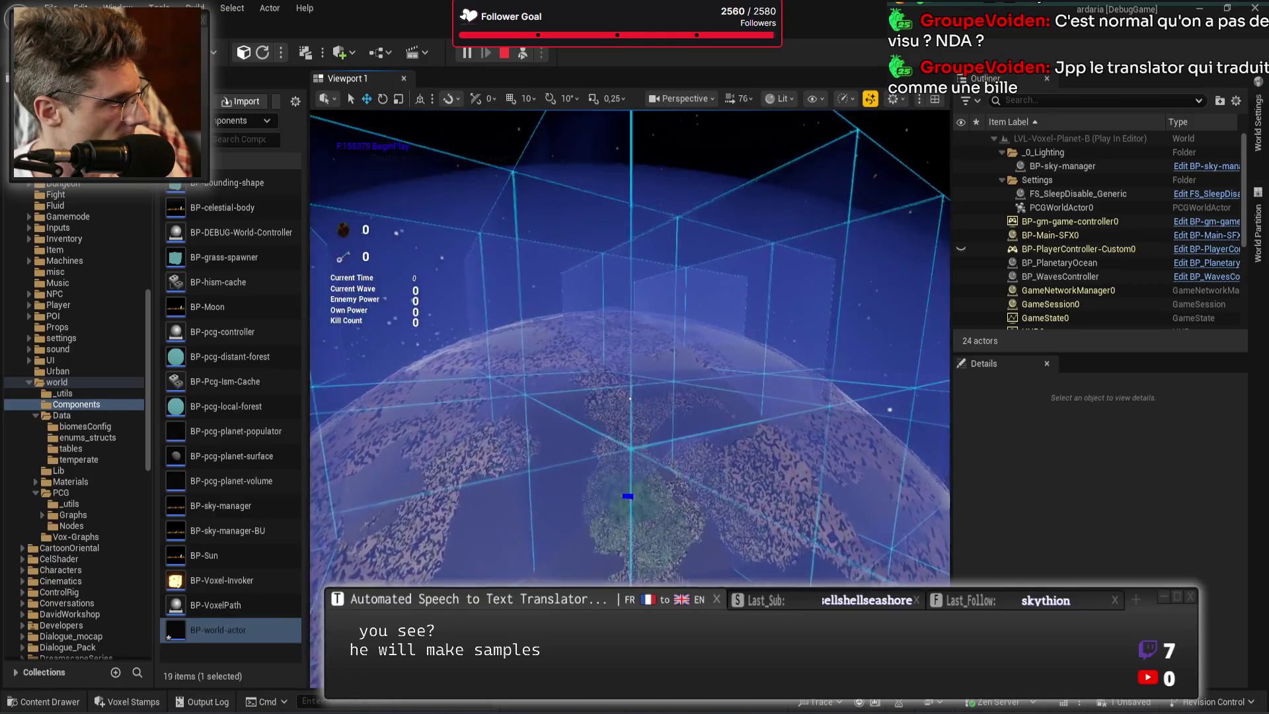
pyautogui.scroll(-3, 629, 398)
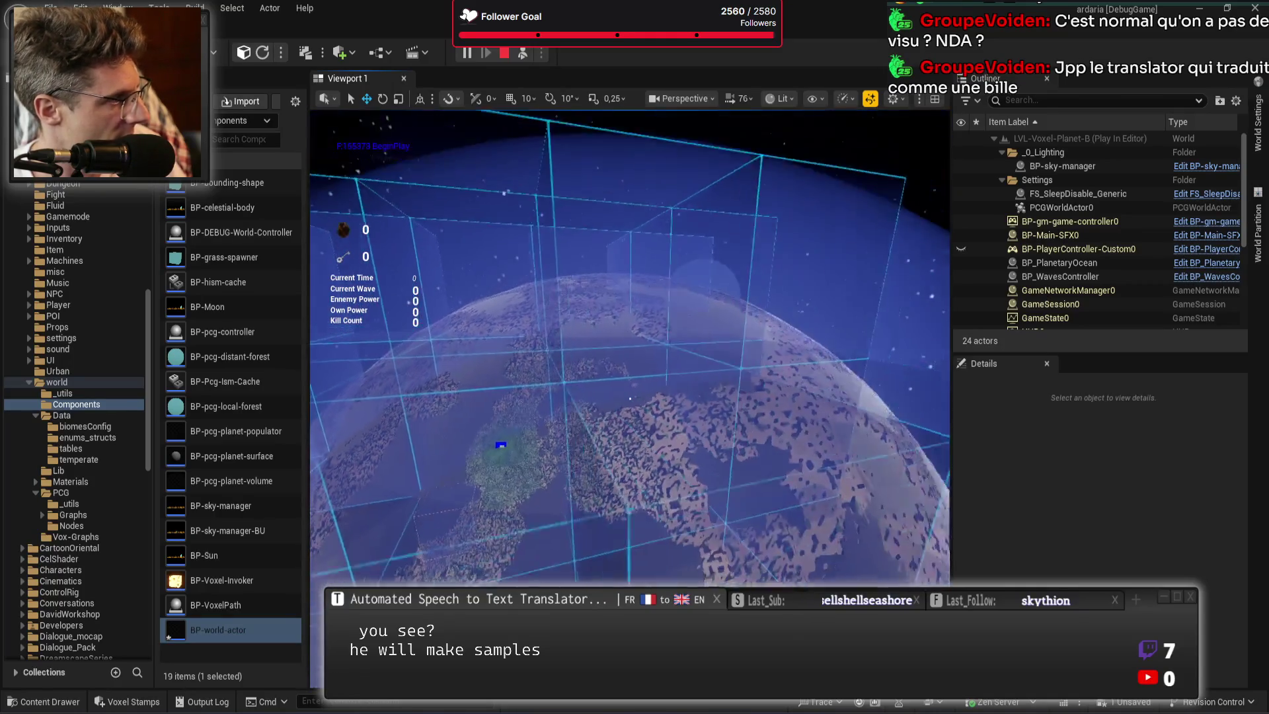